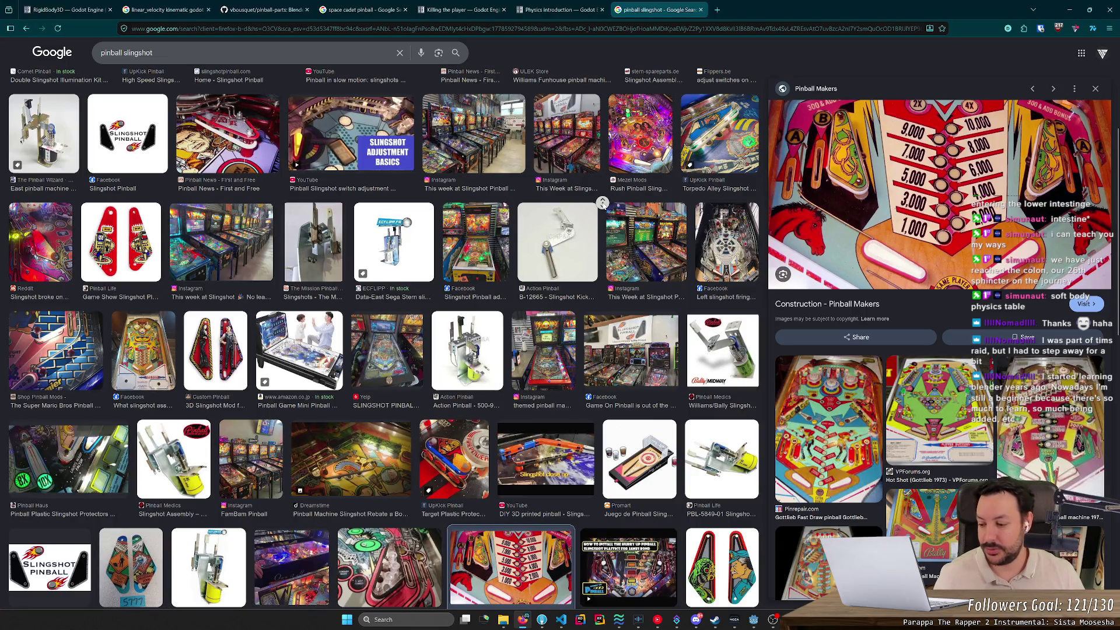
# Look over the pinball reference image in Firefox, then minimize the browser.
pyautogui.scroll(2, 602, 202)
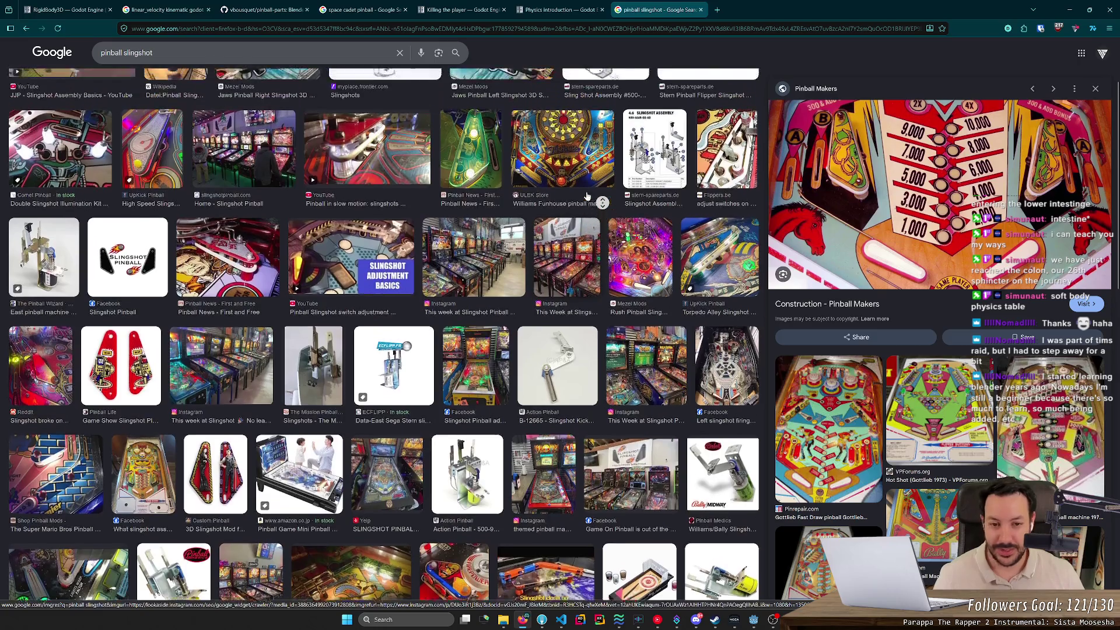
pyautogui.scroll(-1, 602, 202)
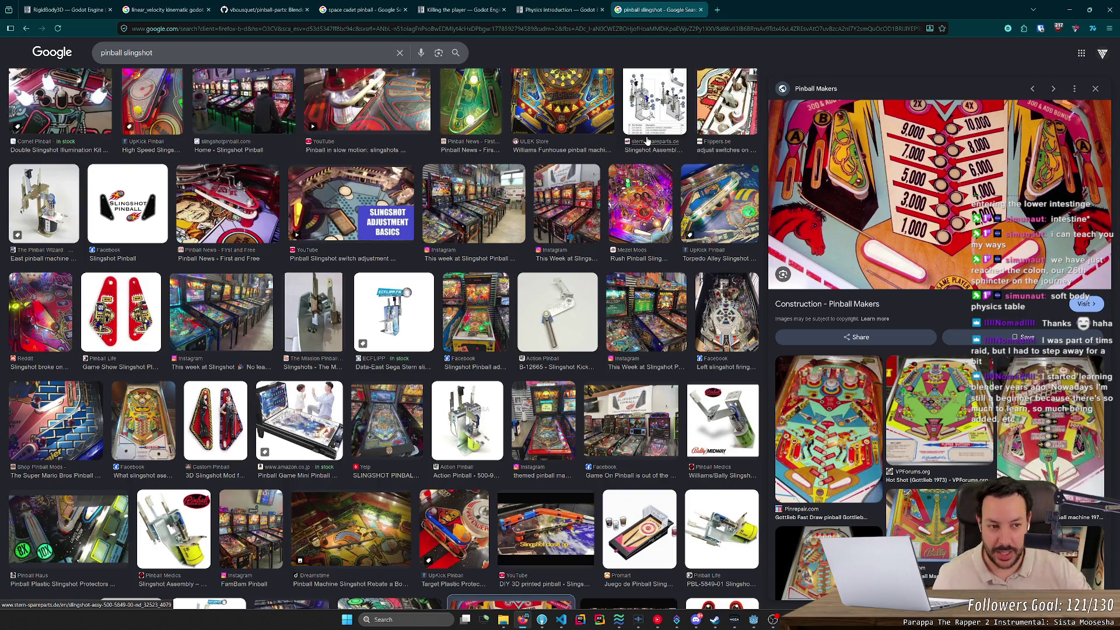
pyautogui.rightClick(820, 146)
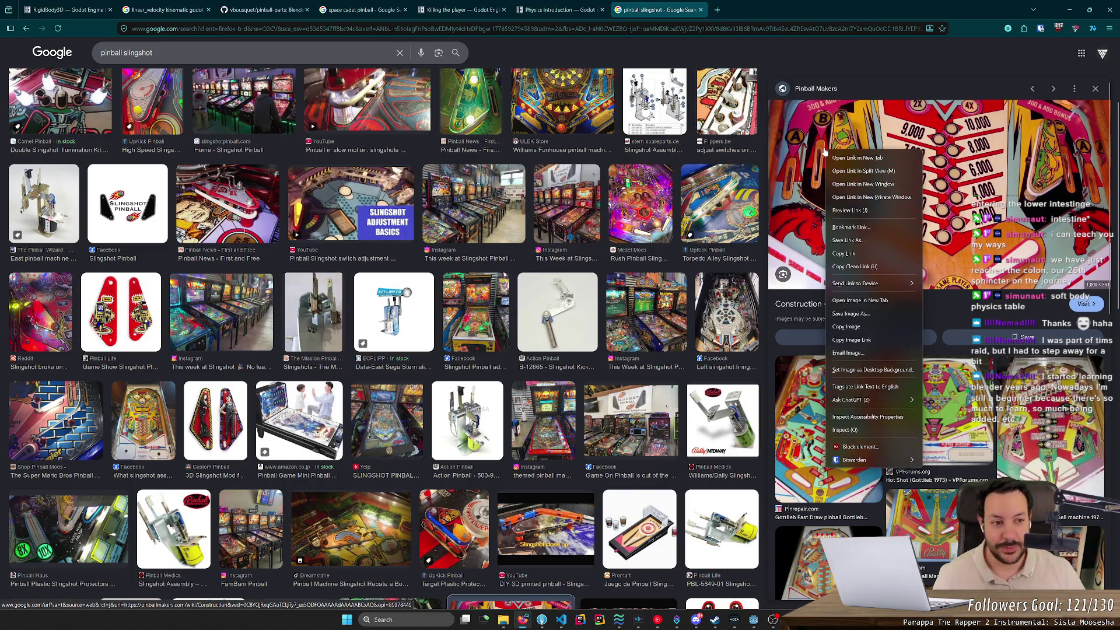
pyautogui.press('Escape')
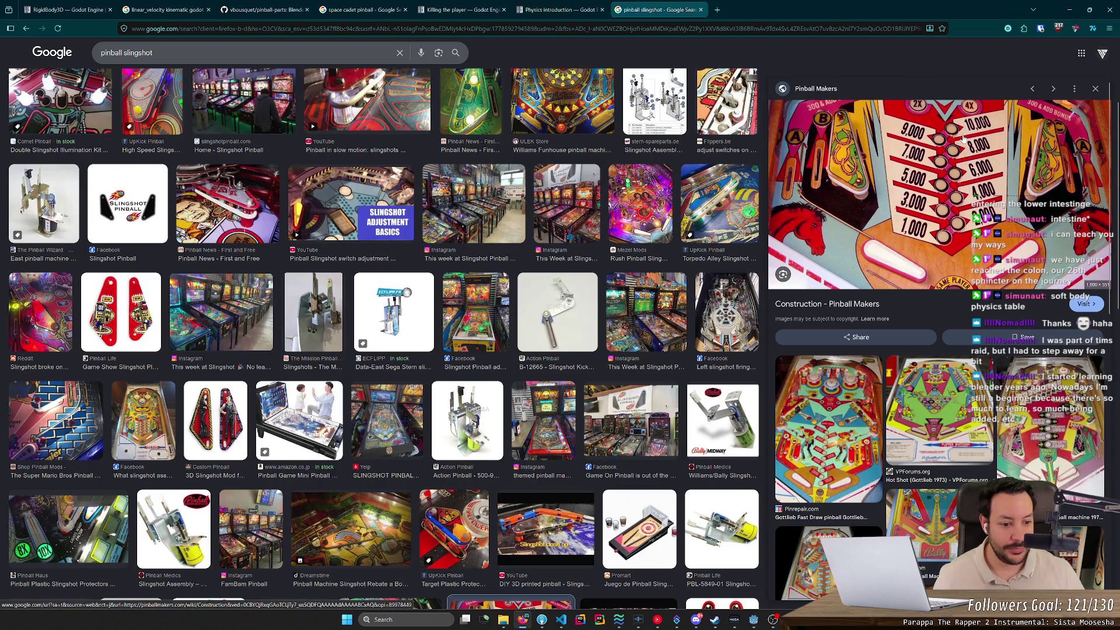
pyautogui.click(1069, 8)
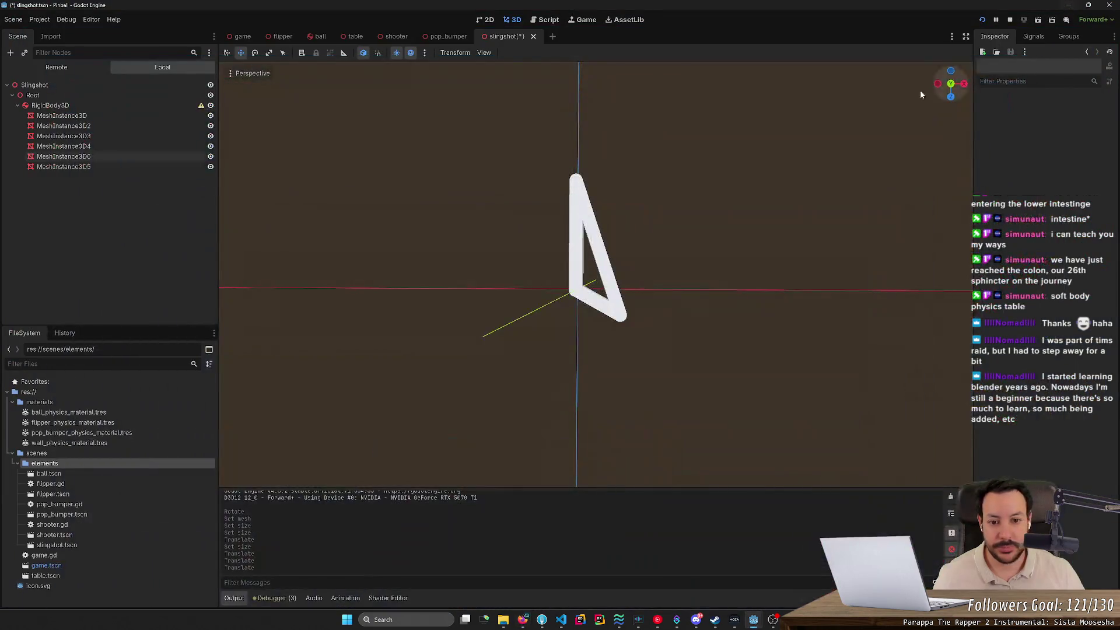
# Undo the test move of the slingshot's bottom segment and save slingshot.tscn.
pyautogui.click(623, 315)
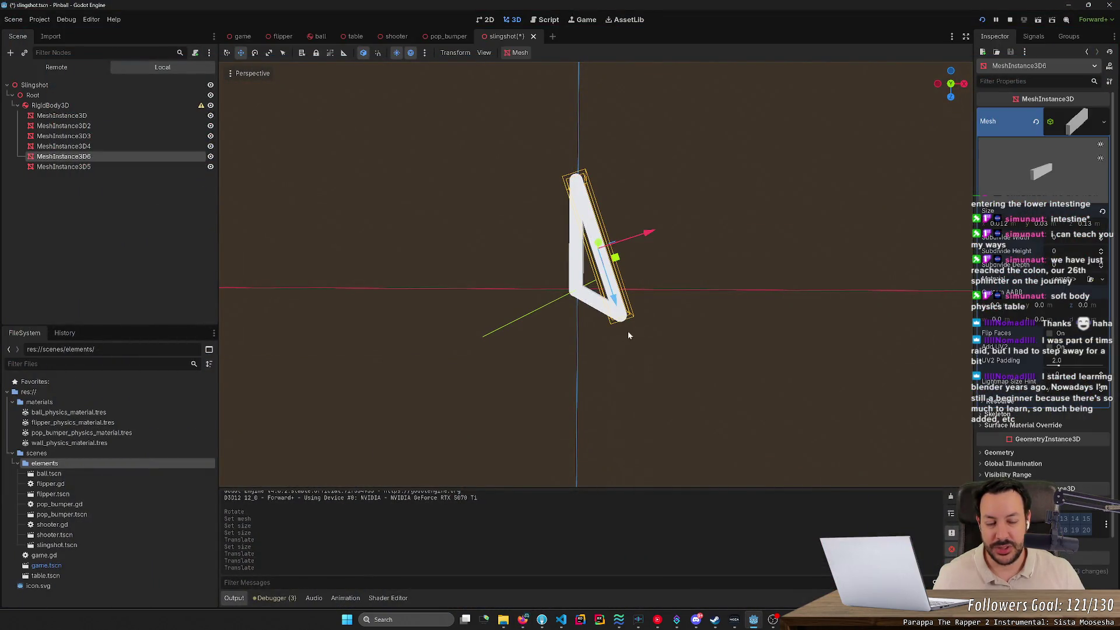
pyautogui.click(601, 305)
pyautogui.moveTo(636, 324); pyautogui.dragTo(611, 312)
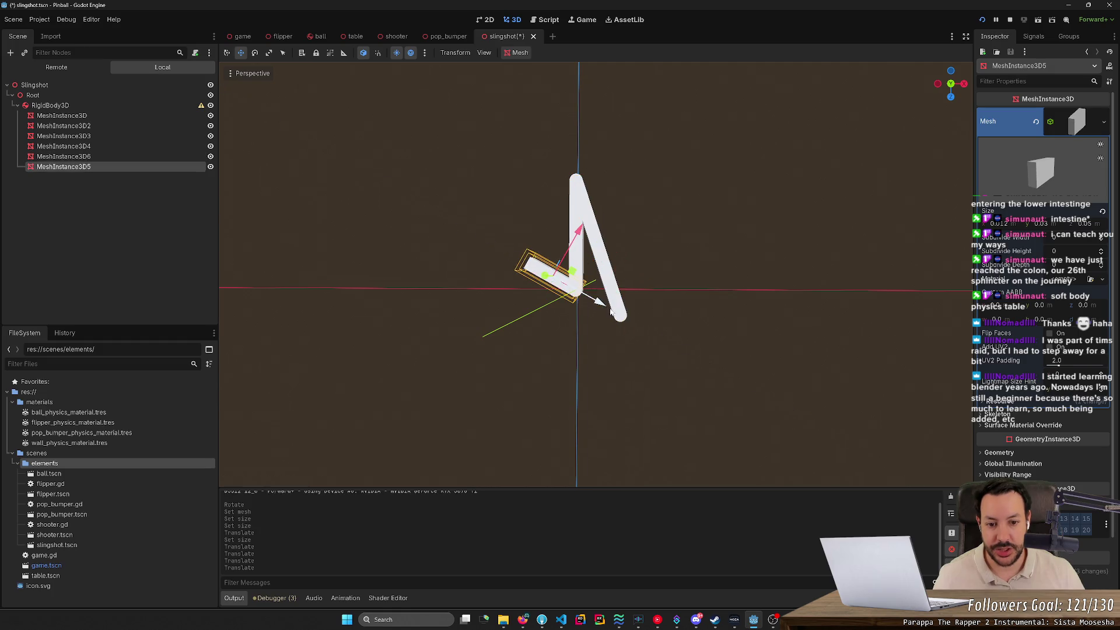
pyautogui.hotkey('ctrl', 'z')
pyautogui.click(623, 318)
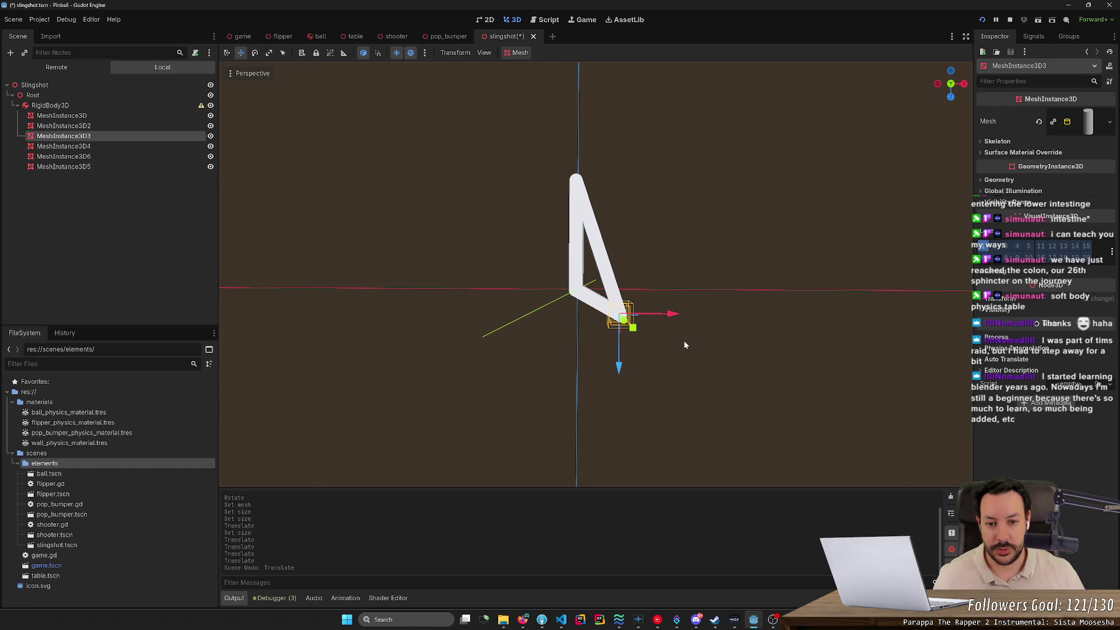
pyautogui.press('e')
pyautogui.press('w')
pyautogui.press('f')
pyautogui.scroll(5, 672, 354)
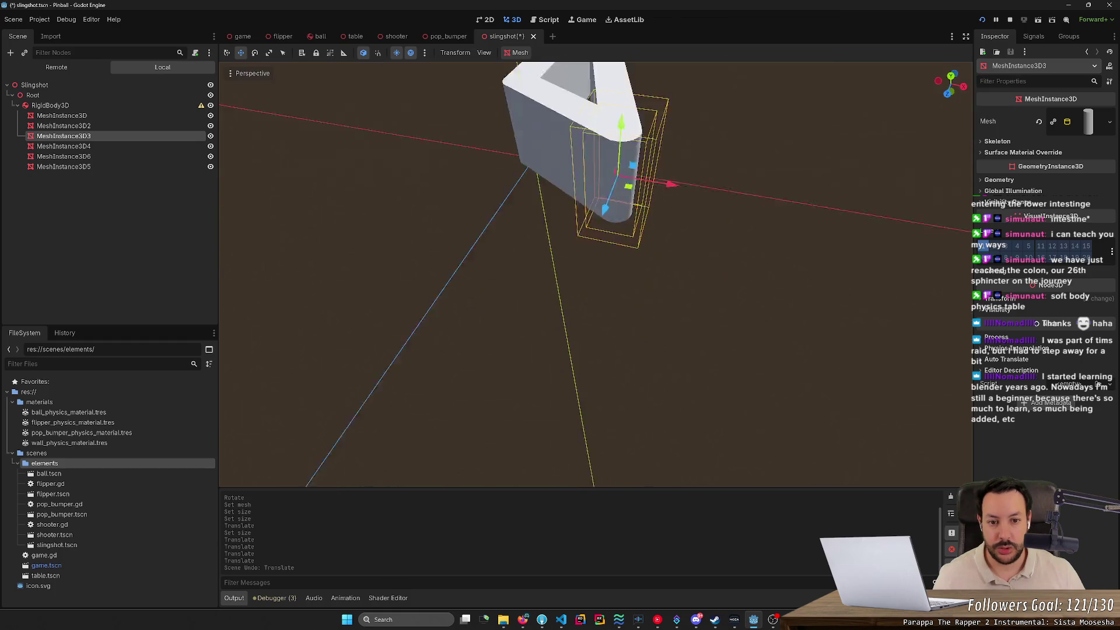
pyautogui.scroll(-5, 595, 274)
pyautogui.hotkey('ctrl', 's')
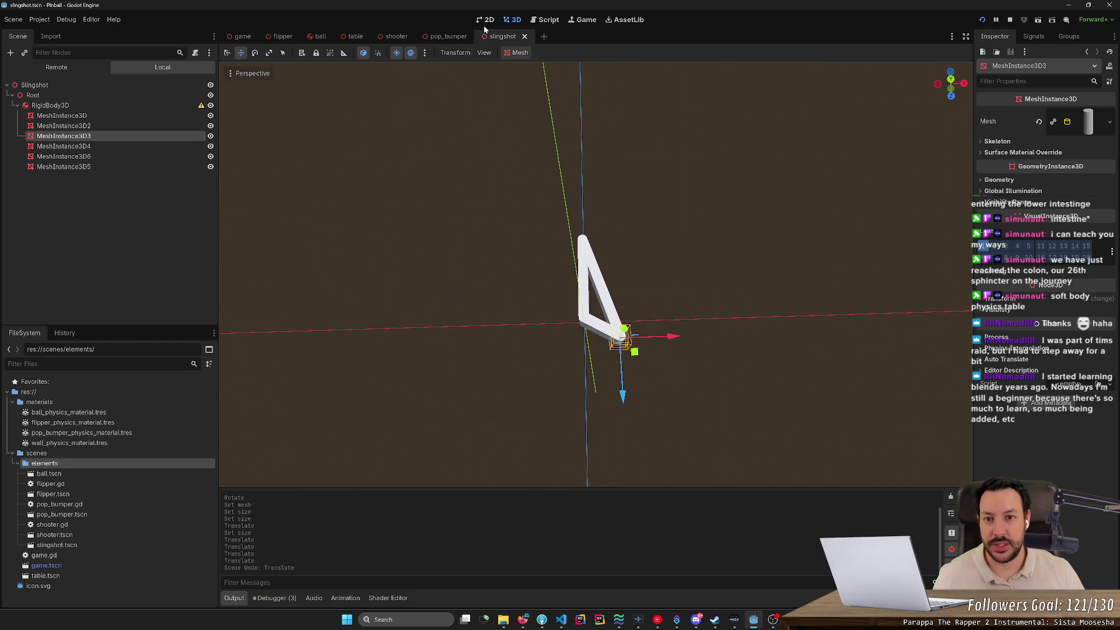
# Select the RigidBody3D node in the Scene tree and bring up its context menu.
pyautogui.click(487, 20)
pyautogui.click(513, 21)
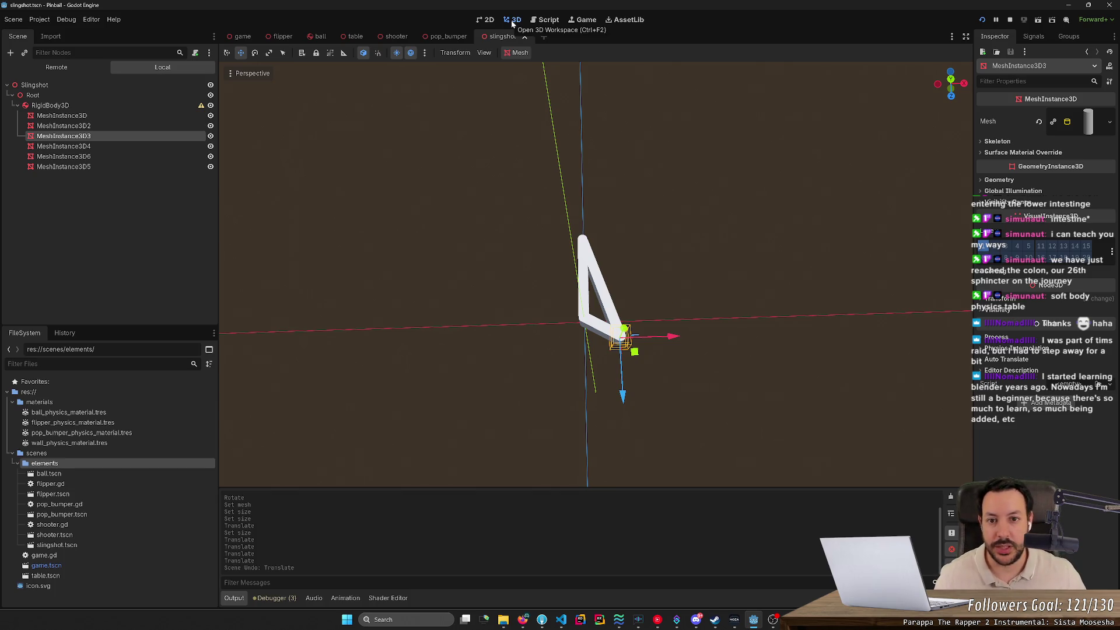
pyautogui.moveTo(570, 137)
pyautogui.mouseDown()
pyautogui.moveTo(525, 140)
pyautogui.moveTo(554, 313)
pyautogui.mouseUp()
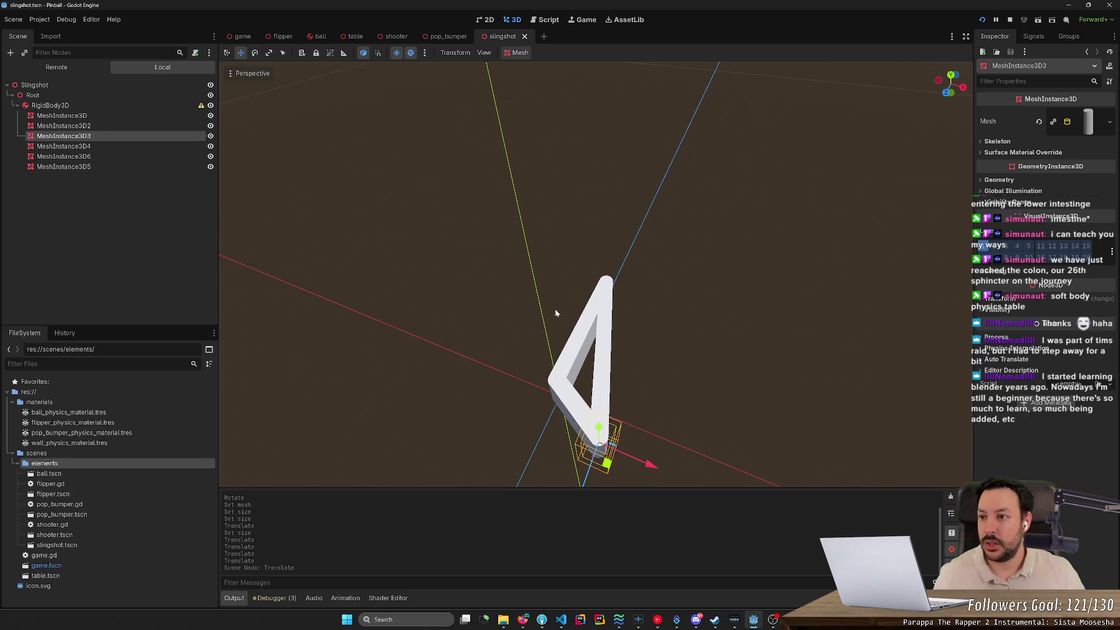
pyautogui.click(111, 107)
pyautogui.rightClick(115, 106)
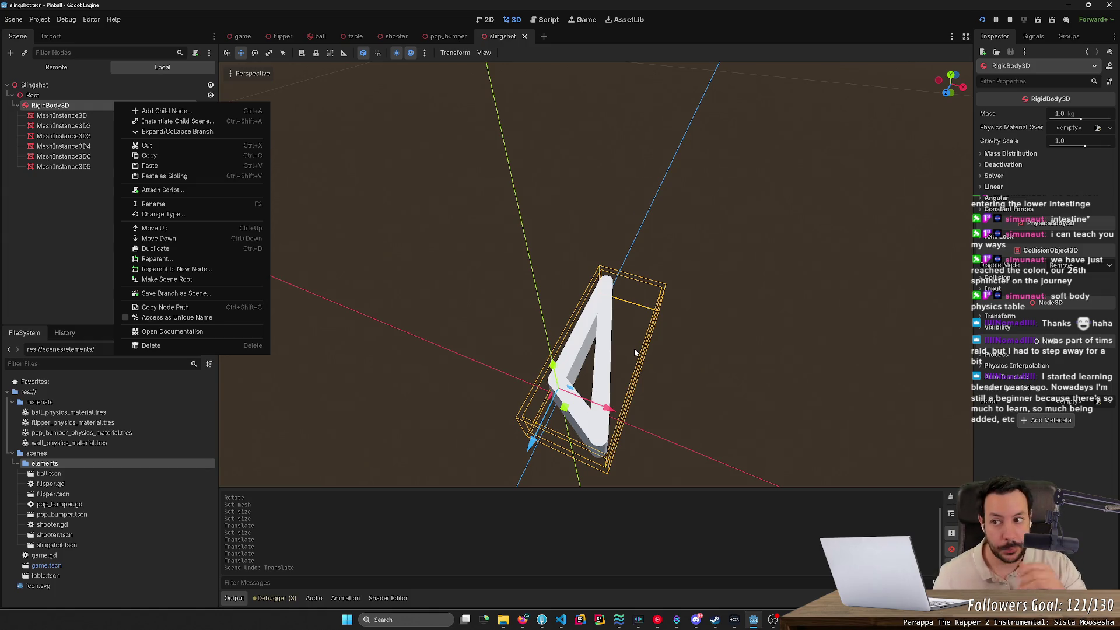
# Add a CollisionShape3D child node under RigidBody3D.
pyautogui.rightClick(61, 107)
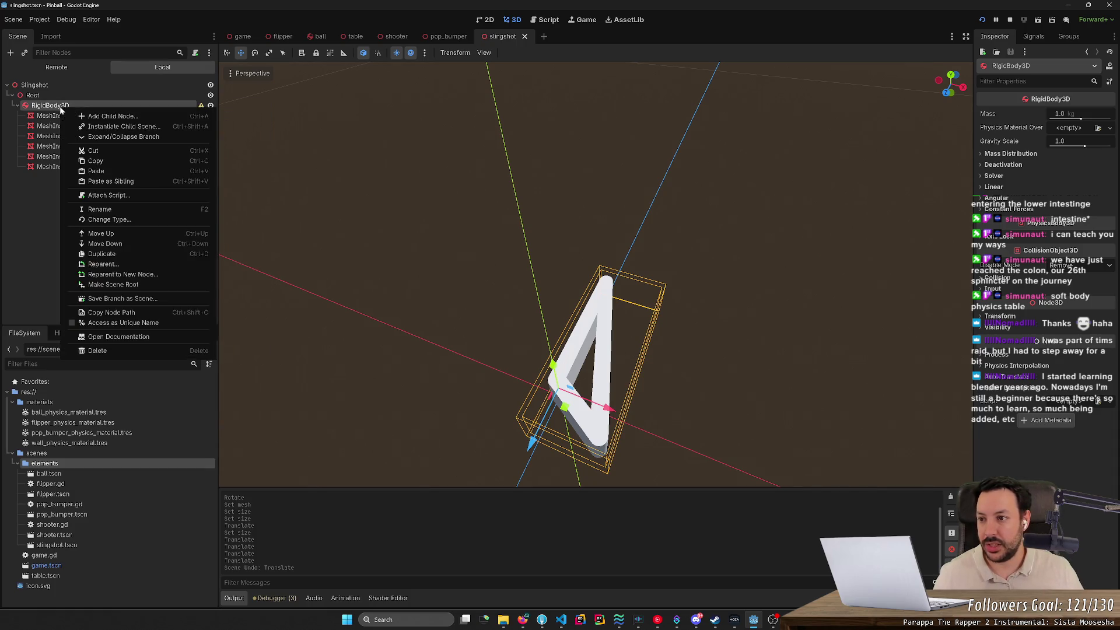
pyautogui.click(87, 117)
pyautogui.write('coll')
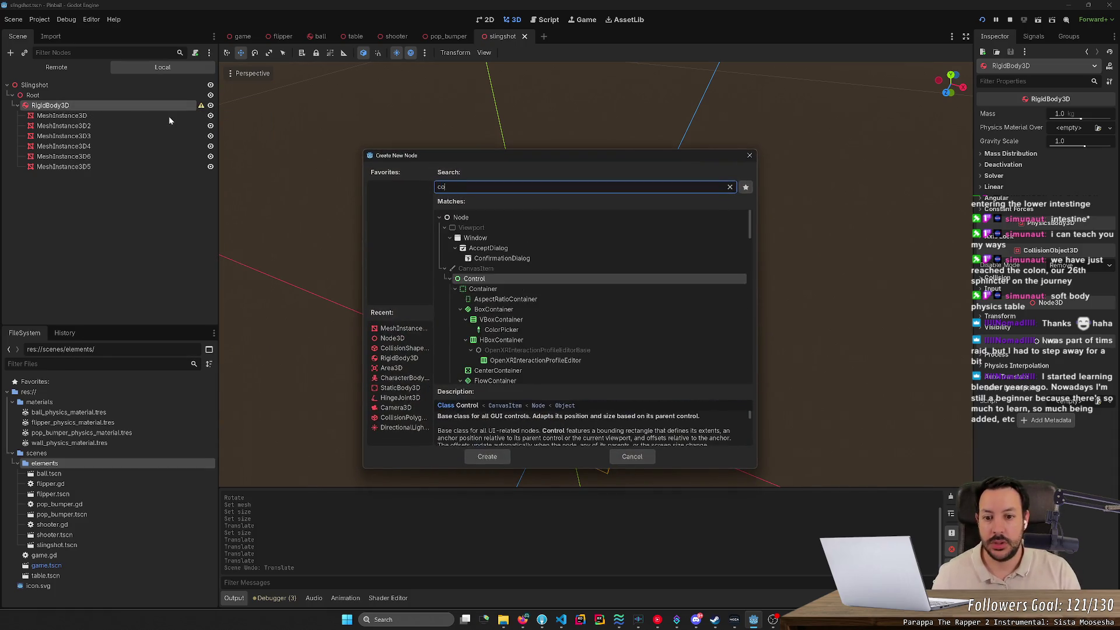
pyautogui.press('Return')
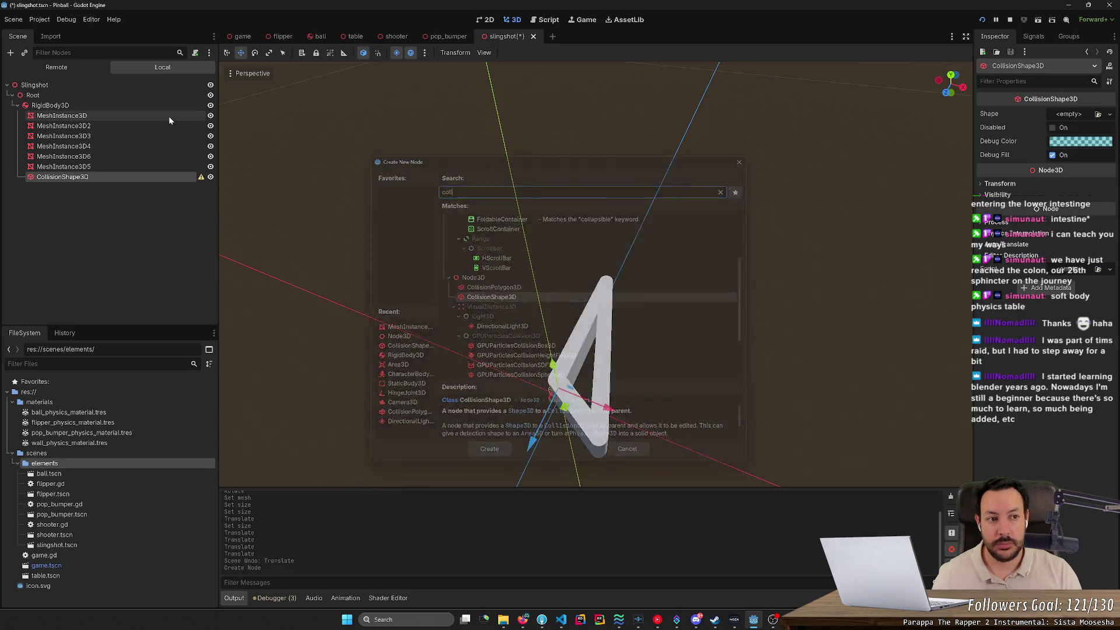
# Give it a new ConvexPolygonShape3D with two Points entries, then enable Select Mode.
pyautogui.click(1067, 115)
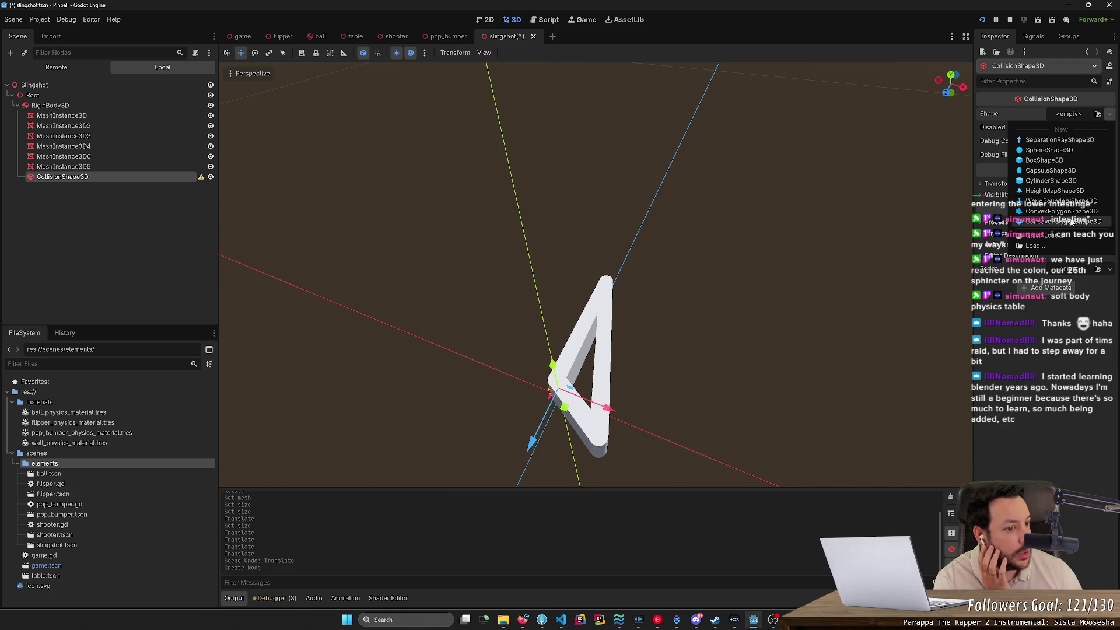
pyautogui.click(1069, 211)
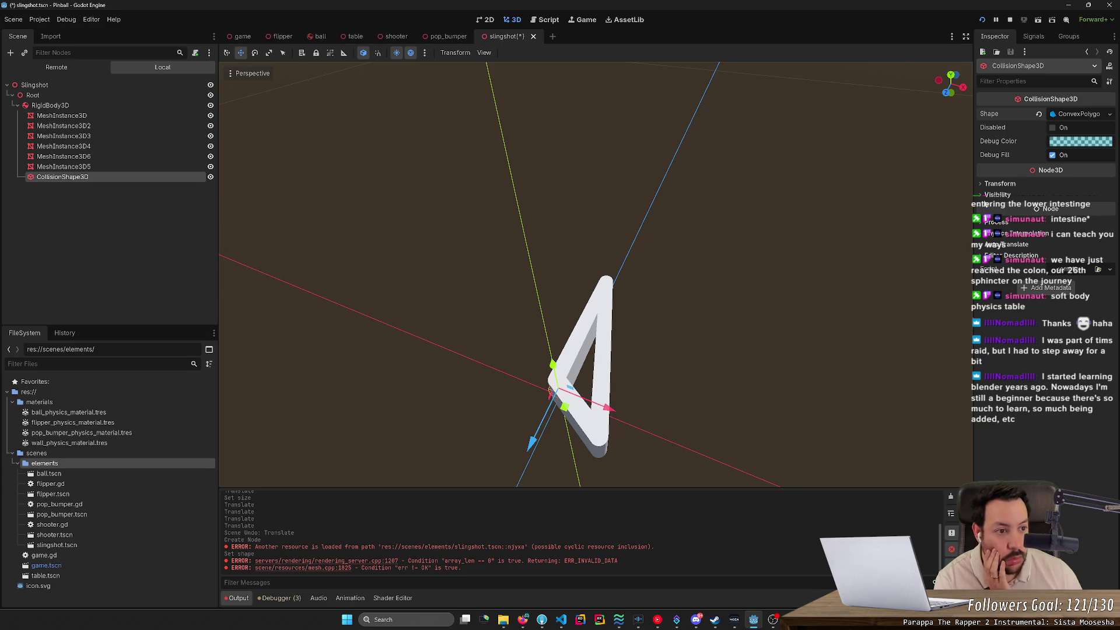
pyautogui.click(1079, 114)
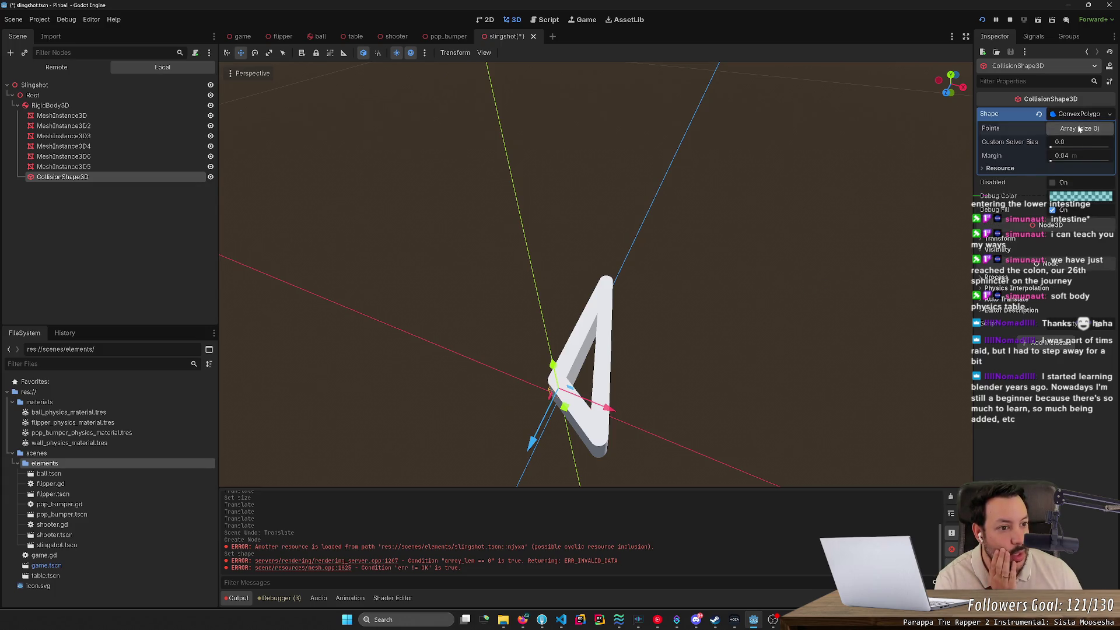
pyautogui.click(1055, 158)
pyautogui.click(1048, 186)
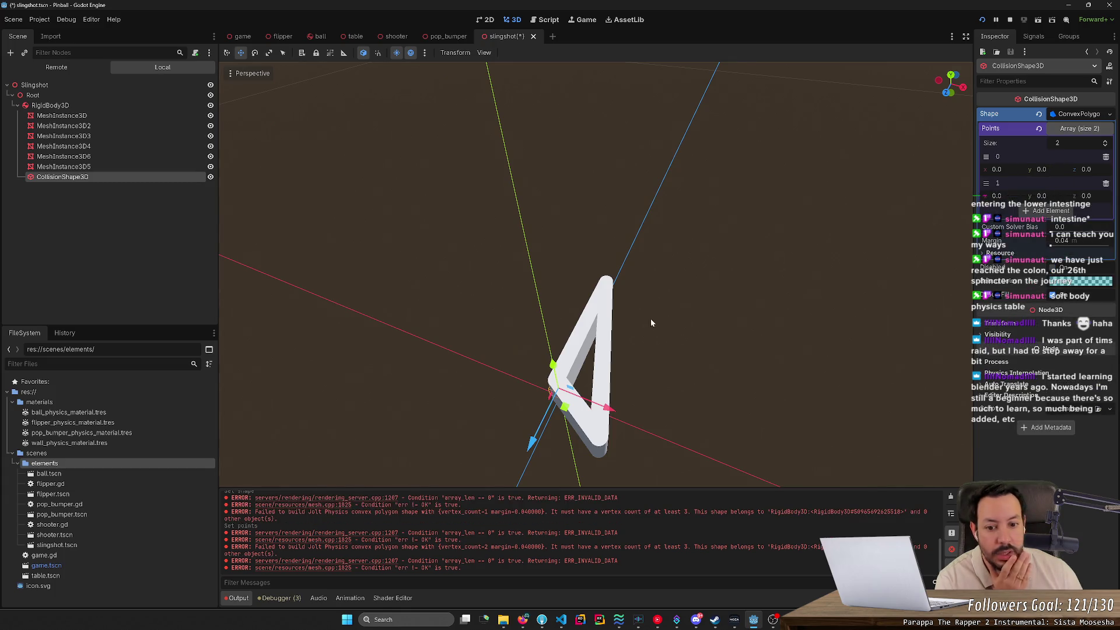
pyautogui.moveTo(957, 193); pyautogui.dragTo(846, 216)
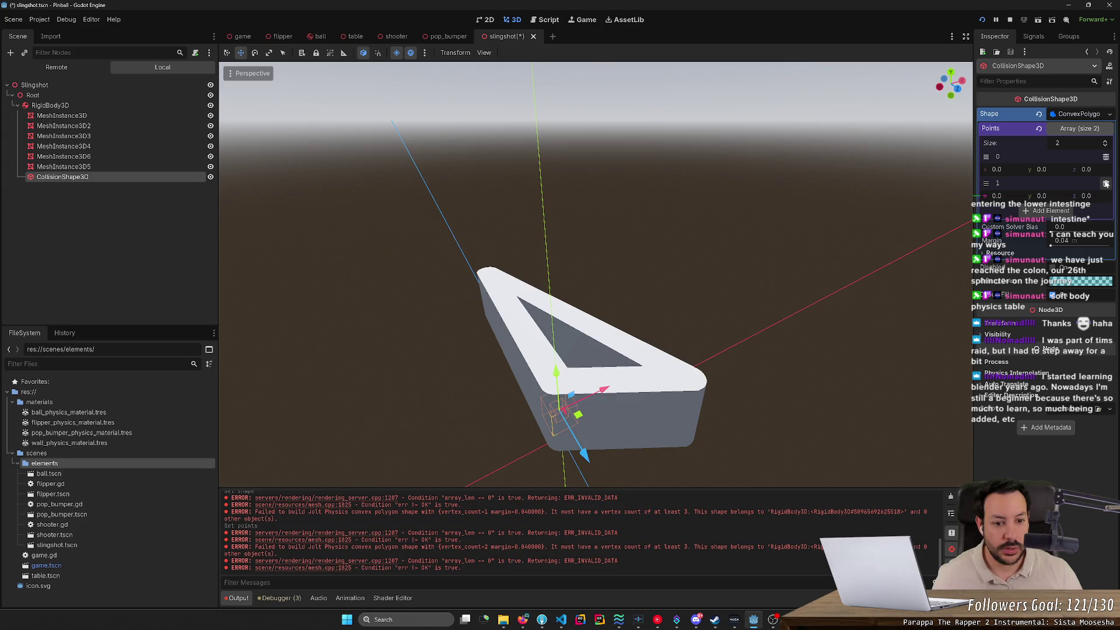
pyautogui.click(284, 53)
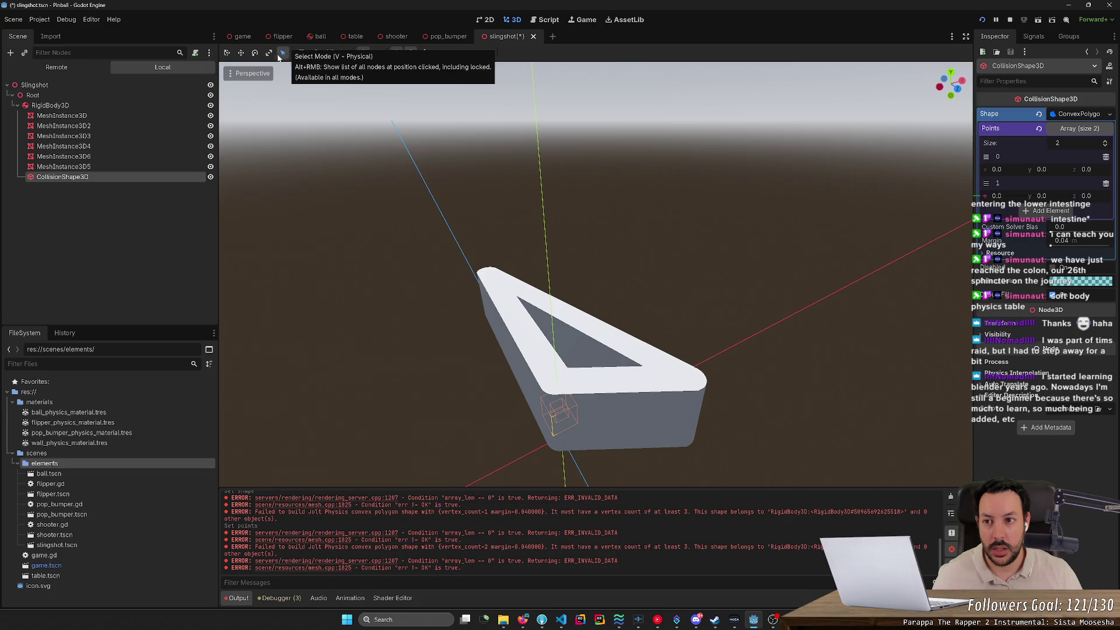
# Adjust point 0's x coordinate and reselect the CollisionShape3D node.
pyautogui.moveTo(1003, 169); pyautogui.dragTo(1079, 169)
pyautogui.scroll(-5, 595, 274)
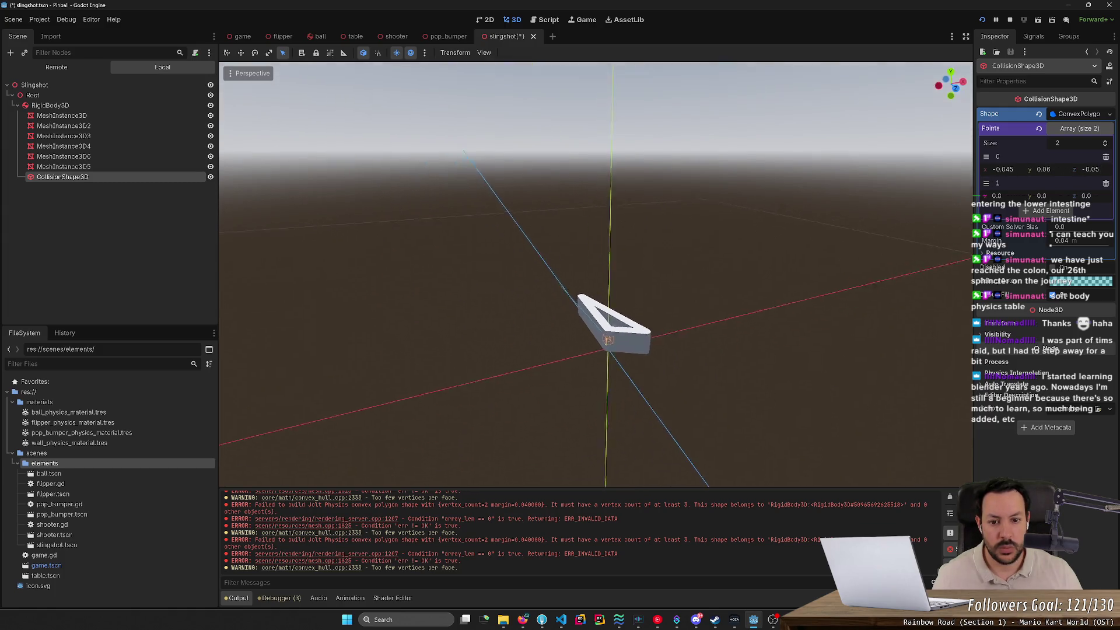
pyautogui.scroll(5, 595, 304)
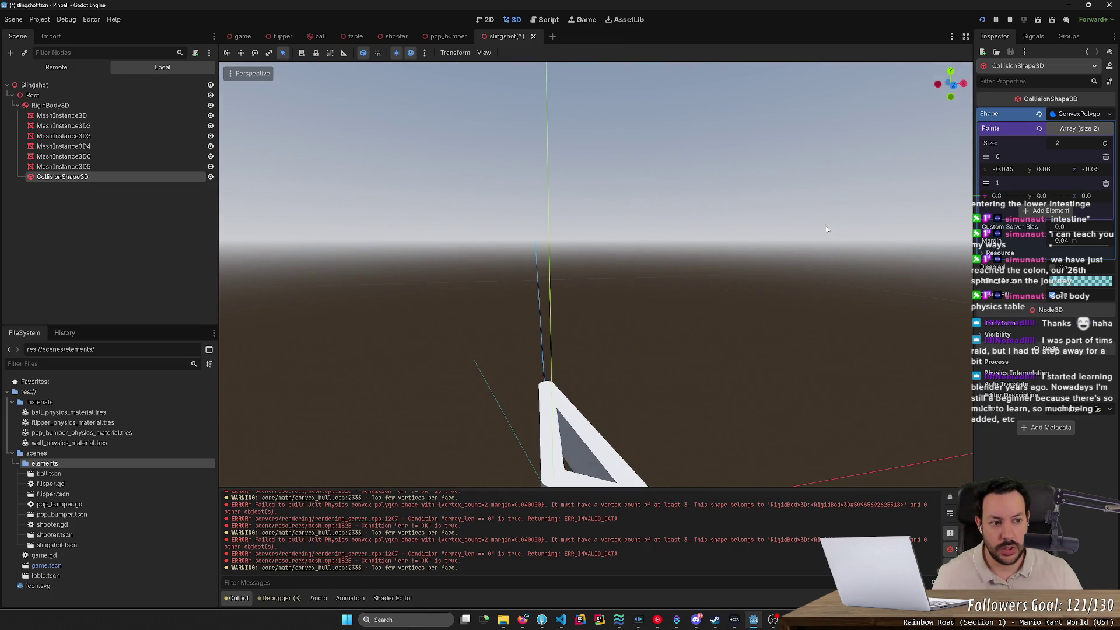
pyautogui.click(487, 389)
pyautogui.click(477, 368)
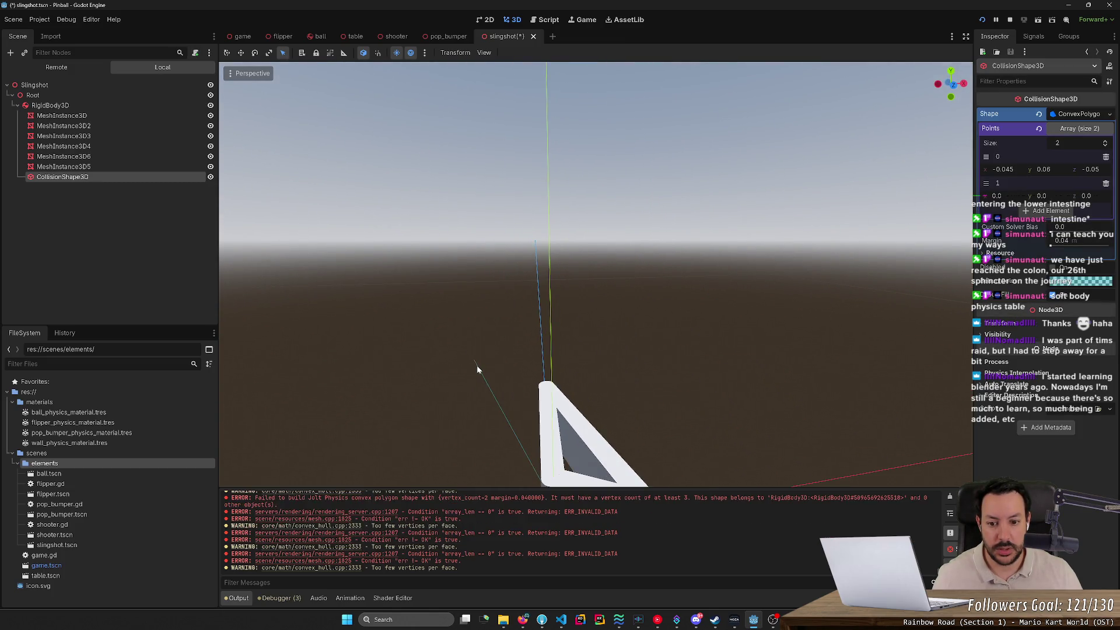
pyautogui.click(479, 367)
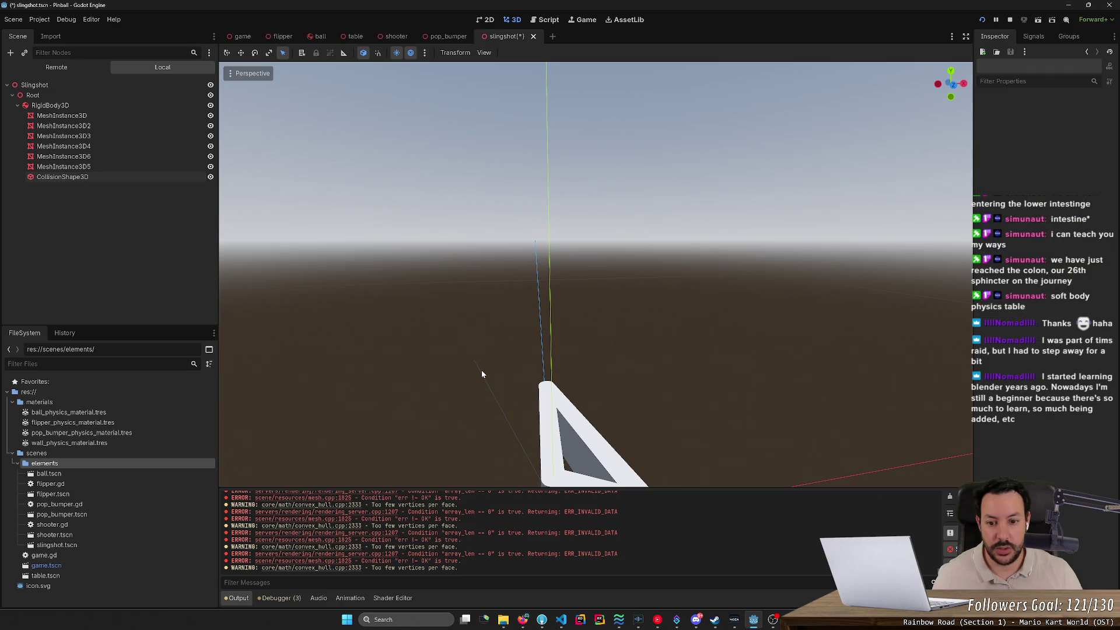
pyautogui.click(483, 370)
# Frame the collision shape, try moving it along Z, and undo the move.
pyautogui.press('f')
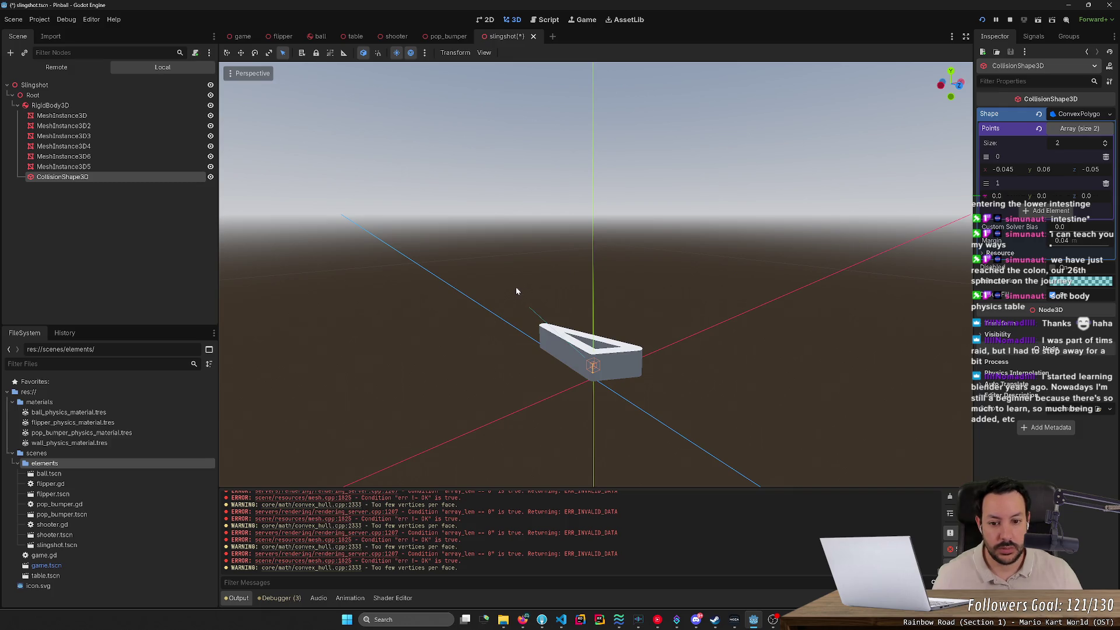
pyautogui.press('w')
pyautogui.moveTo(632, 385)
pyautogui.mouseDown()
pyautogui.moveTo(584, 363)
pyautogui.moveTo(496, 285)
pyautogui.moveTo(464, 308)
pyautogui.mouseUp()
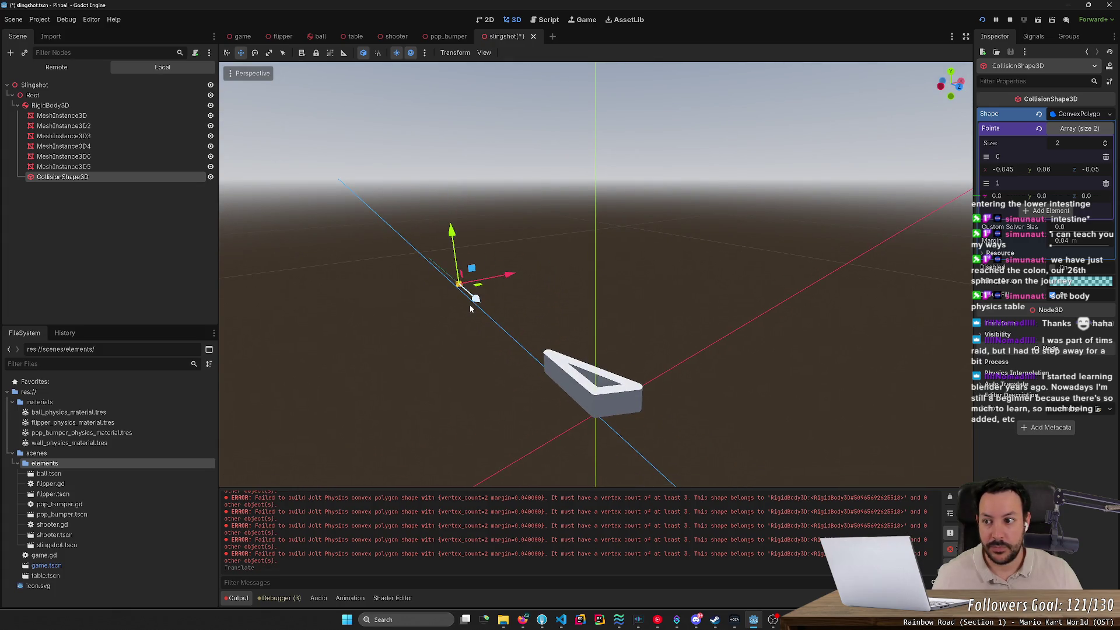
pyautogui.scroll(5, 471, 314)
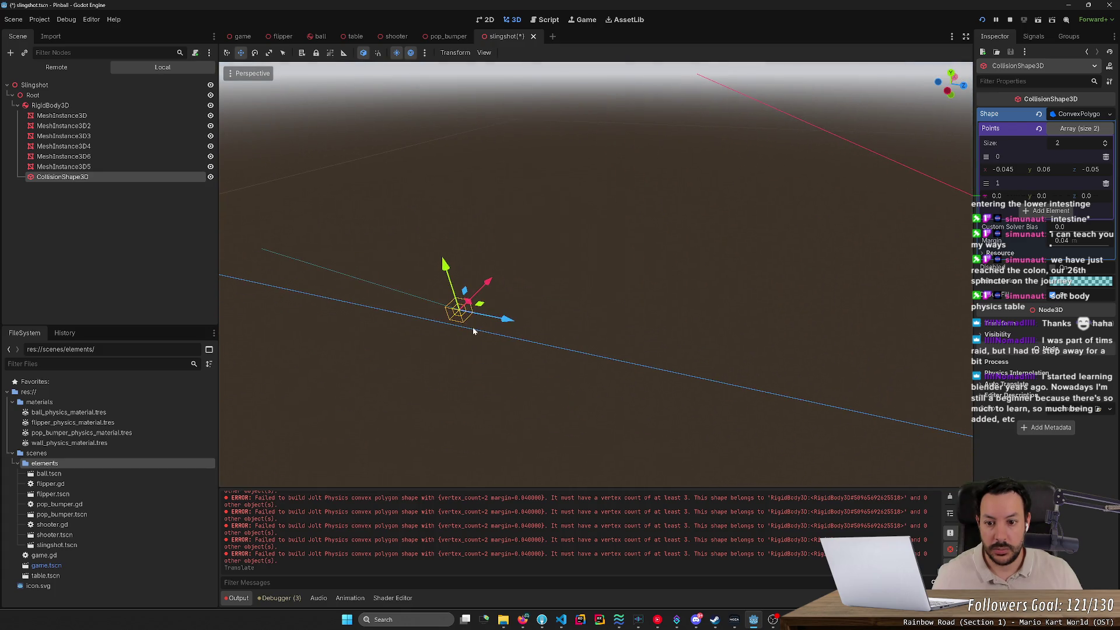
pyautogui.hotkey('ctrl', 'z')
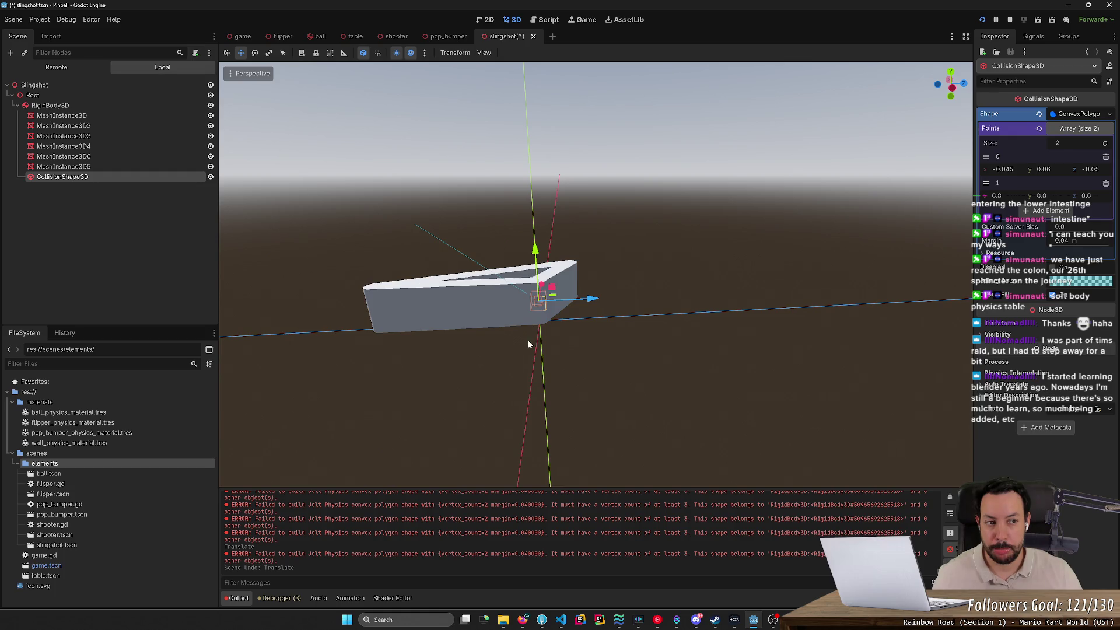
pyautogui.moveTo(525, 340); pyautogui.dragTo(861, 262)
# Revert the Shape property to <empty>, ready to pick a new shape type.
pyautogui.click(1079, 114)
pyautogui.click(1079, 114)
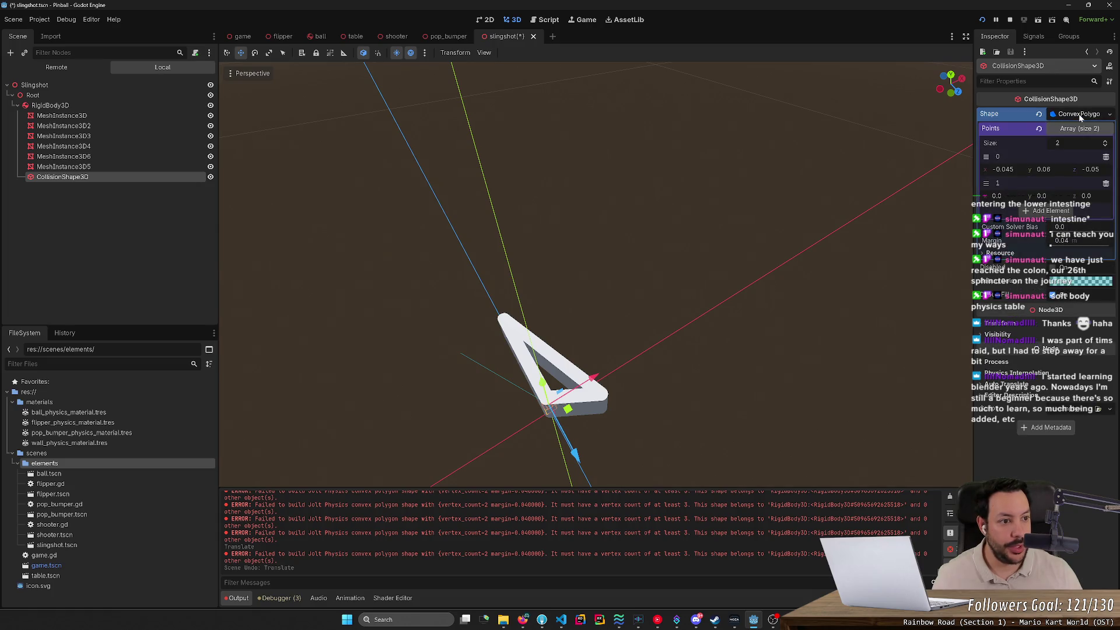
pyautogui.click(1040, 114)
pyautogui.click(1110, 115)
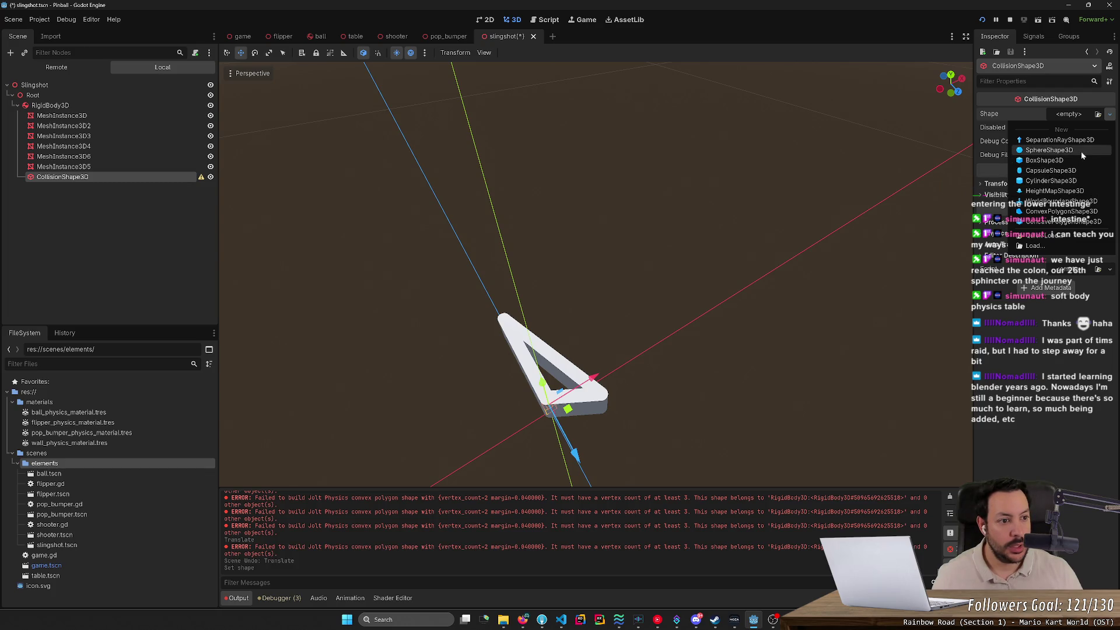
# Set the shape to BoxShape3D and inspect each of the slingshot's mesh pieces.
pyautogui.click(1057, 159)
pyautogui.scroll(-5, 602, 251)
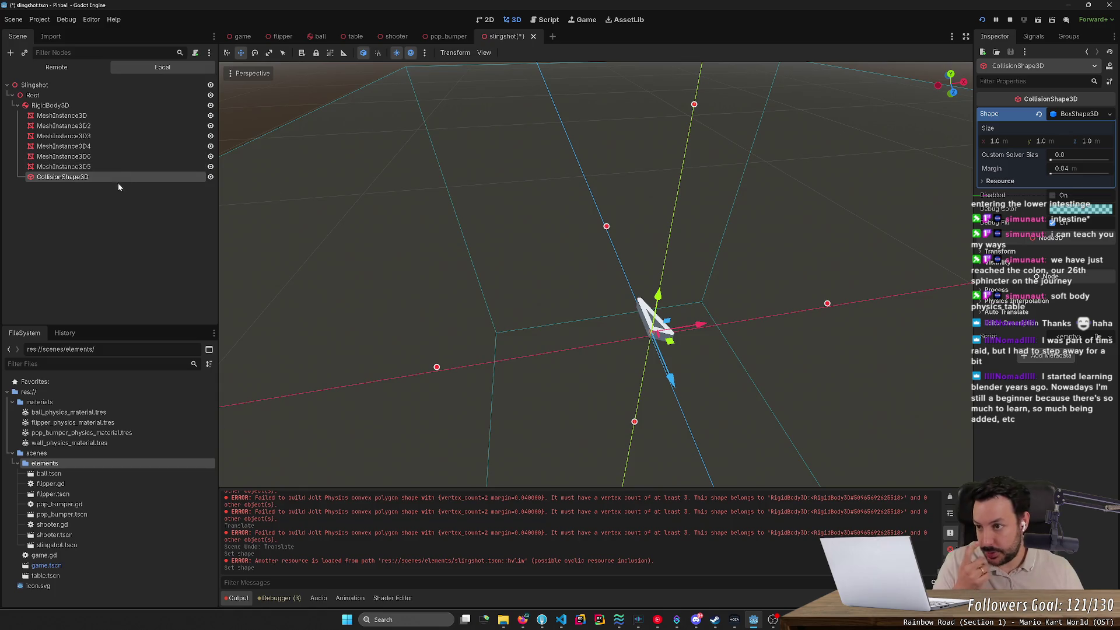
pyautogui.click(107, 124)
pyautogui.click(107, 117)
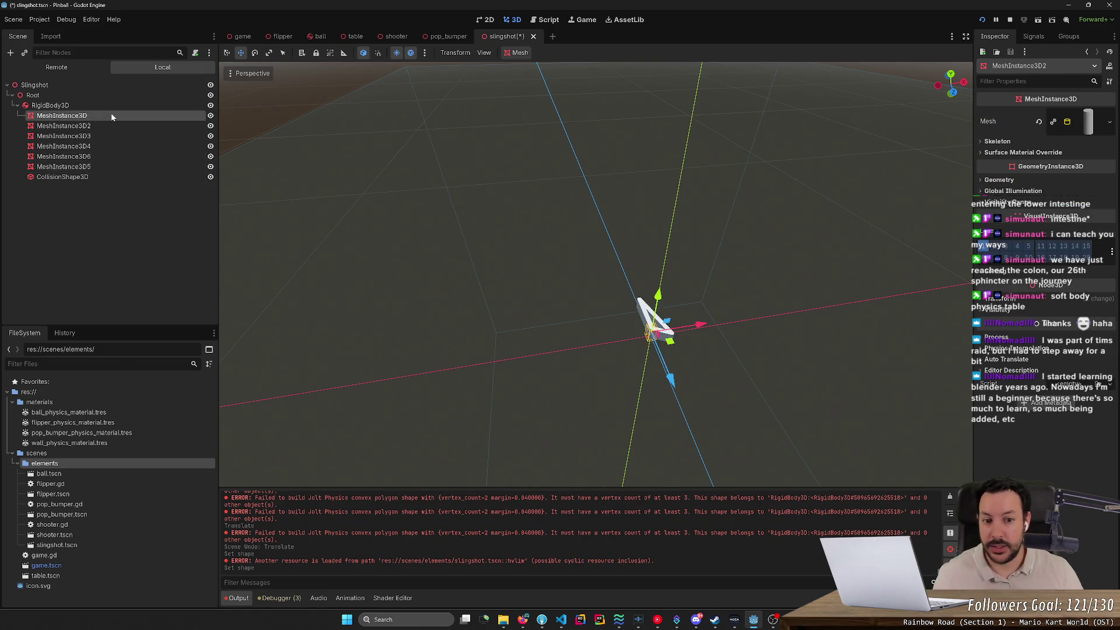
pyautogui.click(110, 125)
pyautogui.click(103, 136)
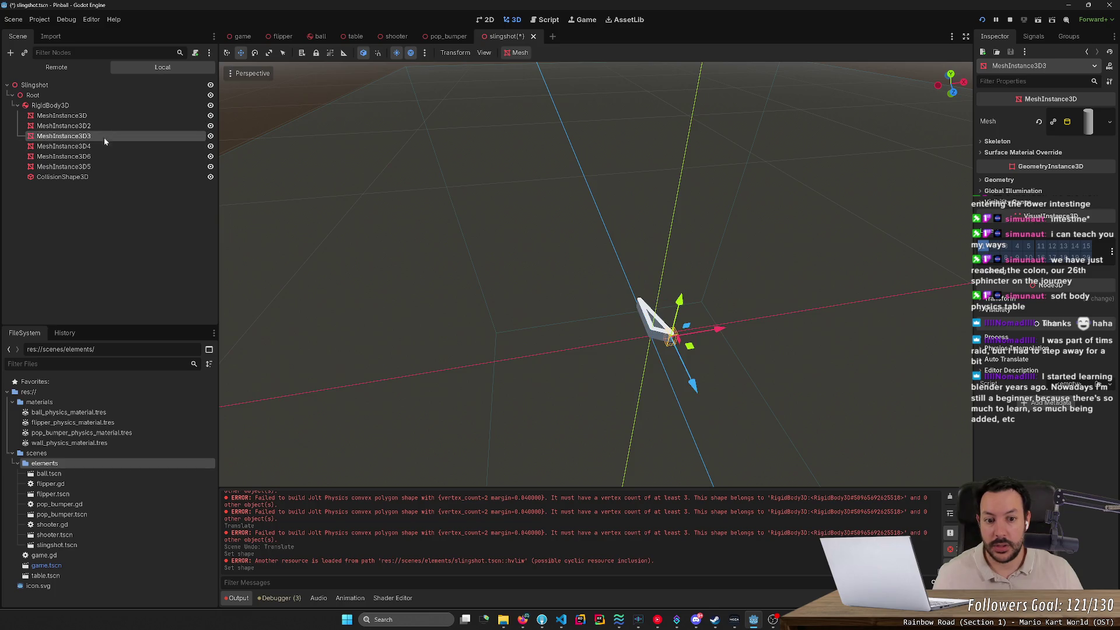
pyautogui.click(102, 156)
# Nest the CollisionShape3D under MeshInstance3D6 and check its transform.
pyautogui.moveTo(81, 180); pyautogui.dragTo(94, 158)
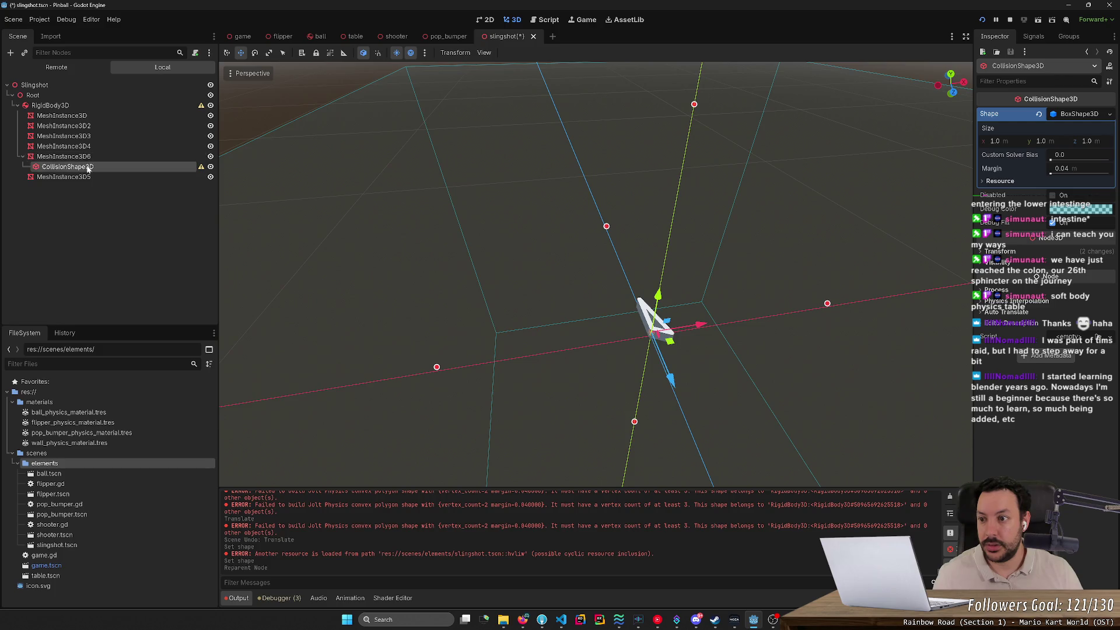
pyautogui.click(81, 156)
pyautogui.click(90, 167)
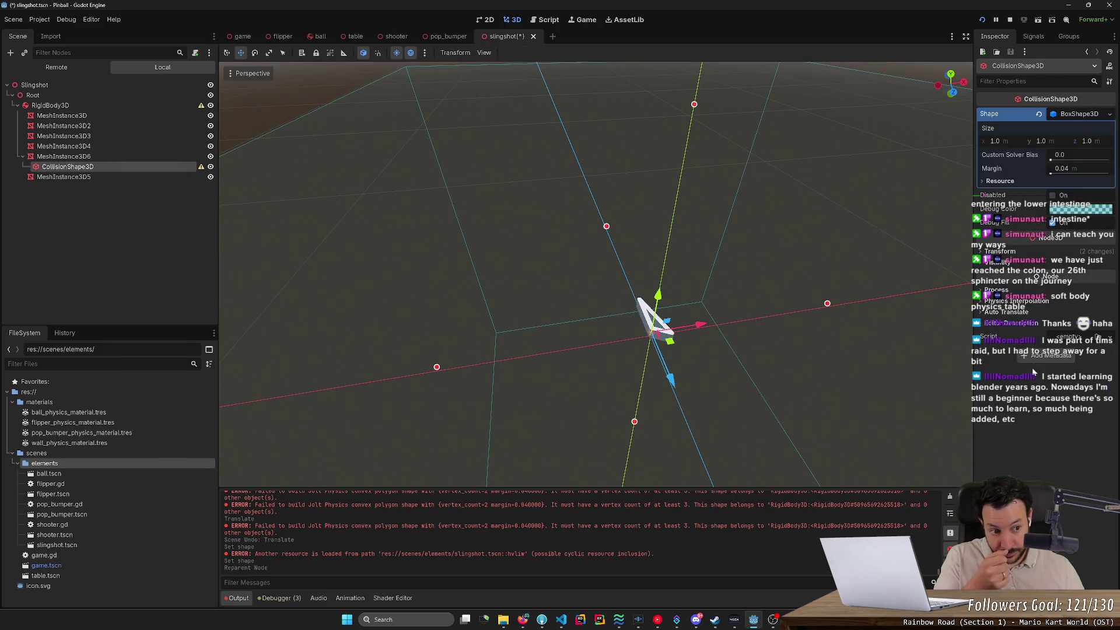
pyautogui.click(1002, 251)
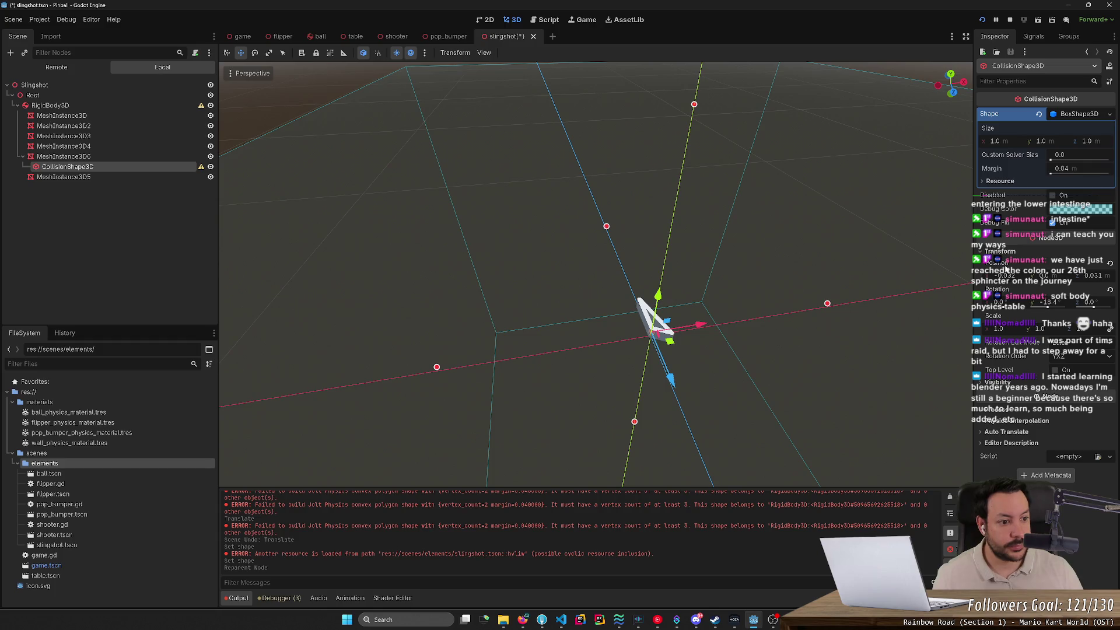
pyautogui.click(142, 156)
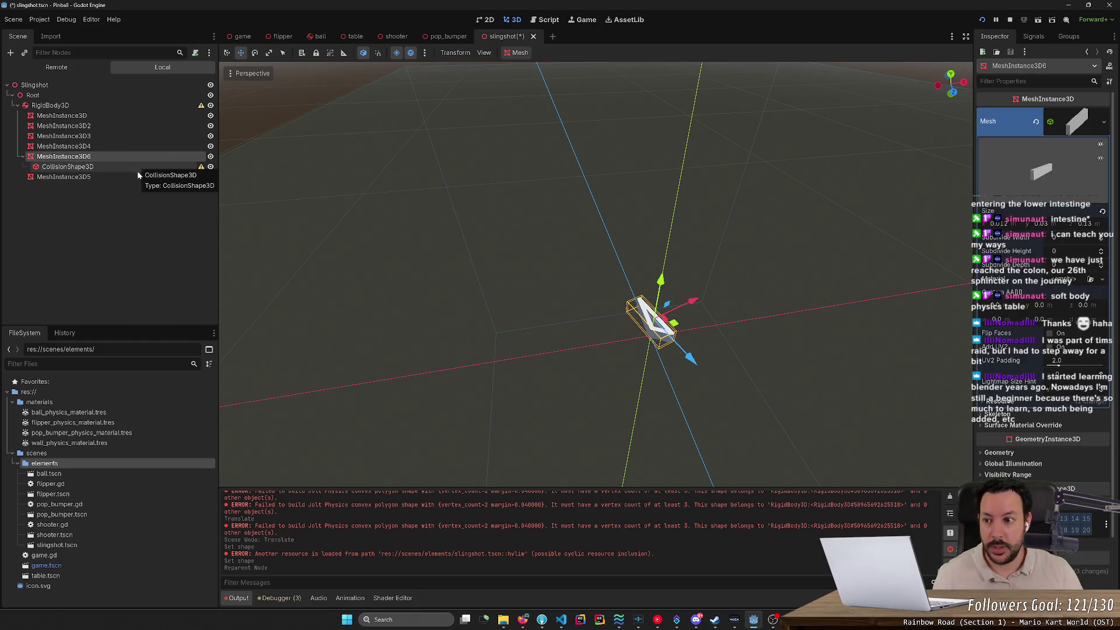
pyautogui.click(138, 169)
# Try x and z positions of 2 for the collision box, then undo them.
pyautogui.click(1003, 276)
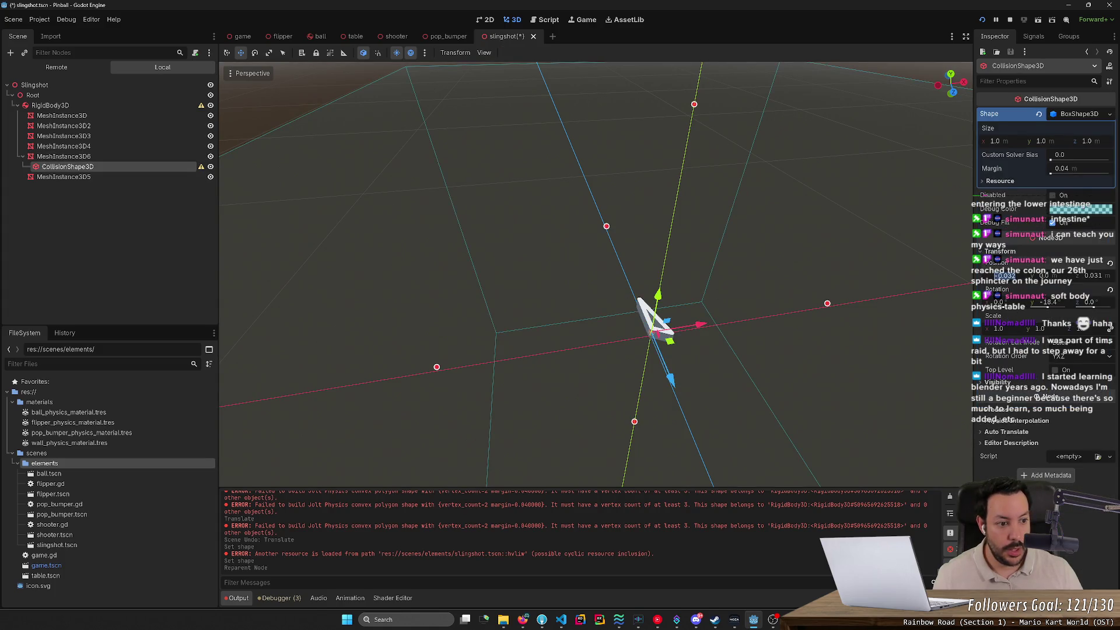
pyautogui.write('2')
pyautogui.press('Tab')
pyautogui.press('Tab')
pyautogui.write('2')
pyautogui.press('Return')
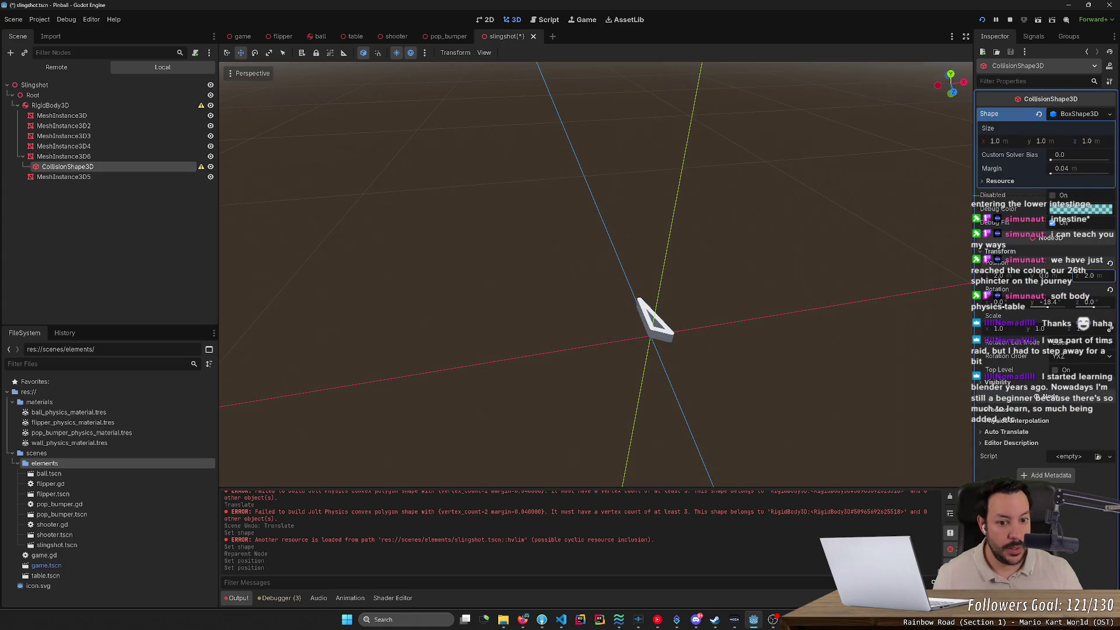
pyautogui.moveTo(1015, 284); pyautogui.dragTo(796, 354)
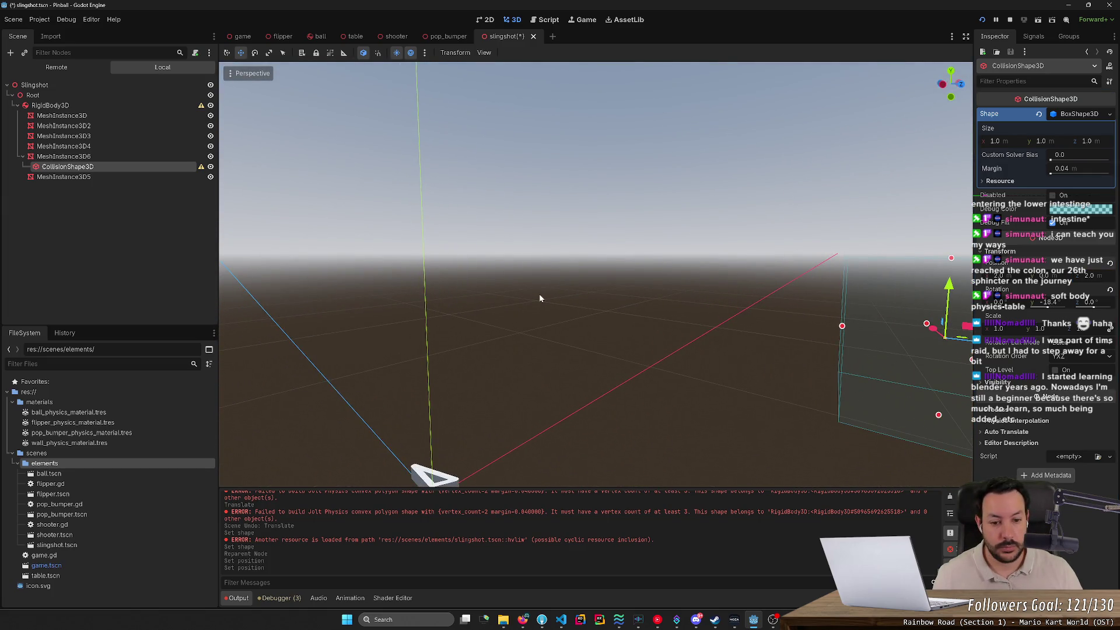
pyautogui.hotkey('ctrl', 'z')
pyautogui.hotkey('ctrl', 'z')
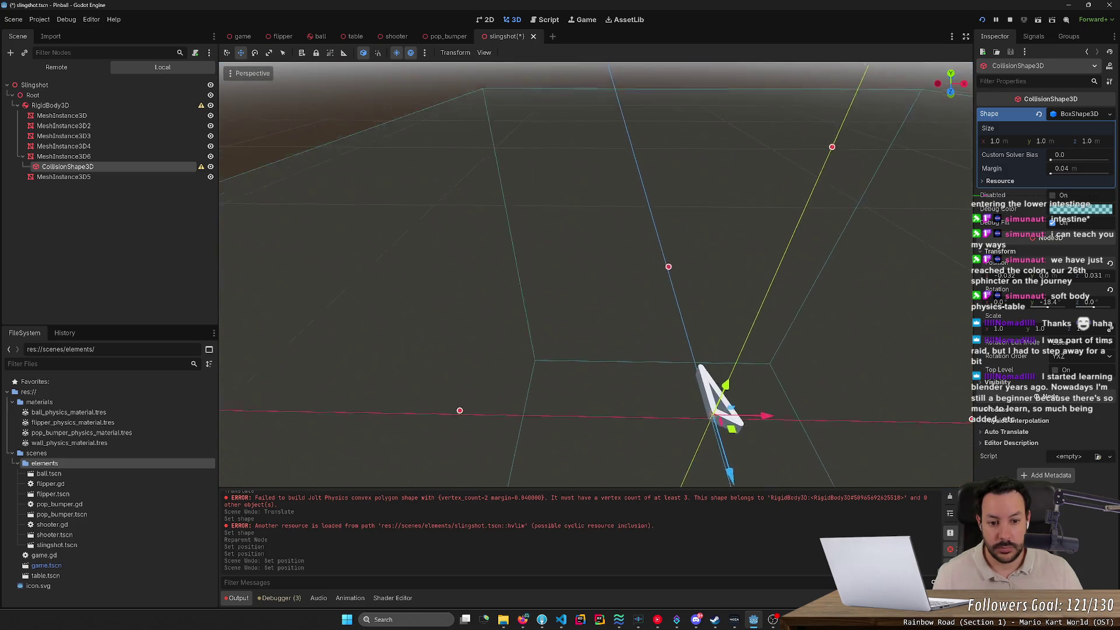
pyautogui.press('f')
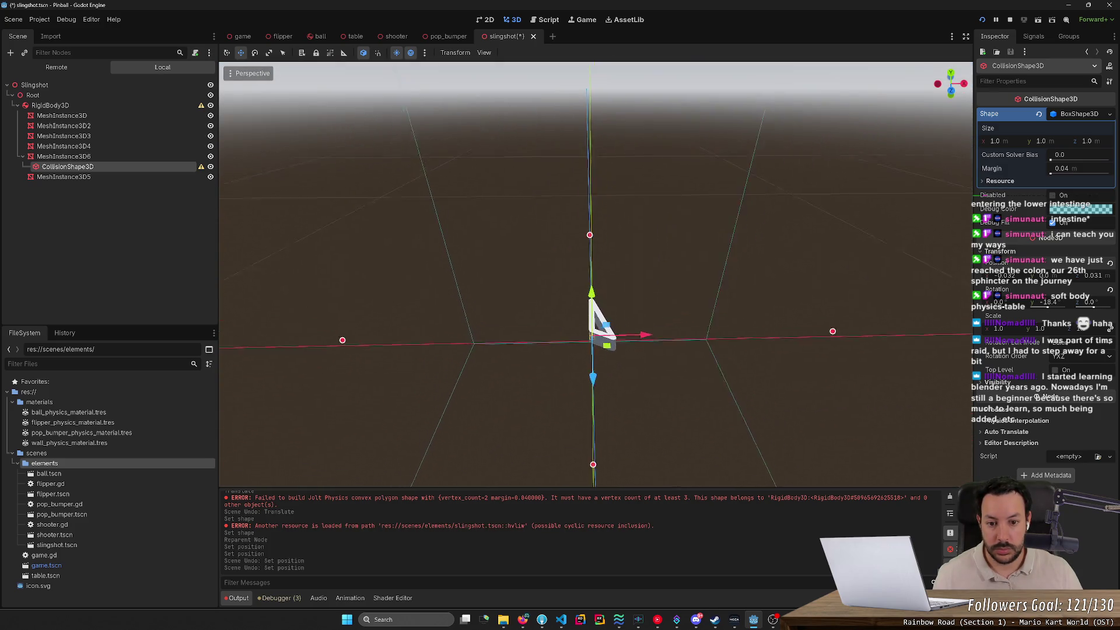
pyautogui.moveTo(493, 280); pyautogui.dragTo(510, 298)
# Move the CollisionShape3D under MeshInstance3D4 and frame it in the view.
pyautogui.click(91, 157)
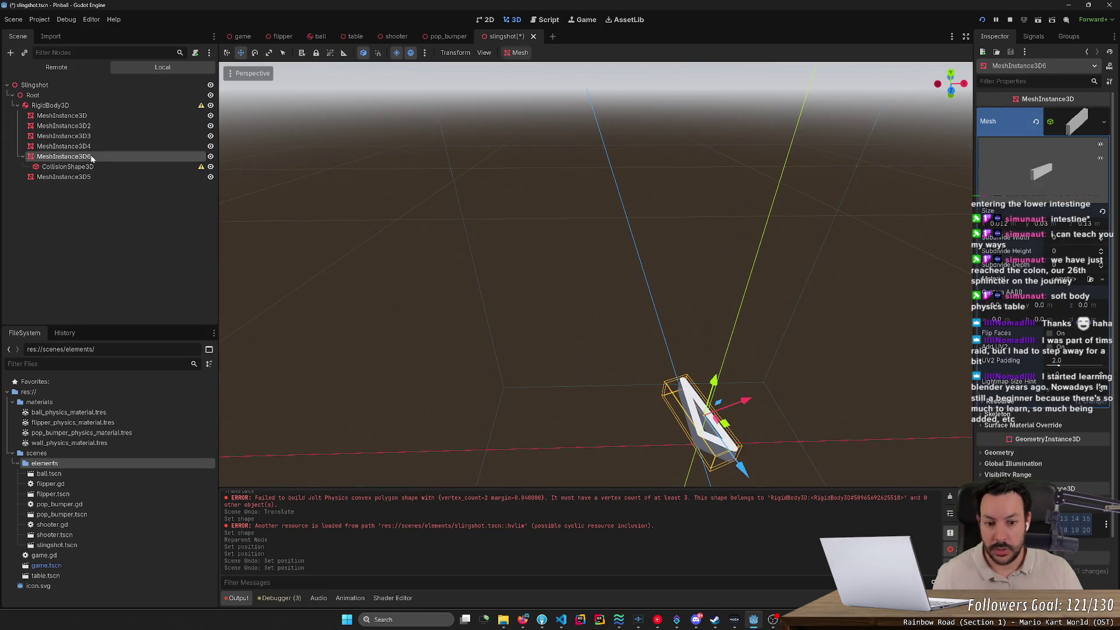
pyautogui.moveTo(361, 257); pyautogui.dragTo(409, 281)
pyautogui.click(111, 146)
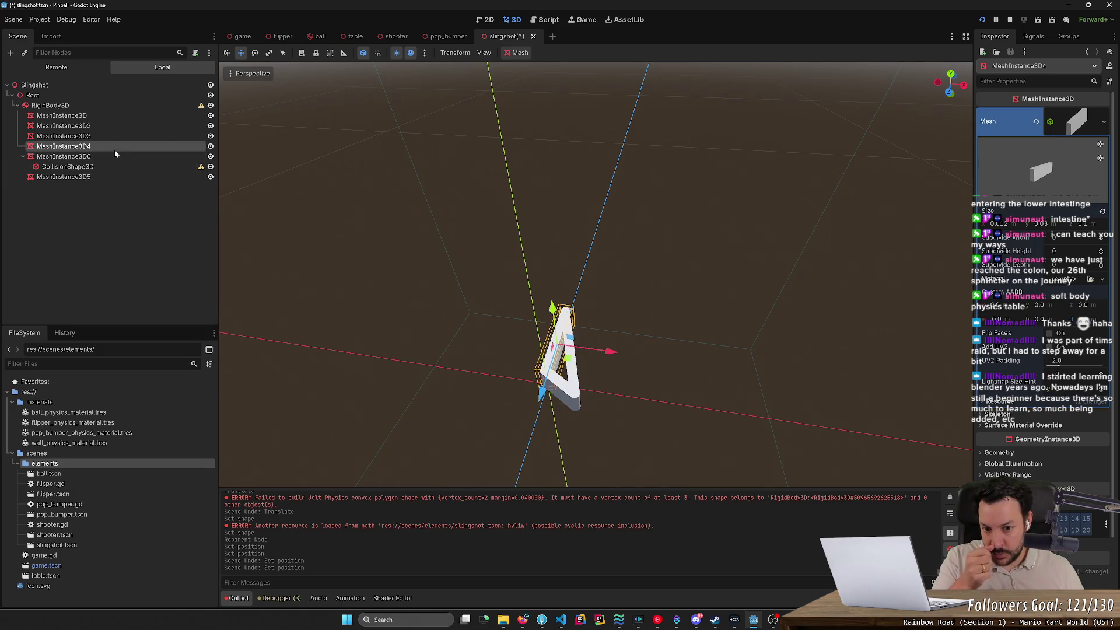
pyautogui.moveTo(76, 167); pyautogui.dragTo(84, 150)
pyautogui.doubleClick(85, 157)
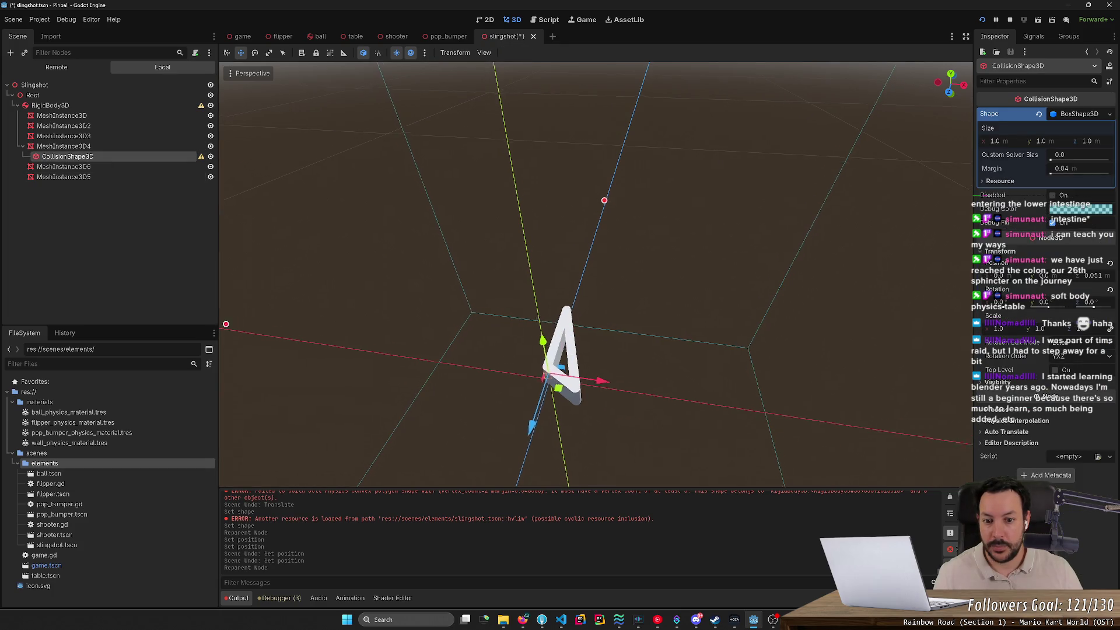
pyautogui.moveTo(229, 364); pyautogui.dragTo(228, 364)
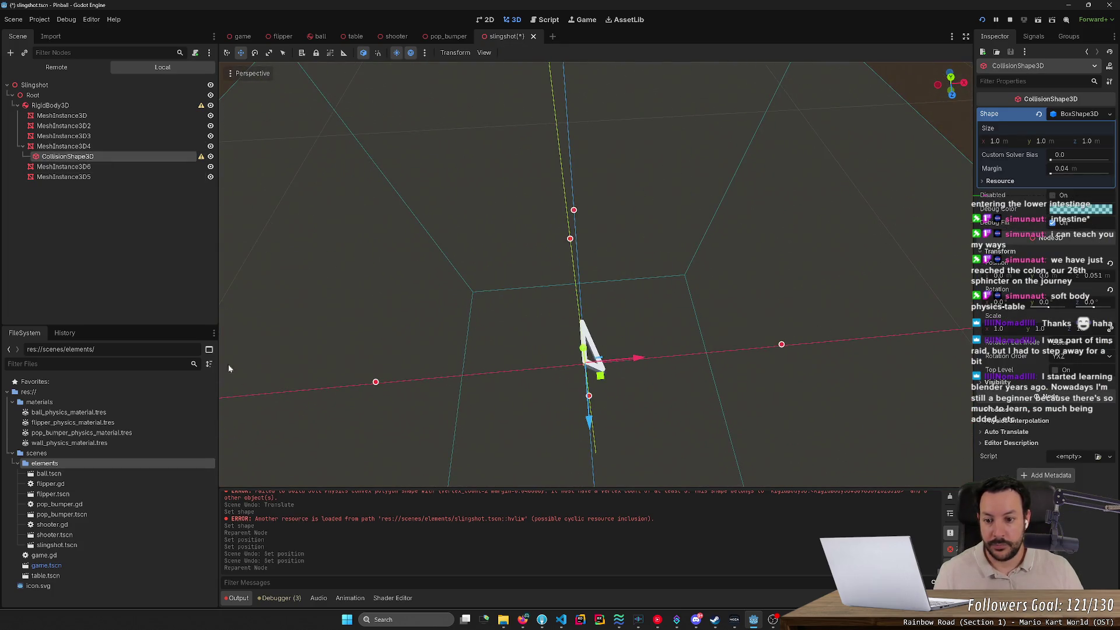
pyautogui.click(376, 386)
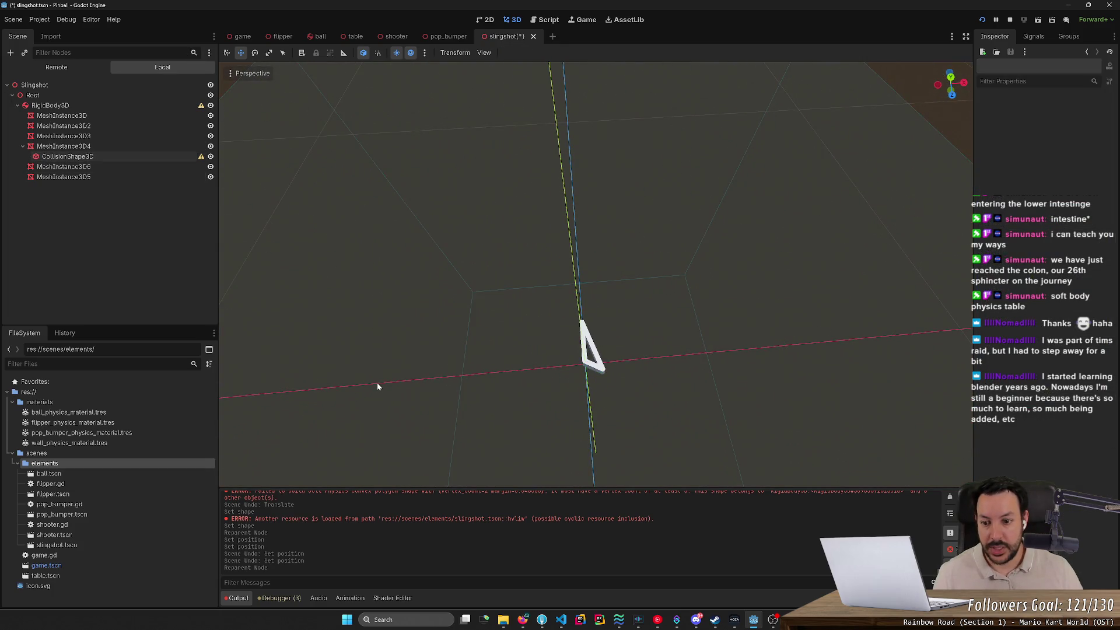
# In Top Orthogonal view, narrow the collision box's X size to a thin ~0.013 strip.
pyautogui.click(112, 156)
pyautogui.moveTo(376, 383)
pyautogui.mouseDown()
pyautogui.moveTo(581, 364)
pyautogui.moveTo(576, 387)
pyautogui.mouseUp()
pyautogui.click(951, 76)
pyautogui.scroll(4, 576, 387)
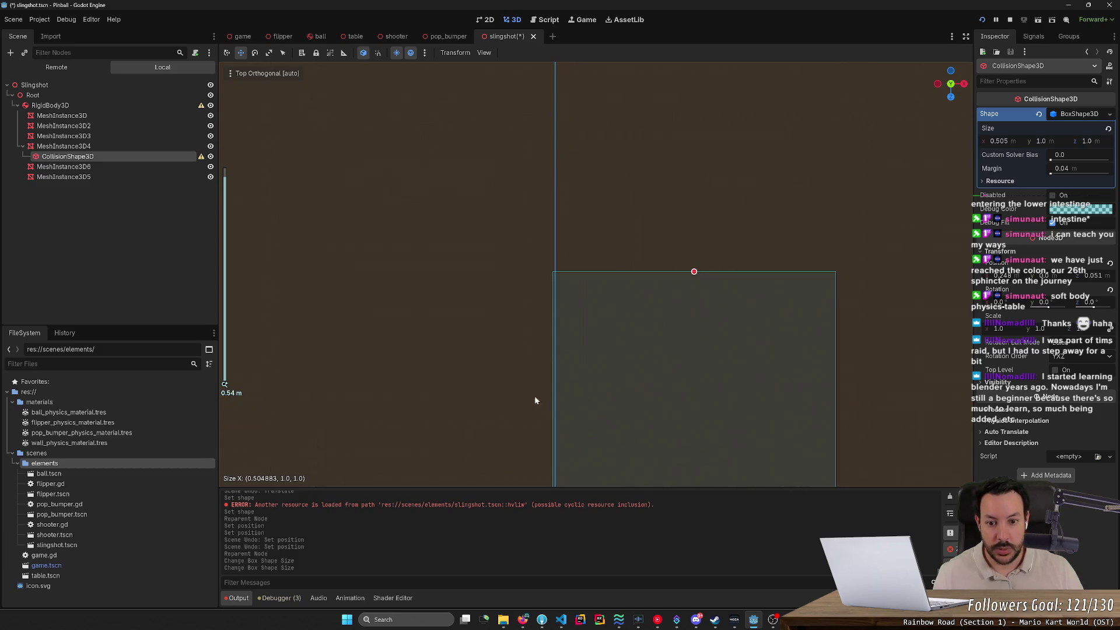
pyautogui.scroll(6, 534, 289)
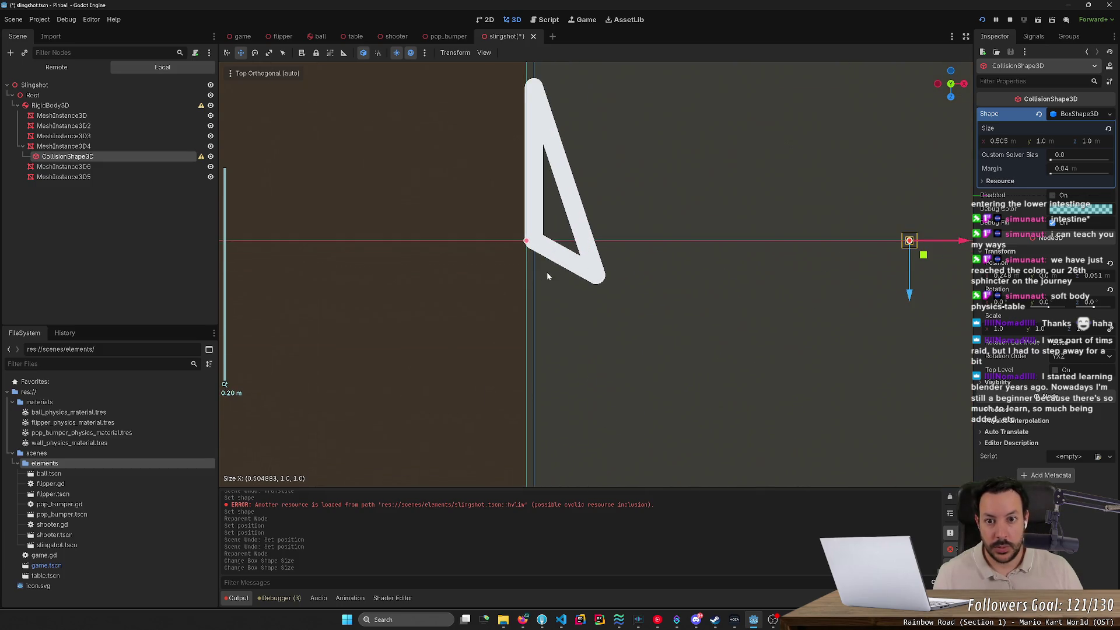
pyautogui.scroll(-2, 523, 295)
pyautogui.moveTo(548, 252); pyautogui.dragTo(544, 250)
pyautogui.scroll(-6, 758, 297)
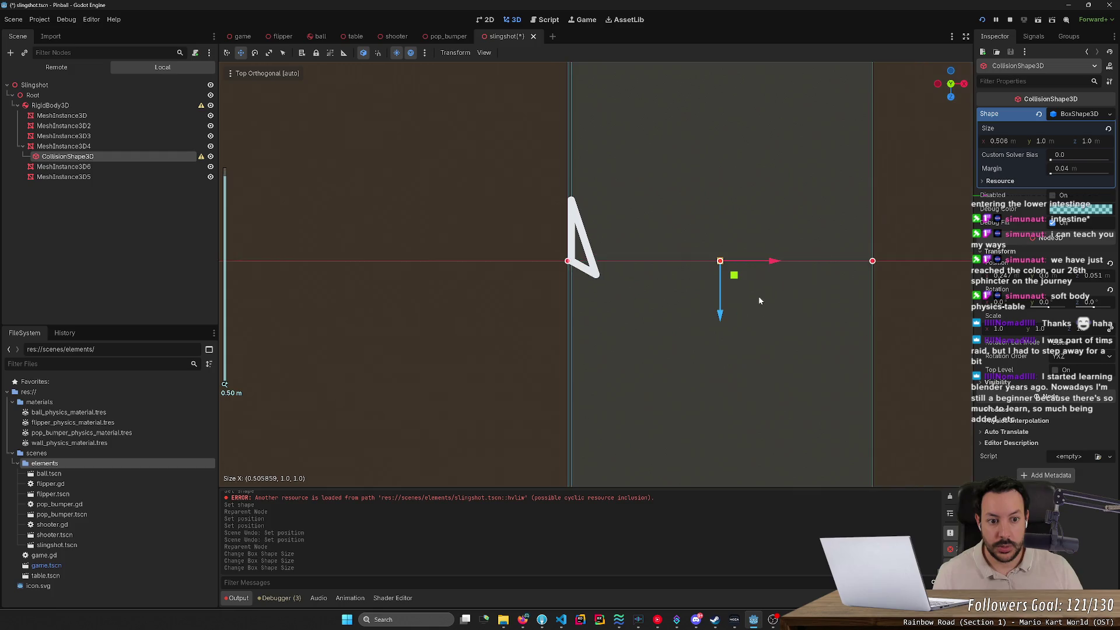
pyautogui.moveTo(873, 261); pyautogui.dragTo(576, 301)
# Adjust the box's Z size to about 0.598 so it reaches the slingshot's tip.
pyautogui.scroll(-3, 621, 245)
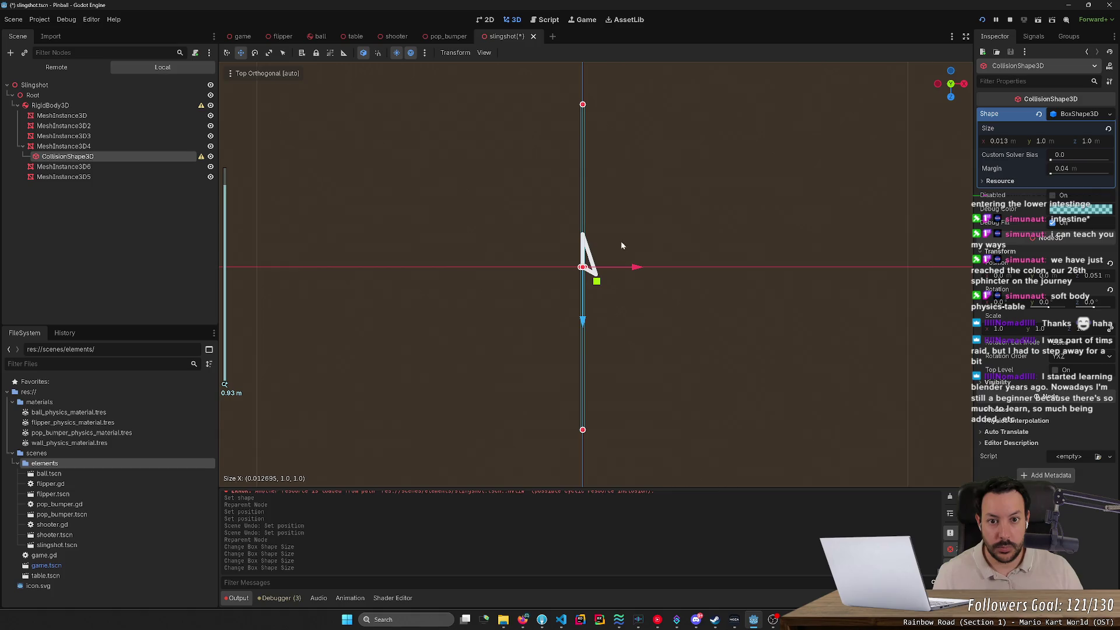
pyautogui.moveTo(582, 105); pyautogui.dragTo(582, 238)
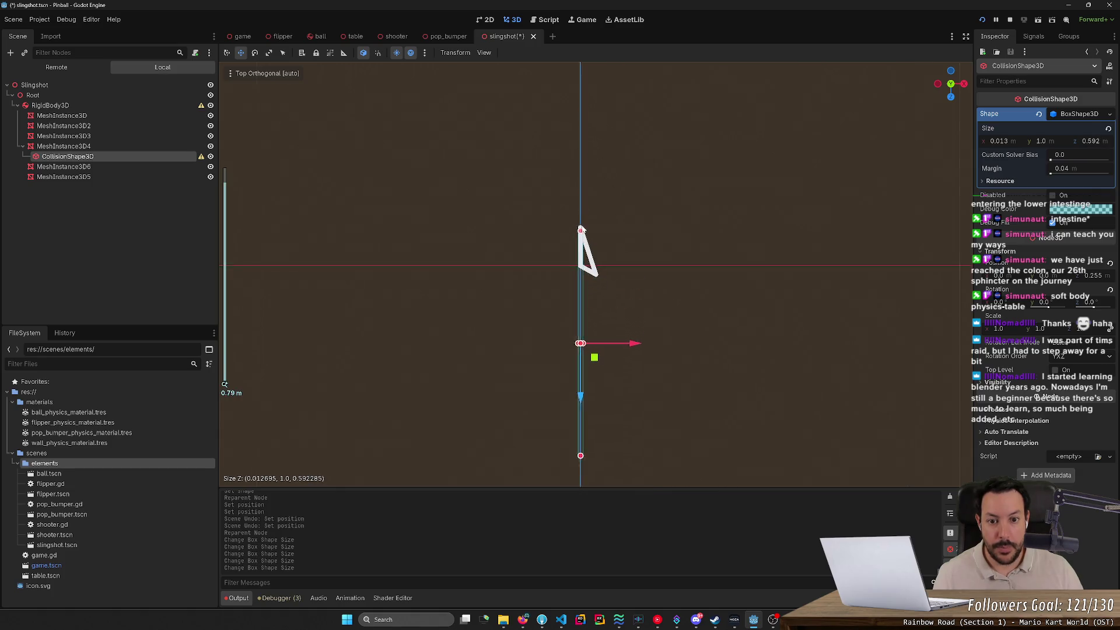
pyautogui.scroll(5, 572, 234)
pyautogui.scroll(3, 584, 234)
pyautogui.moveTo(595, 177); pyautogui.dragTo(562, 317)
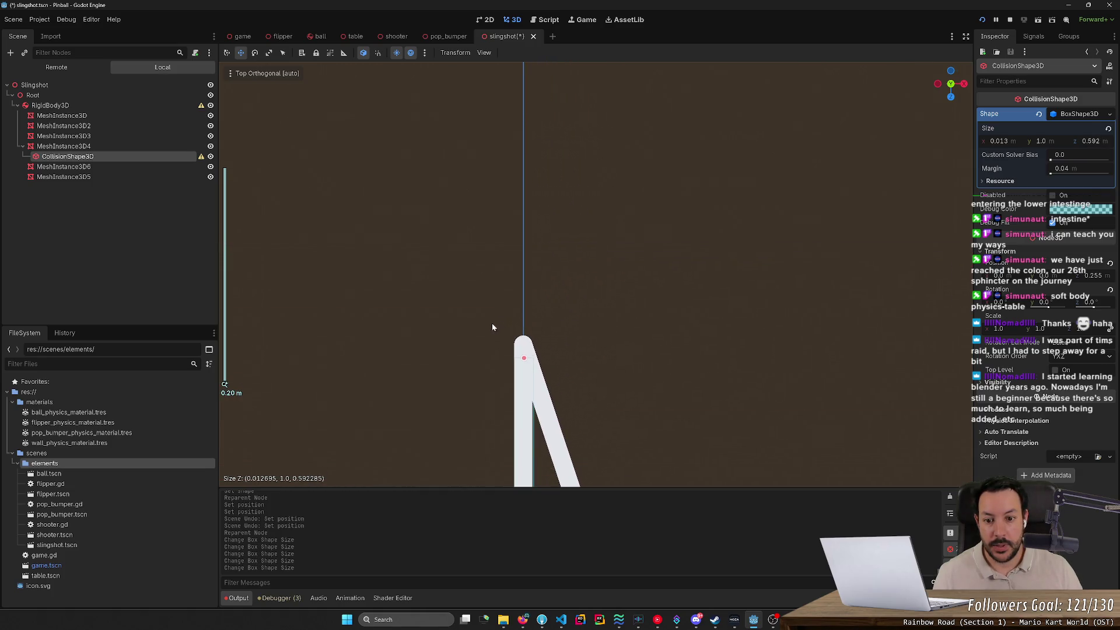
pyautogui.moveTo(523, 359); pyautogui.dragTo(524, 352)
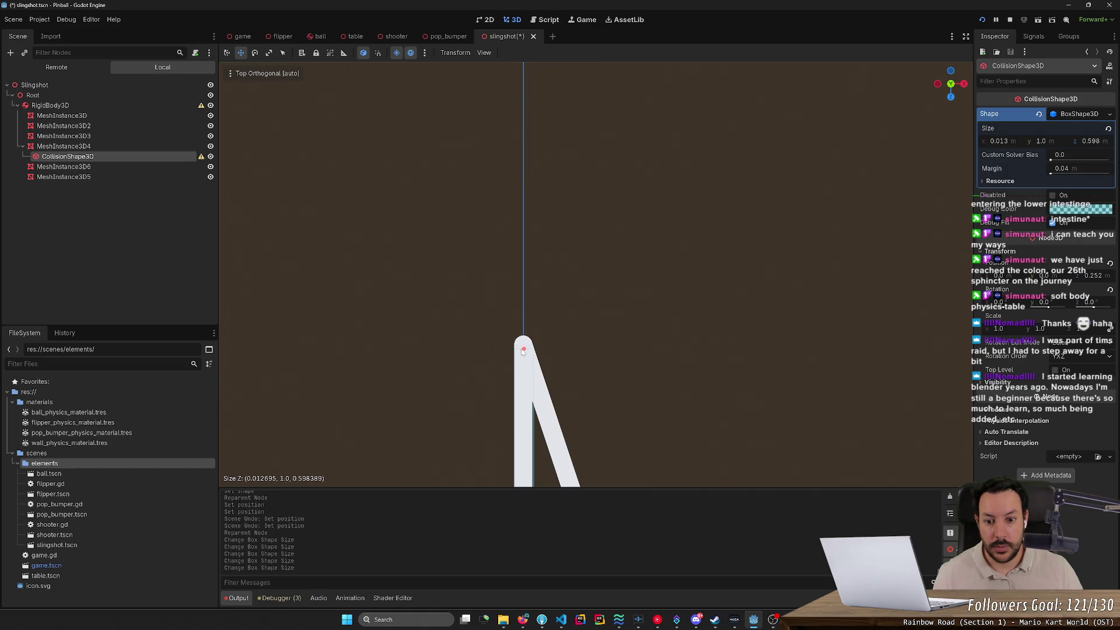
pyautogui.moveTo(524, 350); pyautogui.dragTo(523, 350)
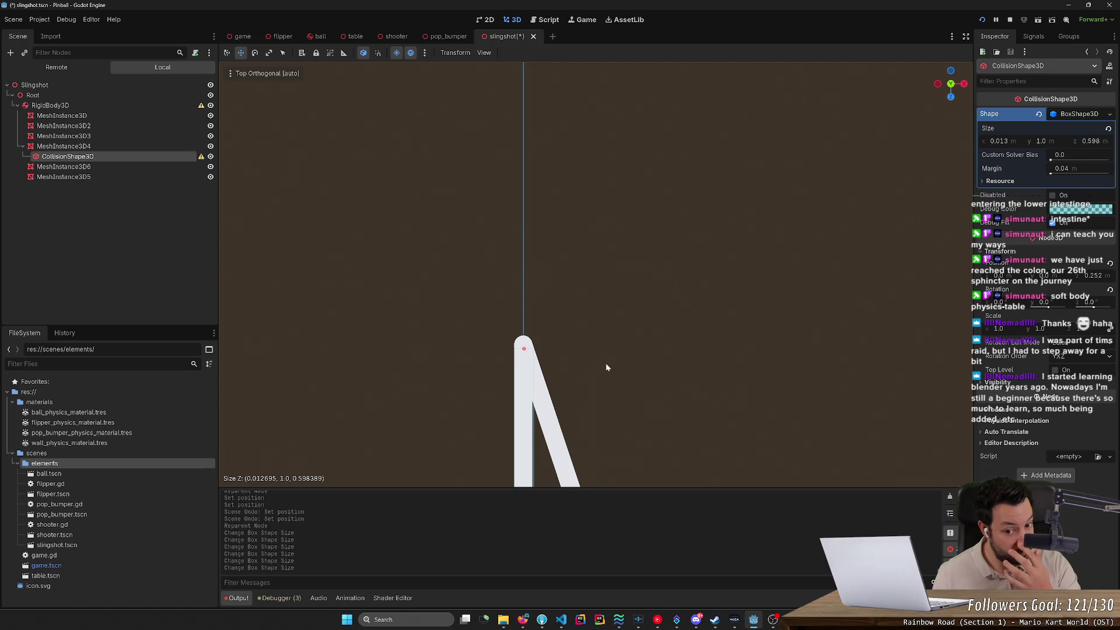
pyautogui.moveTo(625, 340); pyautogui.dragTo(637, 269)
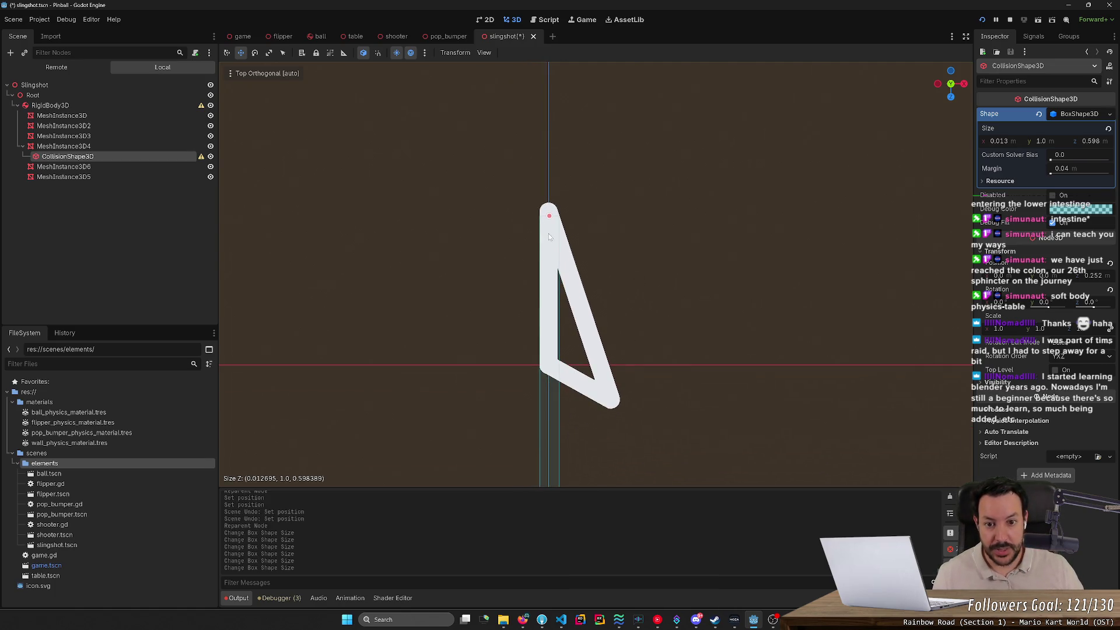
# In top view, shorten the collision box's Z size to about 0.1 m.
pyautogui.click(951, 81)
pyautogui.press('f')
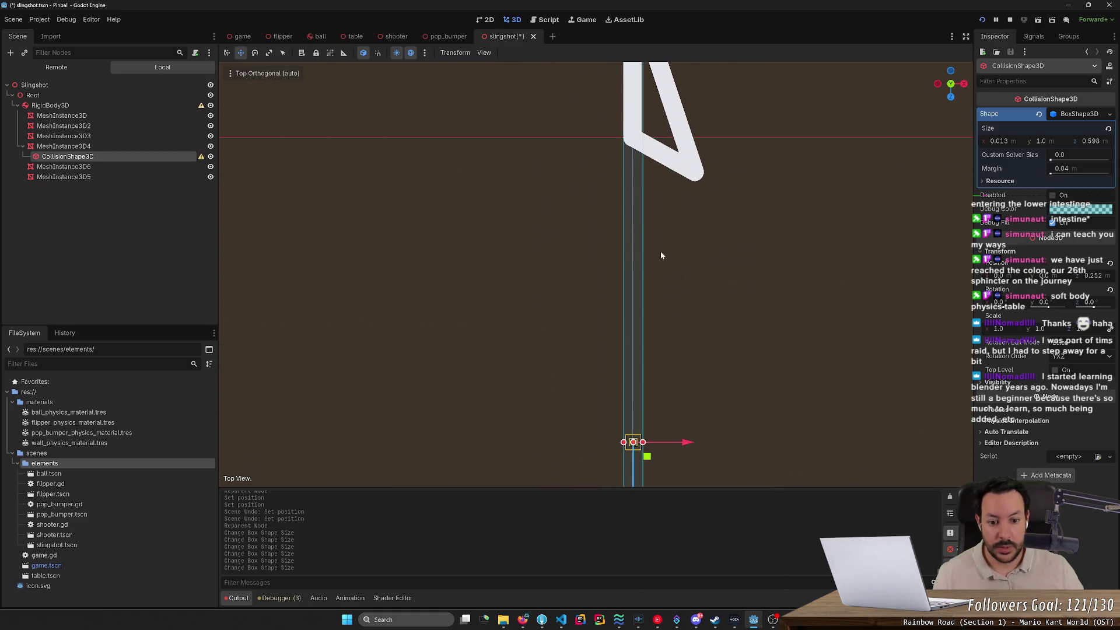
pyautogui.moveTo(648, 433); pyautogui.dragTo(658, 98)
pyautogui.press('f')
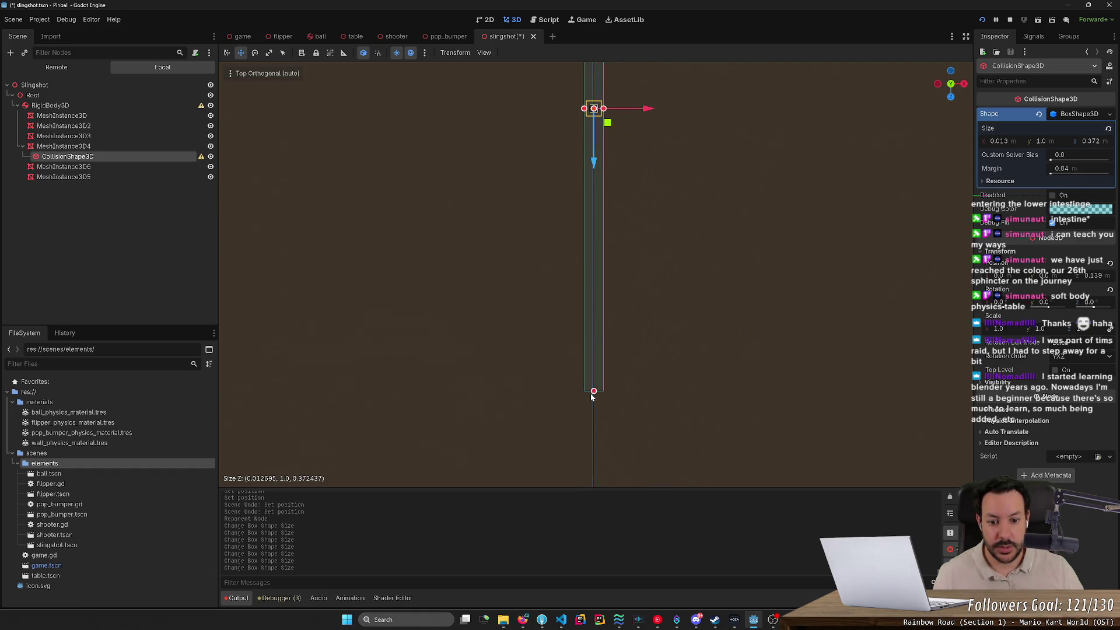
pyautogui.moveTo(593, 390); pyautogui.dragTo(622, 86)
pyautogui.press('f')
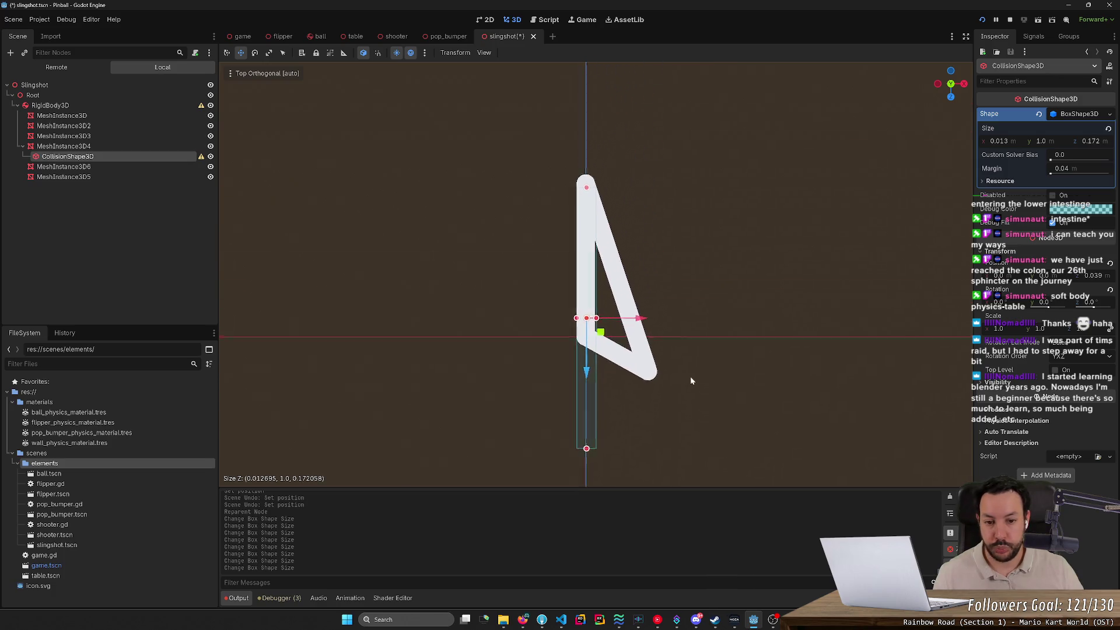
pyautogui.moveTo(584, 449); pyautogui.dragTo(591, 344)
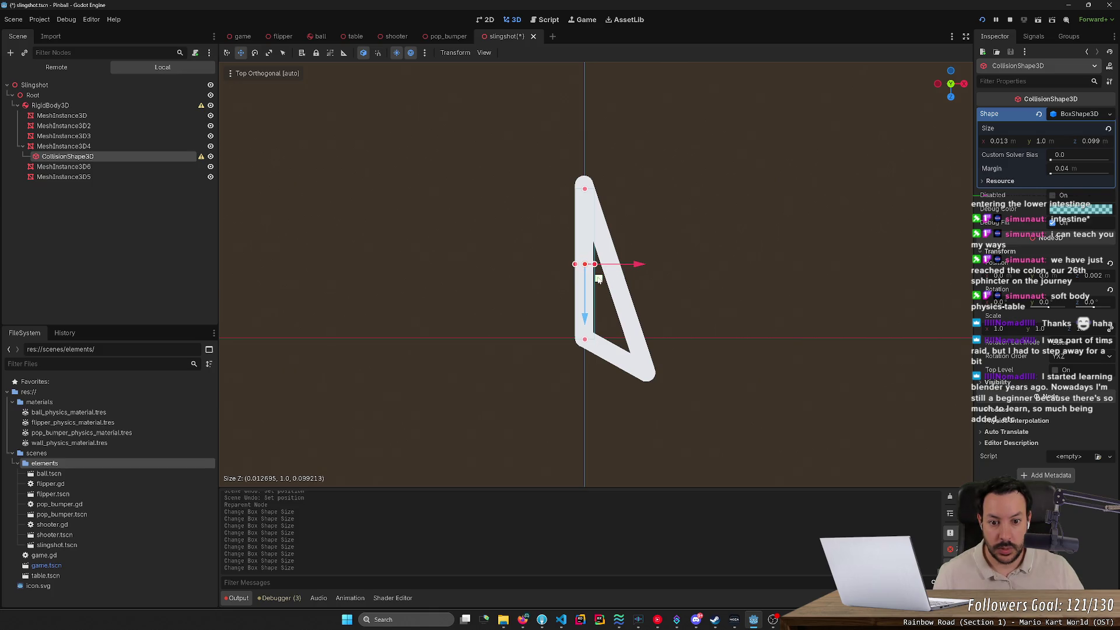
# Narrow the box's width to about 0.012 m and orbit into perspective.
pyautogui.moveTo(597, 266); pyautogui.dragTo(595, 266)
pyautogui.moveTo(663, 330)
pyautogui.mouseDown()
pyautogui.moveTo(614, 408)
pyautogui.moveTo(624, 390)
pyautogui.moveTo(635, 399)
pyautogui.moveTo(683, 317)
pyautogui.moveTo(777, 242)
pyautogui.moveTo(624, 423)
pyautogui.moveTo(693, 380)
pyautogui.moveTo(793, 205)
pyautogui.moveTo(621, 371)
pyautogui.moveTo(642, 382)
pyautogui.moveTo(633, 332)
pyautogui.moveTo(668, 370)
pyautogui.moveTo(619, 289)
pyautogui.moveTo(622, 362)
pyautogui.moveTo(597, 393)
pyautogui.moveTo(615, 404)
pyautogui.mouseUp()
pyautogui.scroll(2, 608, 376)
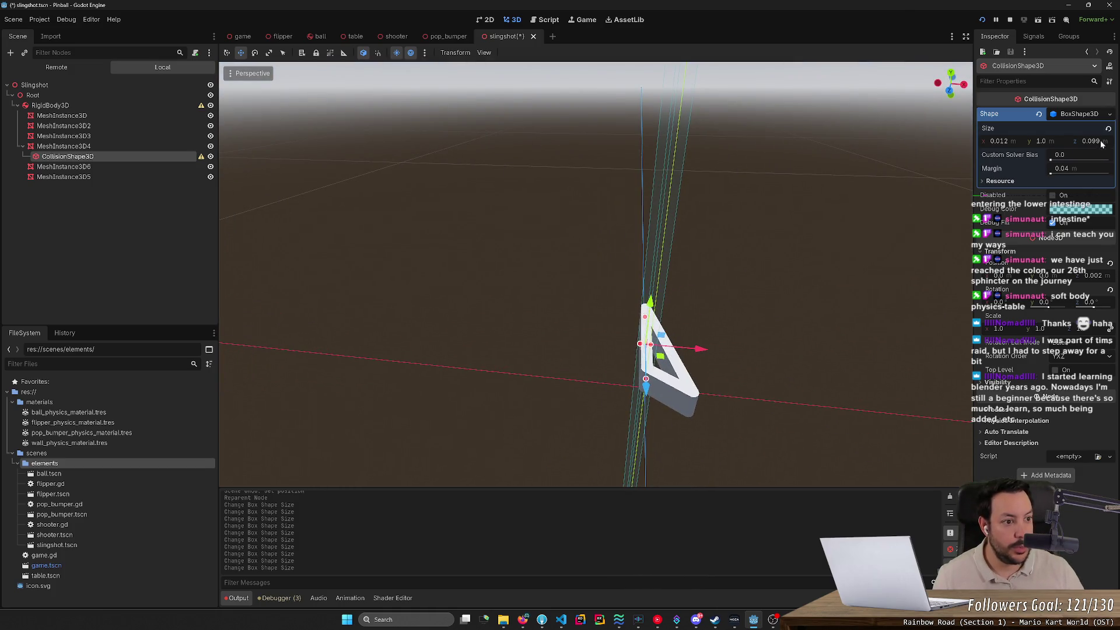
# Enter 0.03 in the BoxShape3D Size y field, making a 0.012 × 0.03 × 0.099 m block.
pyautogui.moveTo(1062, 143); pyautogui.dragTo(1057, 143)
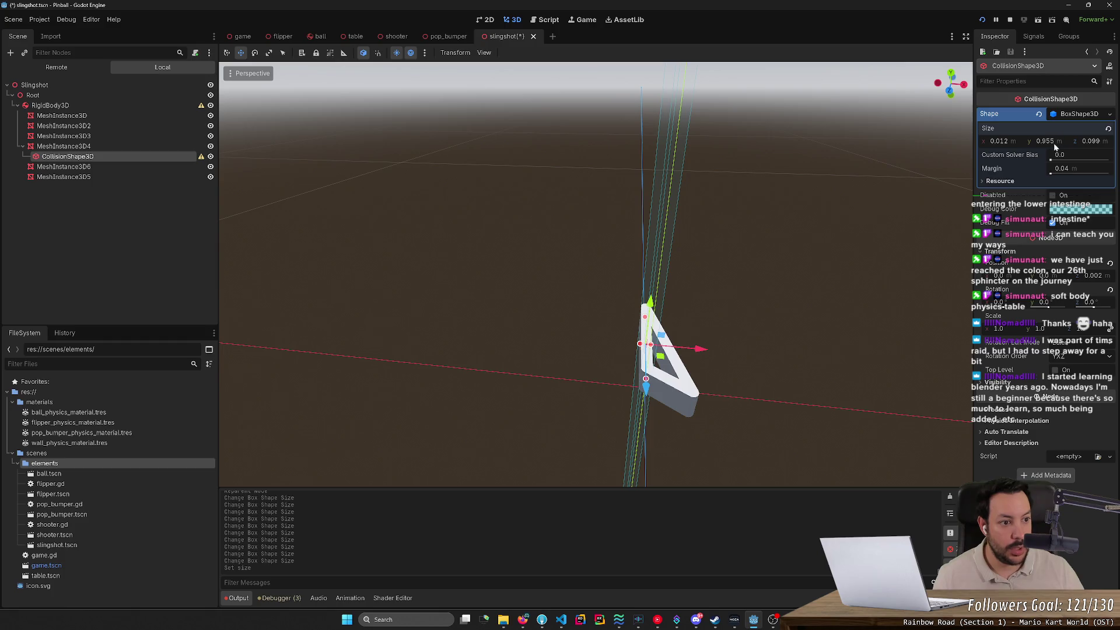
pyautogui.write('0.03')
pyautogui.press('Return')
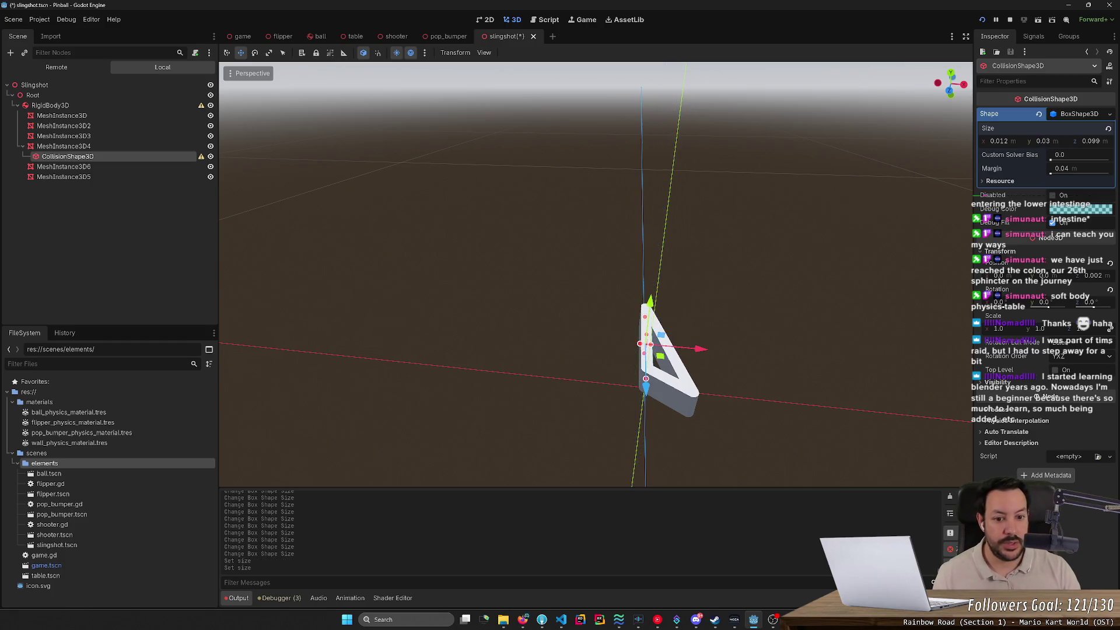
pyautogui.moveTo(679, 294)
pyautogui.mouseDown()
pyautogui.moveTo(624, 327)
pyautogui.moveTo(643, 324)
pyautogui.moveTo(547, 323)
pyautogui.moveTo(547, 349)
pyautogui.moveTo(531, 335)
pyautogui.mouseUp()
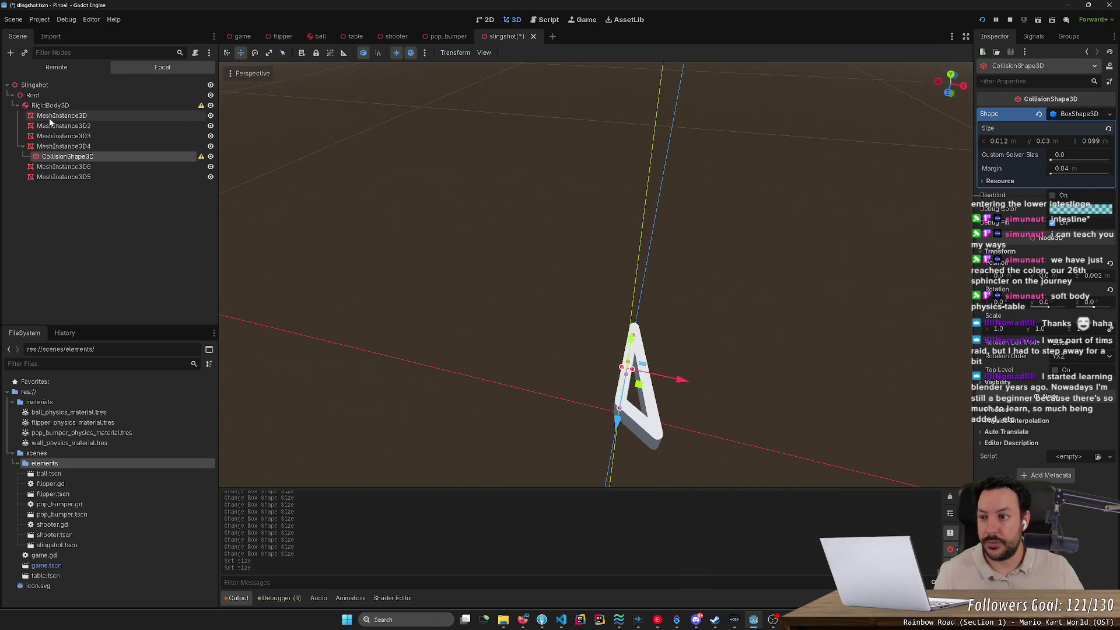
# Paste a collision box copy under MeshInstance3D6, try lengthening it, then undo both.
pyautogui.click(88, 167)
pyautogui.hotkey('ctrl', 'v')
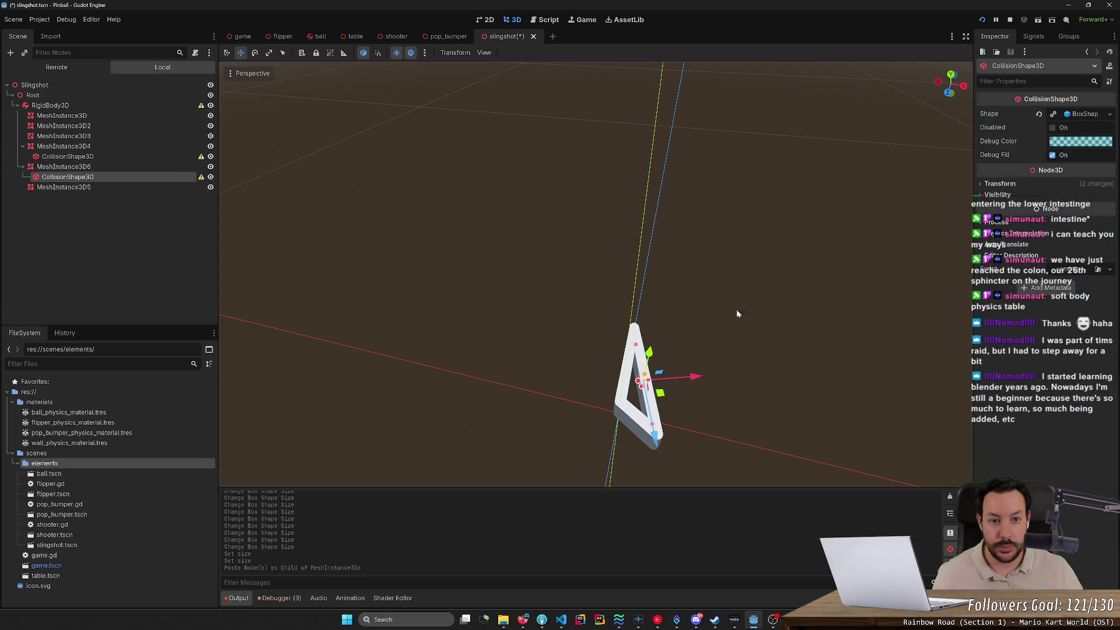
pyautogui.click(952, 76)
pyautogui.scroll(3, 736, 431)
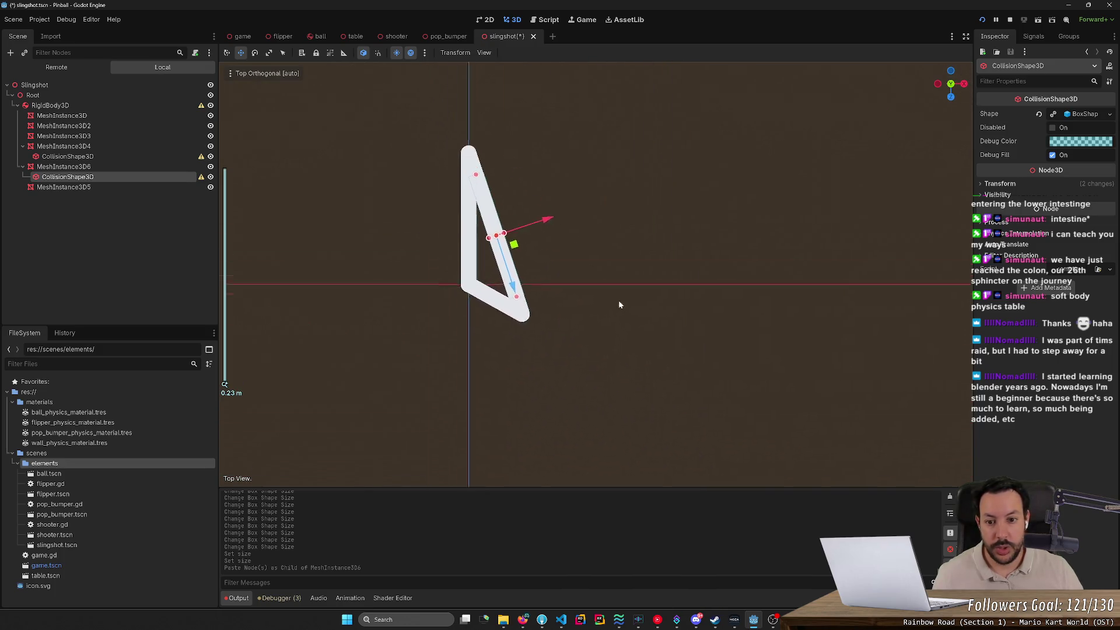
pyautogui.press('f')
pyautogui.moveTo(625, 331); pyautogui.dragTo(631, 345)
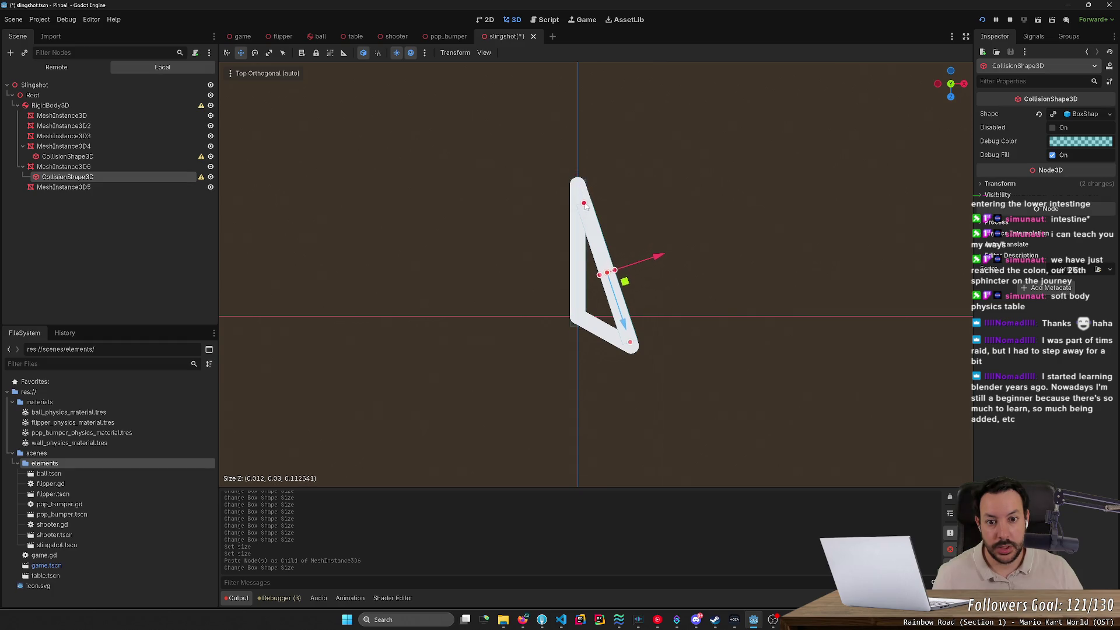
pyautogui.moveTo(584, 207); pyautogui.dragTo(598, 210)
pyautogui.hotkey('ctrl', 'z')
pyautogui.hotkey('ctrl', 'z')
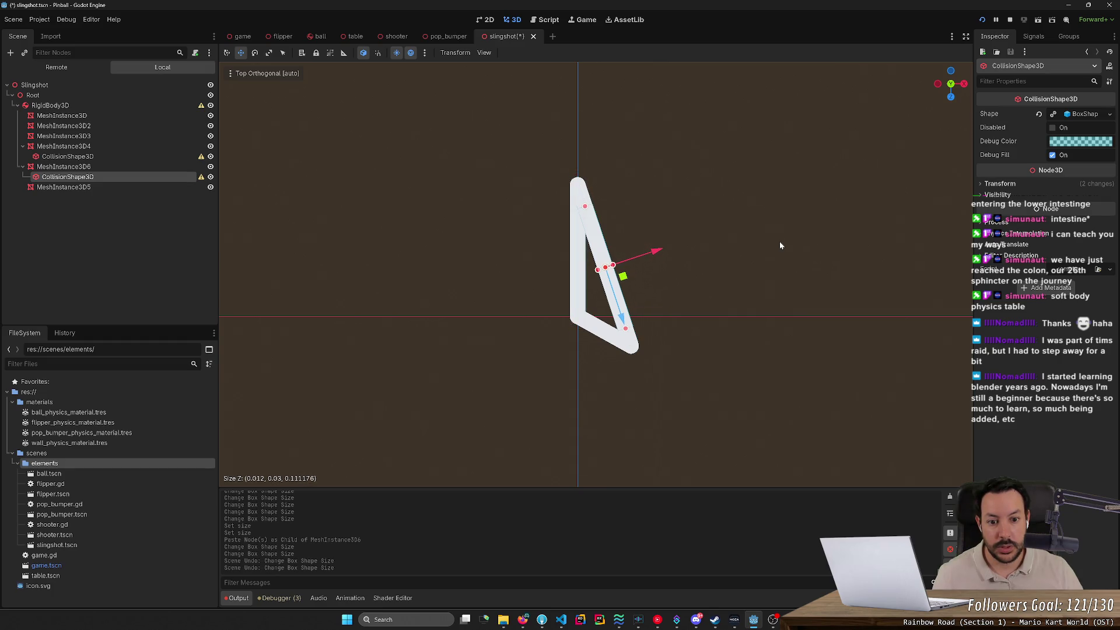
pyautogui.hotkey('ctrl', 'z')
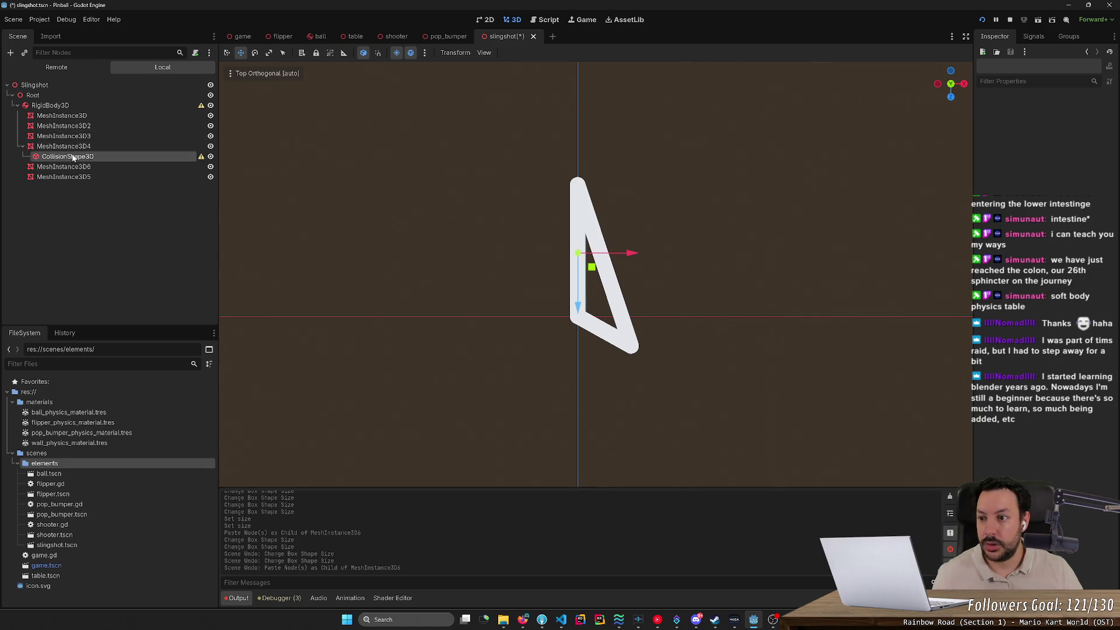
# Re-paste the box under MeshInstance3D6, make its shape unique, and stretch it to 0.126 m.
pyautogui.click(76, 167)
pyautogui.hotkey('ctrl', 'v')
pyautogui.click(67, 177)
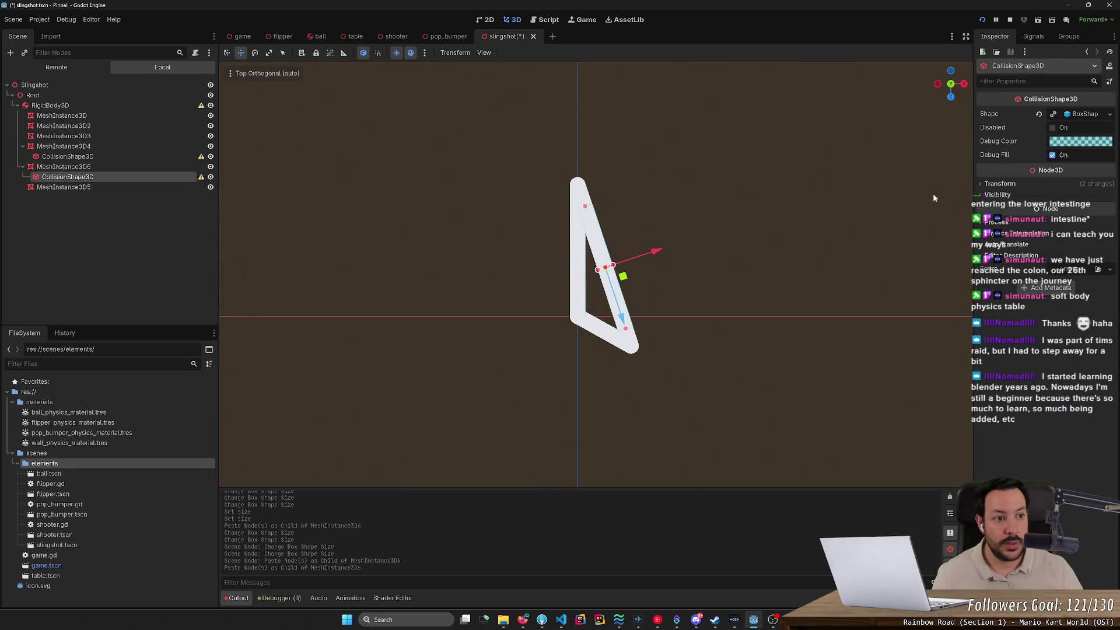
pyautogui.click(1054, 118)
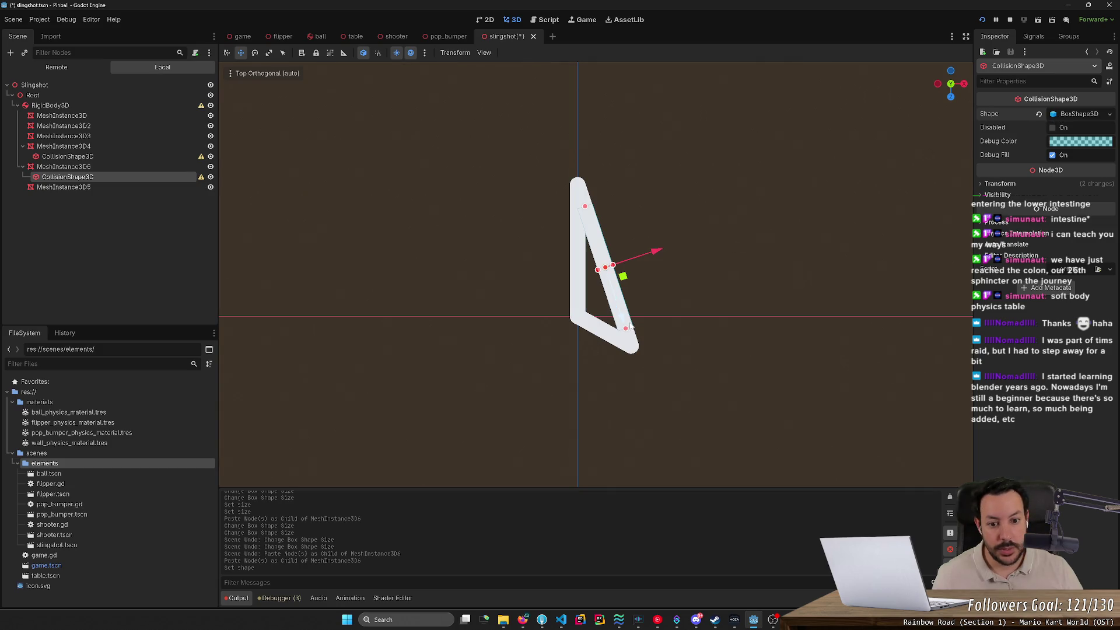
pyautogui.moveTo(625, 328); pyautogui.dragTo(630, 343)
pyautogui.moveTo(585, 208); pyautogui.dragTo(578, 193)
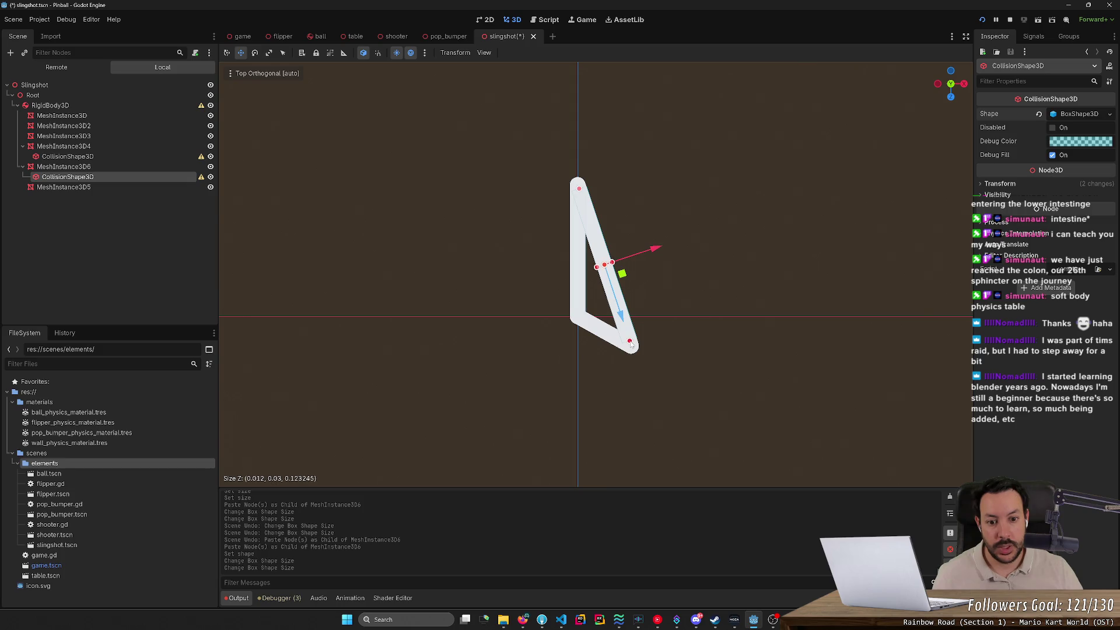
pyautogui.moveTo(631, 345); pyautogui.dragTo(631, 346)
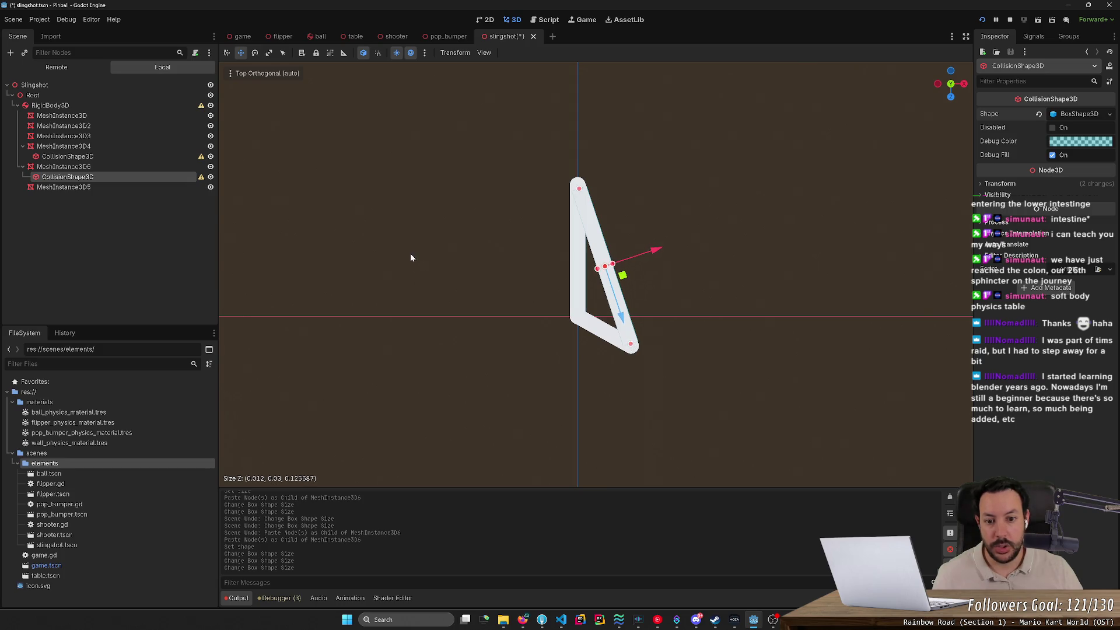
pyautogui.click(129, 187)
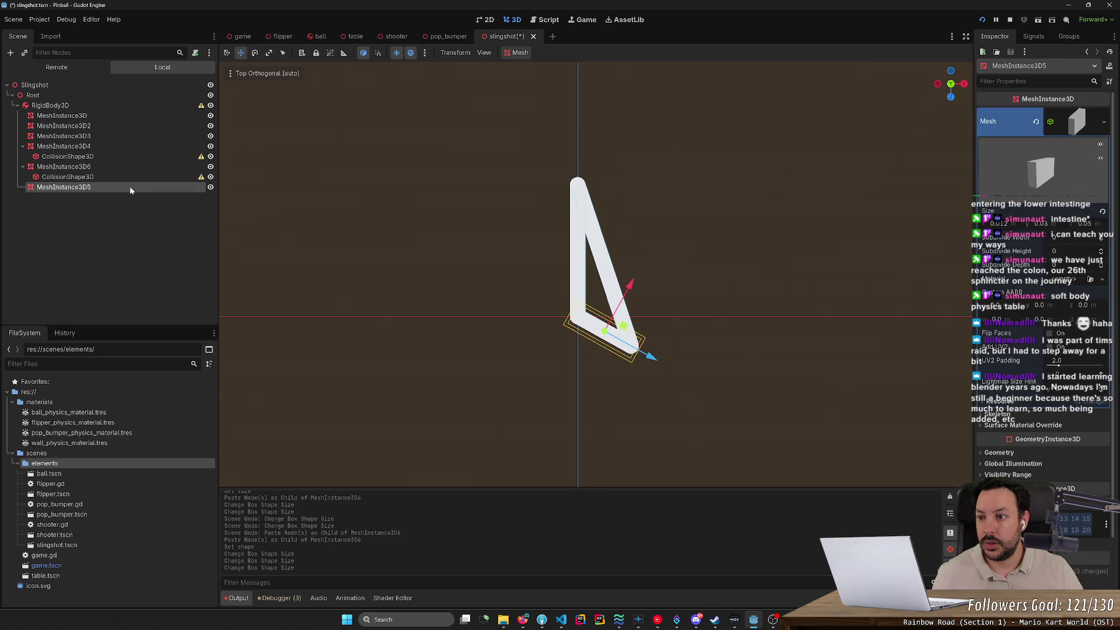
# Paste another collision box, nest it under MeshInstance3D5 and make its shape unique.
pyautogui.click(122, 176)
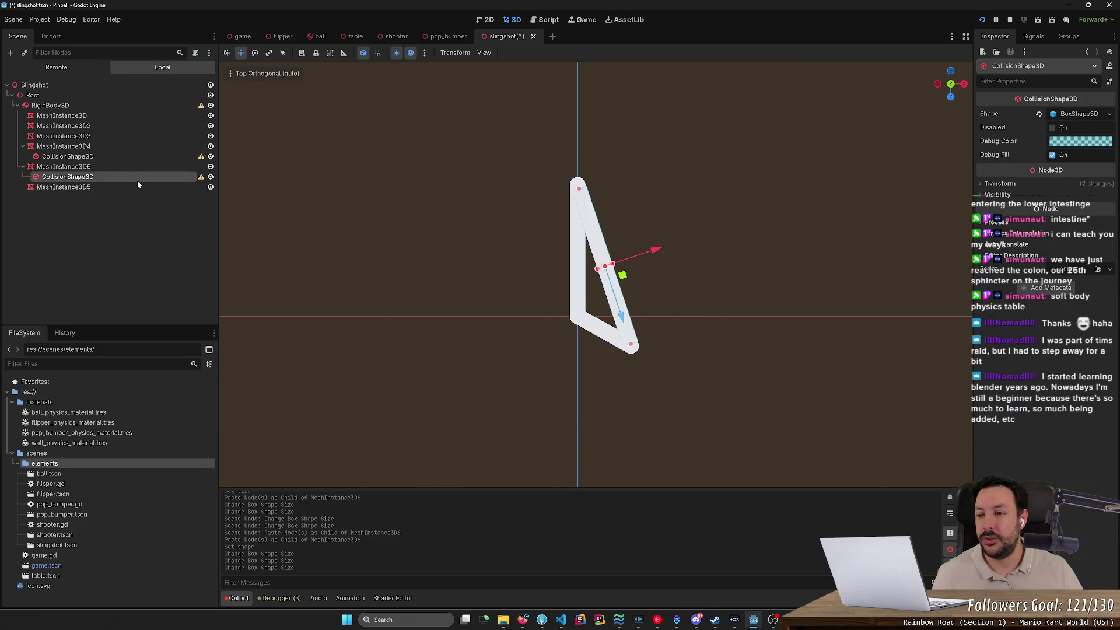
pyautogui.hotkey('ctrl', 'v')
pyautogui.moveTo(128, 188); pyautogui.dragTo(121, 198)
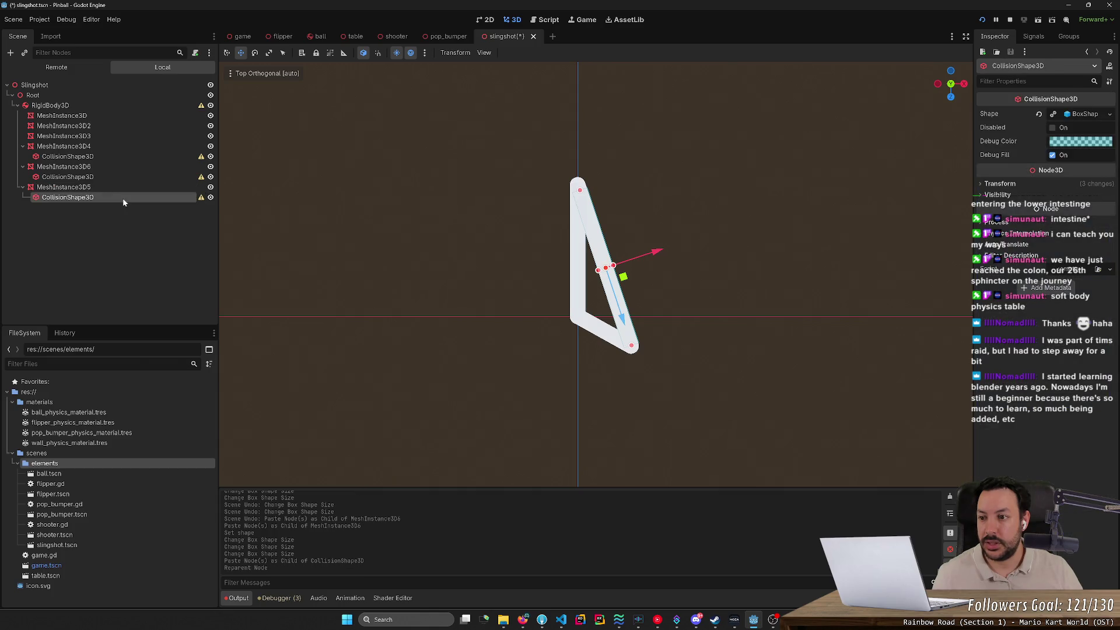
pyautogui.click(1053, 114)
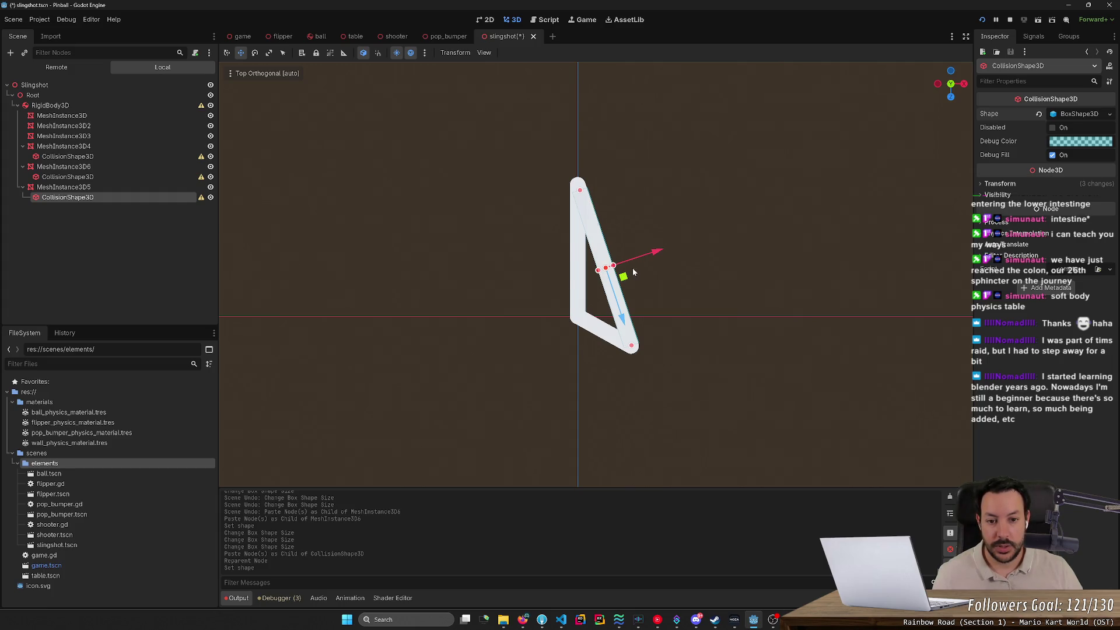
# Rotate the box along the bottom edge, lower it, and shorten it to 0.048 m.
pyautogui.press('e')
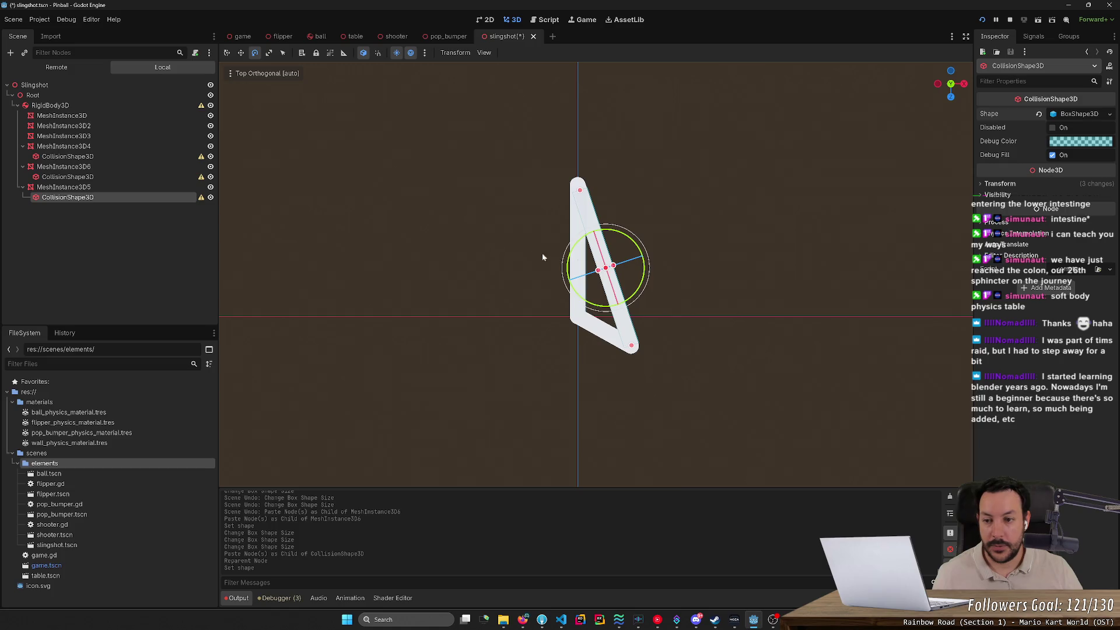
pyautogui.moveTo(569, 254); pyautogui.dragTo(568, 287)
pyautogui.press('w')
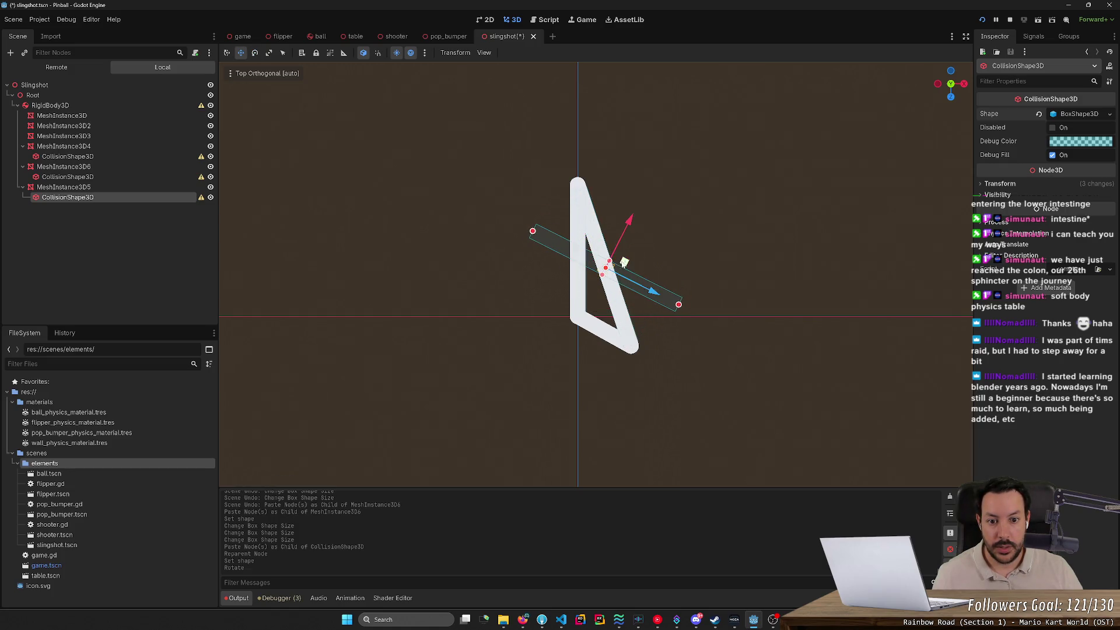
pyautogui.moveTo(624, 262); pyautogui.dragTo(615, 321)
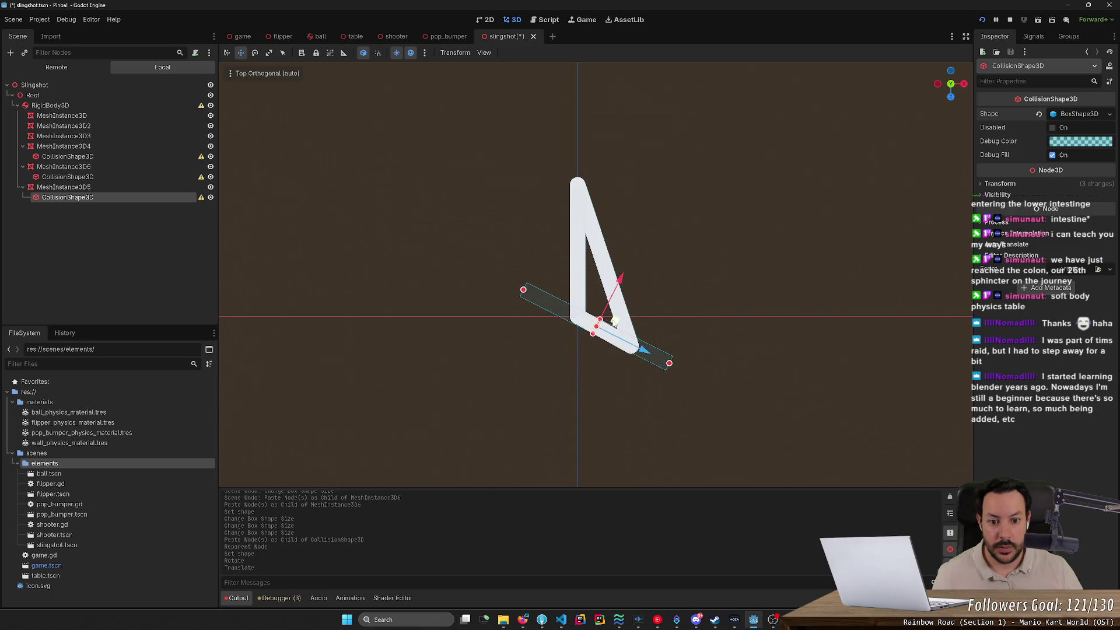
pyautogui.moveTo(523, 289); pyautogui.dragTo(577, 317)
pyautogui.moveTo(669, 365)
pyautogui.mouseDown()
pyautogui.moveTo(633, 349)
pyautogui.moveTo(712, 330)
pyautogui.mouseUp()
pyautogui.click(579, 353)
pyautogui.click(157, 105)
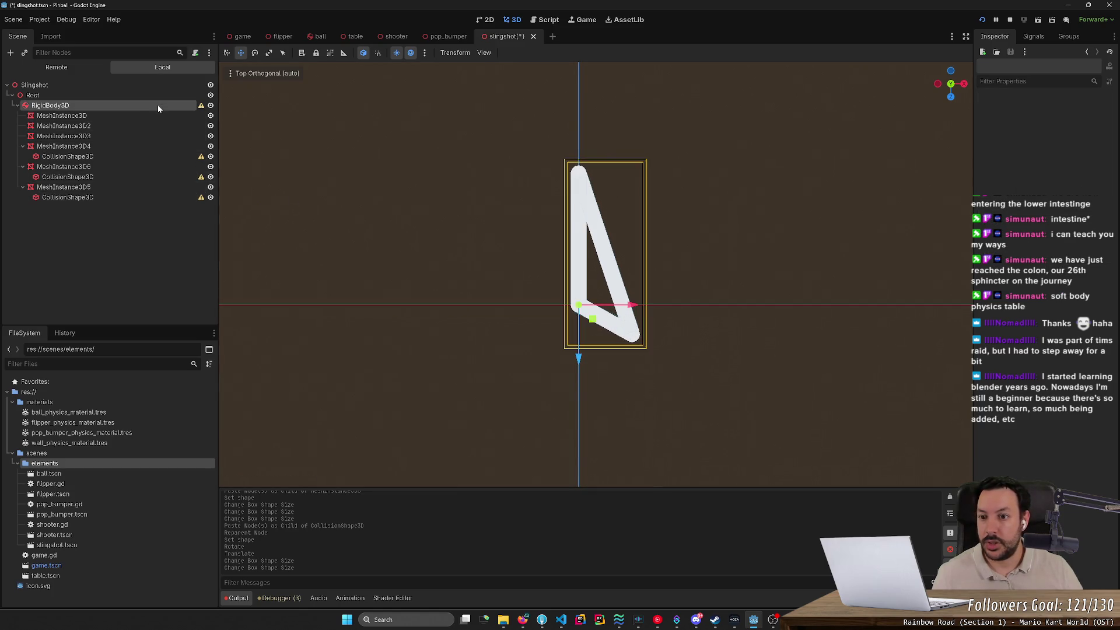
# Move the three selected collision boxes directly under RigidBody3D.
pyautogui.click(154, 95)
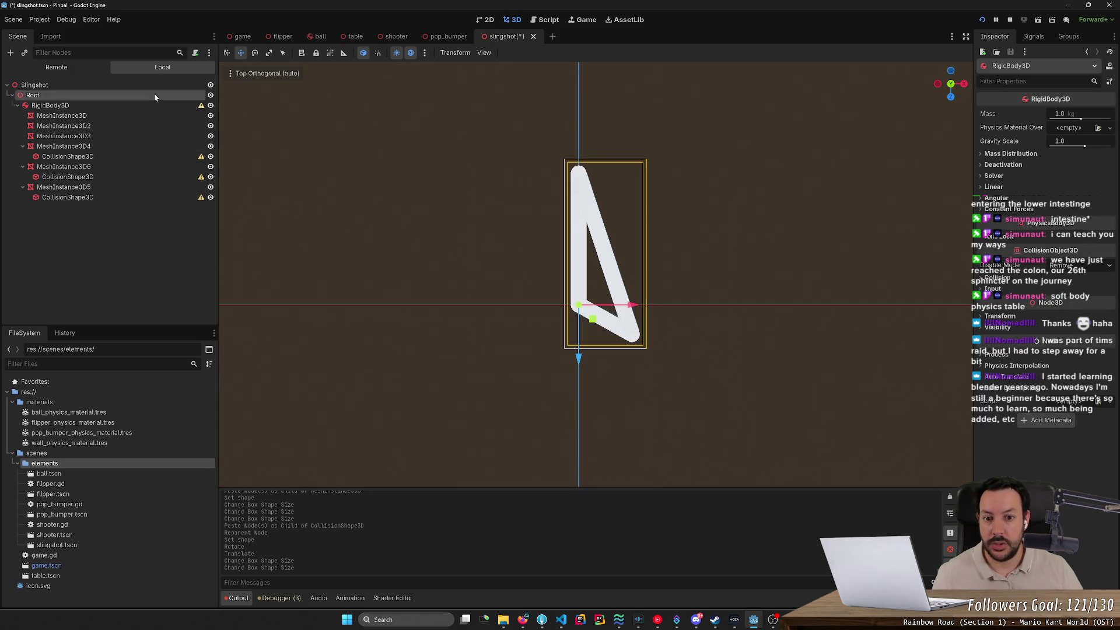
pyautogui.click(67, 157)
pyautogui.keyDown('ctrl'); pyautogui.click(76, 177); pyautogui.keyUp('ctrl')
pyautogui.keyDown('ctrl'); pyautogui.click(81, 198); pyautogui.keyUp('ctrl')
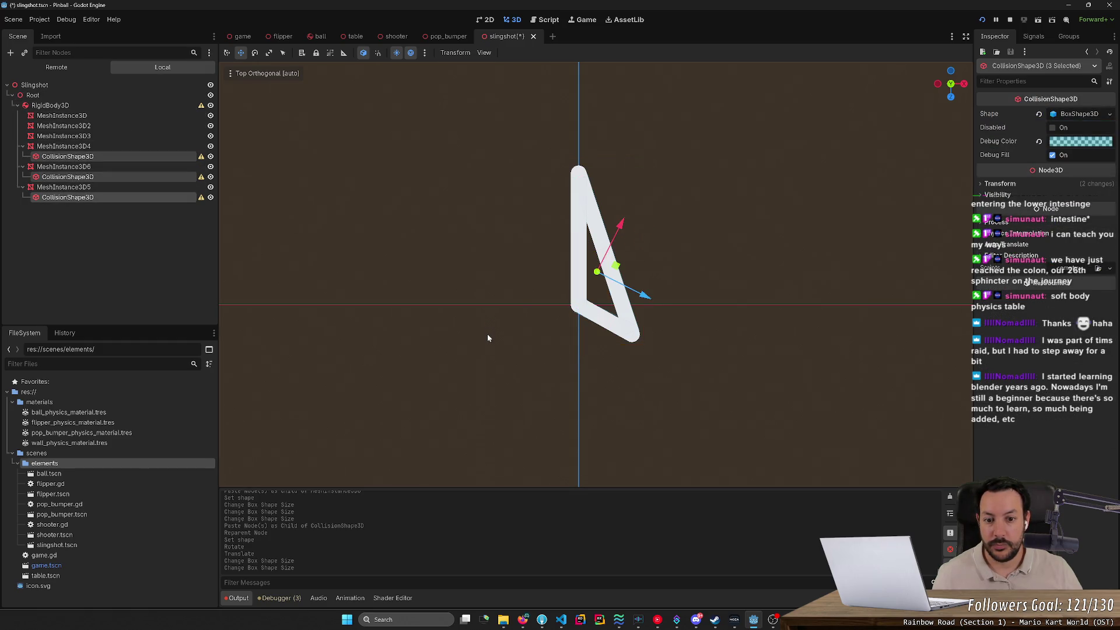
pyautogui.moveTo(488, 337)
pyautogui.mouseDown()
pyautogui.moveTo(517, 268)
pyautogui.moveTo(599, 285)
pyautogui.moveTo(565, 316)
pyautogui.moveTo(479, 330)
pyautogui.mouseUp()
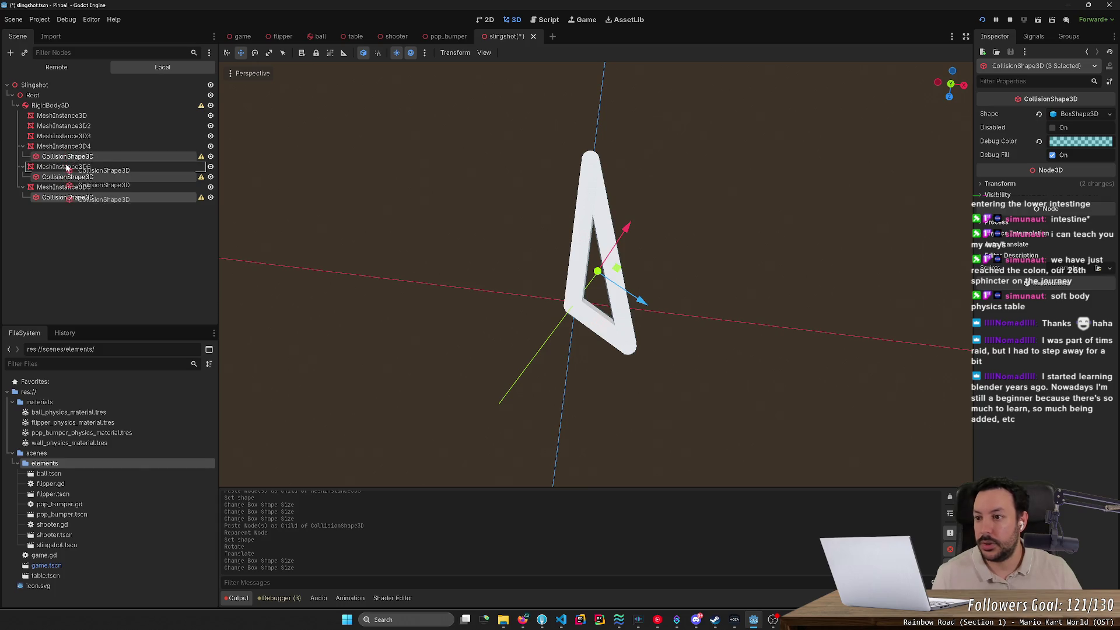
pyautogui.moveTo(68, 157)
pyautogui.mouseDown()
pyautogui.moveTo(58, 155)
pyautogui.moveTo(82, 147)
pyautogui.moveTo(85, 168)
pyautogui.moveTo(69, 189)
pyautogui.mouseUp()
# Nest MeshInstance3D4 and MeshInstance3D6 under their collision boxes and save the scene.
pyautogui.click(82, 178)
pyautogui.click(64, 187)
pyautogui.hotkey('ctrl', 's')
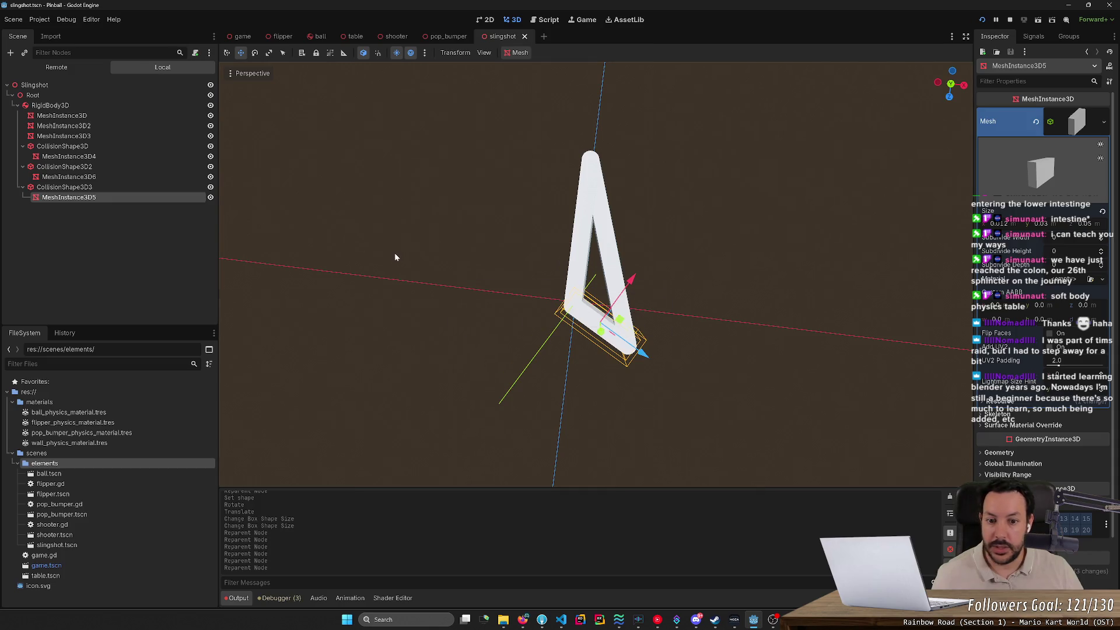
# Select CollisionShape3D, CollisionShape3D2 and CollisionShape3D3 to inspect them in the viewport.
pyautogui.keyDown('shift'); pyautogui.click(111, 145); pyautogui.keyUp('shift')
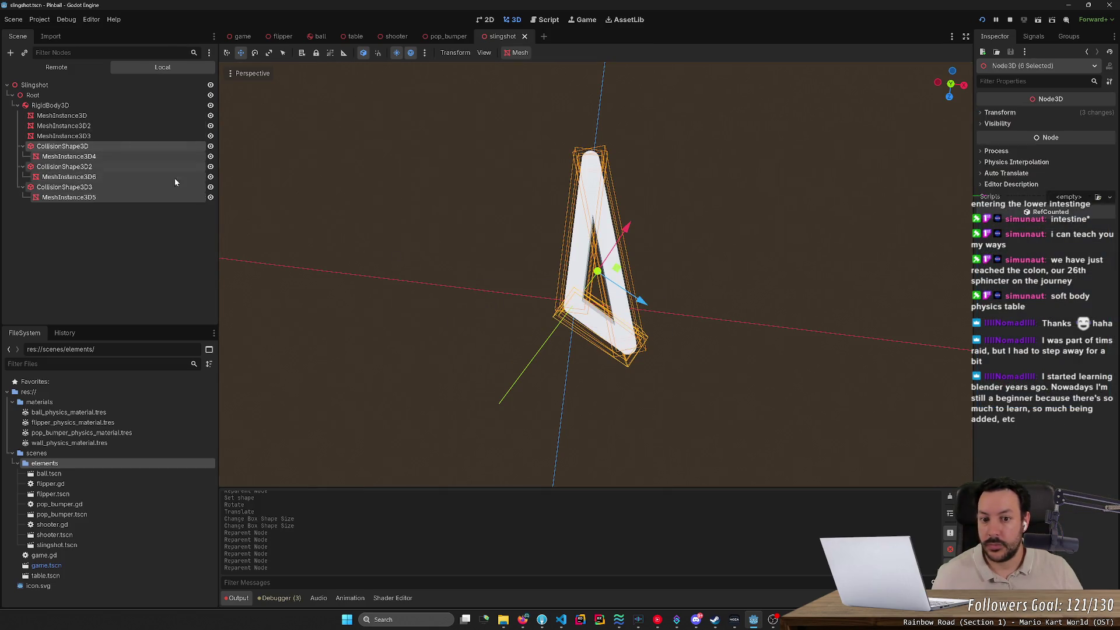
pyautogui.moveTo(417, 301); pyautogui.dragTo(434, 261)
pyautogui.click(430, 258)
pyautogui.click(104, 186)
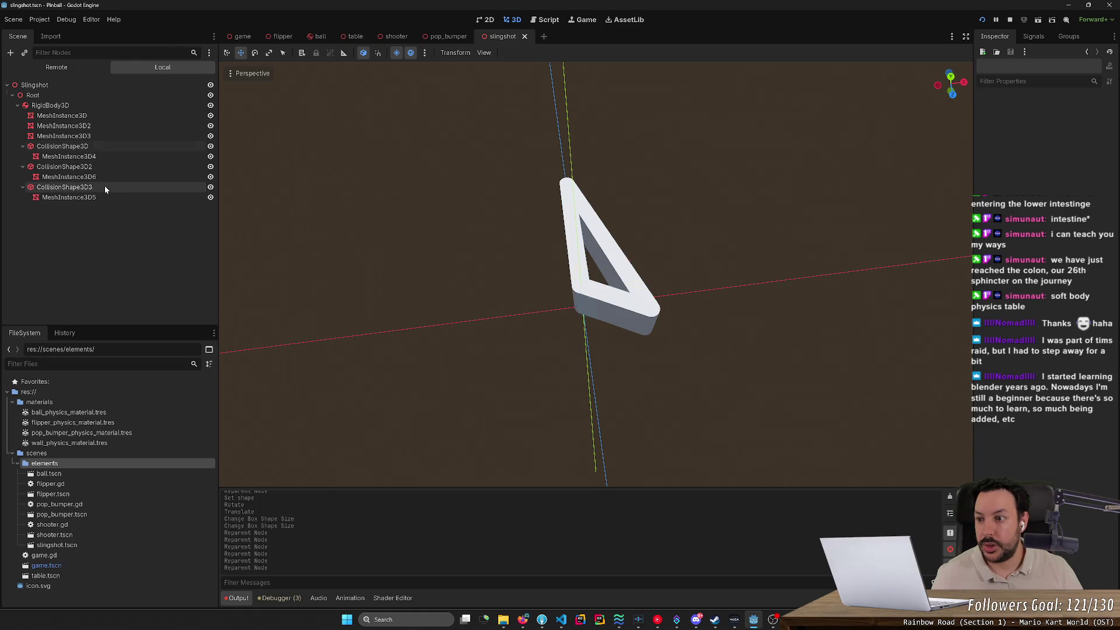
pyautogui.keyDown('ctrl'); pyautogui.click(99, 166); pyautogui.keyUp('ctrl')
pyautogui.keyDown('ctrl'); pyautogui.click(106, 146); pyautogui.keyUp('ctrl')
pyautogui.moveTo(467, 310)
pyautogui.mouseDown()
pyautogui.moveTo(421, 288)
pyautogui.moveTo(388, 333)
pyautogui.mouseUp()
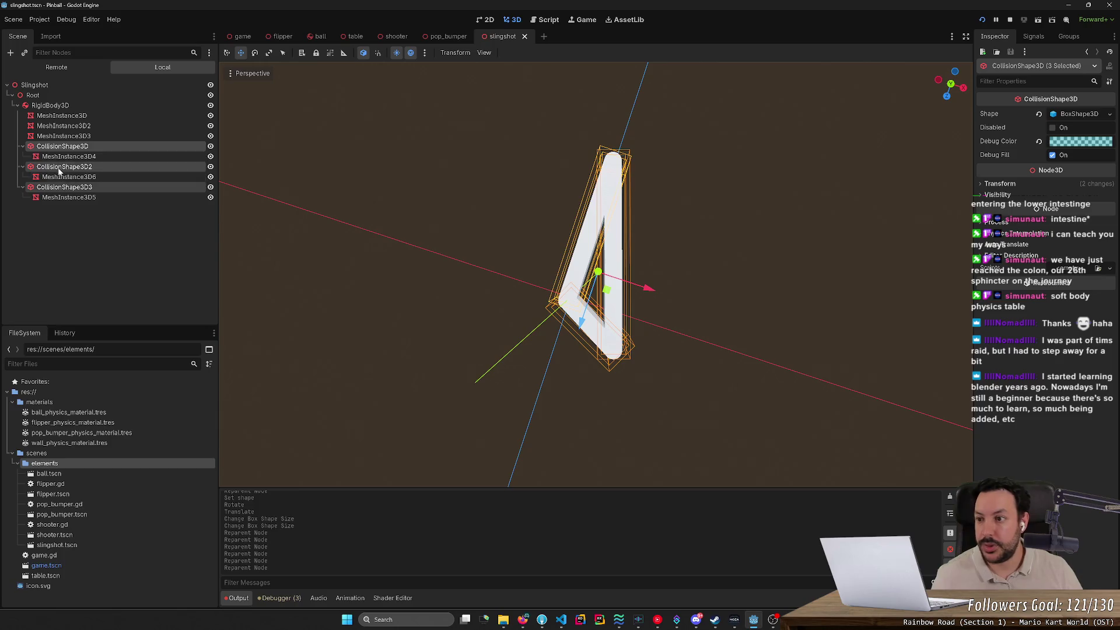
# Check the RigidBody3D properties, then begin adding a child node to MeshInstance3D.
pyautogui.click(75, 137)
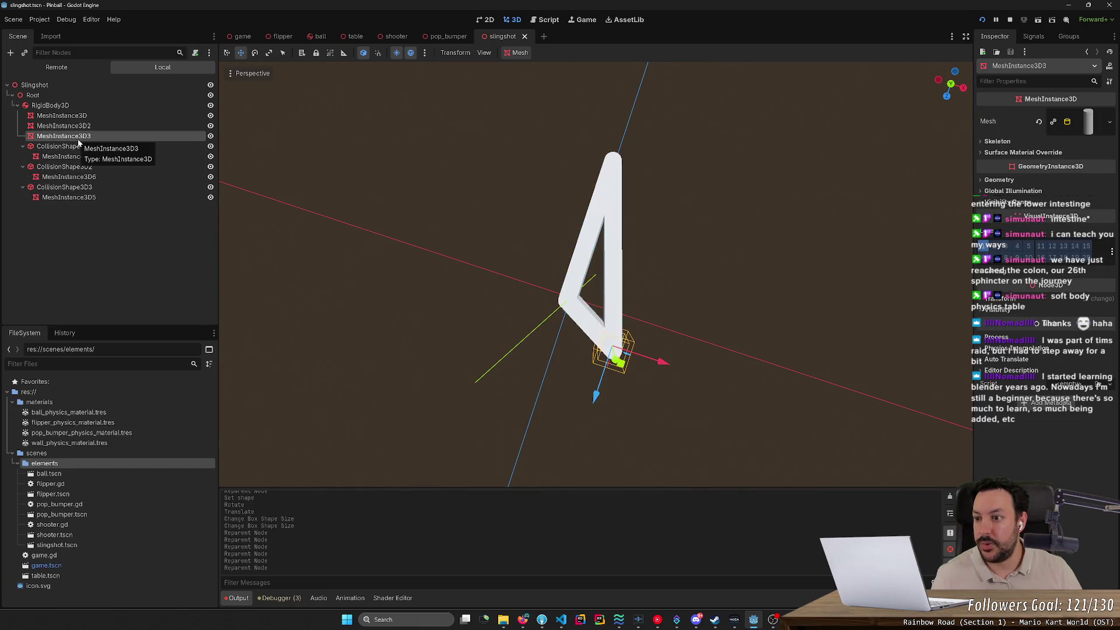
pyautogui.click(87, 106)
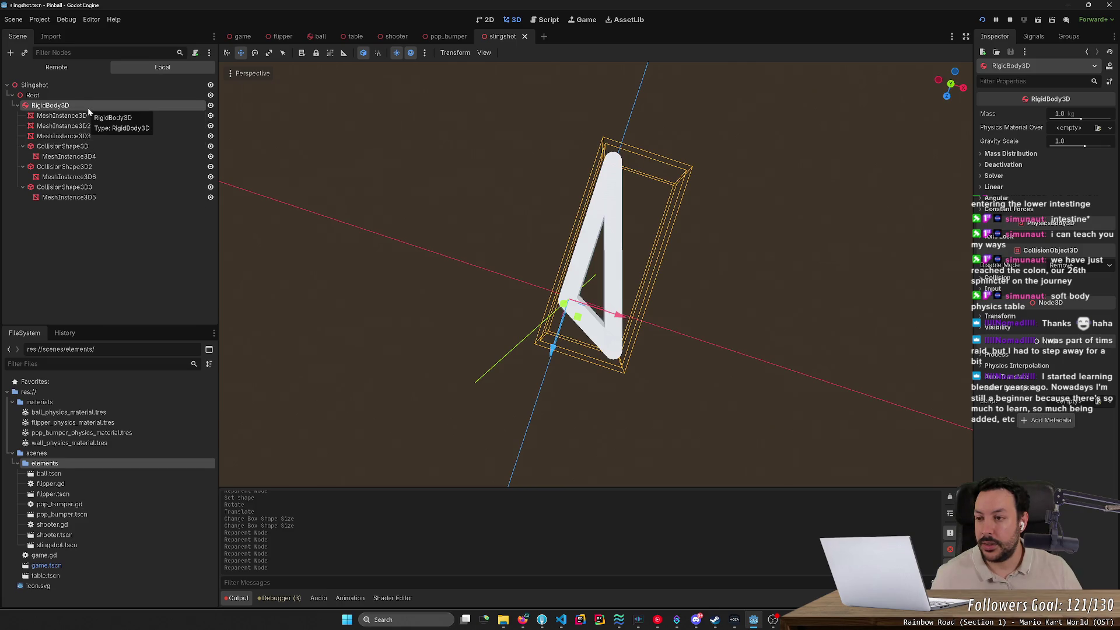
pyautogui.click(89, 116)
pyautogui.rightClick(90, 118)
pyautogui.click(137, 144)
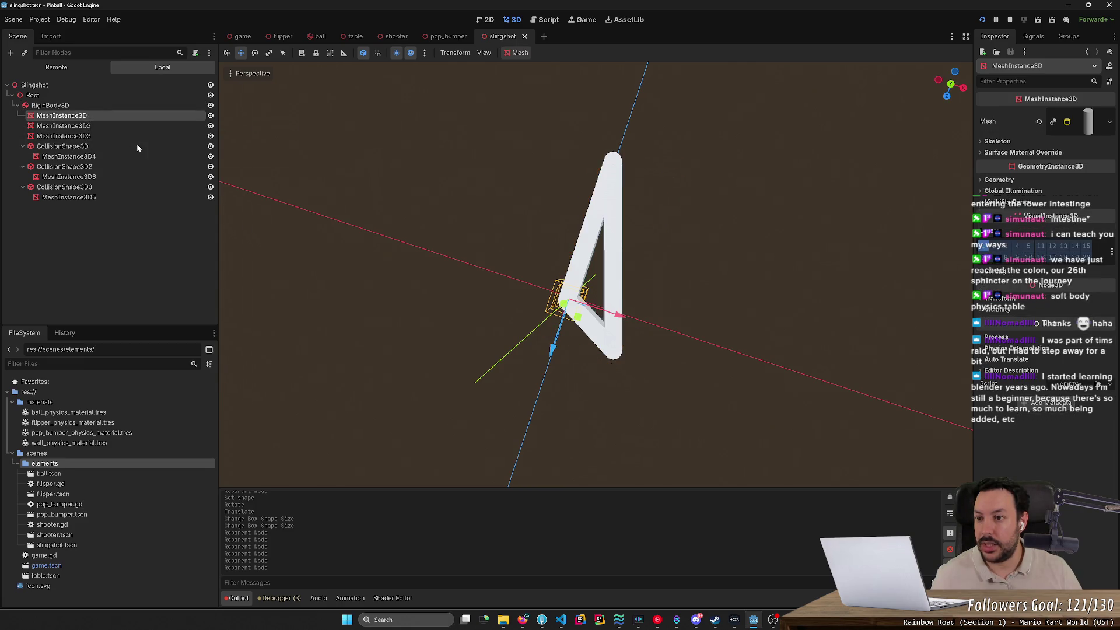
# Add a CollisionShape3D under MeshInstance3D with a new cylinder shape 0.03 m high.
pyautogui.write('collision')
pyautogui.press('Return')
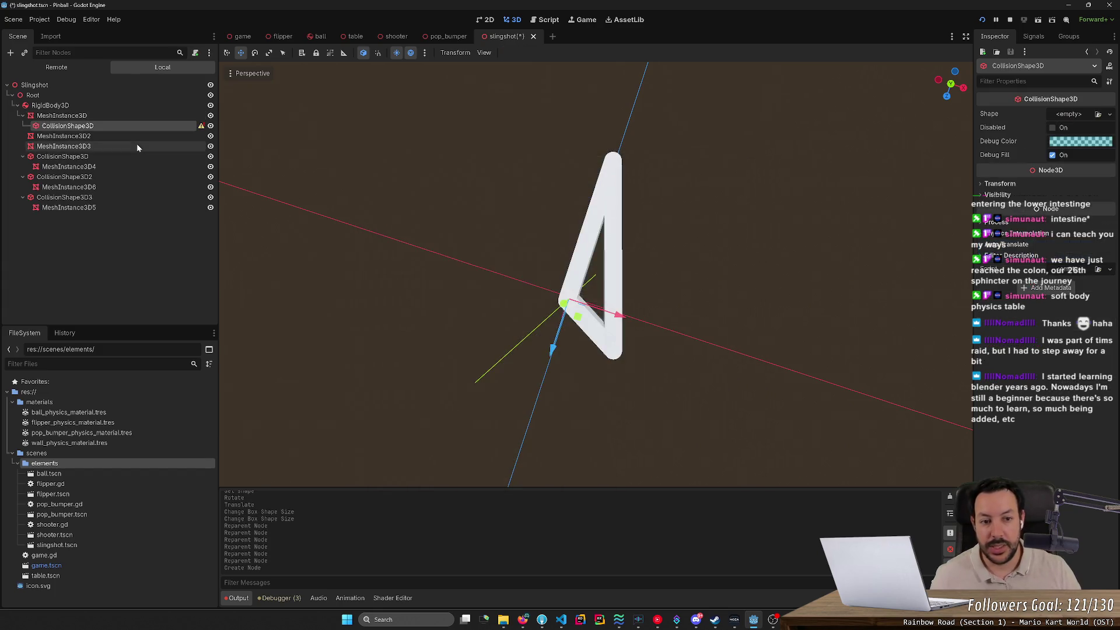
pyautogui.click(1080, 114)
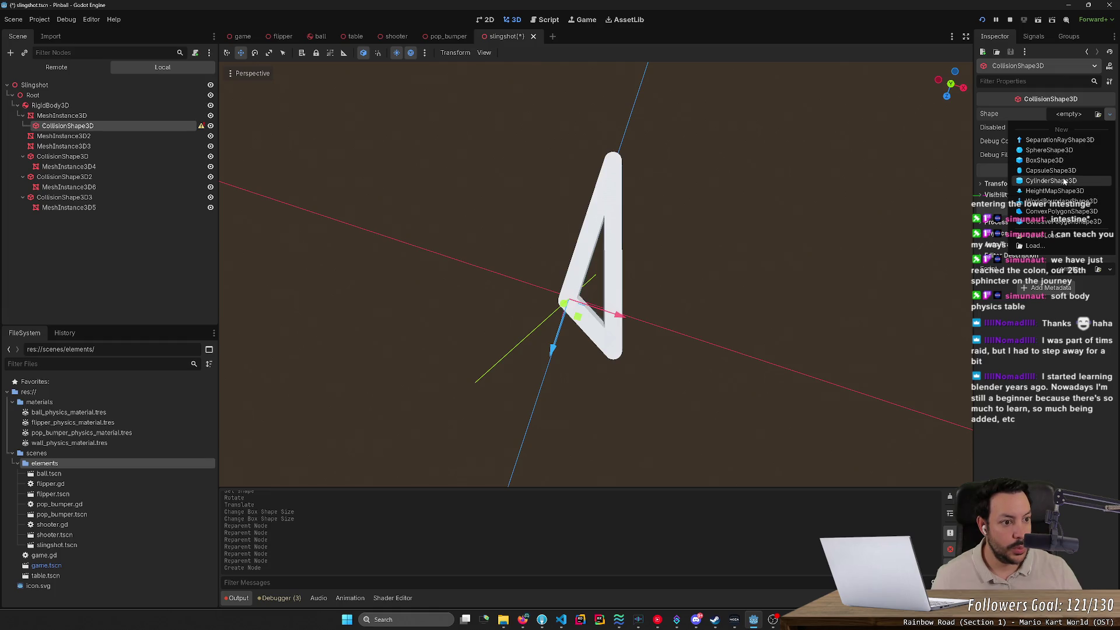
pyautogui.click(1062, 178)
pyautogui.click(1077, 117)
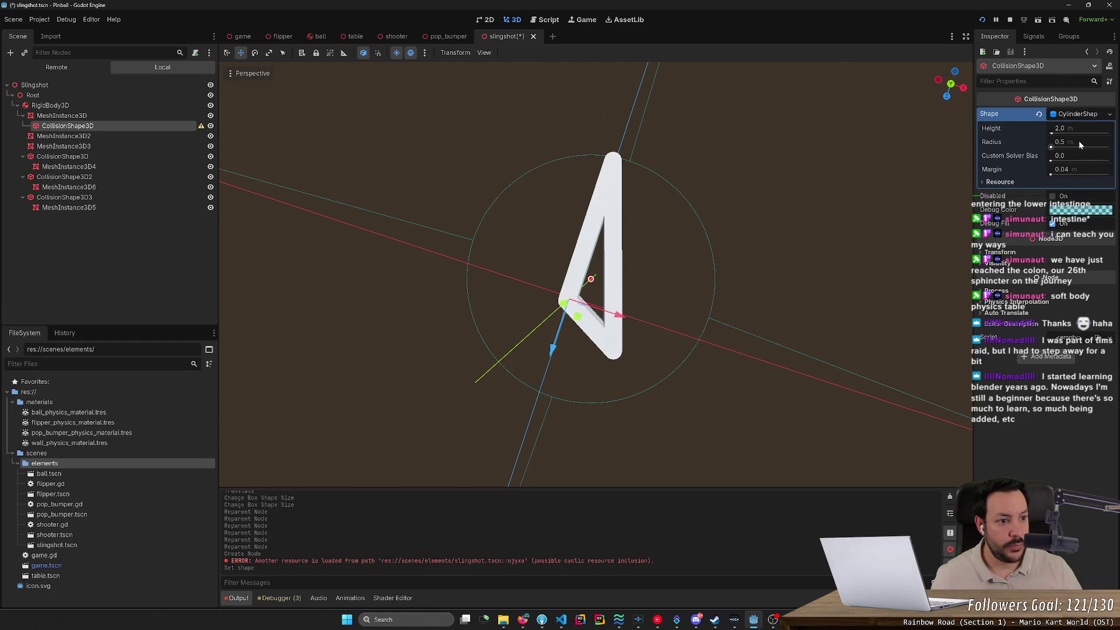
pyautogui.click(1080, 129)
pyautogui.write('0.03')
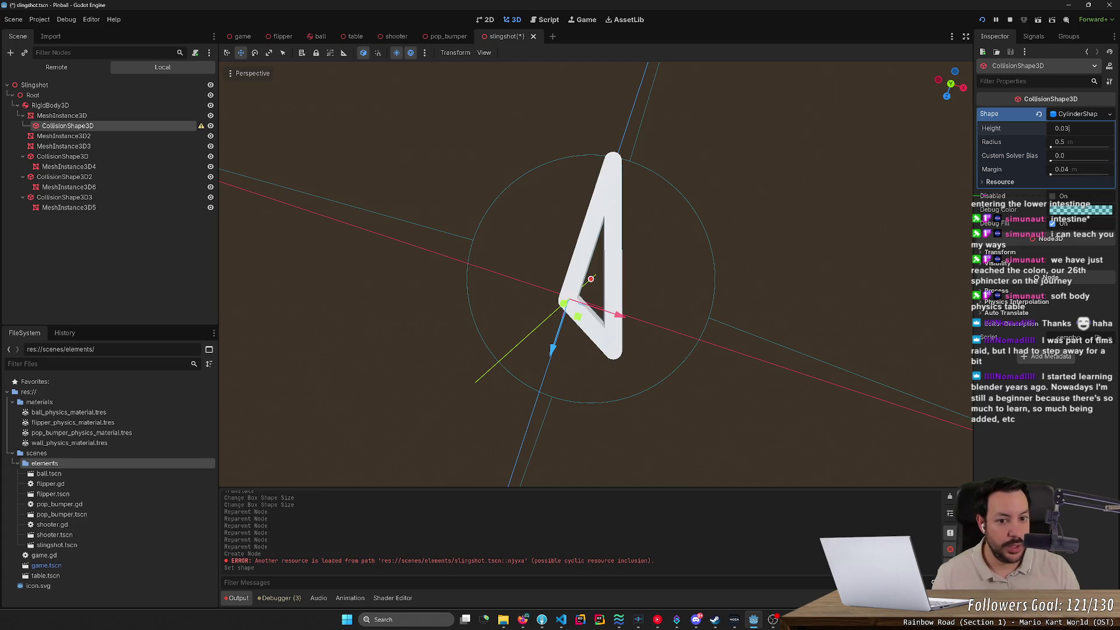
pyautogui.press('Return')
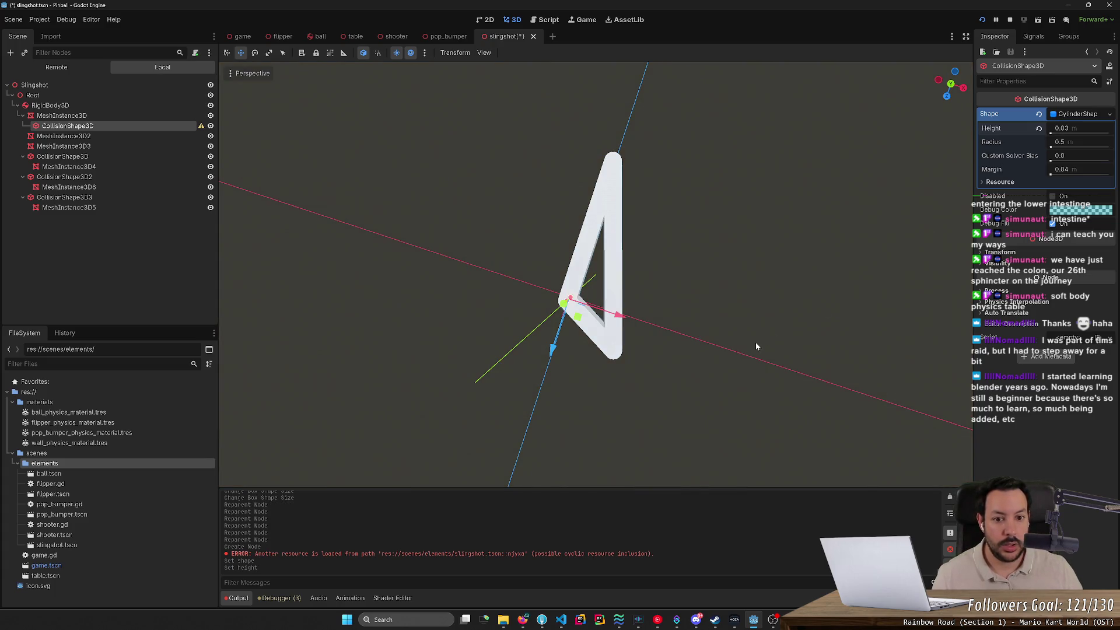
# Try cylinder radius values of 0.005, 0.001 and 0.01 m.
pyautogui.moveTo(756, 346)
pyautogui.mouseDown()
pyautogui.moveTo(782, 270)
pyautogui.moveTo(938, 231)
pyautogui.mouseUp()
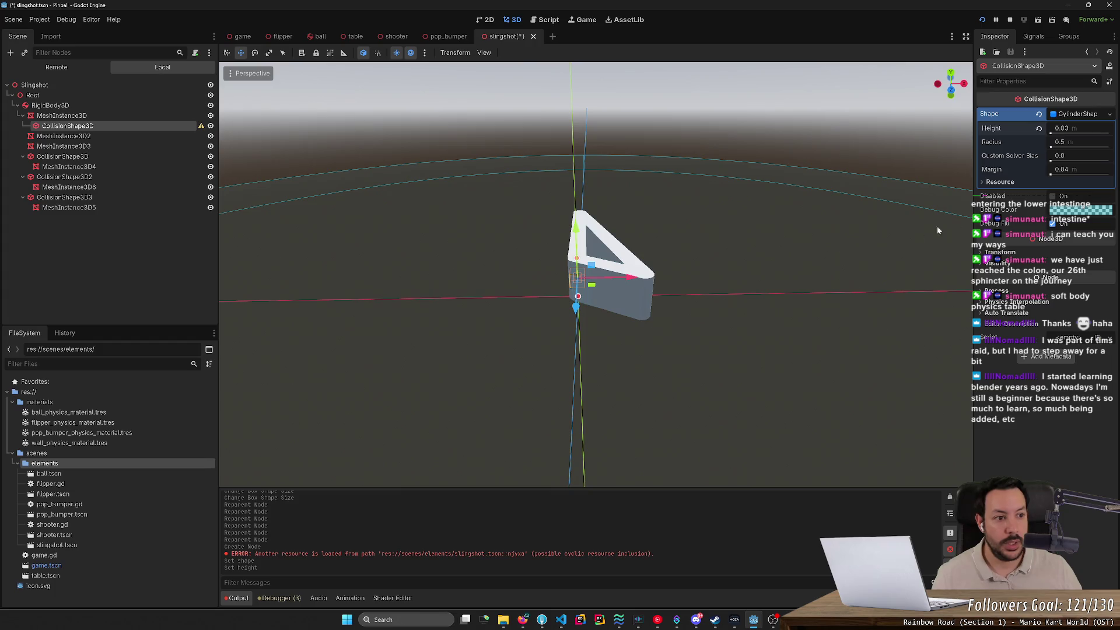
pyautogui.moveTo(1051, 147); pyautogui.dragTo(1059, 147)
pyautogui.click(1058, 146)
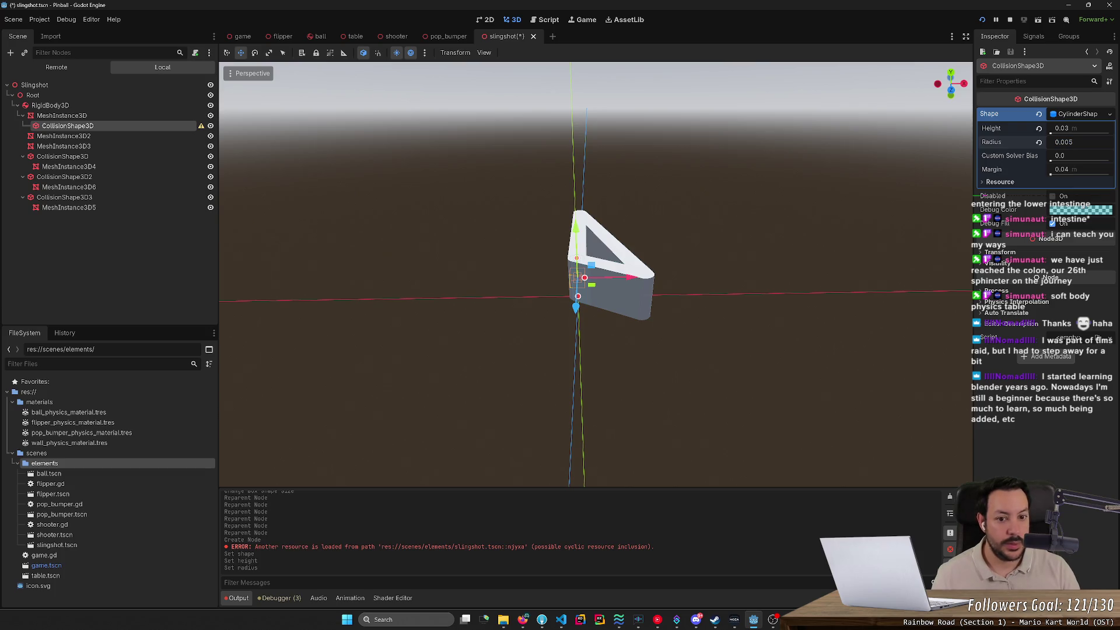
pyautogui.write('0.001')
pyautogui.press('Return')
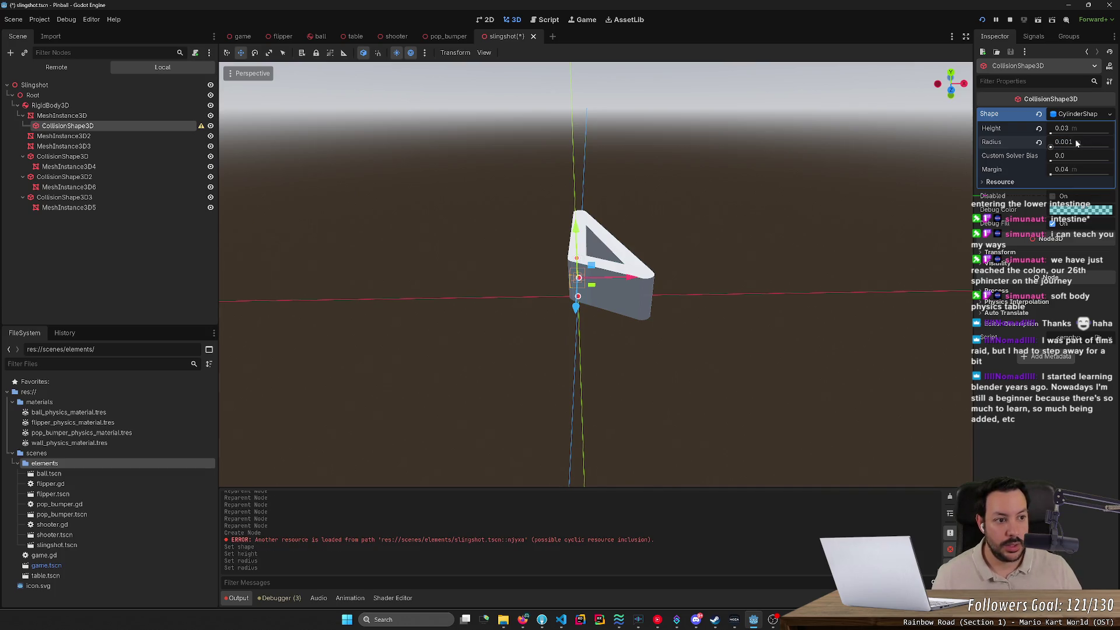
pyautogui.moveTo(718, 327)
pyautogui.mouseDown()
pyautogui.moveTo(718, 274)
pyautogui.moveTo(970, 209)
pyautogui.mouseUp()
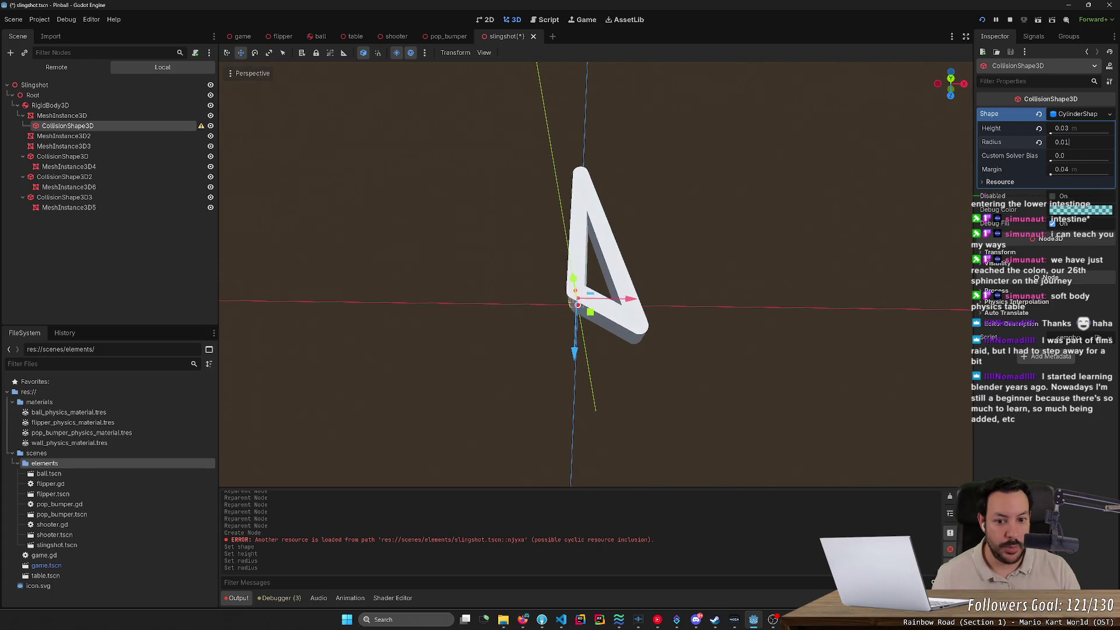
pyautogui.press('Return')
# Settle the cylinder radius at 0.006 m and move the shape under RigidBody3D, holding MeshInstance3D.
pyautogui.click(1061, 142)
pyautogui.write('0.008')
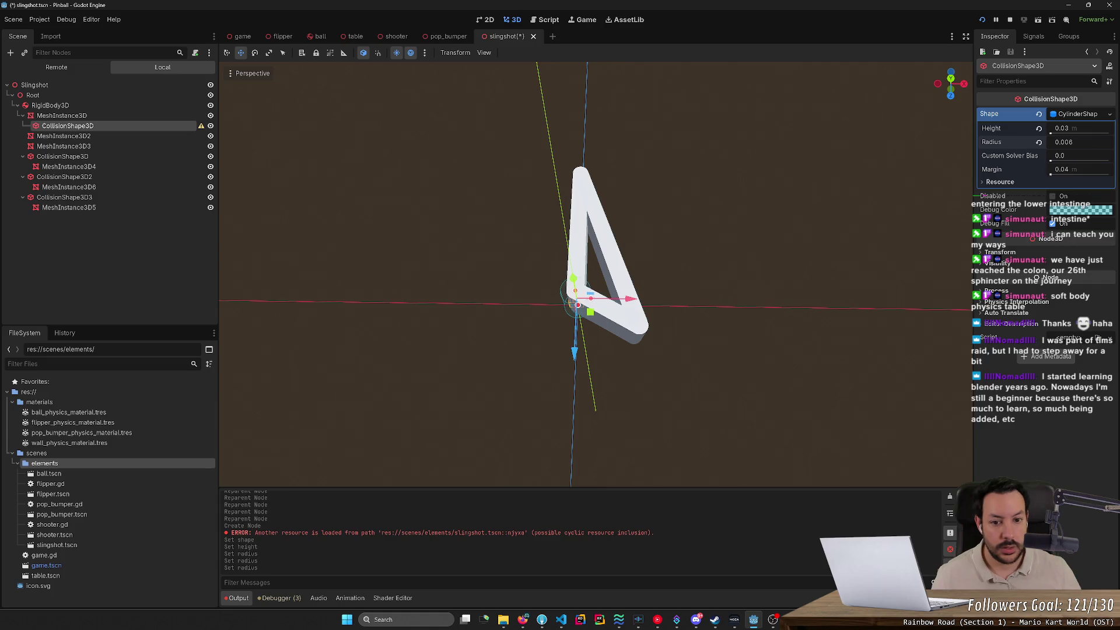
pyautogui.press('Return')
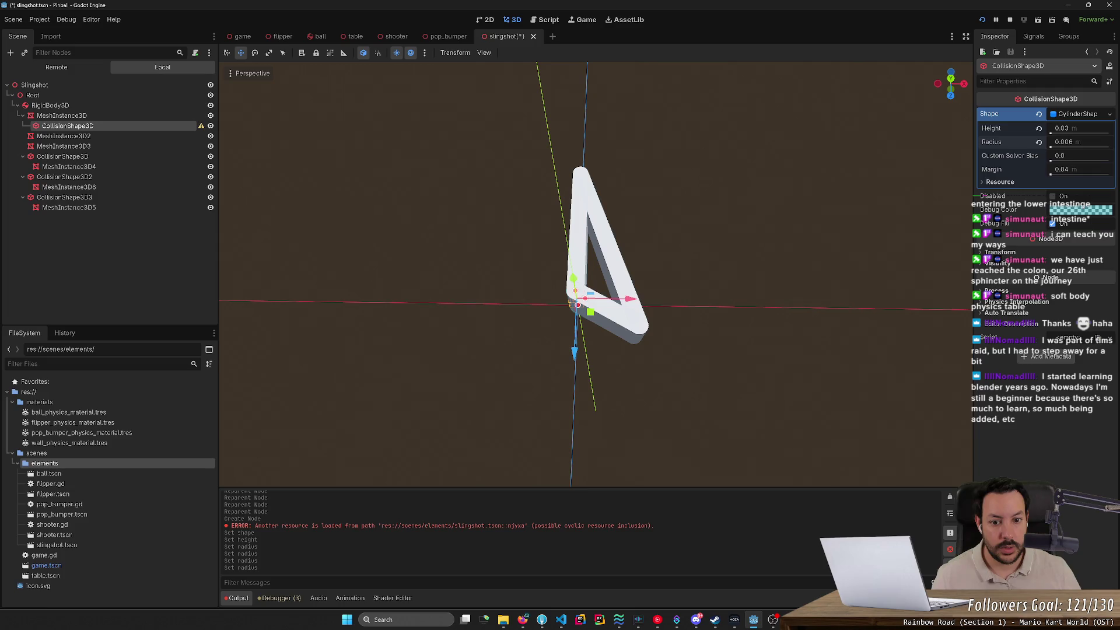
pyautogui.doubleClick(1067, 141)
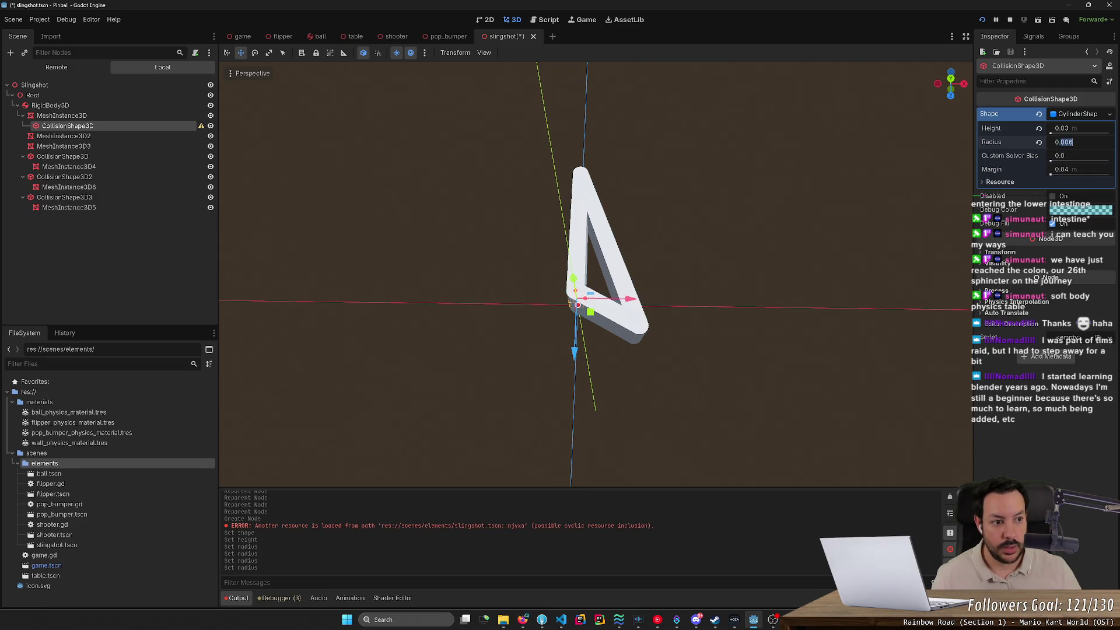
pyautogui.click(1071, 142)
pyautogui.write('0.0075')
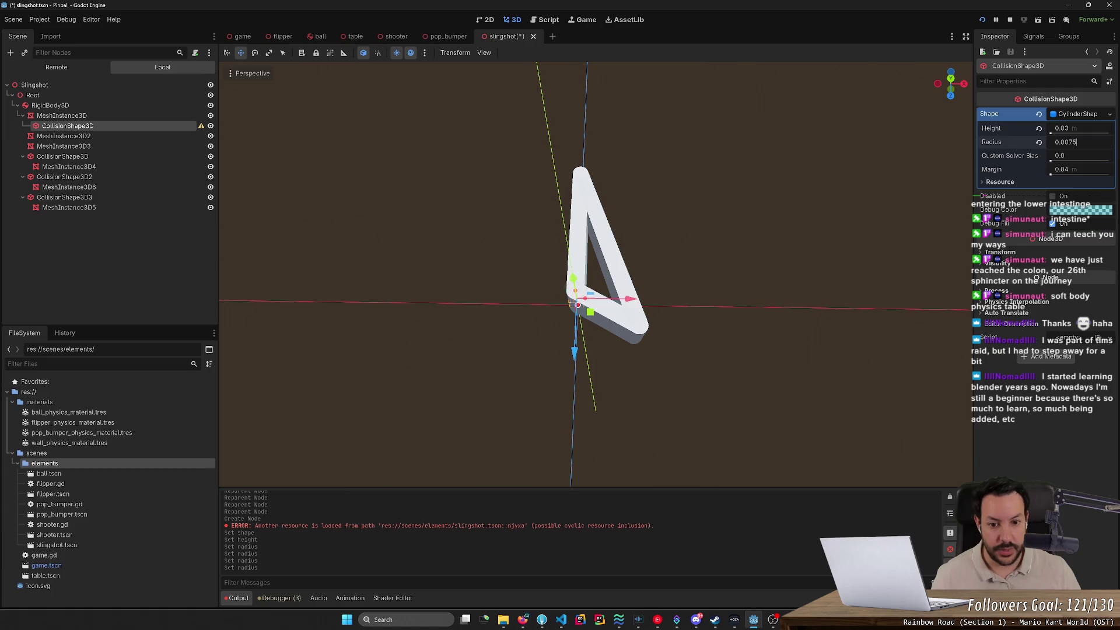
pyautogui.write('8')
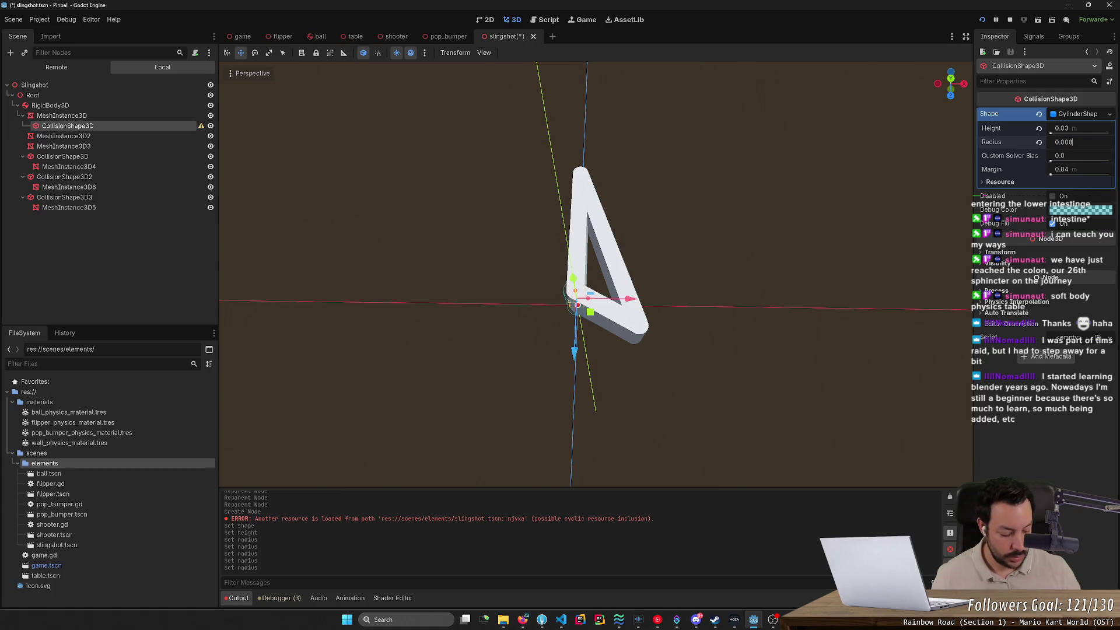
pyautogui.press('Return')
pyautogui.click(1068, 141)
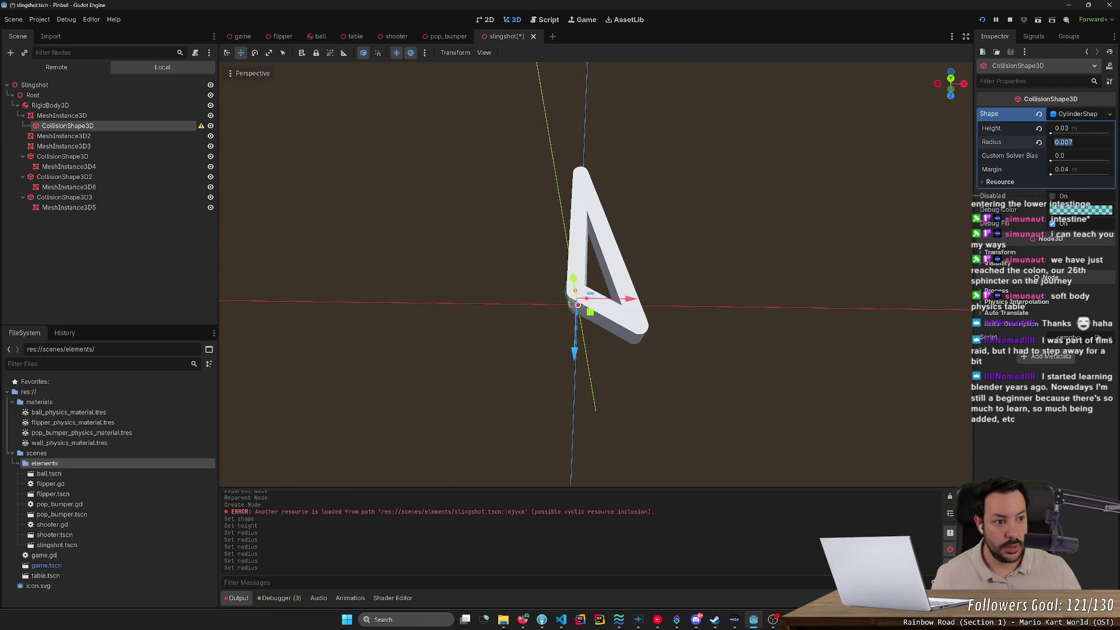
pyautogui.press('BackSpace')
pyautogui.write('6')
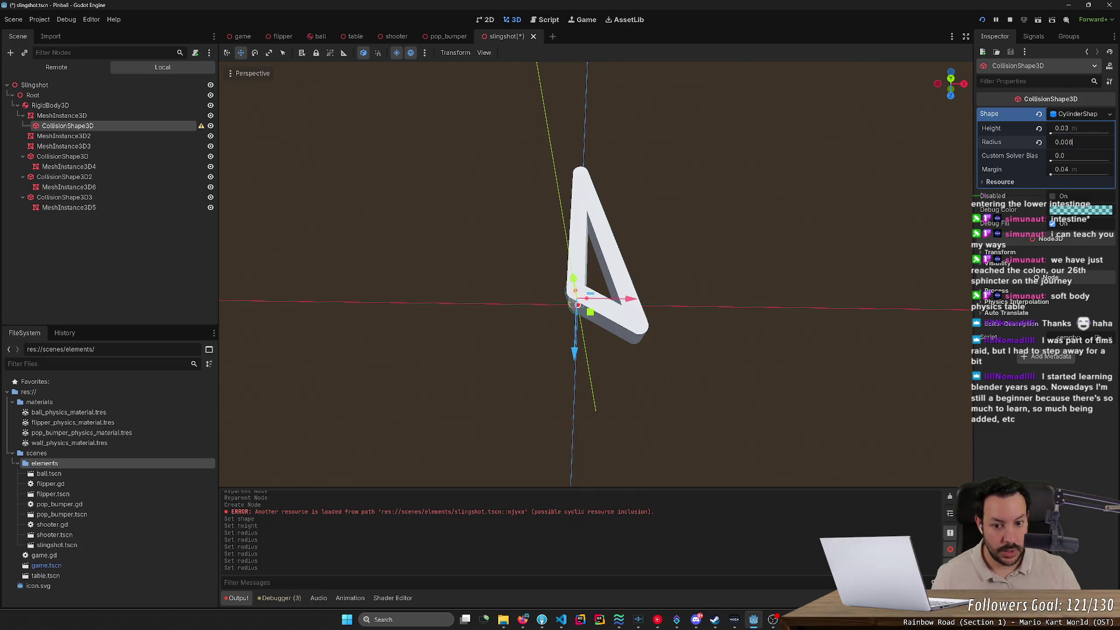
pyautogui.press('Return')
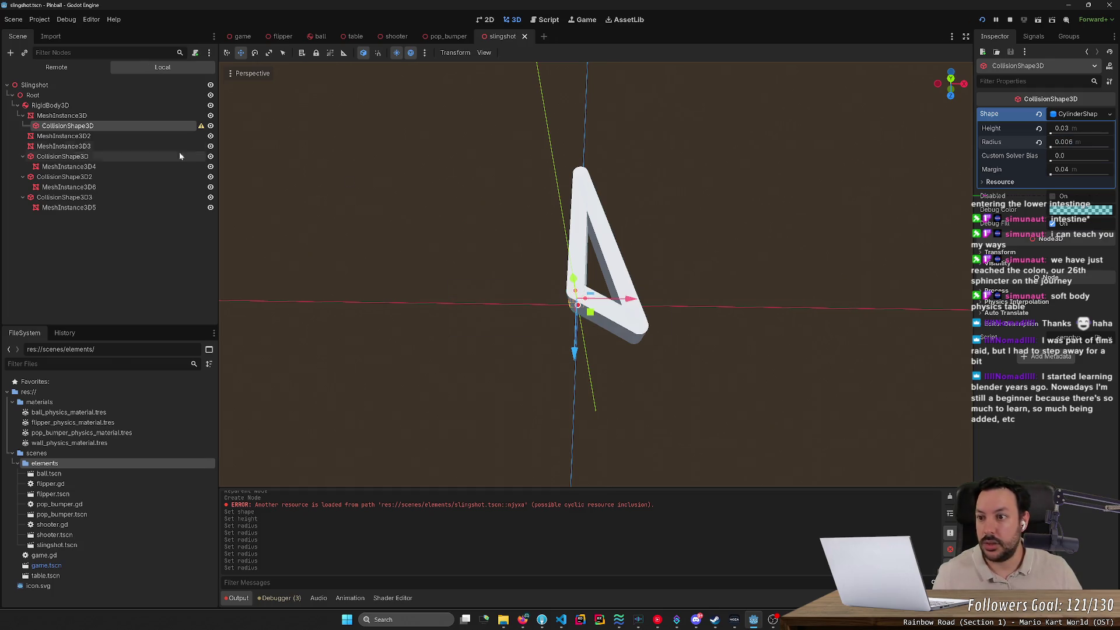
pyautogui.moveTo(135, 124)
pyautogui.mouseDown()
pyautogui.moveTo(138, 114)
pyautogui.moveTo(121, 114)
pyautogui.mouseUp()
pyautogui.click(121, 114)
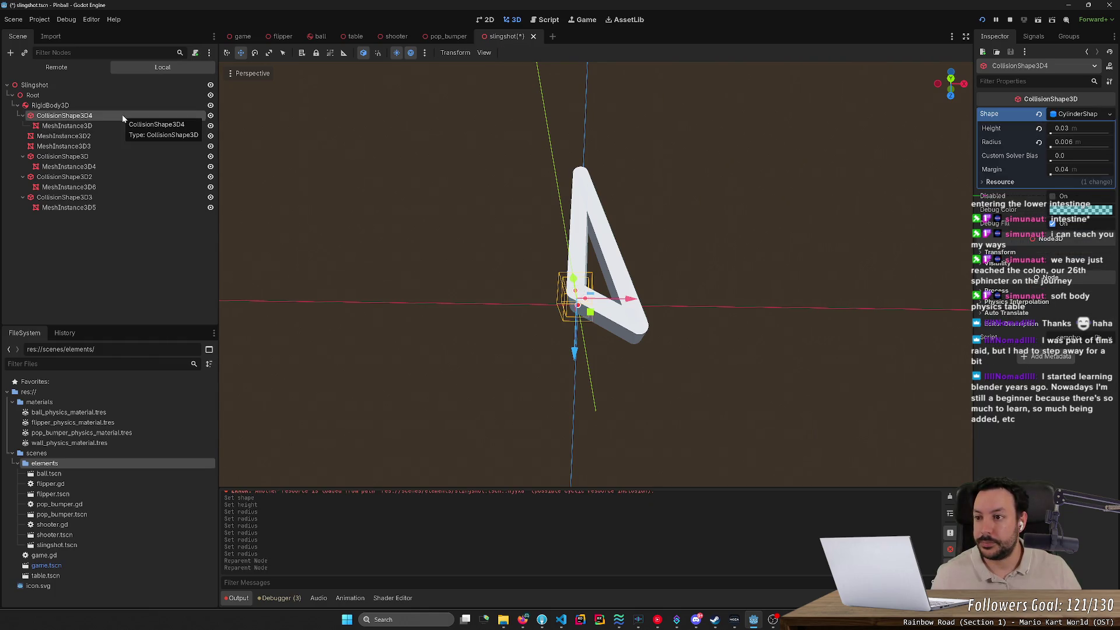
# Undo the reparent, then paste a unique copy of the collision shape under MeshInstance3D2.
pyautogui.hotkey('ctrl', 'z')
pyautogui.hotkey('ctrl', 'z')
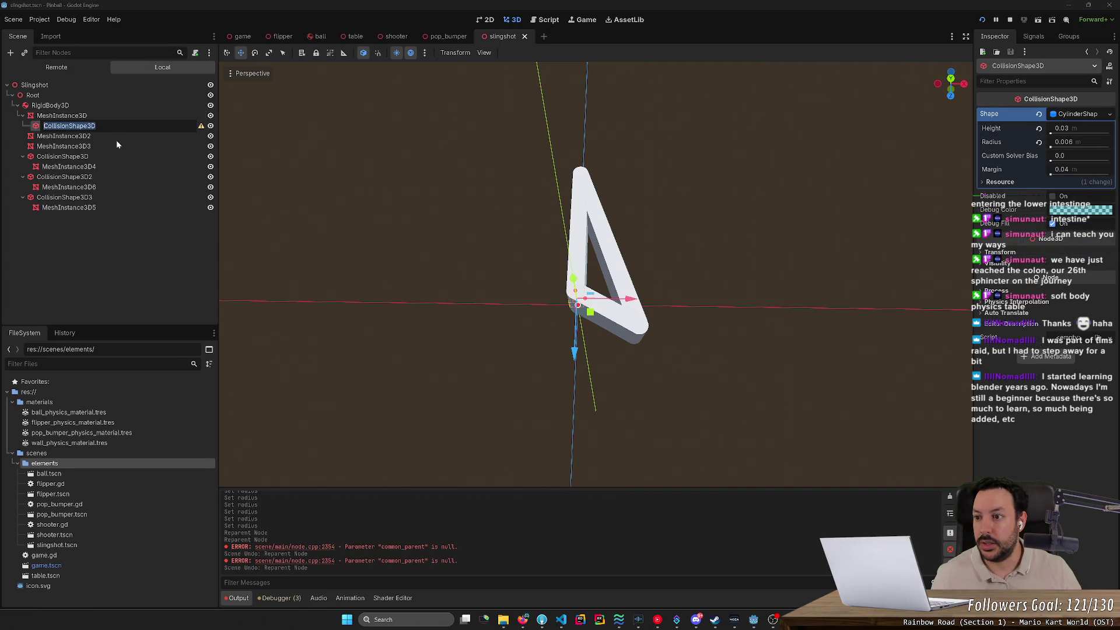
pyautogui.press('F2')
pyautogui.press('Escape')
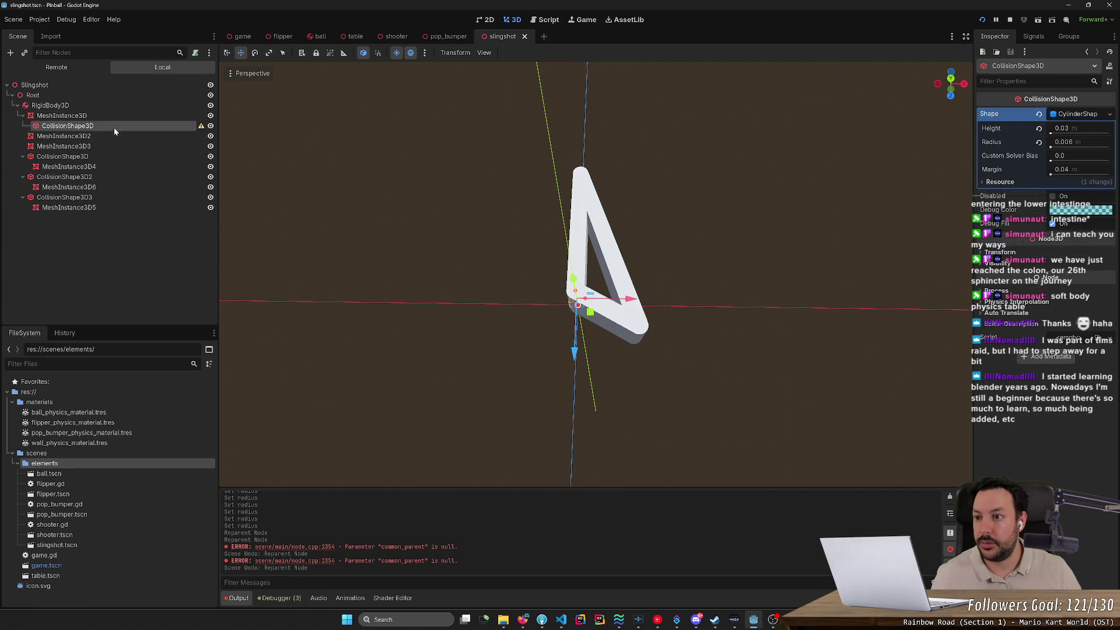
pyautogui.click(114, 136)
pyautogui.hotkey('ctrl', 'v')
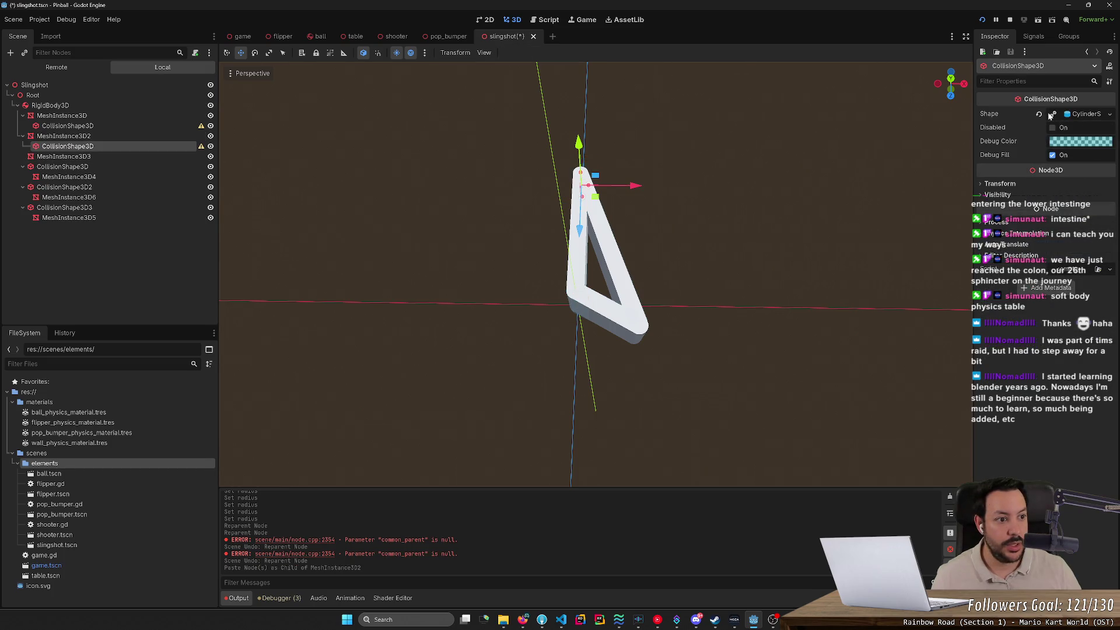
pyautogui.click(1053, 114)
# Paste another unique cylinder collision shape under MeshInstance3D3.
pyautogui.moveTo(808, 147)
pyautogui.mouseDown()
pyautogui.moveTo(803, 185)
pyautogui.moveTo(659, 173)
pyautogui.mouseUp()
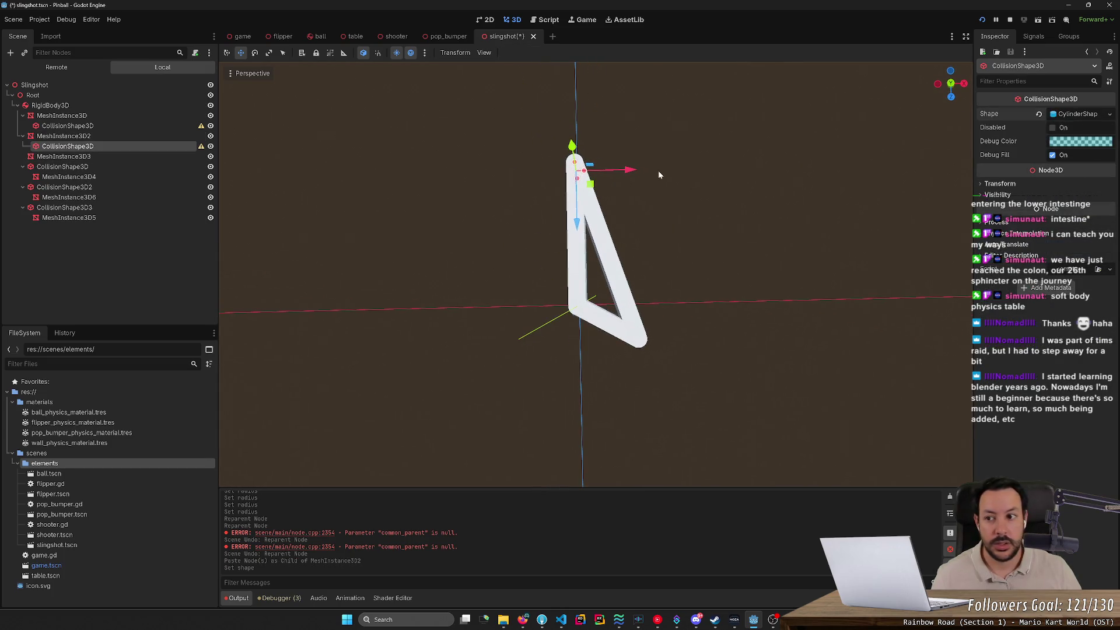
pyautogui.click(130, 156)
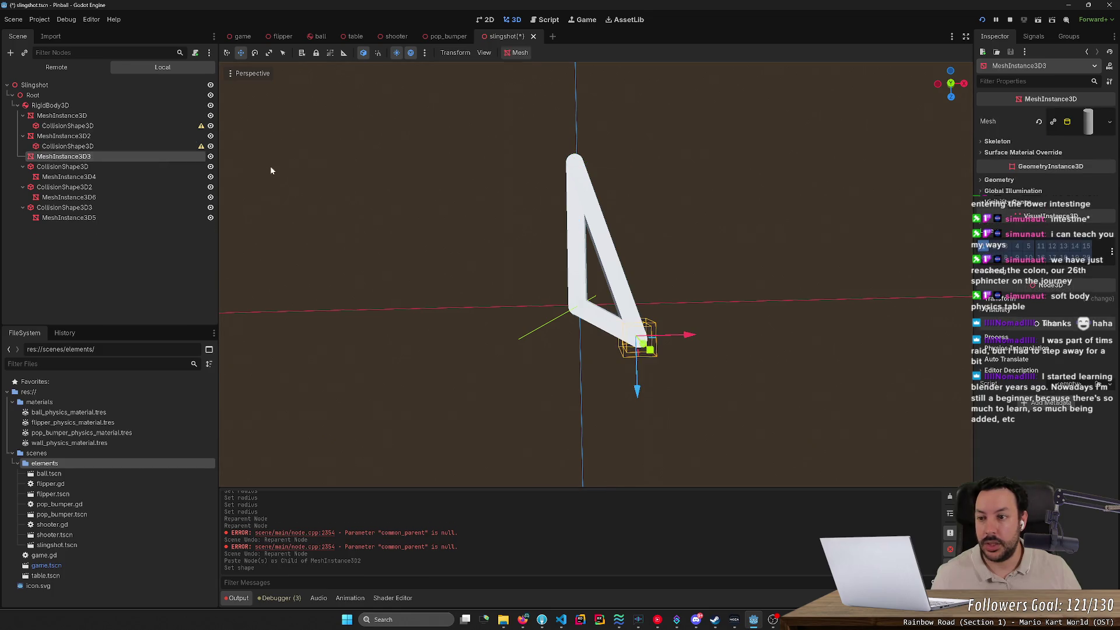
pyautogui.hotkey('ctrl', 'v')
pyautogui.click(1054, 114)
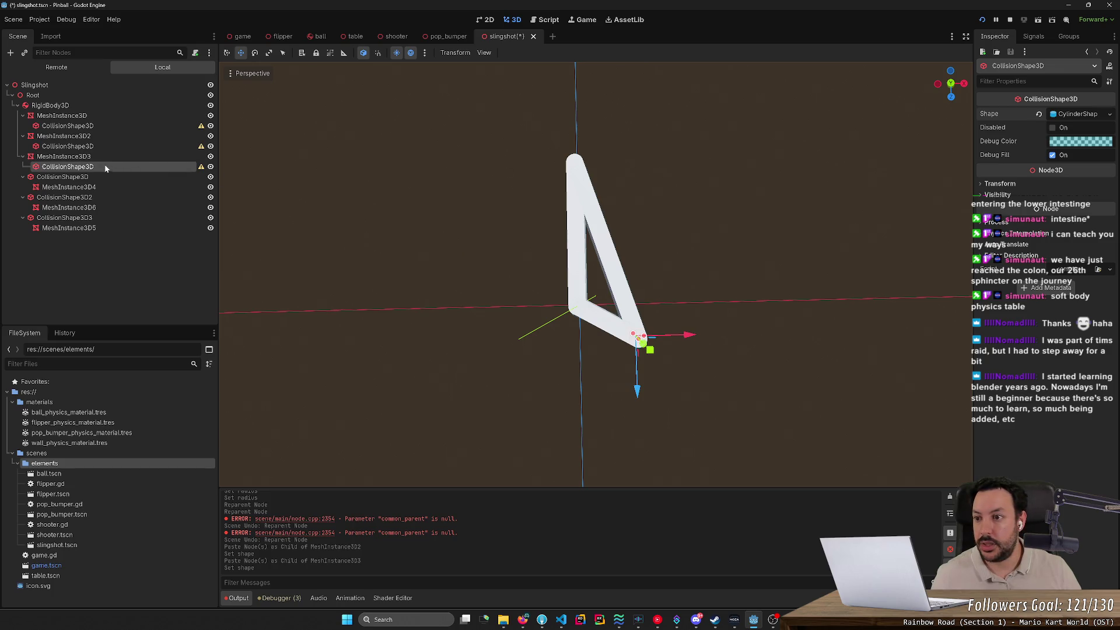
# Move both new collision shapes under RigidBody3D with their meshes as children.
pyautogui.moveTo(67, 126)
pyautogui.mouseDown()
pyautogui.moveTo(64, 115)
pyautogui.moveTo(66, 137)
pyautogui.mouseUp()
pyautogui.moveTo(67, 167); pyautogui.dragTo(66, 157)
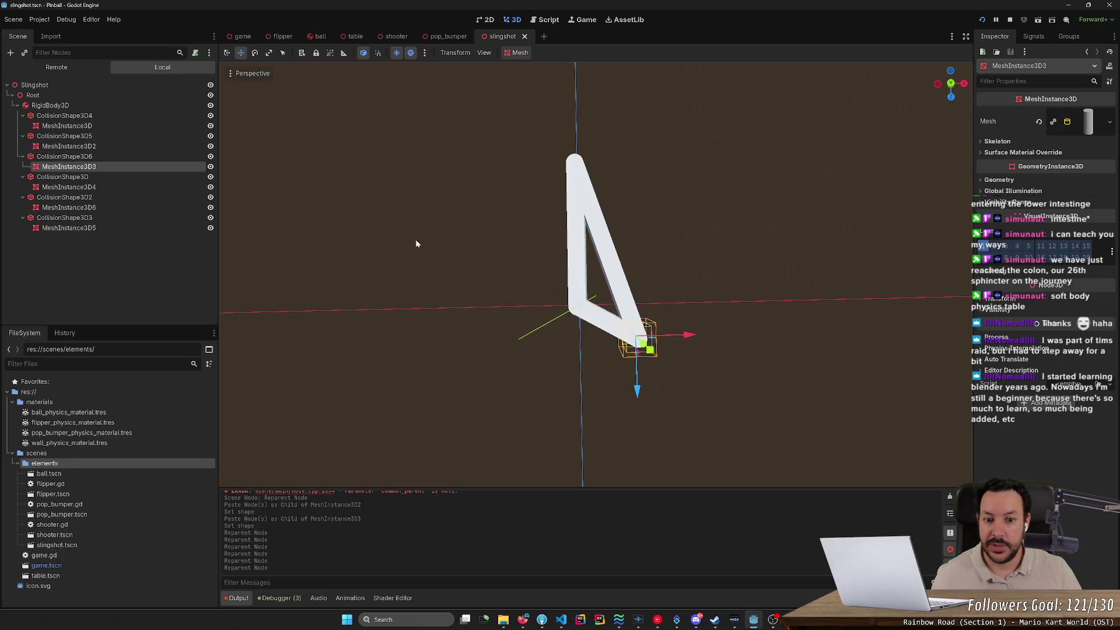
pyautogui.click(471, 255)
pyautogui.moveTo(547, 259); pyautogui.dragTo(589, 257)
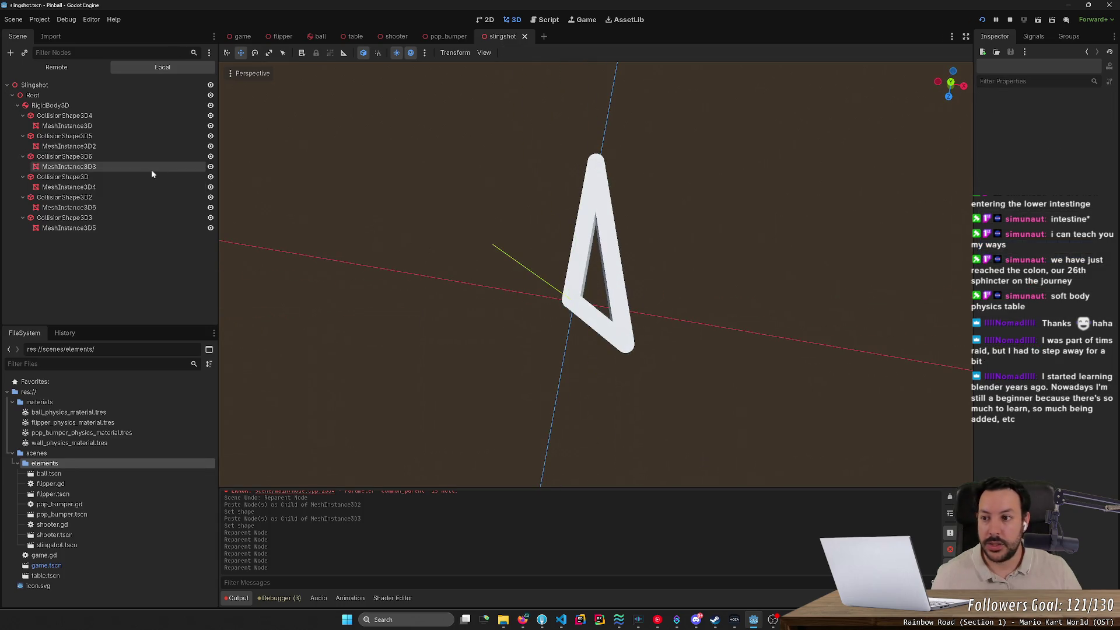
pyautogui.click(116, 106)
pyautogui.moveTo(456, 265)
pyautogui.mouseDown()
pyautogui.moveTo(491, 195)
pyautogui.moveTo(453, 159)
pyautogui.moveTo(430, 157)
pyautogui.moveTo(461, 94)
pyautogui.moveTo(476, 212)
pyautogui.mouseUp()
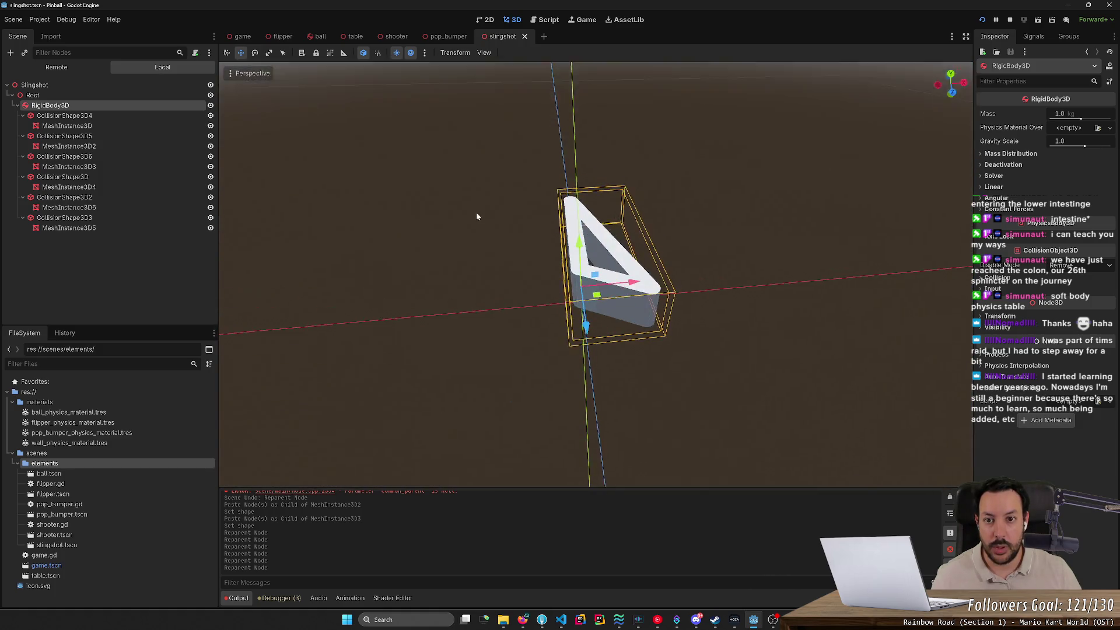
pyautogui.click(482, 55)
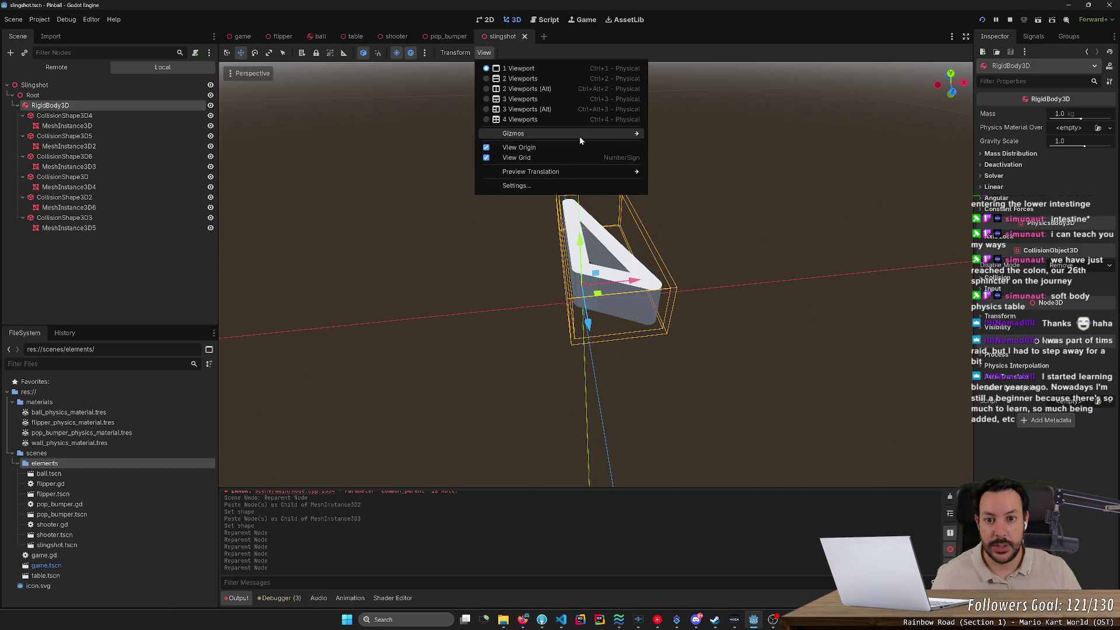
pyautogui.moveTo(572, 173)
pyautogui.click(516, 185)
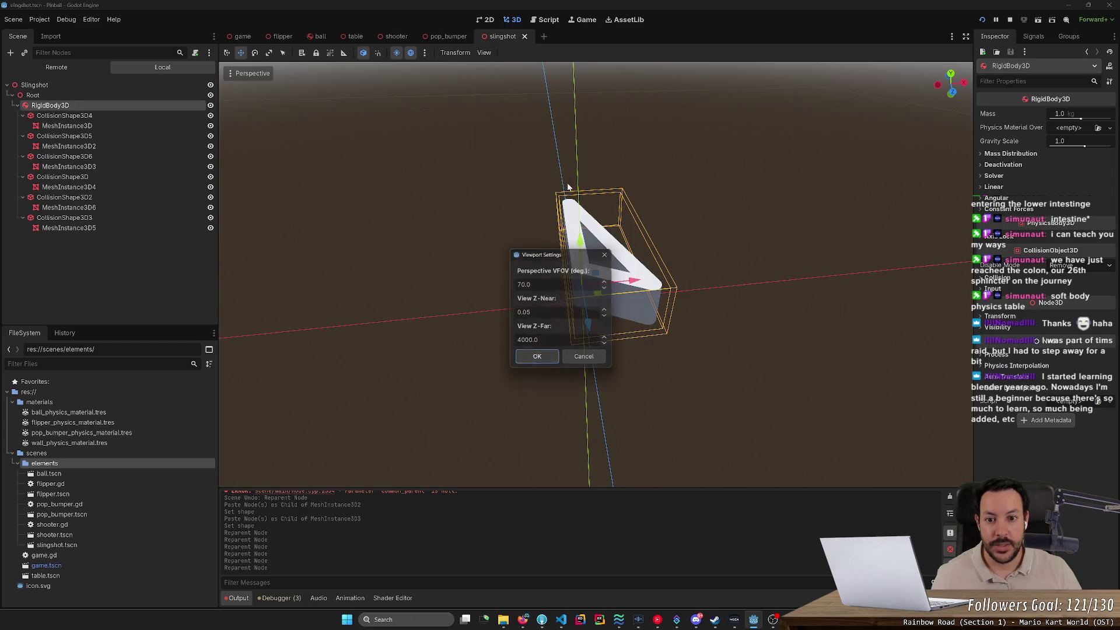
pyautogui.click(609, 253)
pyautogui.moveTo(585, 252)
pyautogui.mouseDown()
pyautogui.moveTo(476, 265)
pyautogui.moveTo(503, 233)
pyautogui.moveTo(467, 233)
pyautogui.mouseUp()
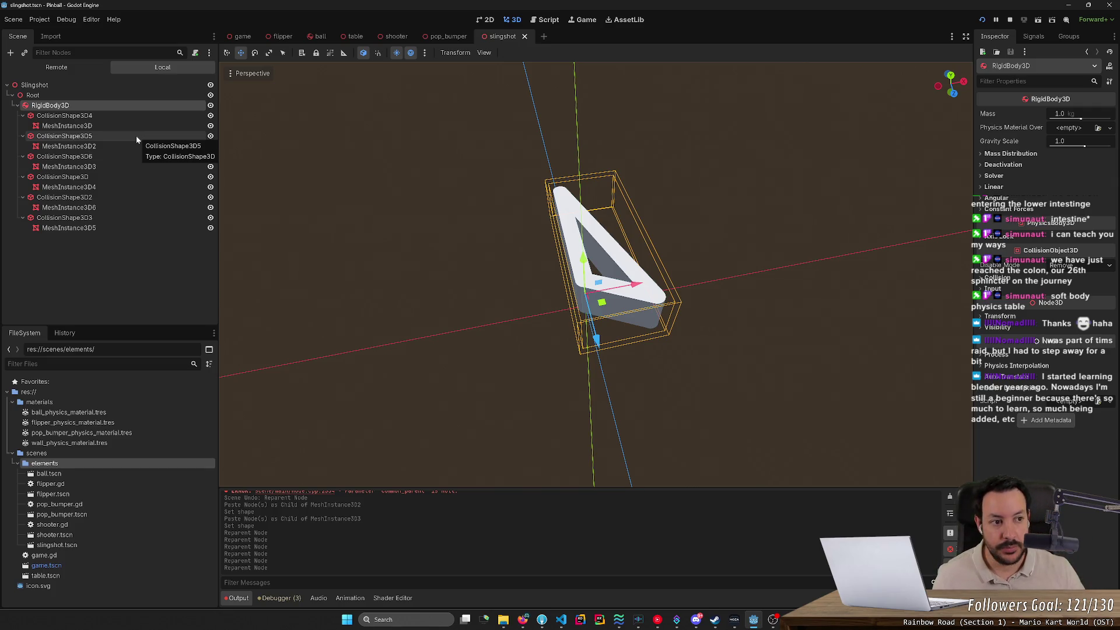
# Rename the RigidBody3D node to FixedRigidBody3D with F2.
pyautogui.moveTo(657, 226); pyautogui.dragTo(645, 254)
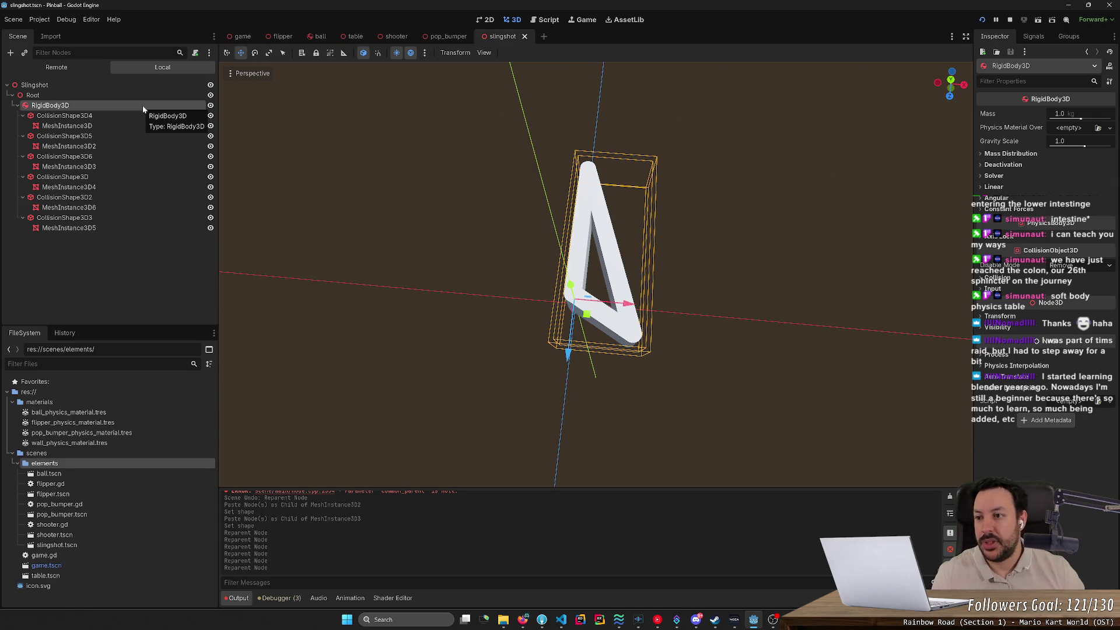
pyautogui.press('F2')
pyautogui.write('FixedRi')
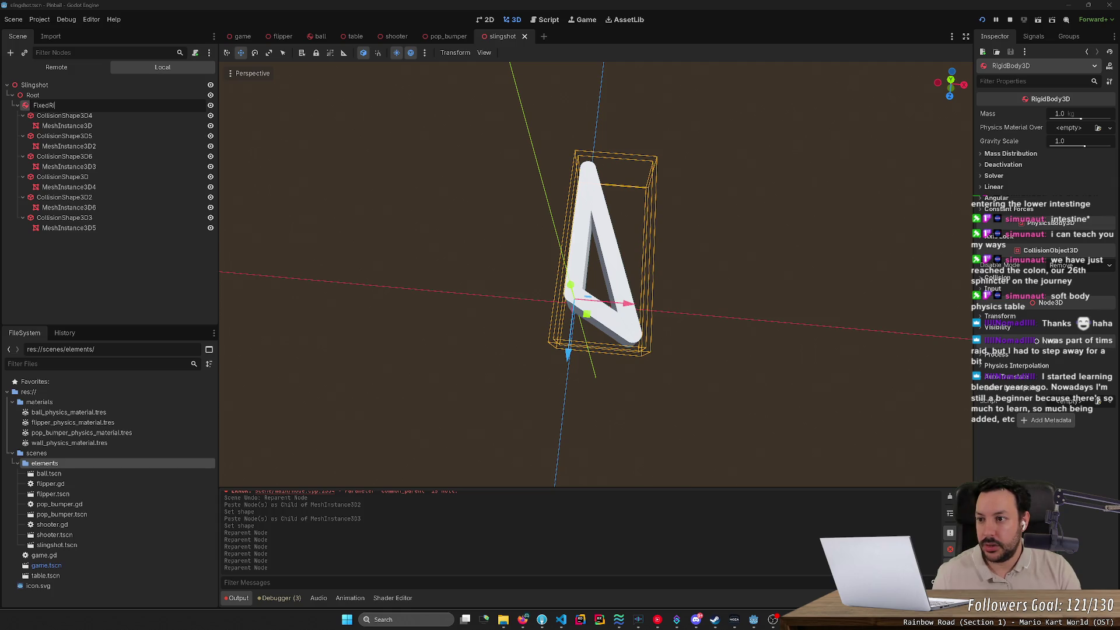
pyautogui.write('gidB')
pyautogui.write('ody3')
pyautogui.write('D')
pyautogui.press('Return')
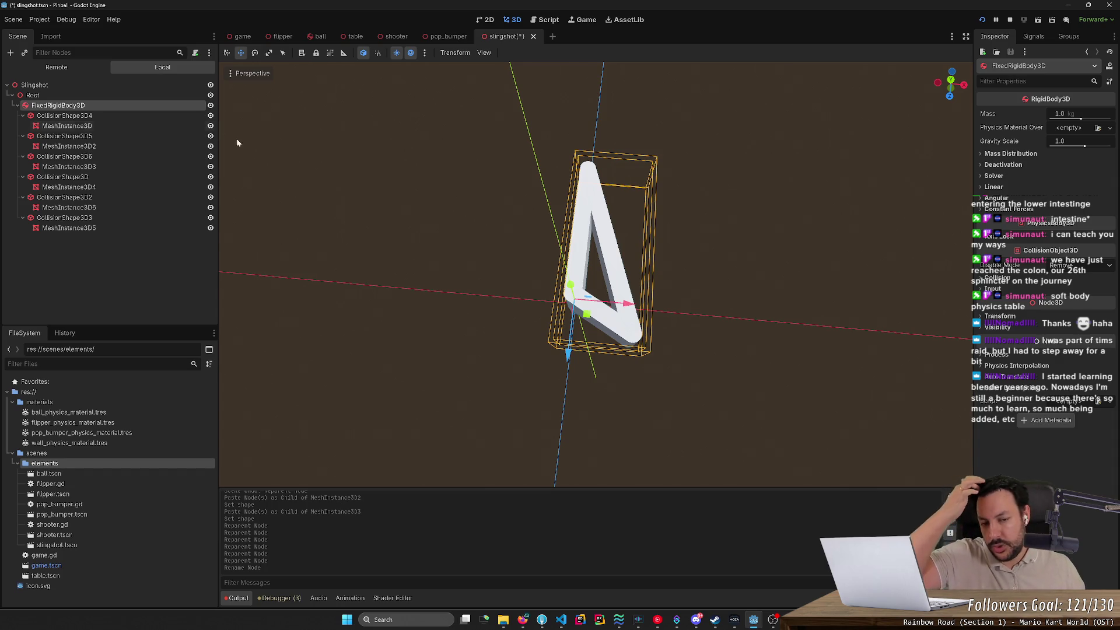
pyautogui.rightClick(128, 96)
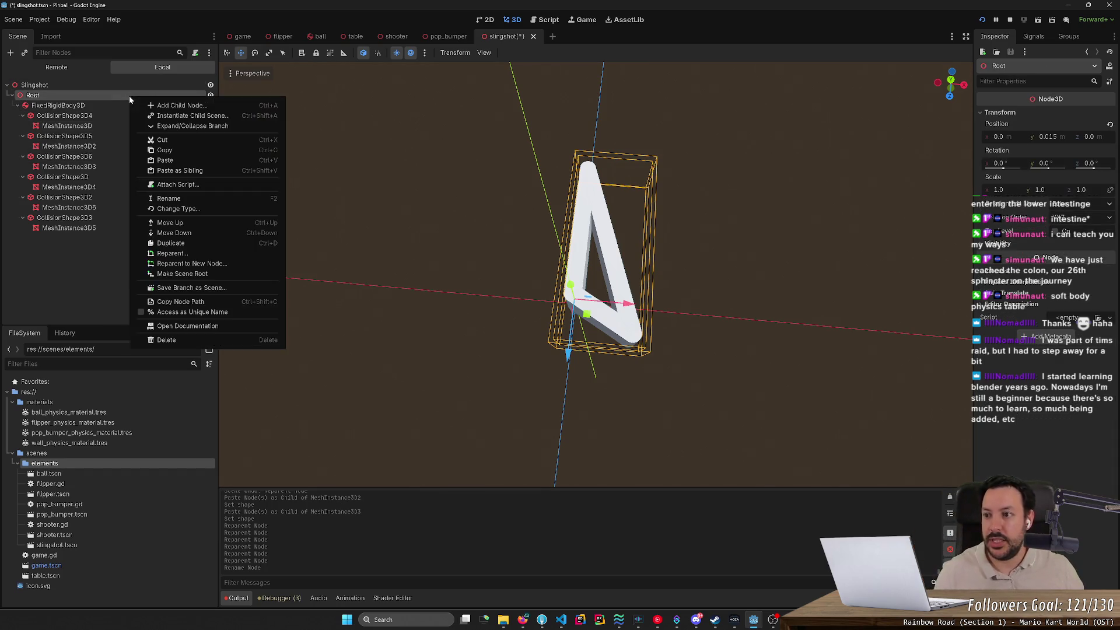
# Add a RigidBody3D child under Root and dismiss its configuration warning.
pyautogui.click(154, 105)
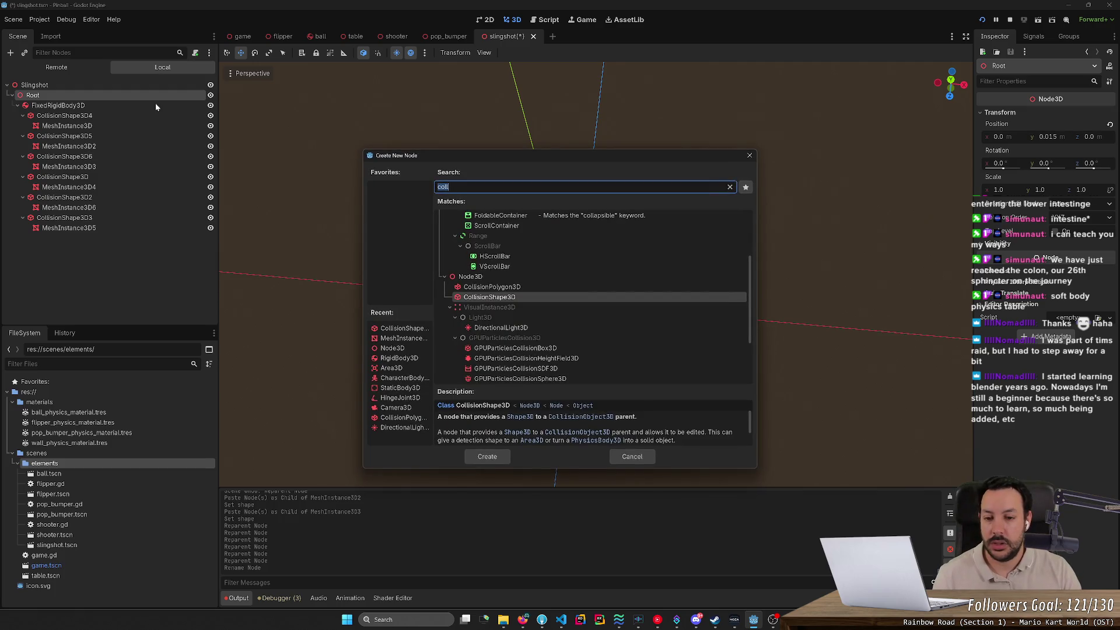
pyautogui.write('rigid')
pyautogui.press('Return')
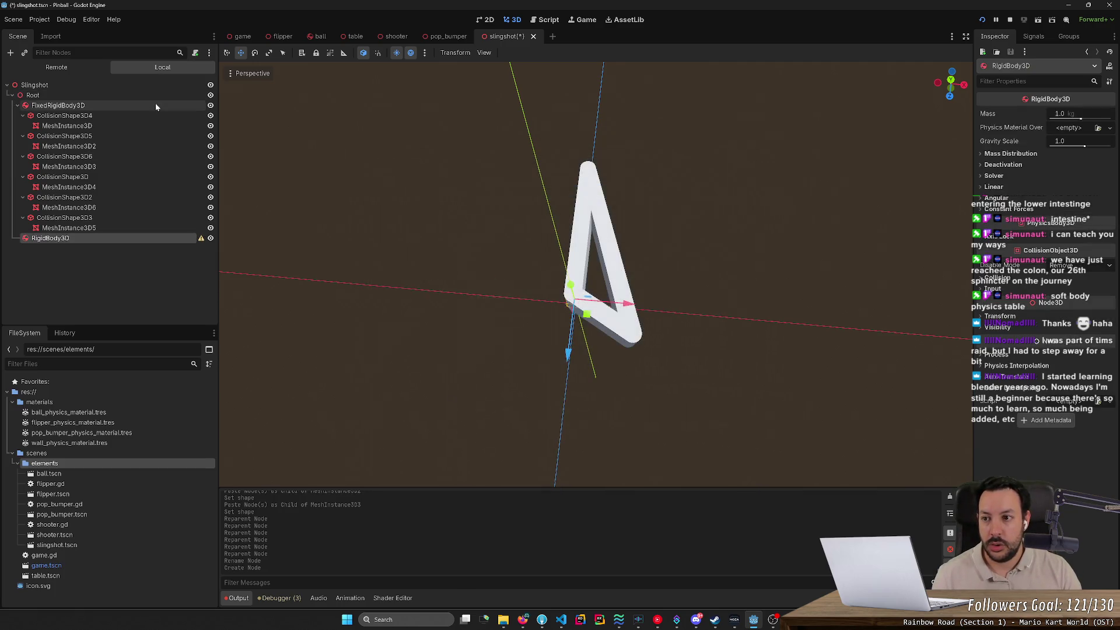
pyautogui.click(201, 238)
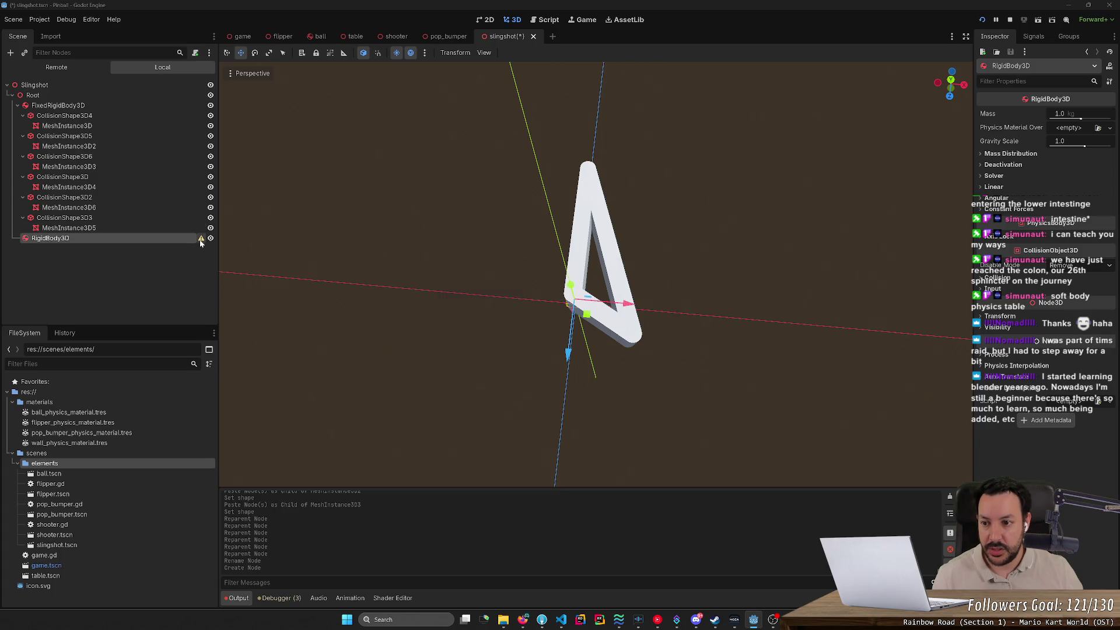
pyautogui.click(557, 344)
pyautogui.click(113, 106)
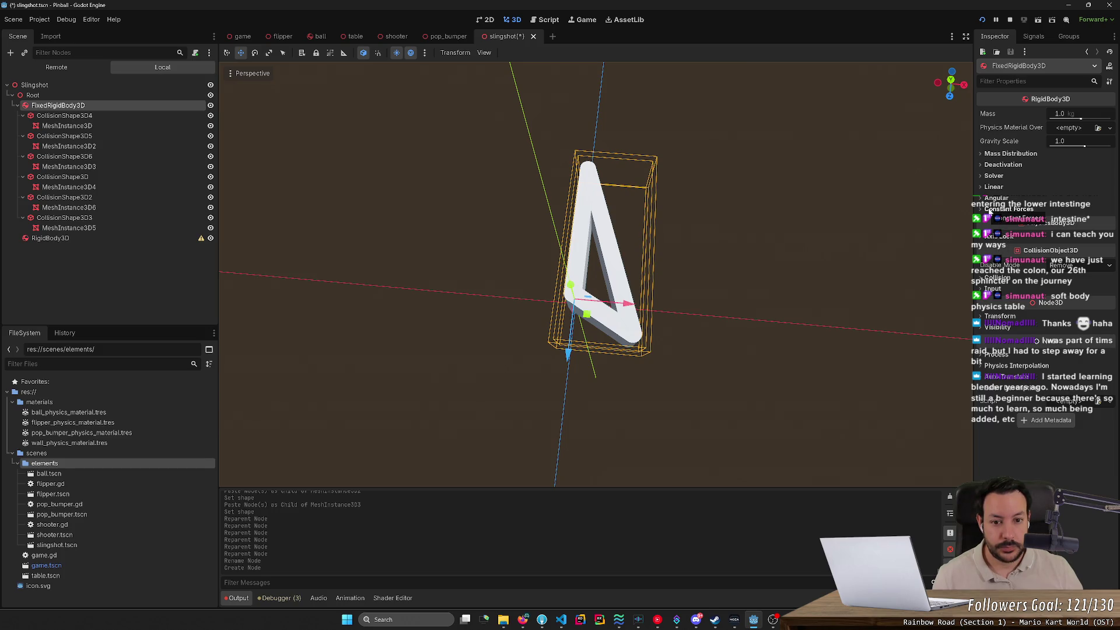
# Change FixedRigidBody3D's type to StaticBody3D and rename the node StaticBody3D.
pyautogui.rightClick(87, 109)
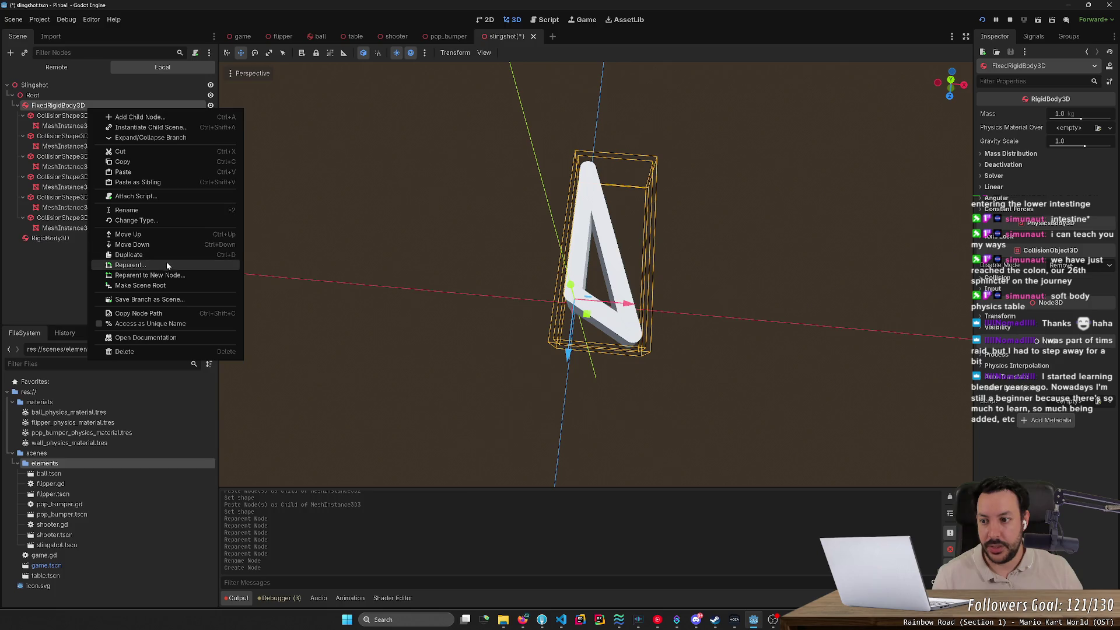
pyautogui.click(160, 219)
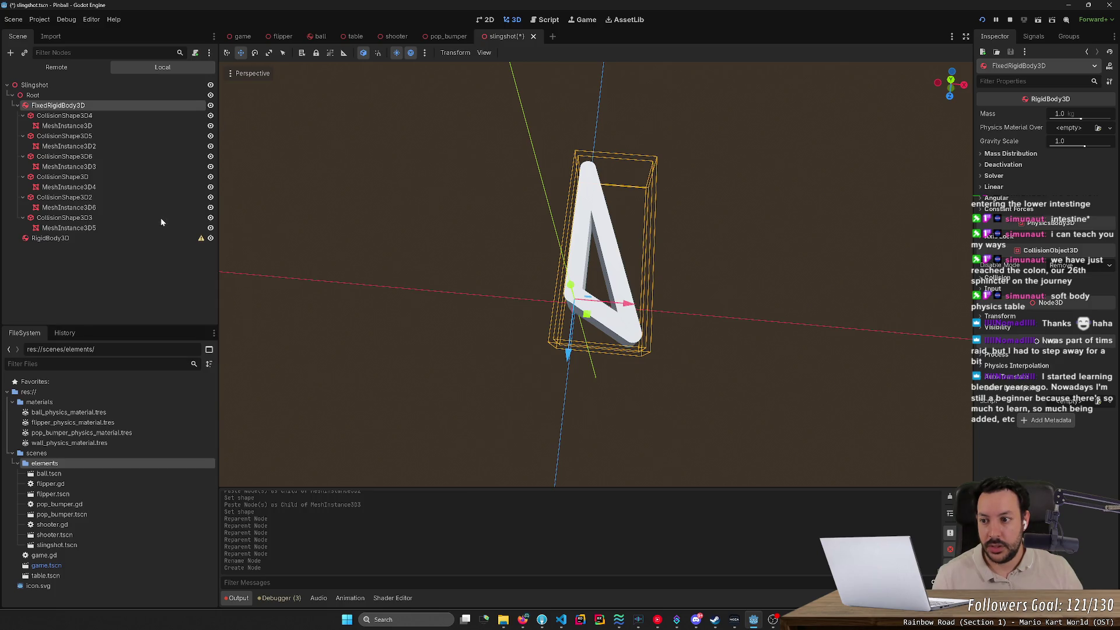
pyautogui.write('stat')
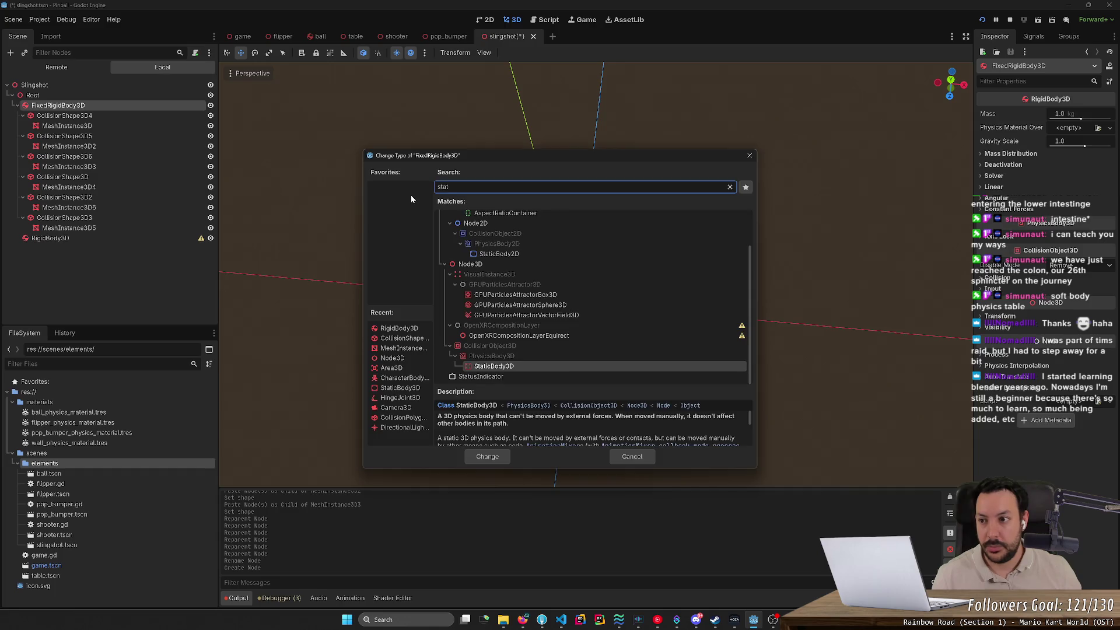
pyautogui.press('Return')
pyautogui.doubleClick(103, 108)
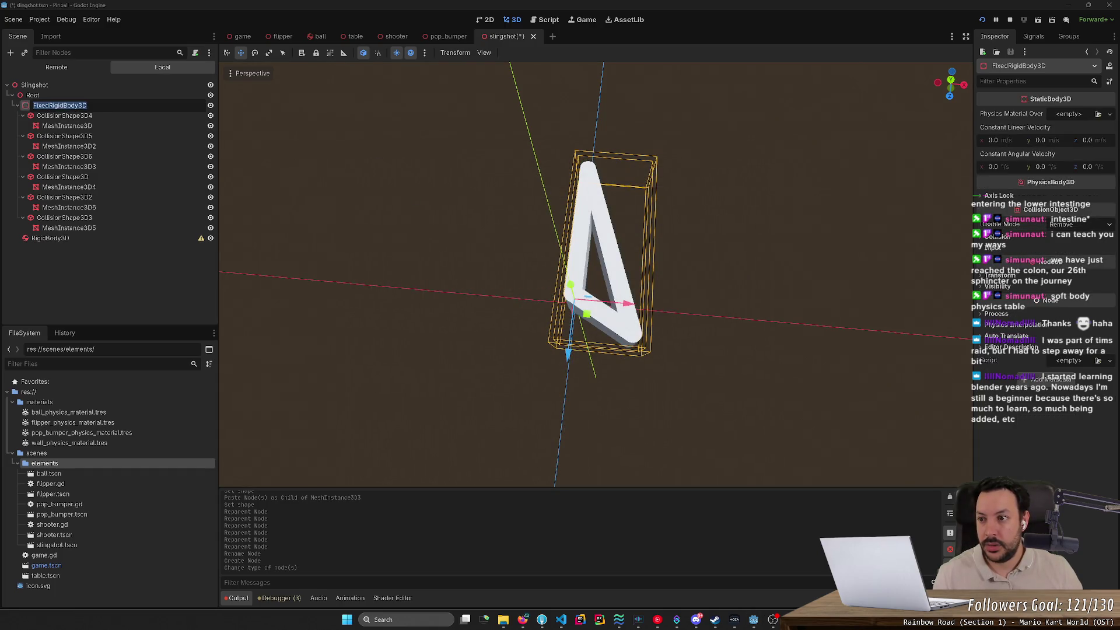
pyautogui.write('S')
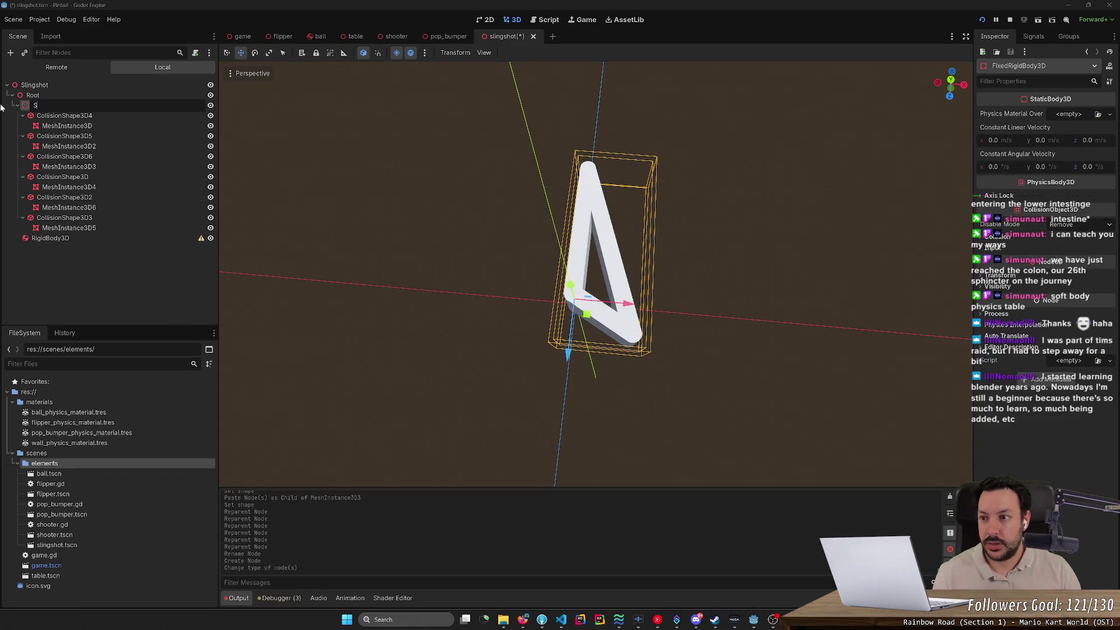
pyautogui.write('taticBody3D')
pyautogui.press('Return')
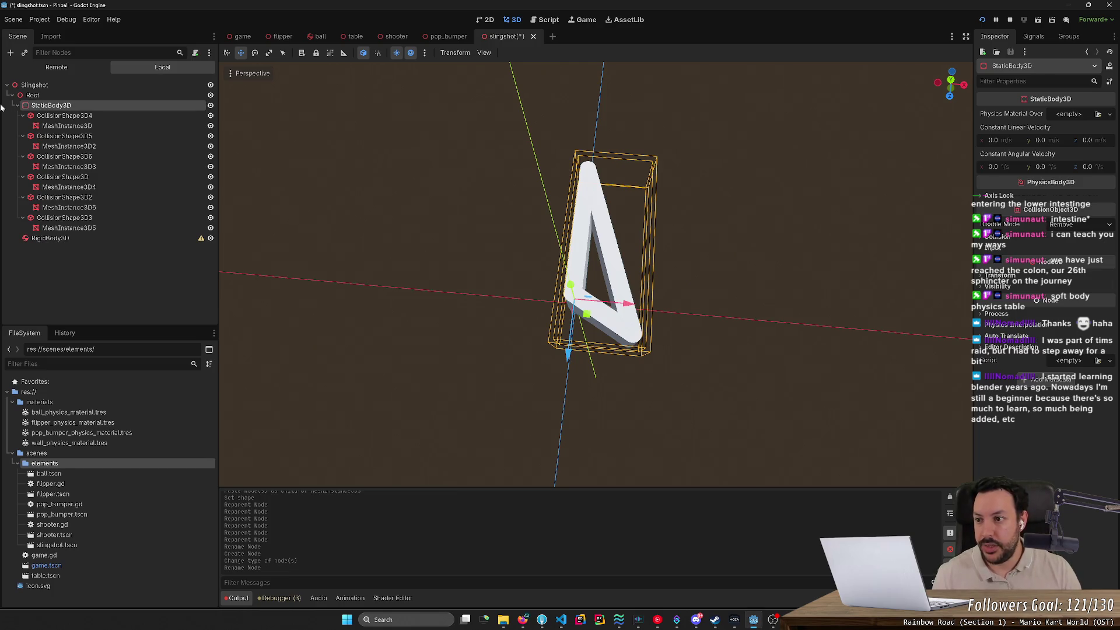
pyautogui.click(94, 239)
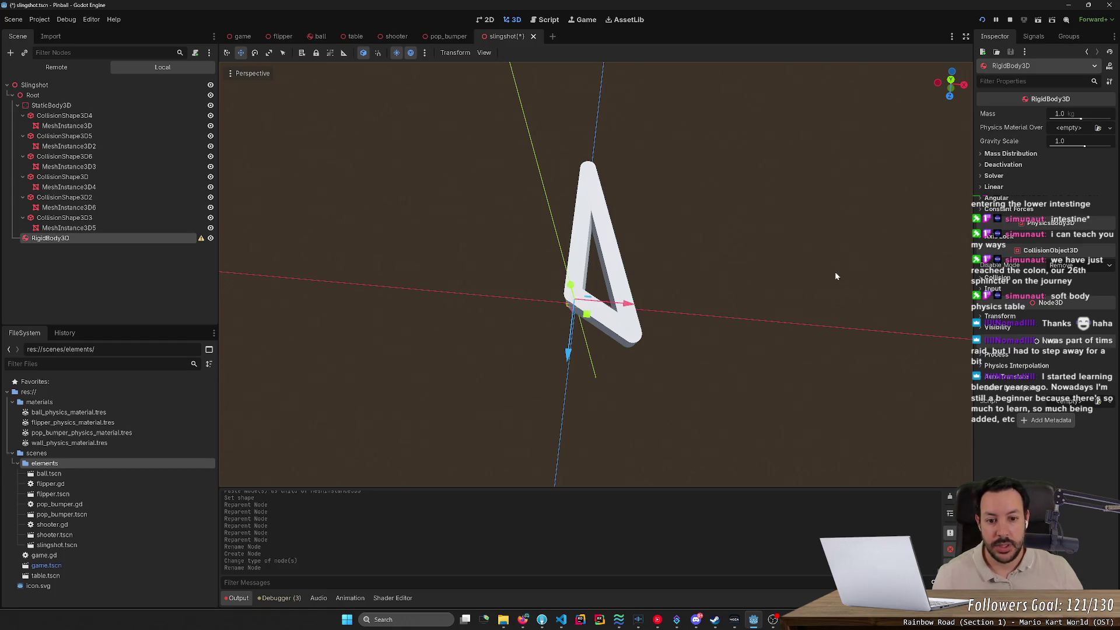
pyautogui.moveTo(790, 218)
pyautogui.mouseDown()
pyautogui.moveTo(786, 116)
pyautogui.moveTo(787, 374)
pyautogui.moveTo(788, 229)
pyautogui.mouseUp()
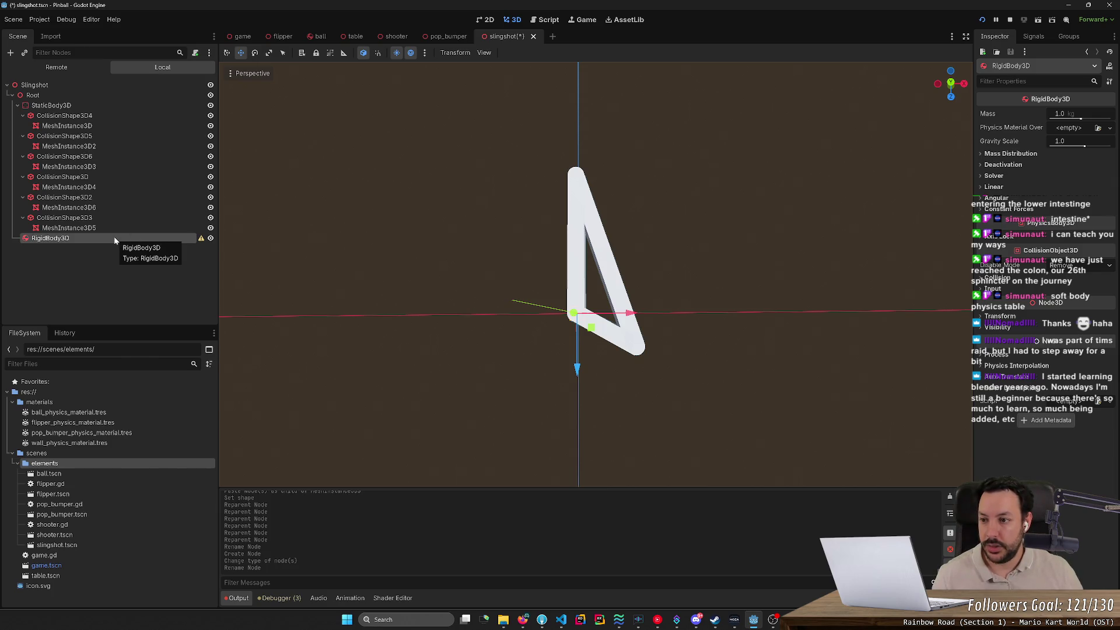
# Create a CollisionShape3D under the new RigidBody3D and bring up its Shape options.
pyautogui.rightClick(114, 240)
pyautogui.click(156, 248)
pyautogui.write('c')
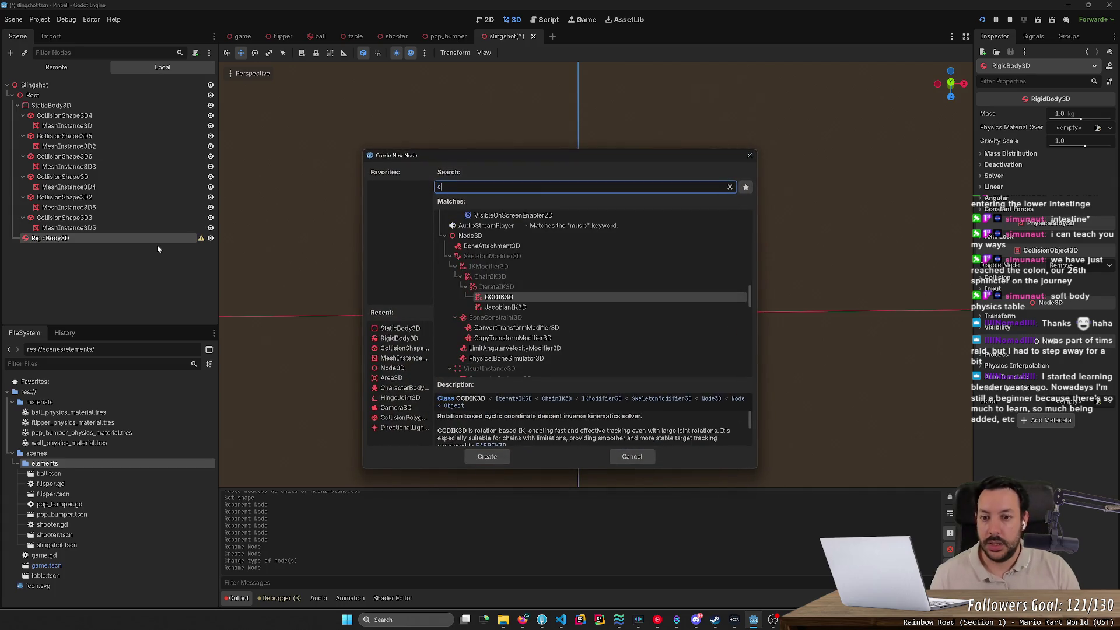
pyautogui.write('ollision')
pyautogui.press('Return')
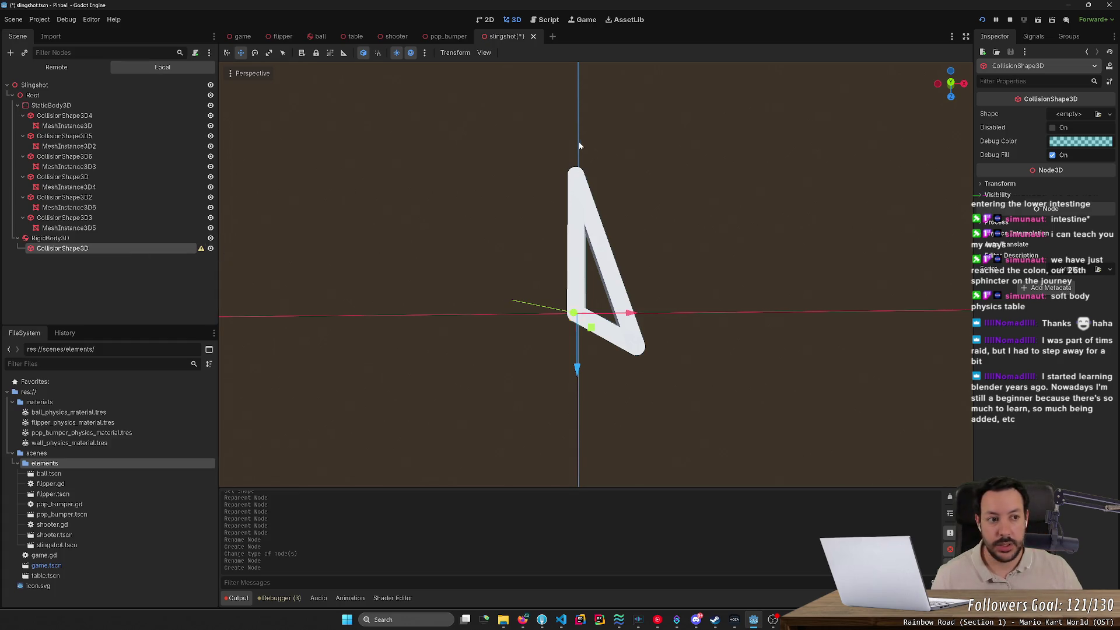
pyautogui.click(1070, 115)
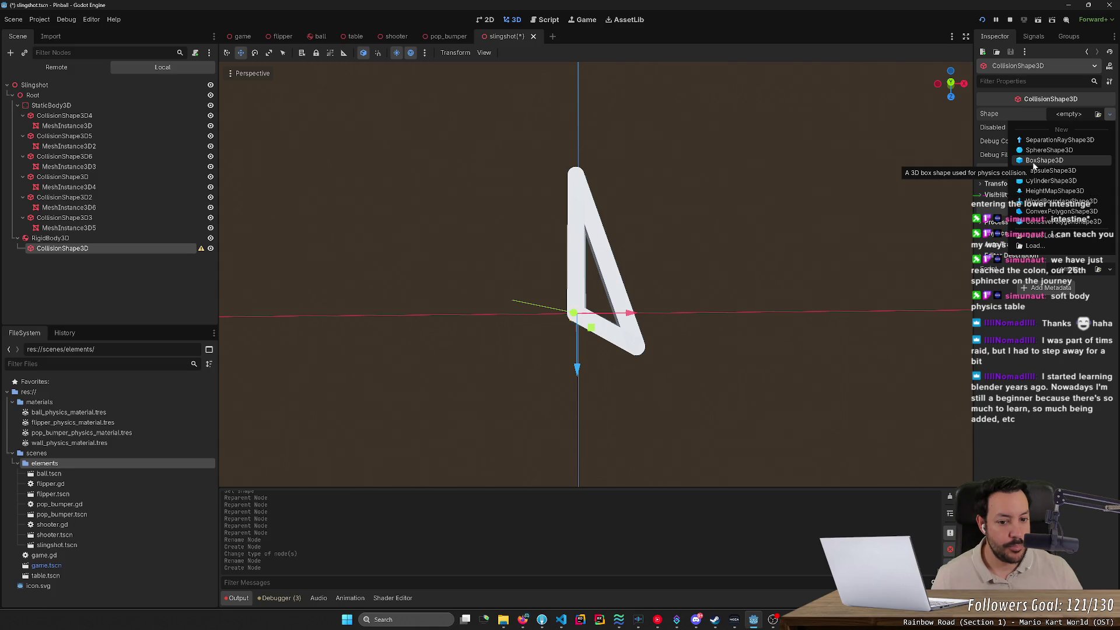
pyautogui.hotkey('alt', 'Tab')
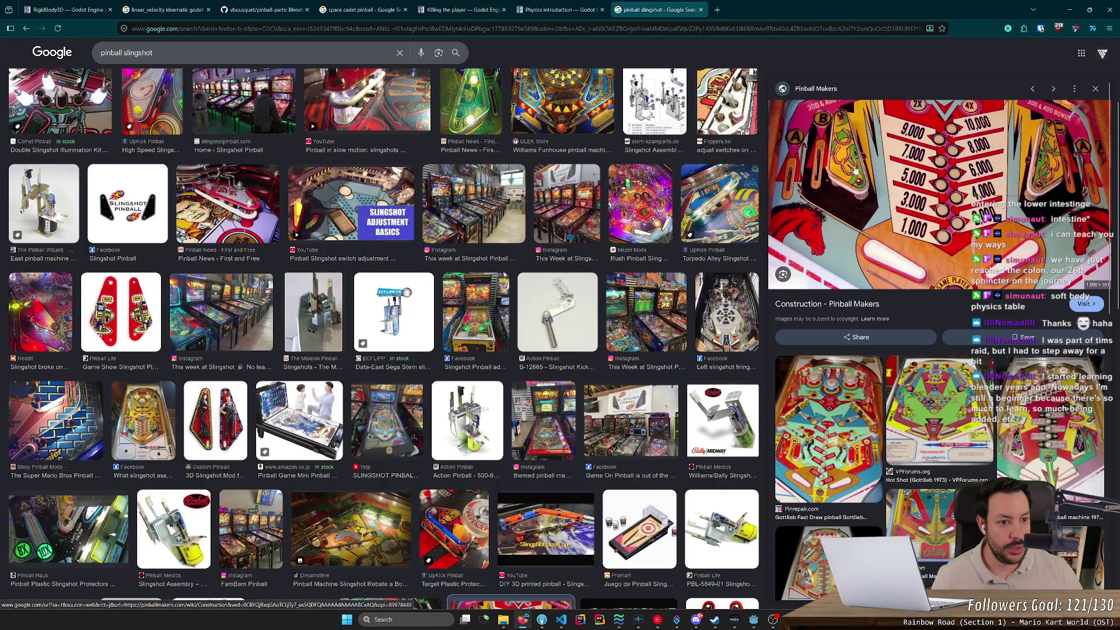
pyautogui.hotkey('alt', 'Tab')
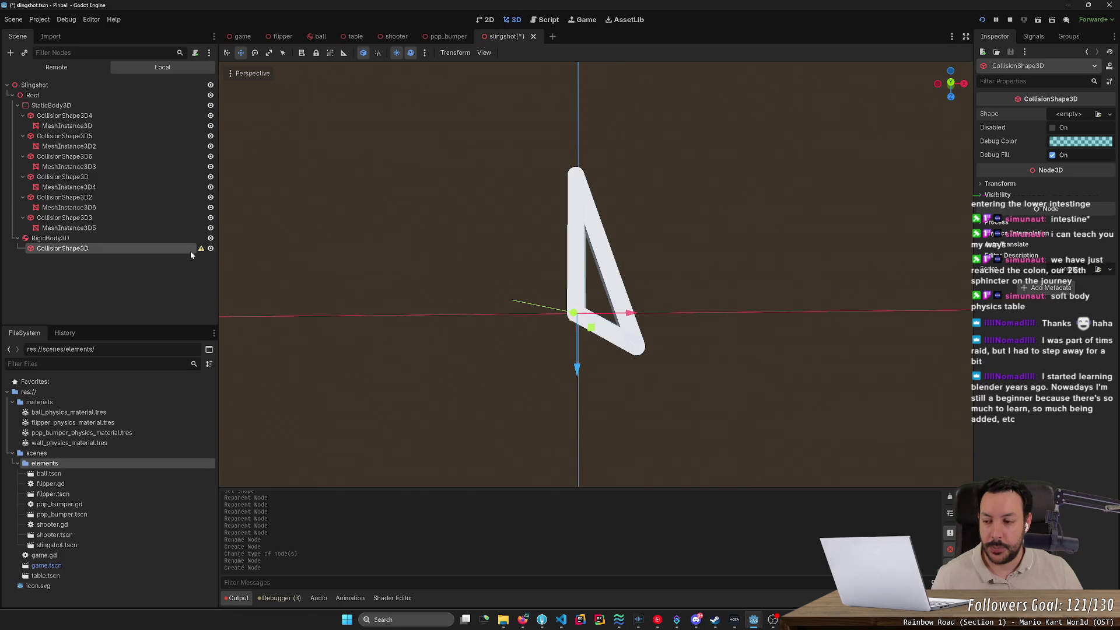
# Give the collision shape a new BoxShape3D with Y size 0.03.
pyautogui.click(1065, 116)
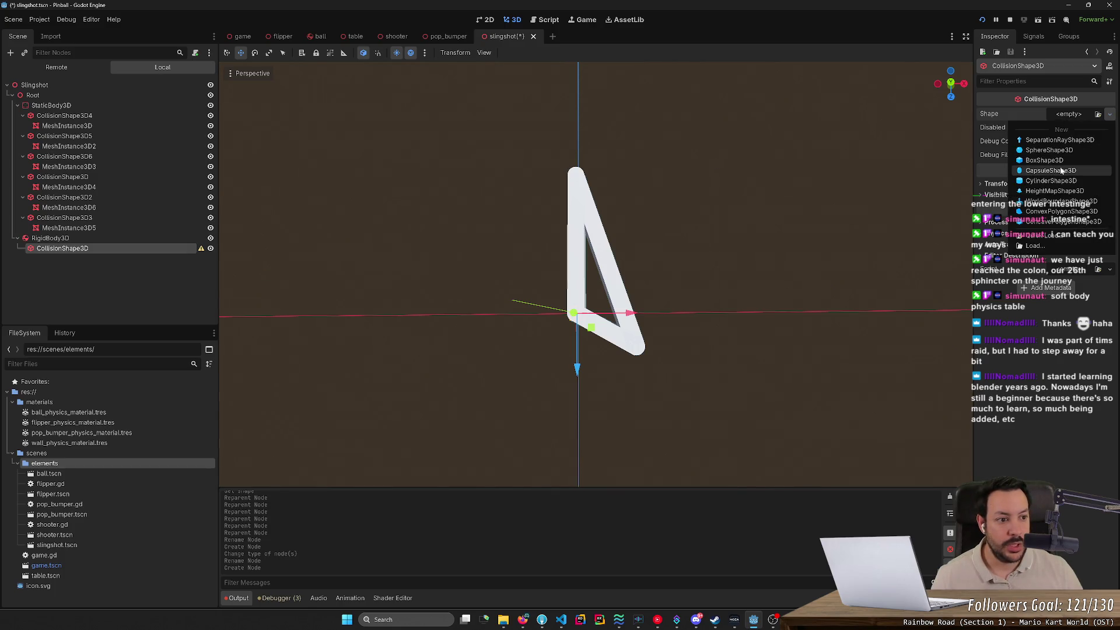
pyautogui.click(1035, 124)
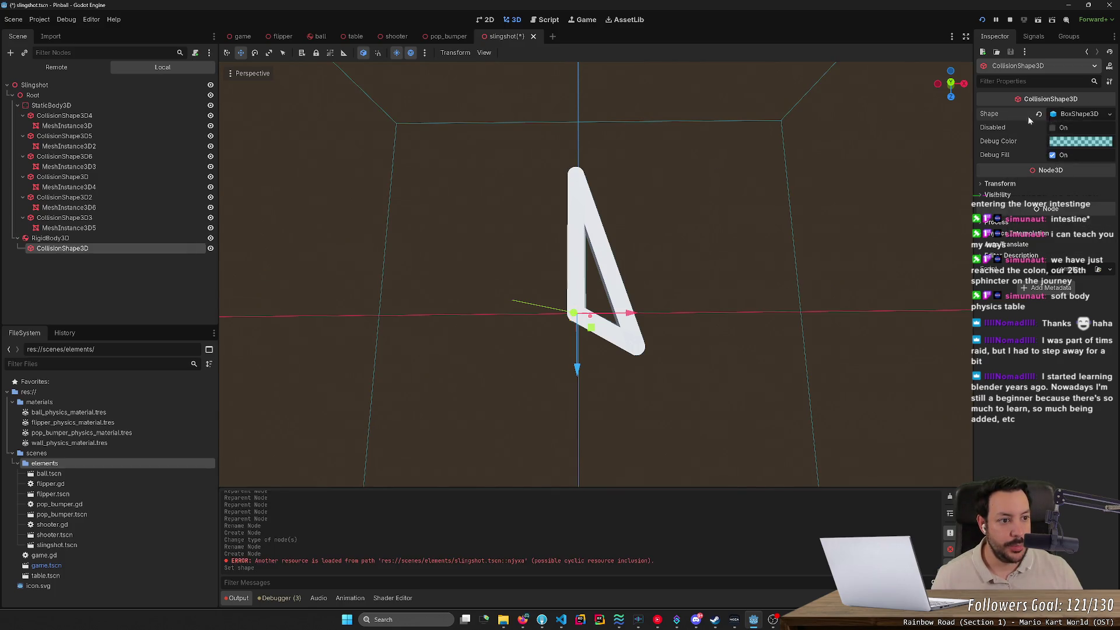
pyautogui.click(1070, 115)
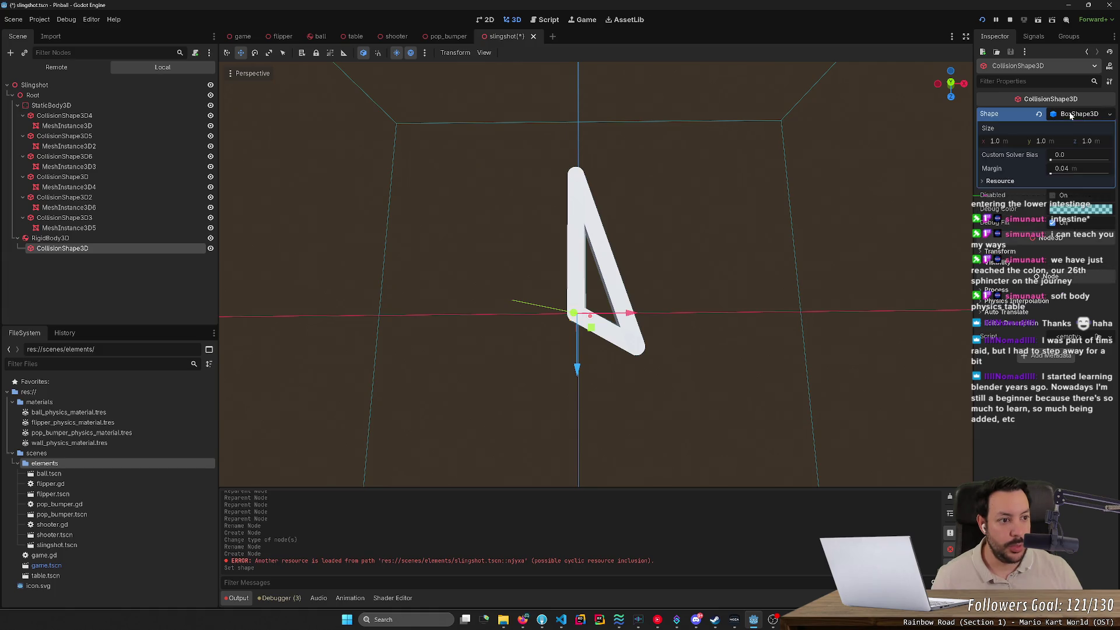
pyautogui.click(1047, 141)
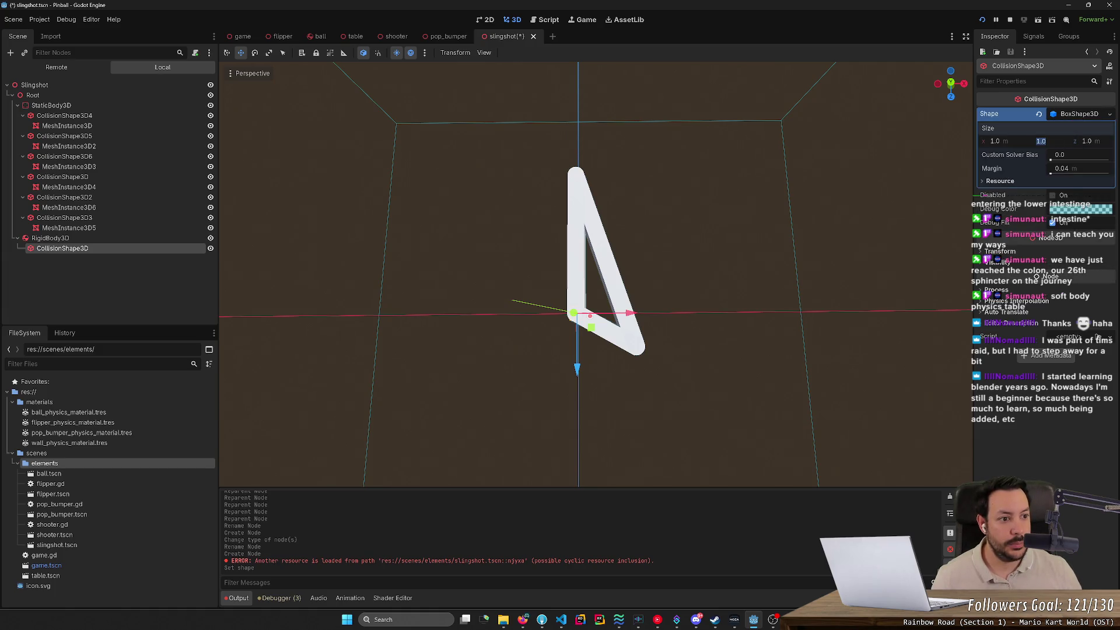
pyautogui.write('0.')
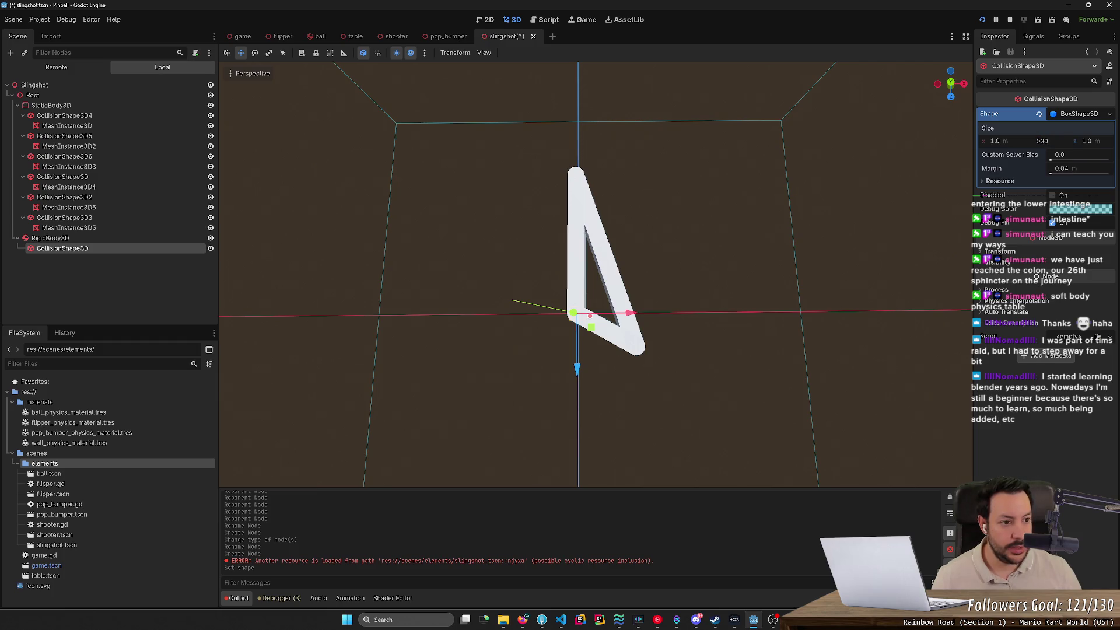
pyautogui.press('Return')
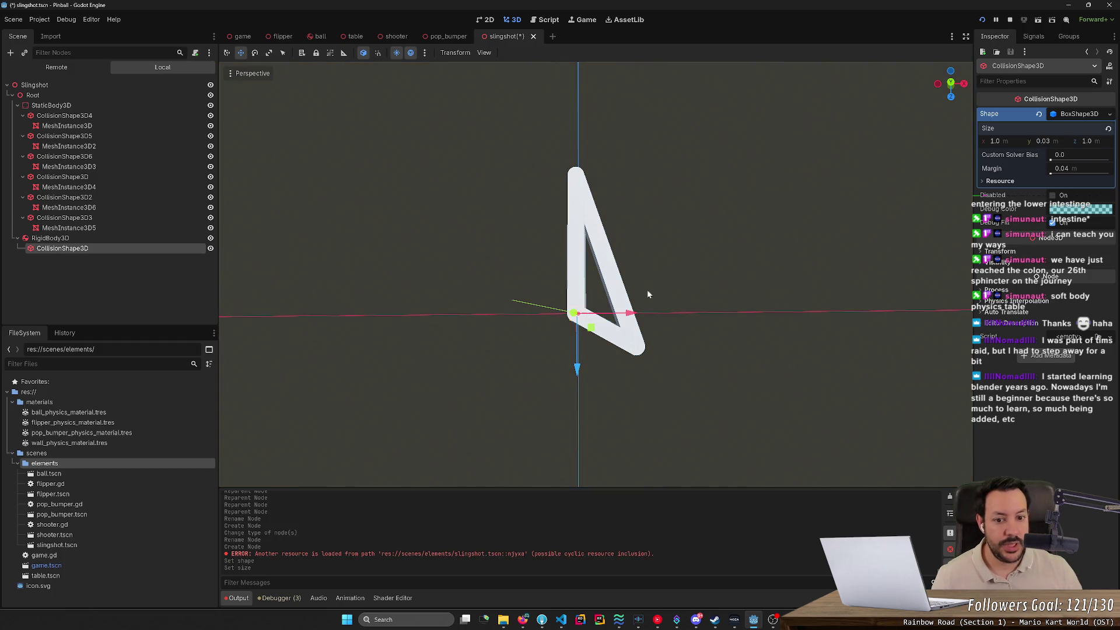
# Drag the box handles to stretch it along Z and narrow it along X.
pyautogui.moveTo(647, 289)
pyautogui.mouseDown()
pyautogui.moveTo(705, 327)
pyautogui.moveTo(681, 267)
pyautogui.moveTo(633, 281)
pyautogui.mouseUp()
pyautogui.hotkey('ctrl', 'z')
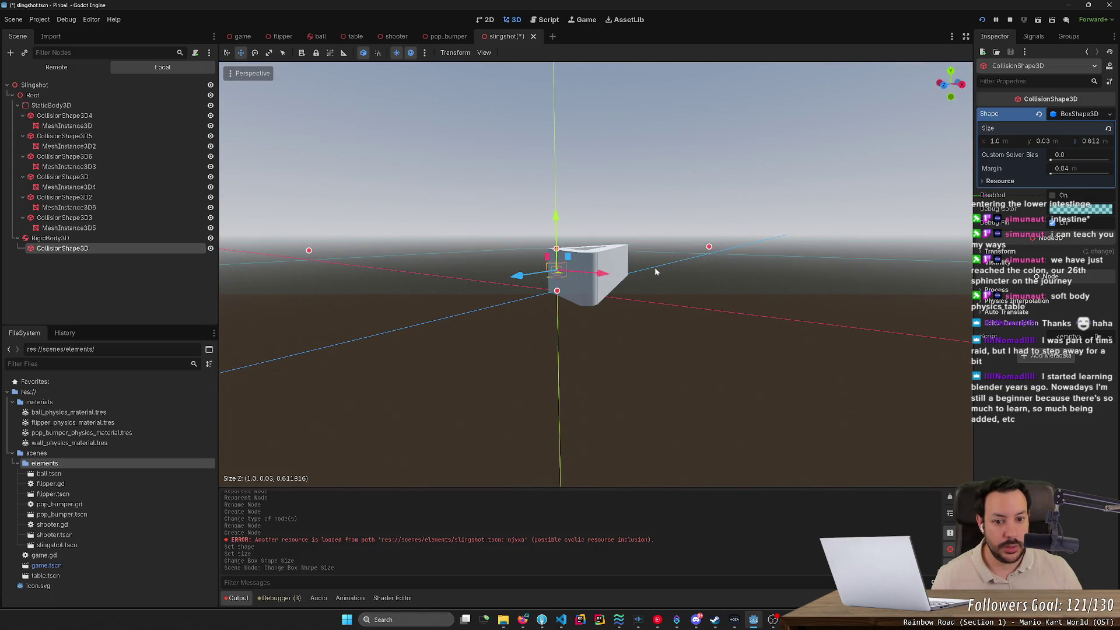
pyautogui.moveTo(711, 248); pyautogui.dragTo(635, 283)
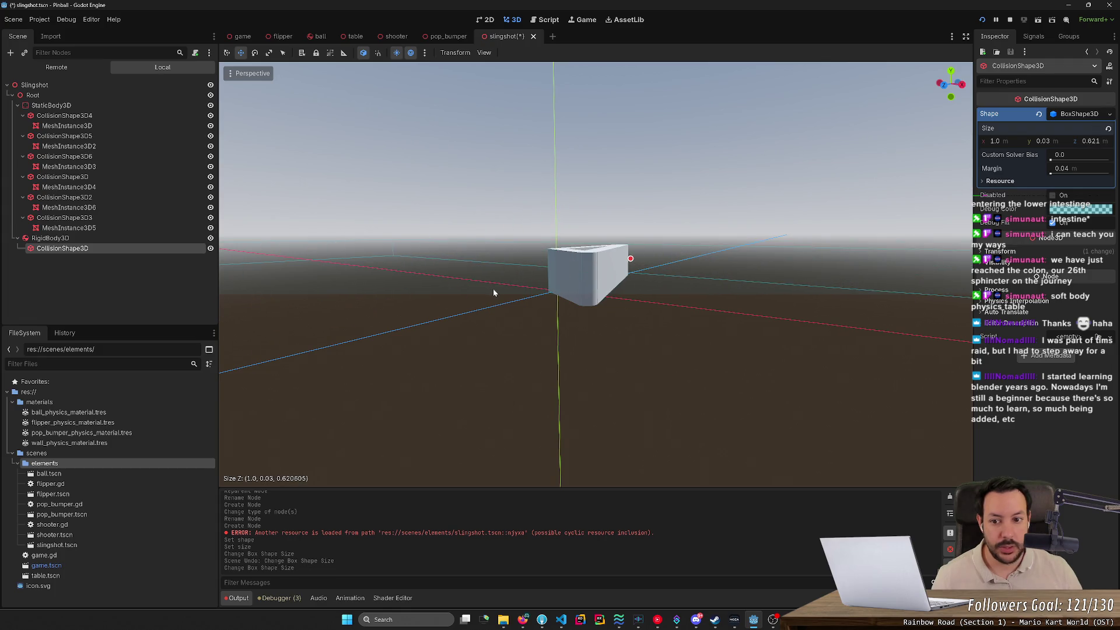
pyautogui.moveTo(492, 288); pyautogui.dragTo(418, 275)
pyautogui.moveTo(362, 246)
pyautogui.mouseDown()
pyautogui.moveTo(429, 292)
pyautogui.moveTo(556, 338)
pyautogui.moveTo(624, 341)
pyautogui.moveTo(840, 206)
pyautogui.moveTo(832, 201)
pyautogui.moveTo(782, 292)
pyautogui.moveTo(740, 312)
pyautogui.moveTo(805, 308)
pyautogui.mouseUp()
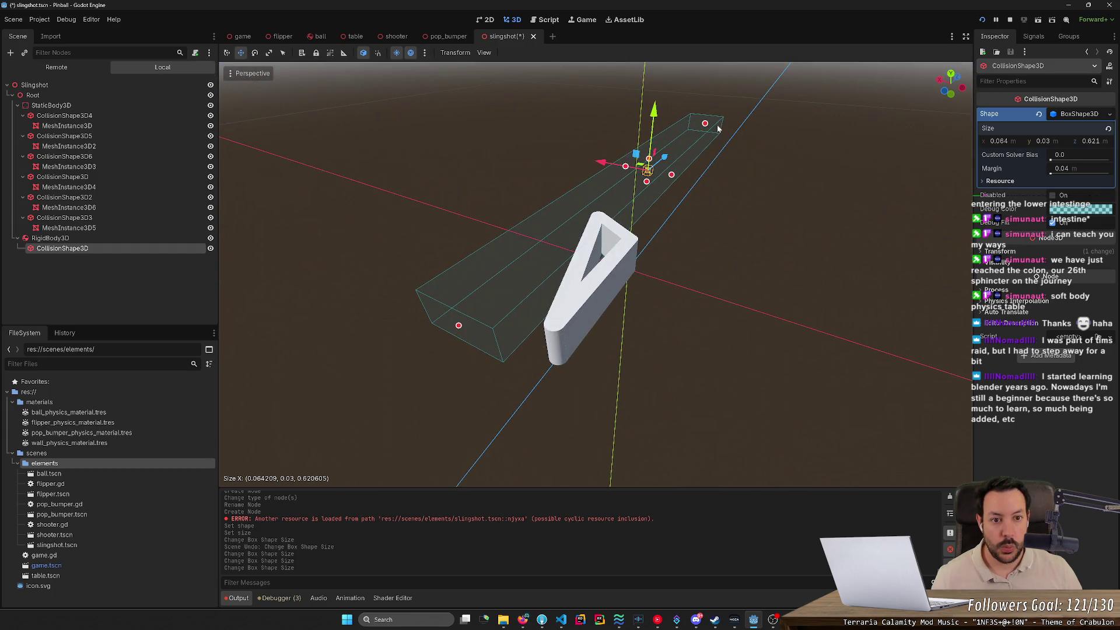
pyautogui.moveTo(699, 130)
pyautogui.mouseDown()
pyautogui.moveTo(613, 219)
pyautogui.moveTo(620, 225)
pyautogui.mouseUp()
# Rotate the collision box about 20 degrees and shrink it to roughly 0.003 × 0.03 × 0.123 m.
pyautogui.moveTo(724, 217)
pyautogui.mouseDown()
pyautogui.moveTo(526, 222)
pyautogui.moveTo(523, 260)
pyautogui.moveTo(667, 280)
pyautogui.mouseUp()
pyautogui.press('e')
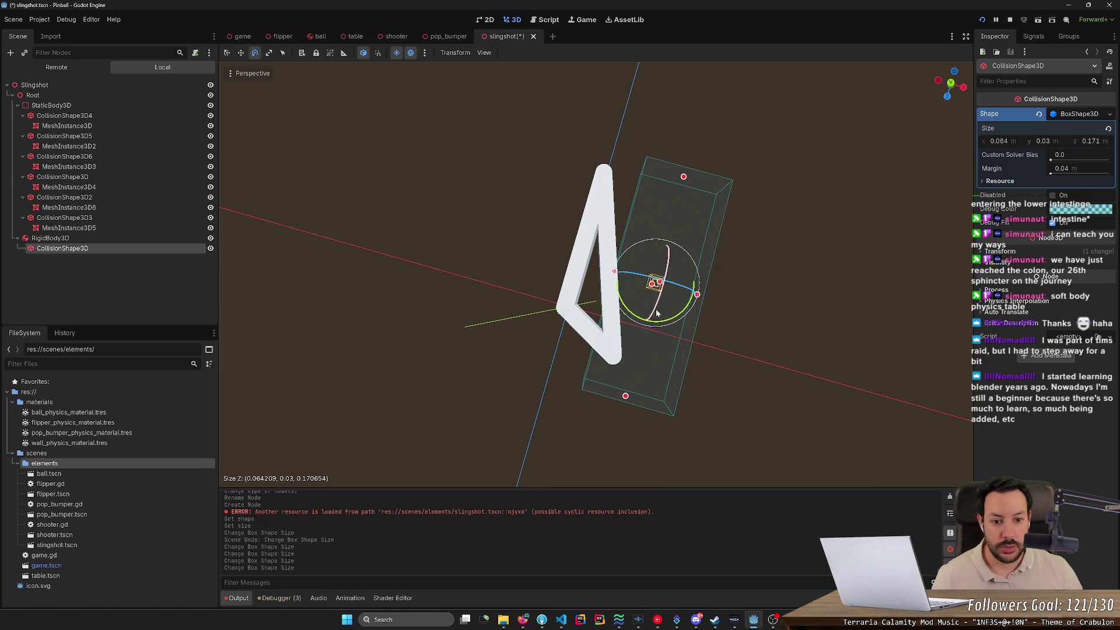
pyautogui.moveTo(663, 319); pyautogui.dragTo(681, 325)
pyautogui.moveTo(747, 346)
pyautogui.mouseDown()
pyautogui.moveTo(719, 307)
pyautogui.moveTo(720, 276)
pyautogui.moveTo(719, 324)
pyautogui.moveTo(770, 281)
pyautogui.moveTo(751, 277)
pyautogui.moveTo(762, 316)
pyautogui.mouseUp()
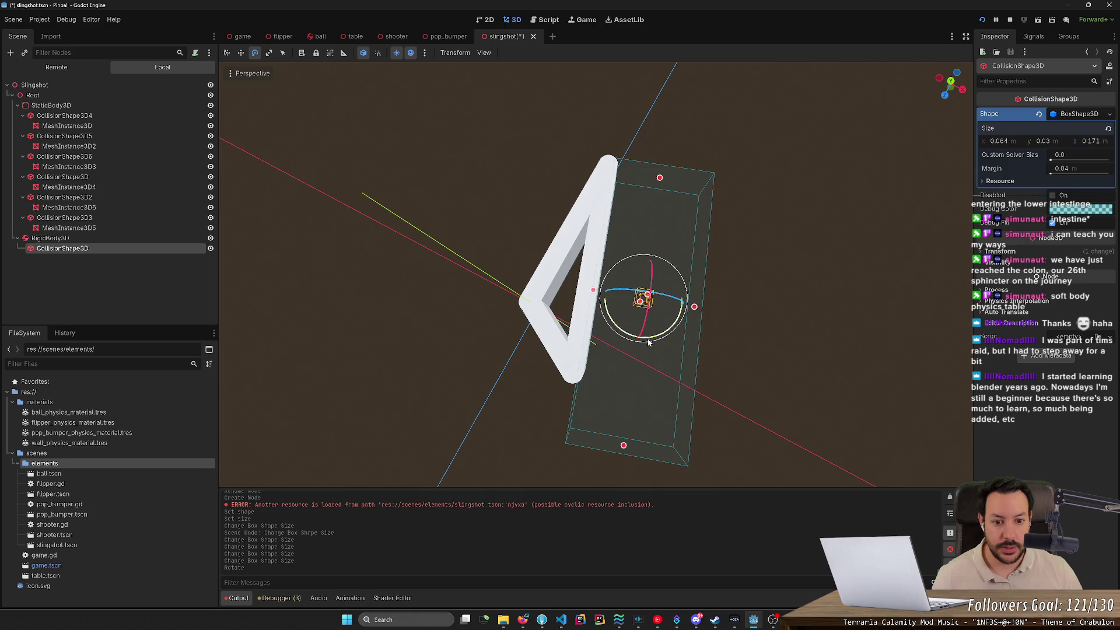
pyautogui.moveTo(650, 340); pyautogui.dragTo(651, 341)
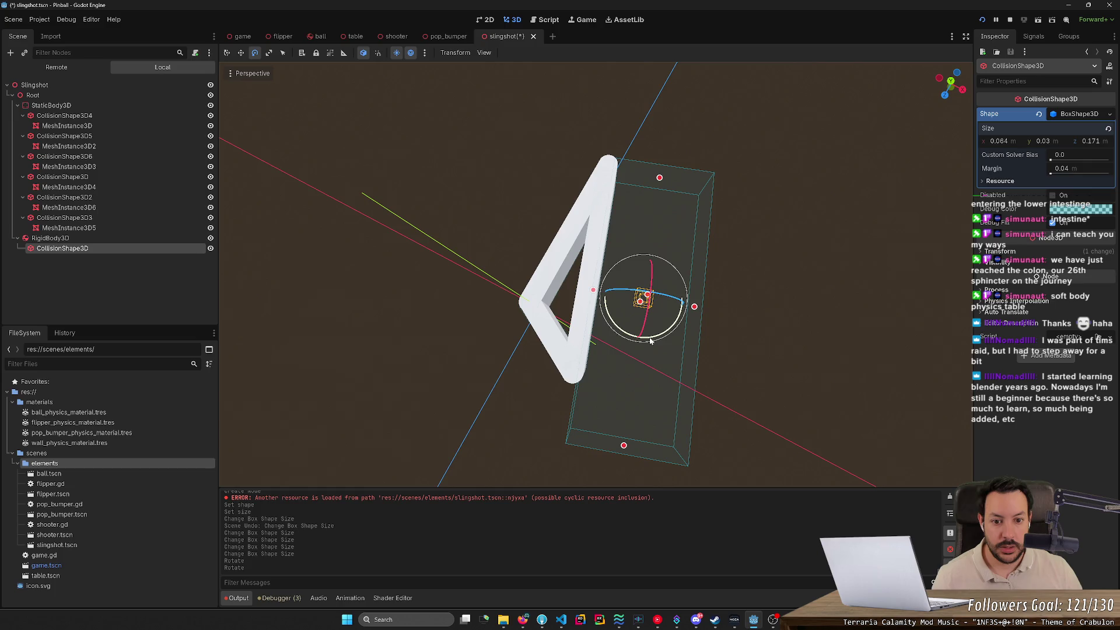
pyautogui.moveTo(623, 447); pyautogui.dragTo(641, 378)
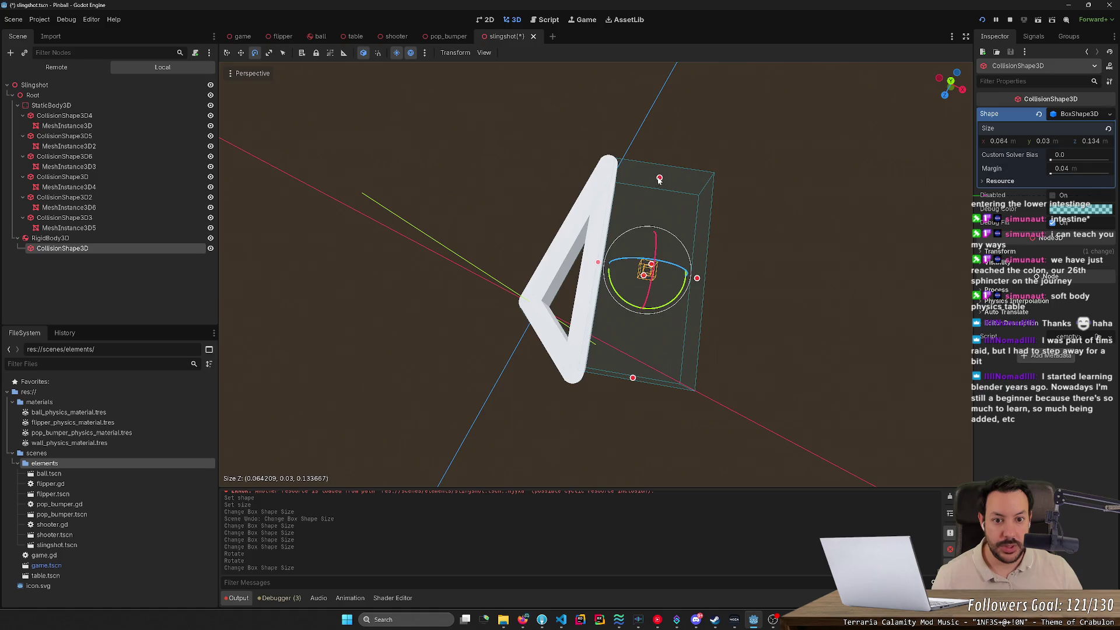
pyautogui.moveTo(660, 180); pyautogui.dragTo(657, 192)
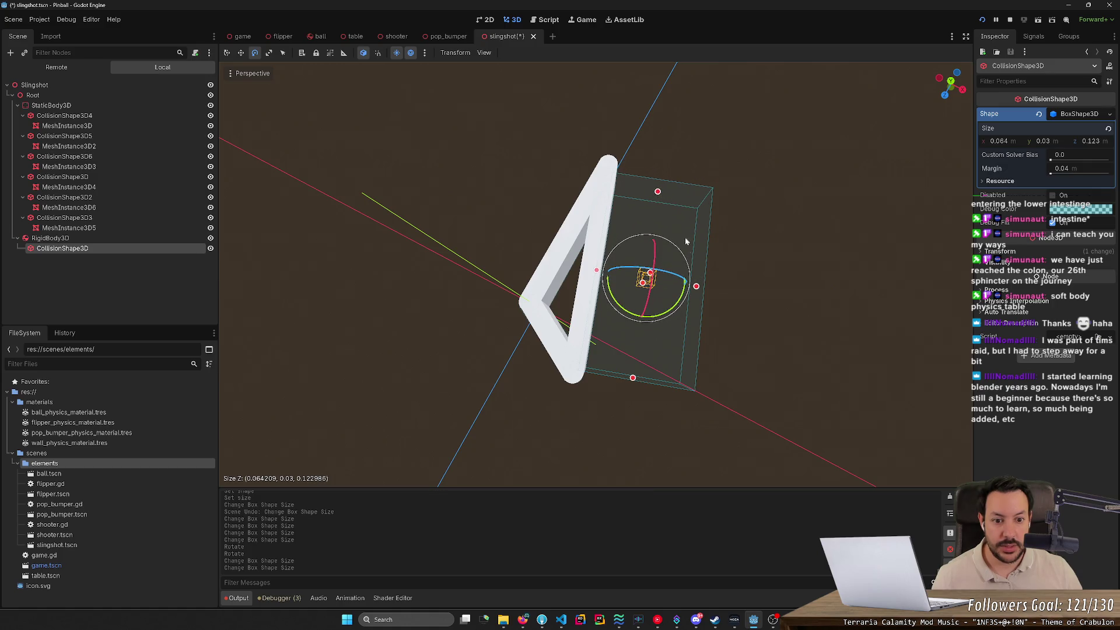
pyautogui.moveTo(696, 290); pyautogui.dragTo(601, 291)
pyautogui.click(681, 294)
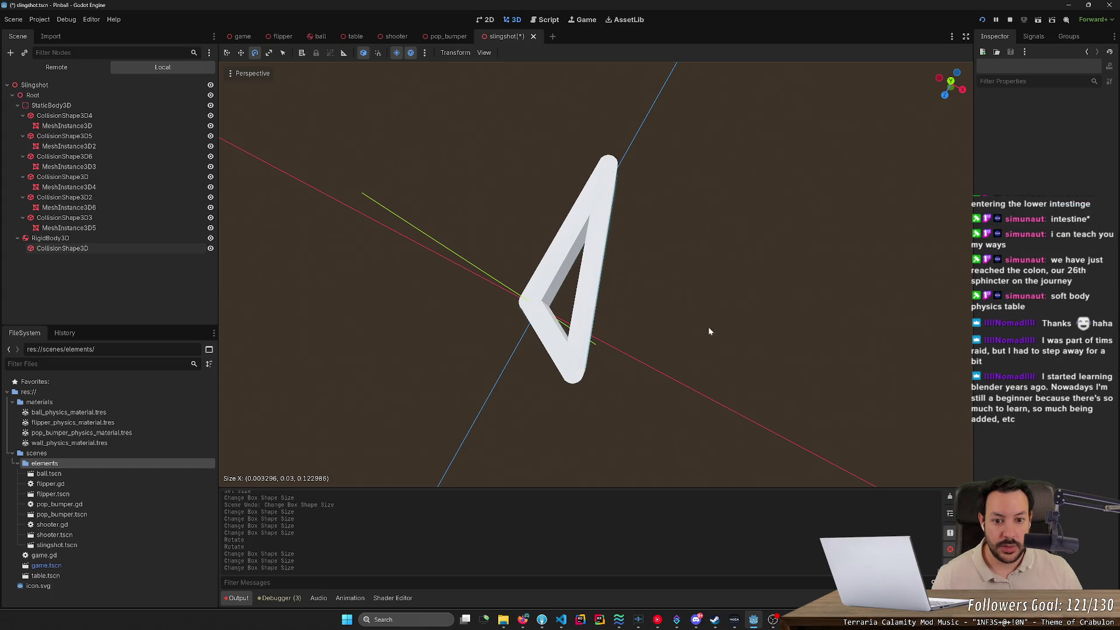
# Save the slingshot scene.
pyautogui.moveTo(709, 331)
pyautogui.mouseDown()
pyautogui.moveTo(740, 341)
pyautogui.moveTo(715, 292)
pyautogui.moveTo(722, 324)
pyautogui.moveTo(747, 318)
pyautogui.moveTo(525, 326)
pyautogui.moveTo(225, 387)
pyautogui.moveTo(385, 344)
pyautogui.moveTo(420, 356)
pyautogui.moveTo(449, 338)
pyautogui.moveTo(455, 315)
pyautogui.moveTo(408, 327)
pyautogui.mouseUp()
pyautogui.hotkey('ctrl', 's')
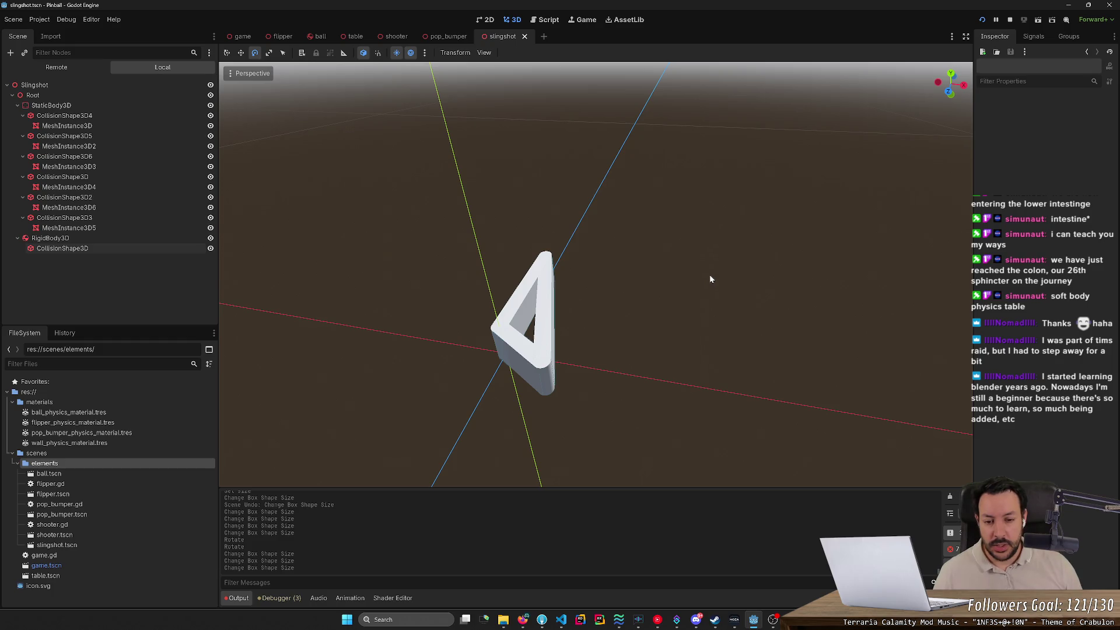
pyautogui.moveTo(711, 274)
pyautogui.mouseDown()
pyautogui.moveTo(694, 299)
pyautogui.moveTo(713, 342)
pyautogui.moveTo(698, 315)
pyautogui.moveTo(773, 321)
pyautogui.moveTo(680, 318)
pyautogui.moveTo(674, 308)
pyautogui.mouseUp()
pyautogui.hotkey('ctrl', 's')
# Attach a new slingshot.gd script to the Slingshot root node.
pyautogui.rightClick(80, 87)
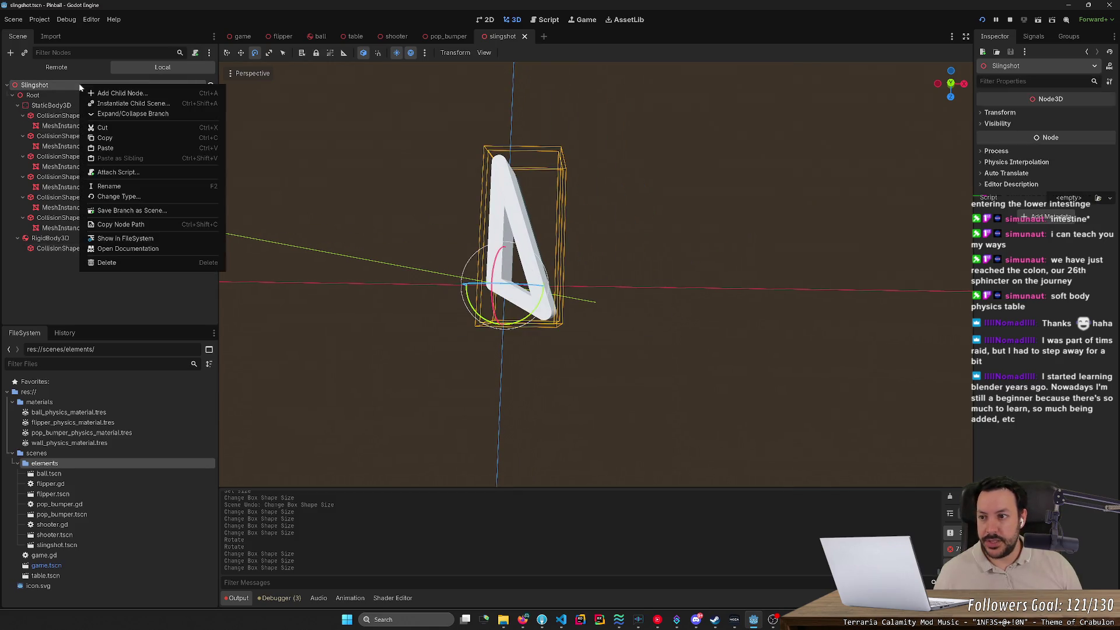
pyautogui.click(70, 85)
pyautogui.rightClick(177, 87)
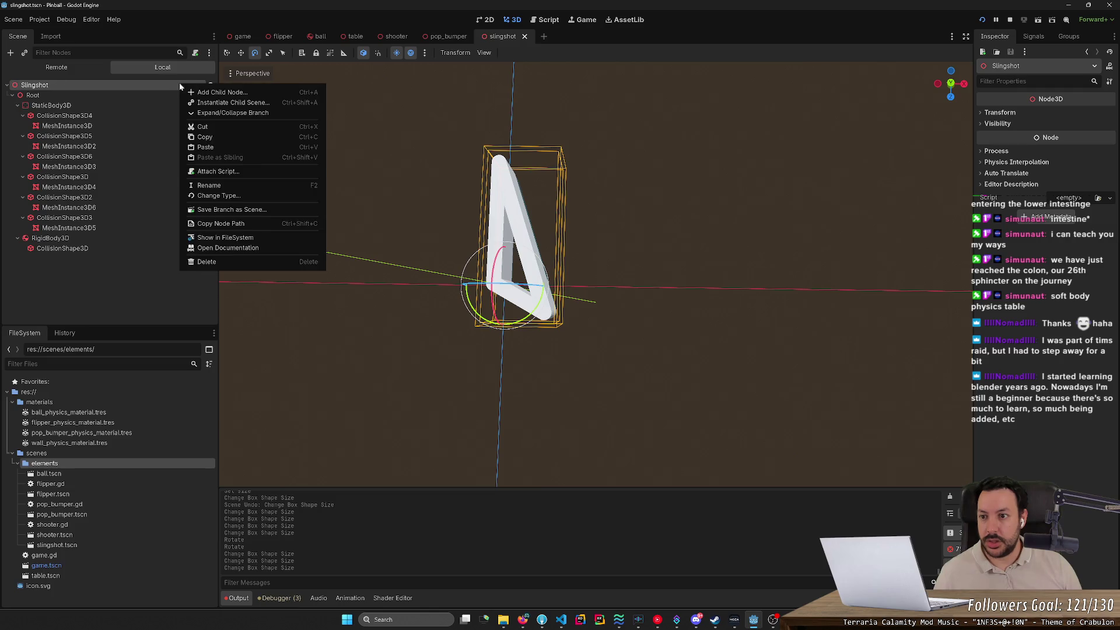
pyautogui.click(220, 172)
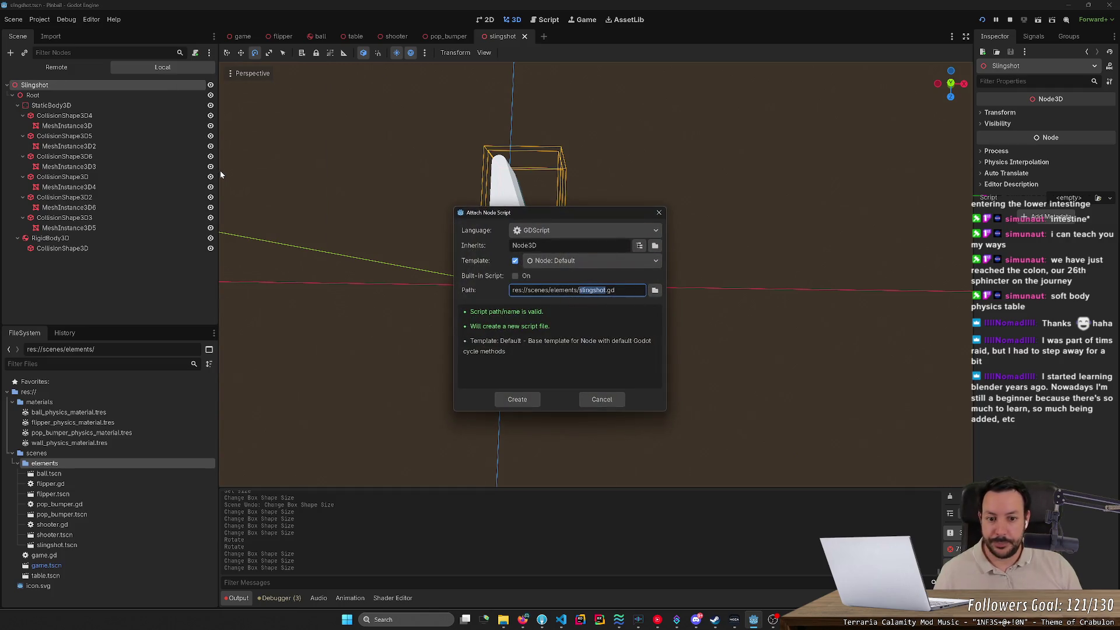
pyautogui.press('Return')
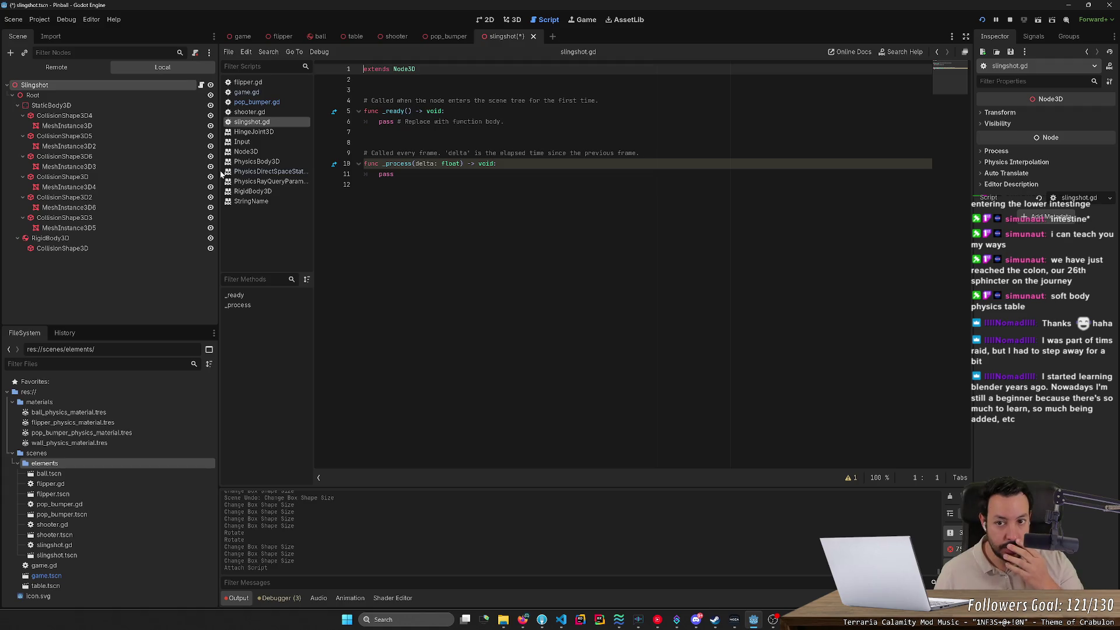
# Save the slingshot scene and open pop_bumper.gd from the script list.
pyautogui.hotkey('ctrl', 's')
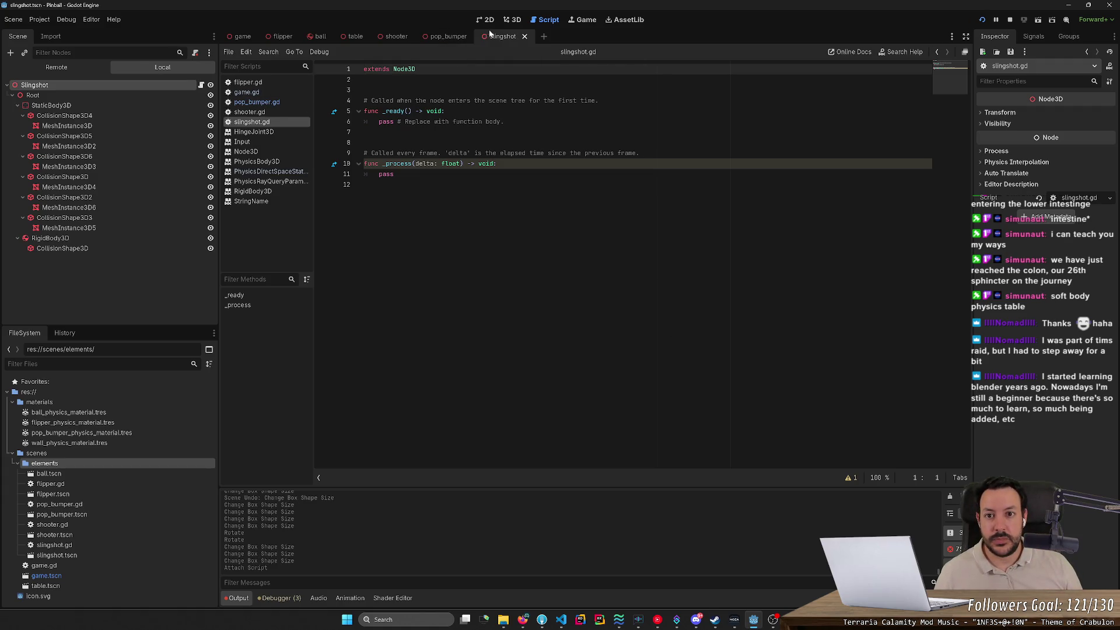
pyautogui.moveTo(490, 34)
pyautogui.mouseDown()
pyautogui.moveTo(854, 182)
pyautogui.moveTo(971, 191)
pyautogui.mouseUp()
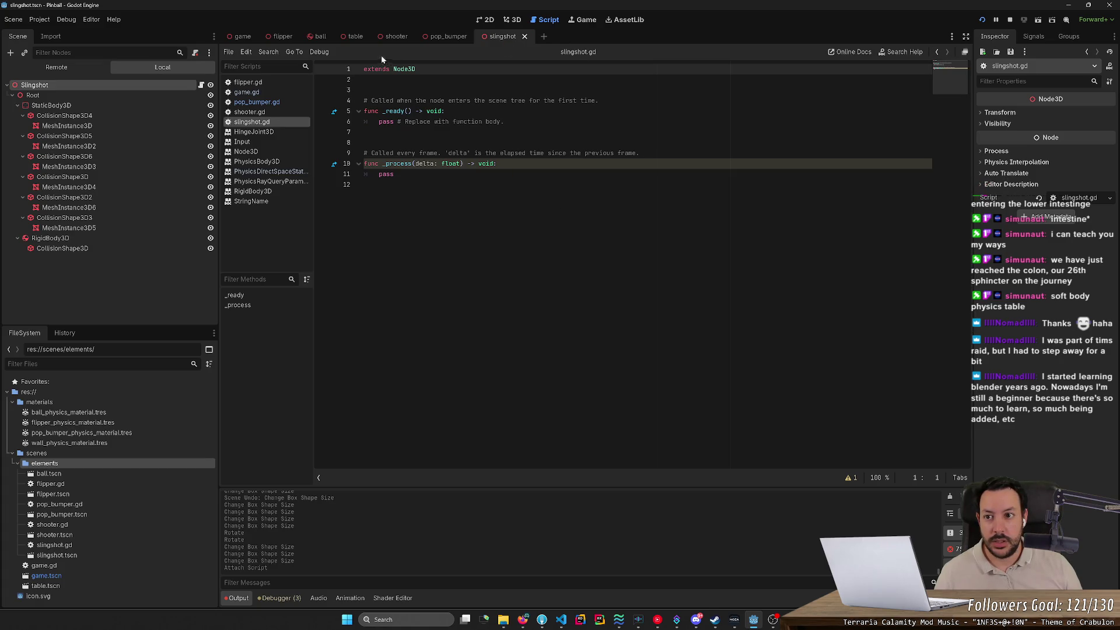
pyautogui.click(444, 36)
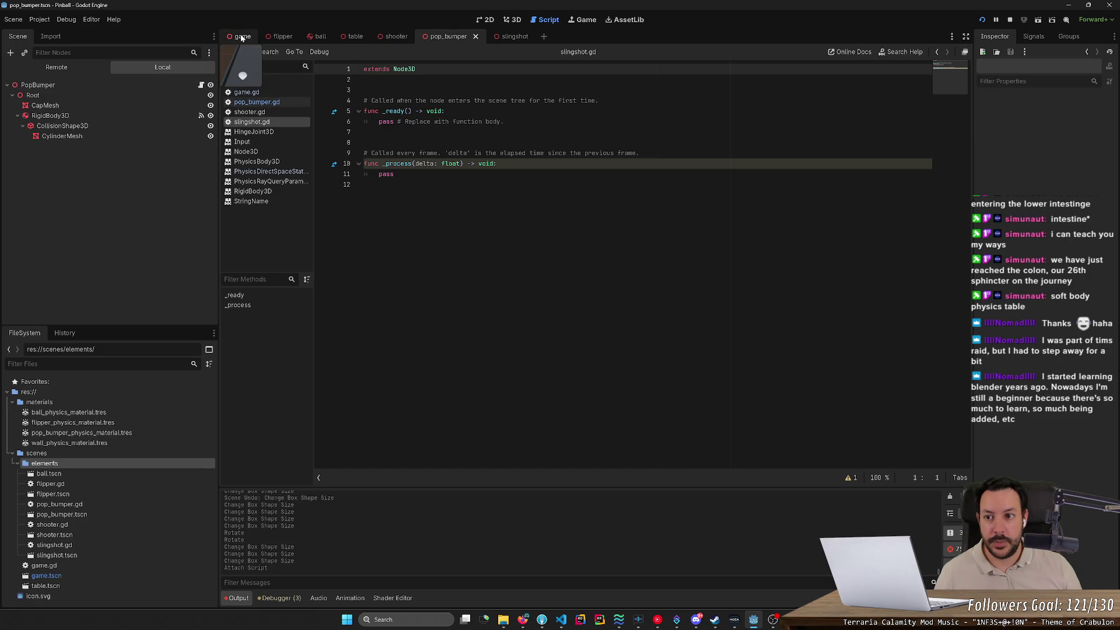
pyautogui.click(271, 35)
pyautogui.moveTo(458, 48)
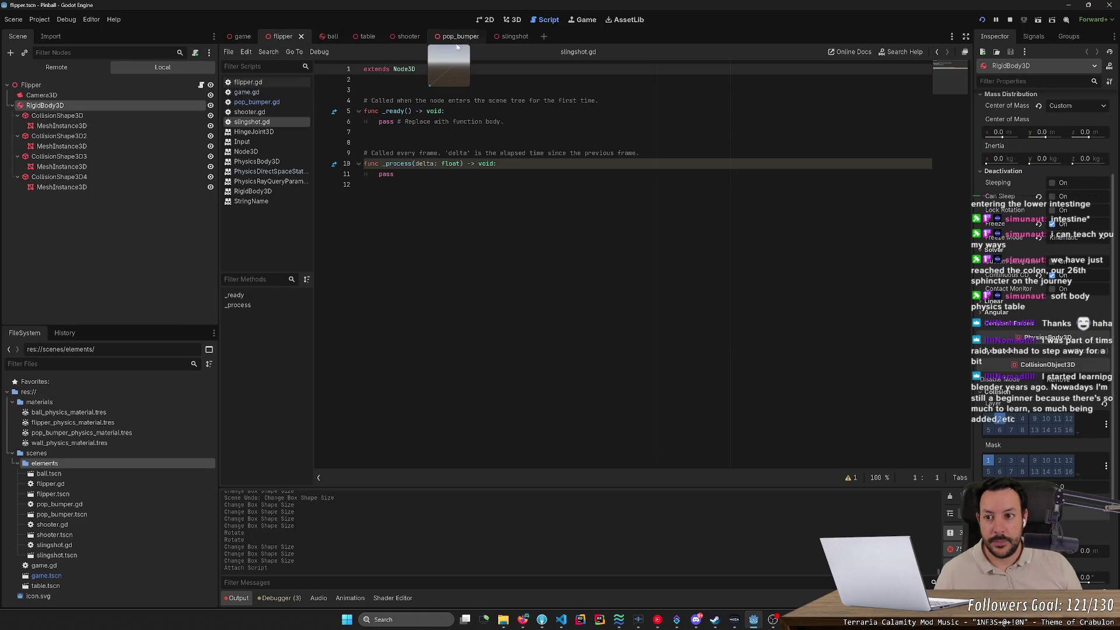
pyautogui.click(256, 102)
# Hide the script list to widen the code view, then restore it.
pyautogui.moveTo(256, 103); pyautogui.dragTo(932, 208)
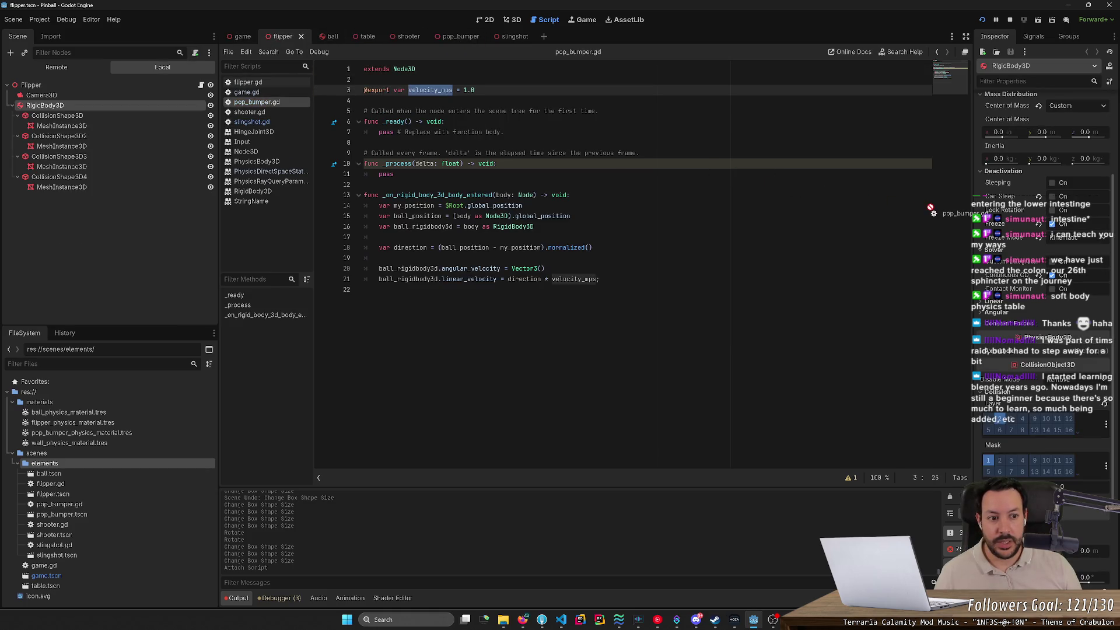
pyautogui.rightClick(282, 102)
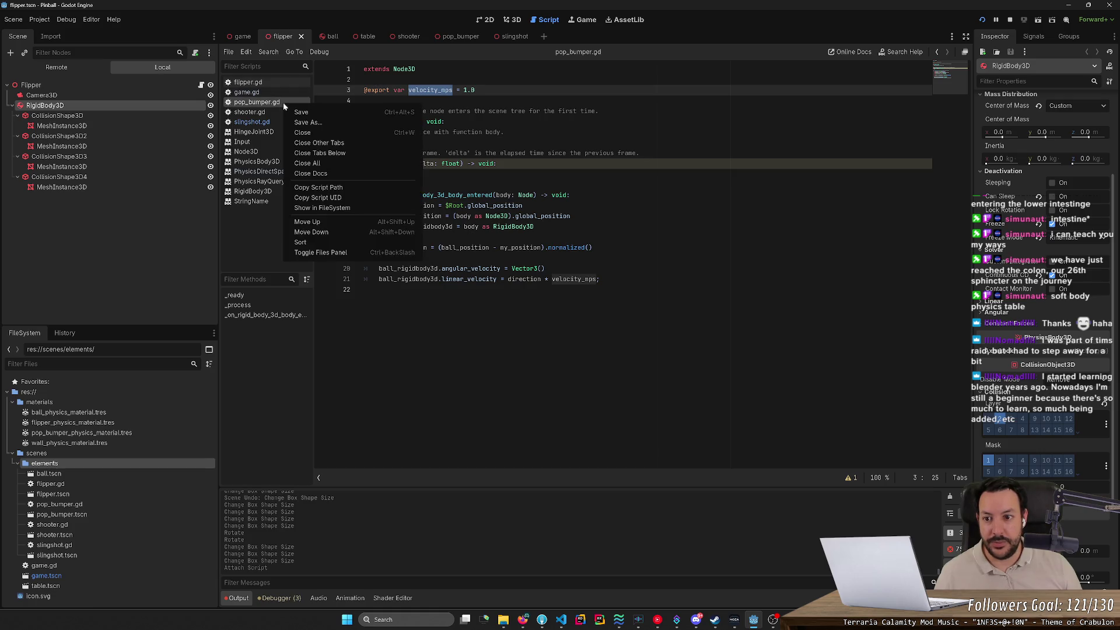
pyautogui.click(374, 252)
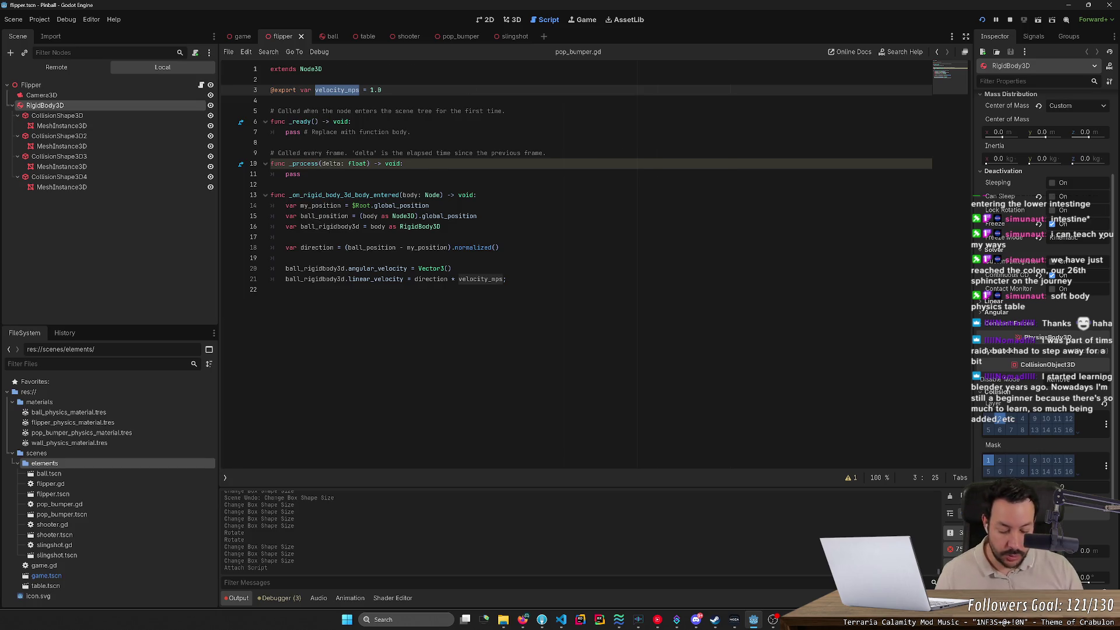
pyautogui.click(294, 52)
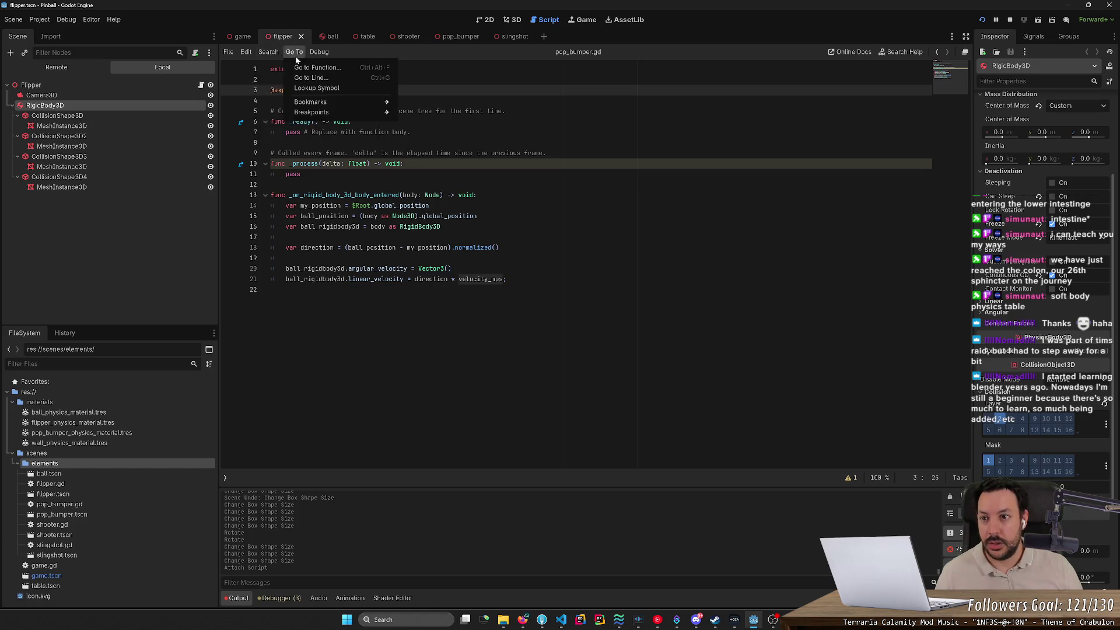
pyautogui.moveTo(245, 56)
pyautogui.moveTo(320, 54)
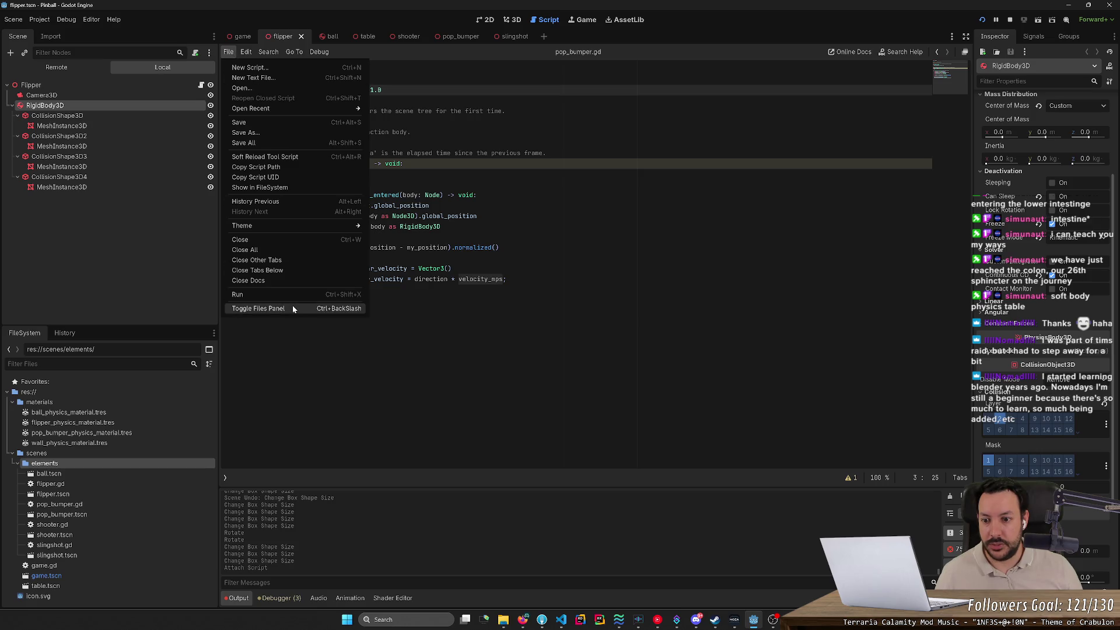
pyautogui.click(257, 308)
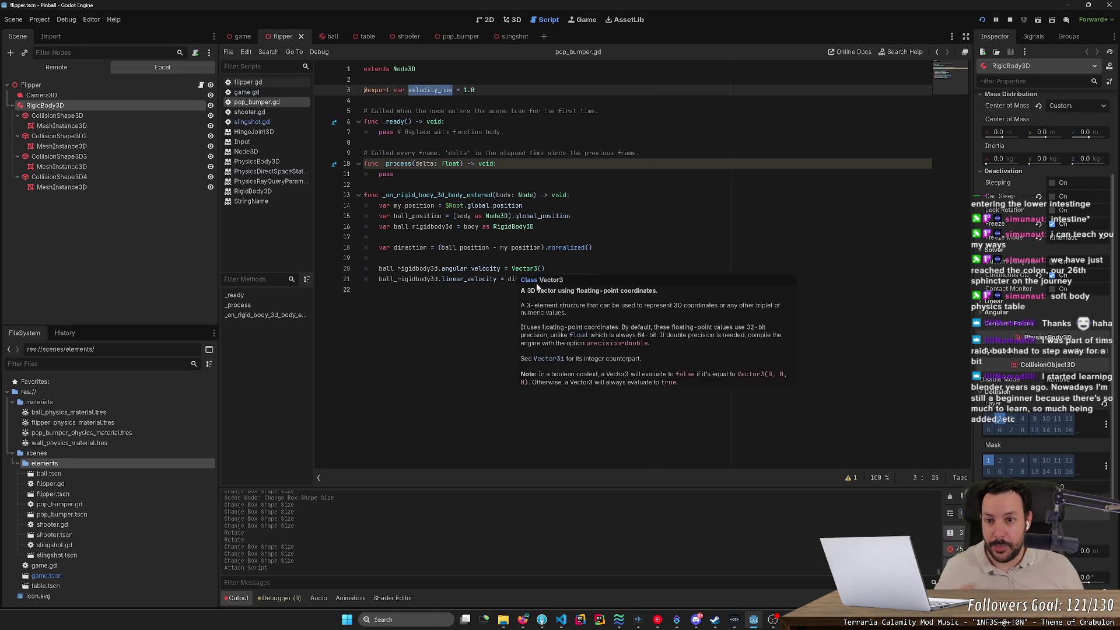
# Select all the pop_bumper.gd code and return to the slingshot scene.
pyautogui.click(539, 290)
pyautogui.hotkey('ctrl', 'a')
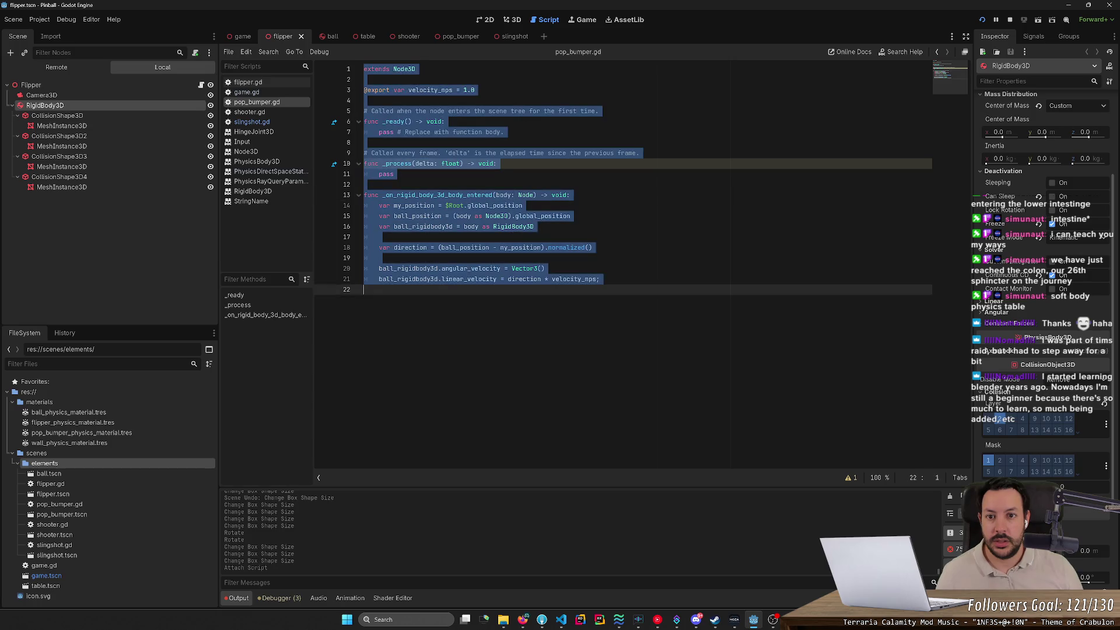
pyautogui.click(515, 36)
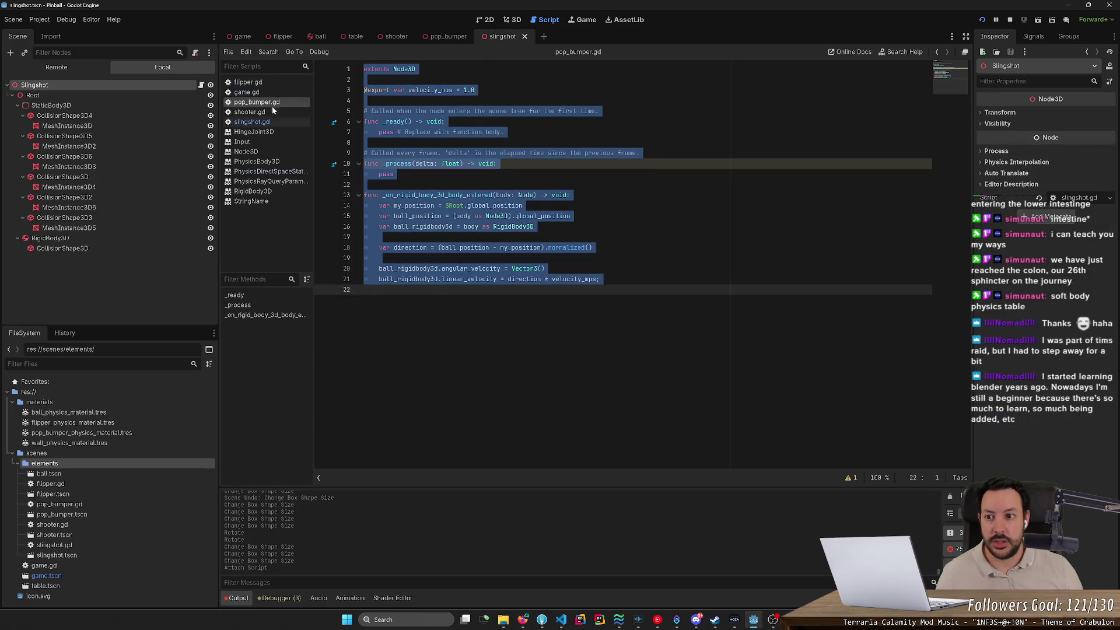
# Replace slingshot.gd with the copied bounce code (velocity_mps, body-entered handler) and save it.
pyautogui.click(268, 122)
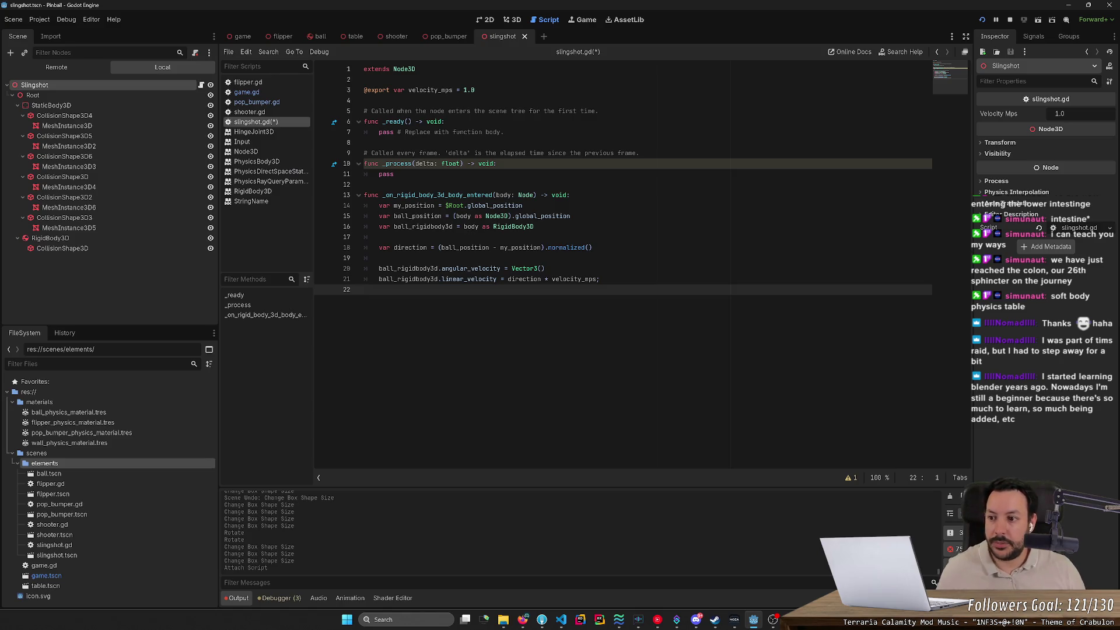
pyautogui.hotkey('ctrl', 's')
pyautogui.click(438, 195)
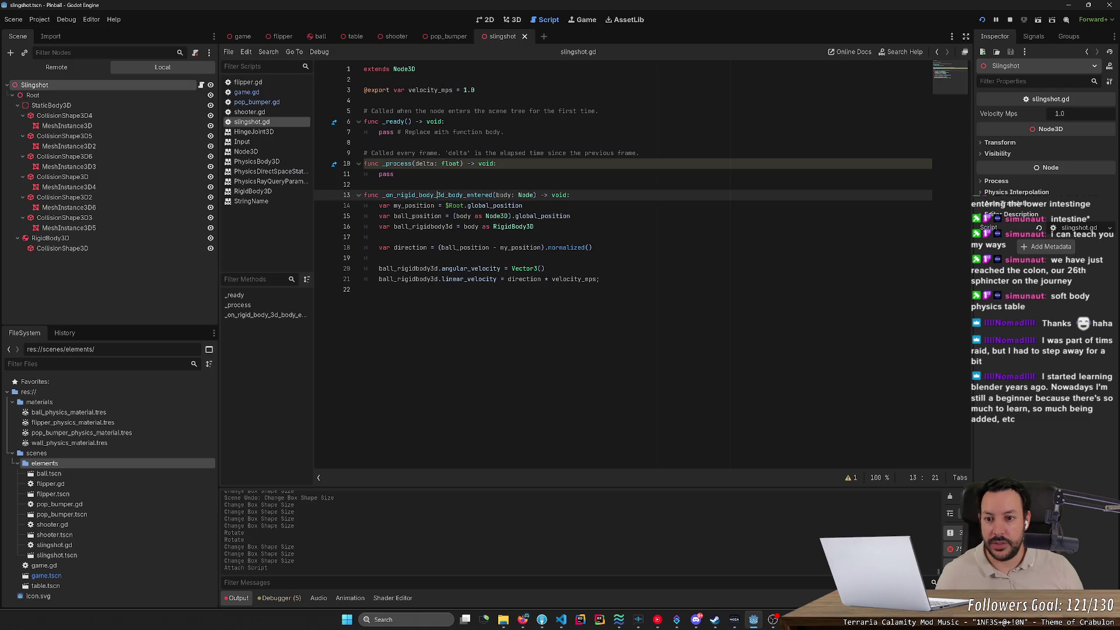
pyautogui.click(161, 239)
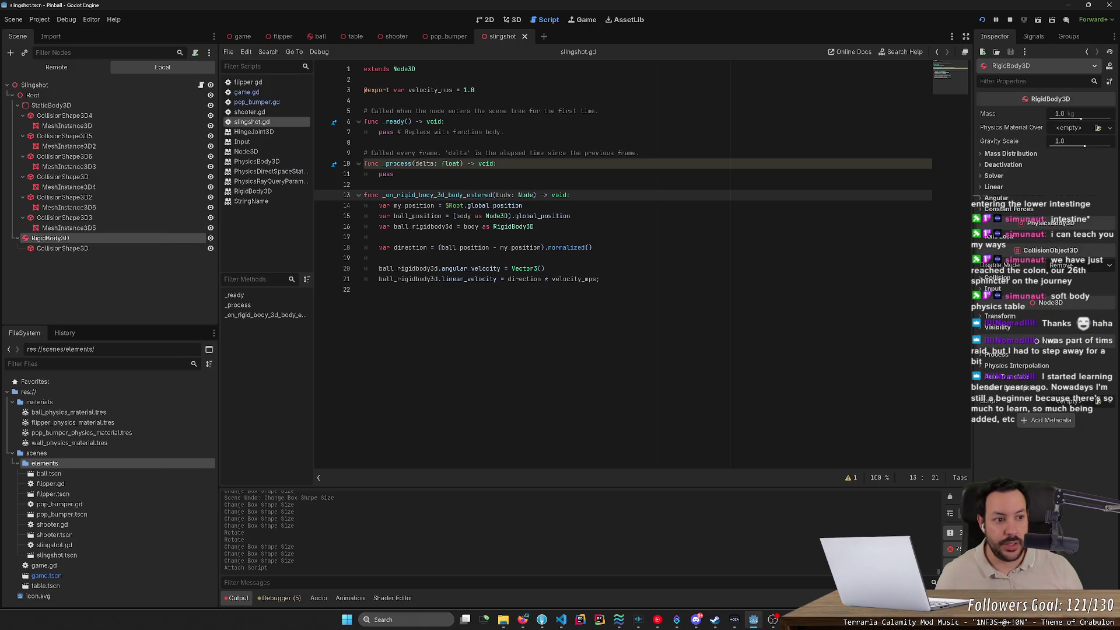
# Connect RigidBody3D's body_entered signal to _on_rigid_body_3d_body_entered, save, and stop the test run.
pyautogui.click(1038, 36)
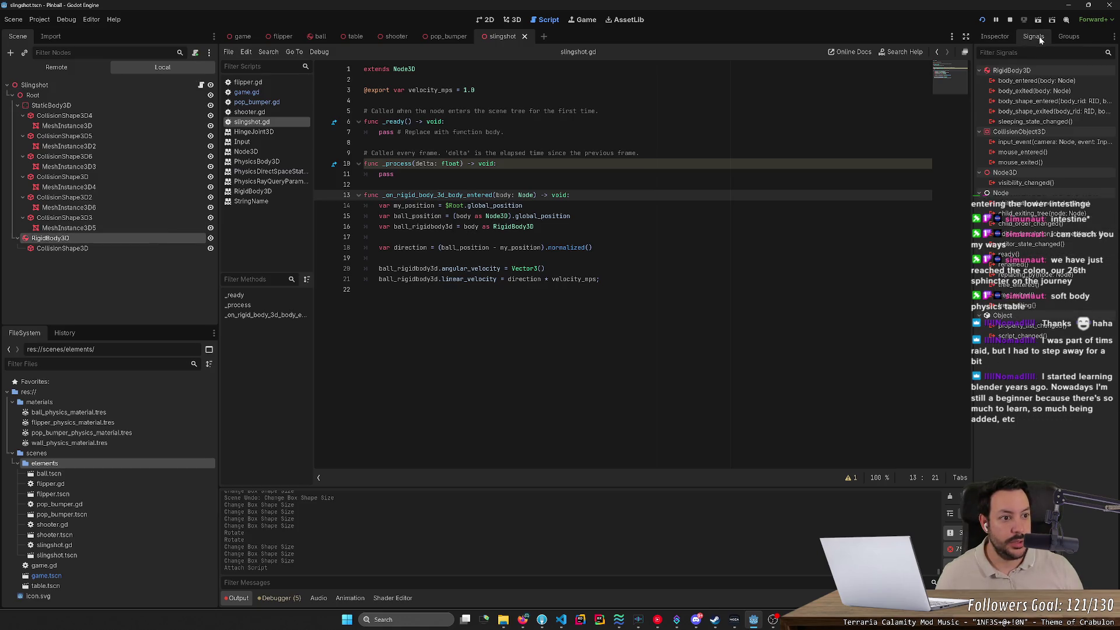
pyautogui.click(1091, 83)
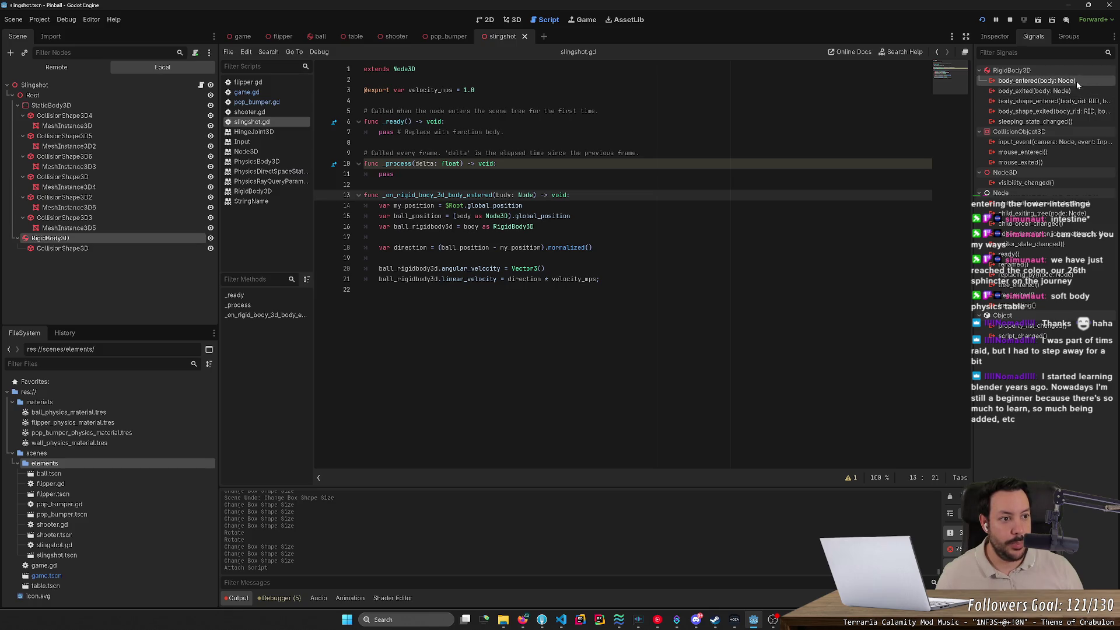
pyautogui.doubleClick(1076, 82)
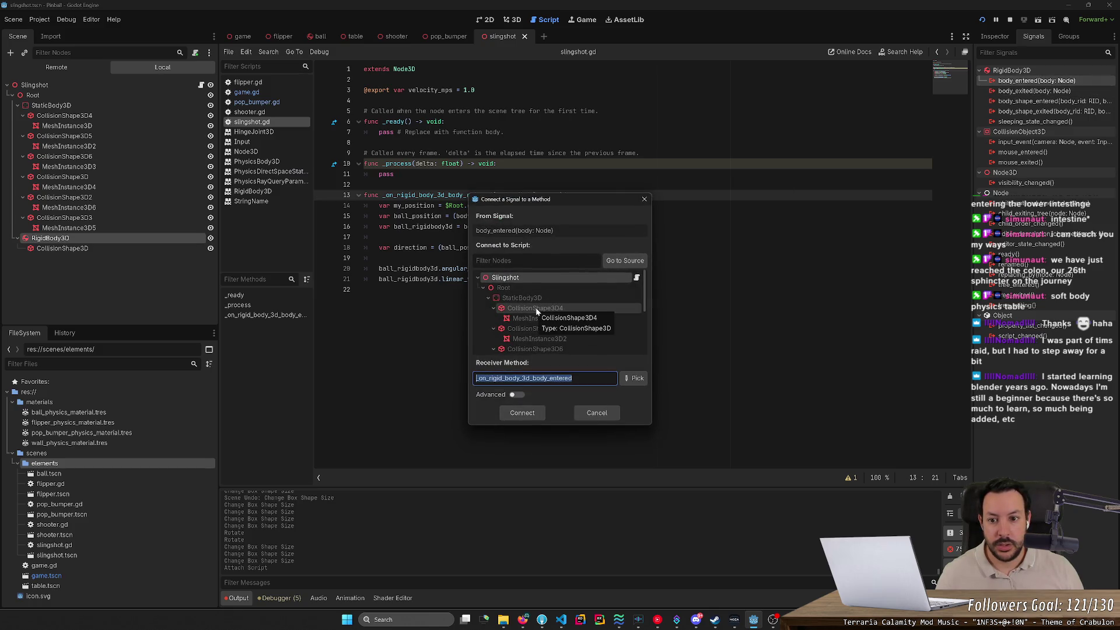
pyautogui.click(522, 412)
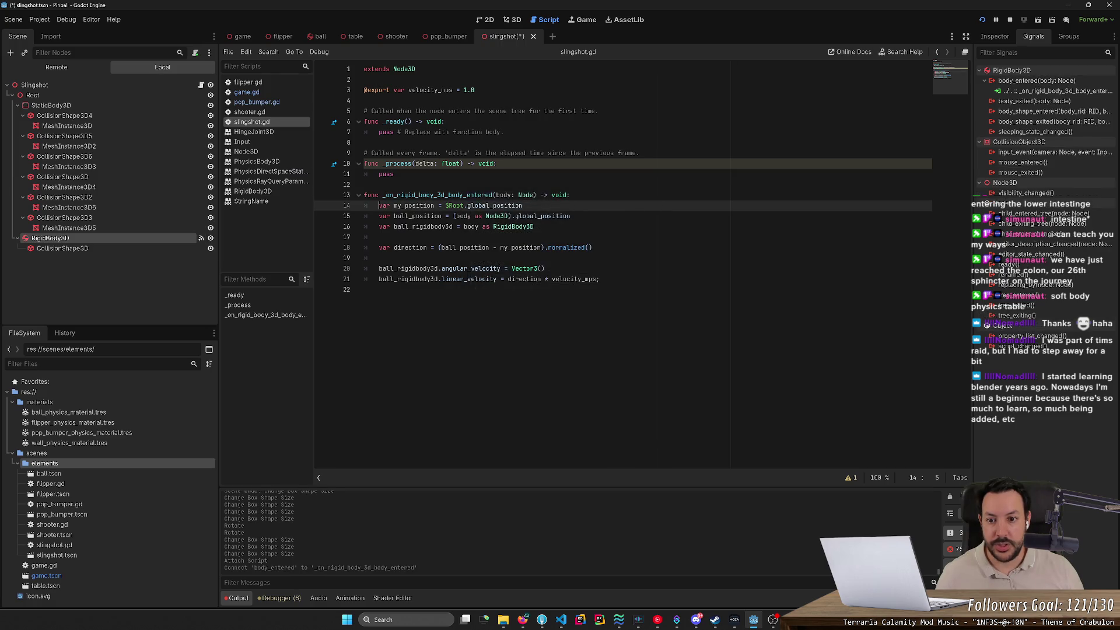
pyautogui.hotkey('ctrl', 's')
pyautogui.click(335, 195)
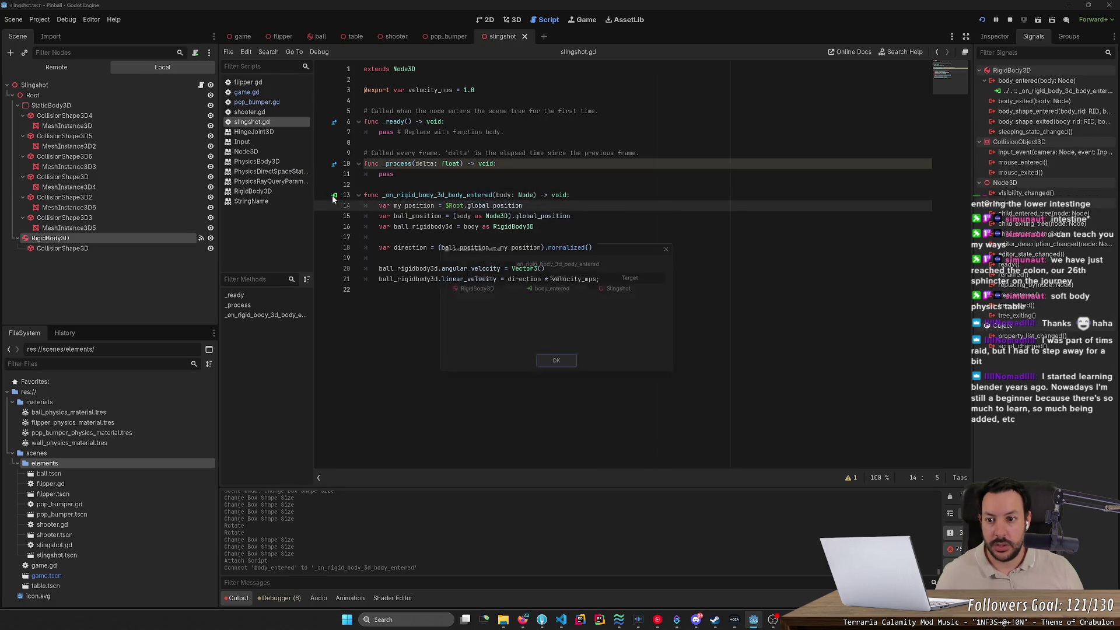
pyautogui.click(558, 371)
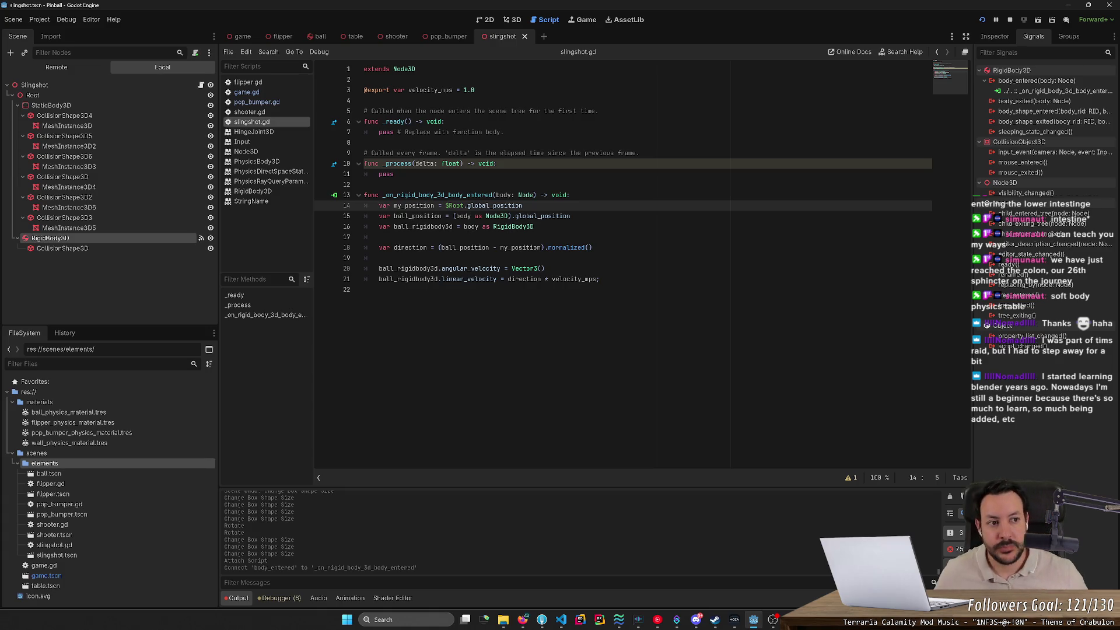
pyautogui.click(1010, 21)
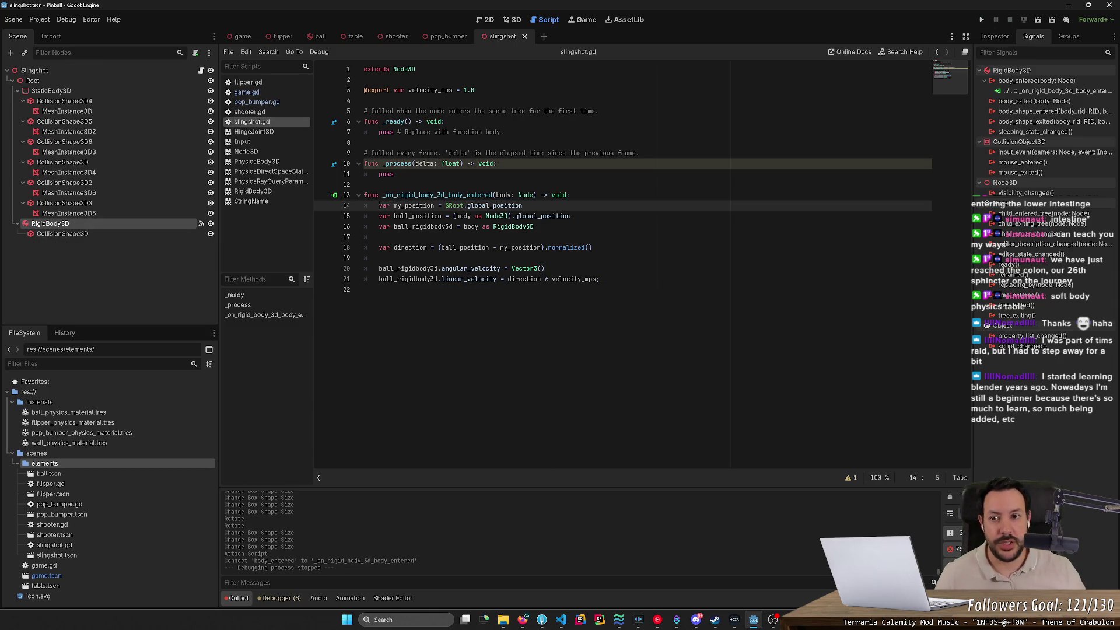
# Place a slingshot.tscn instance on the table in the game scene, under the Game root.
pyautogui.click(239, 37)
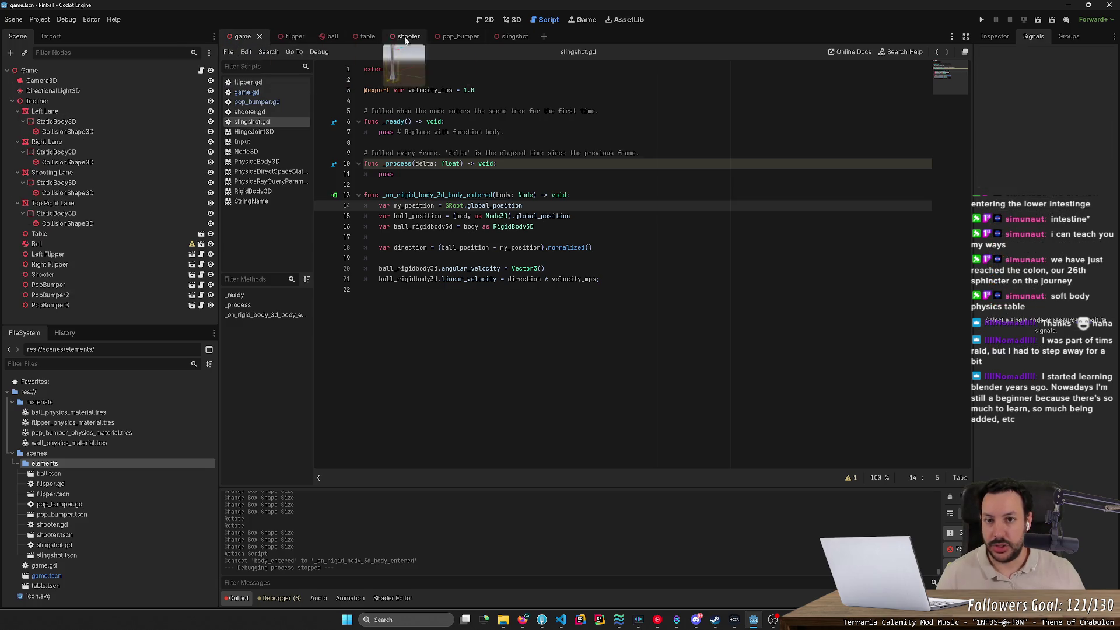
pyautogui.click(512, 19)
pyautogui.scroll(-5, 595, 274)
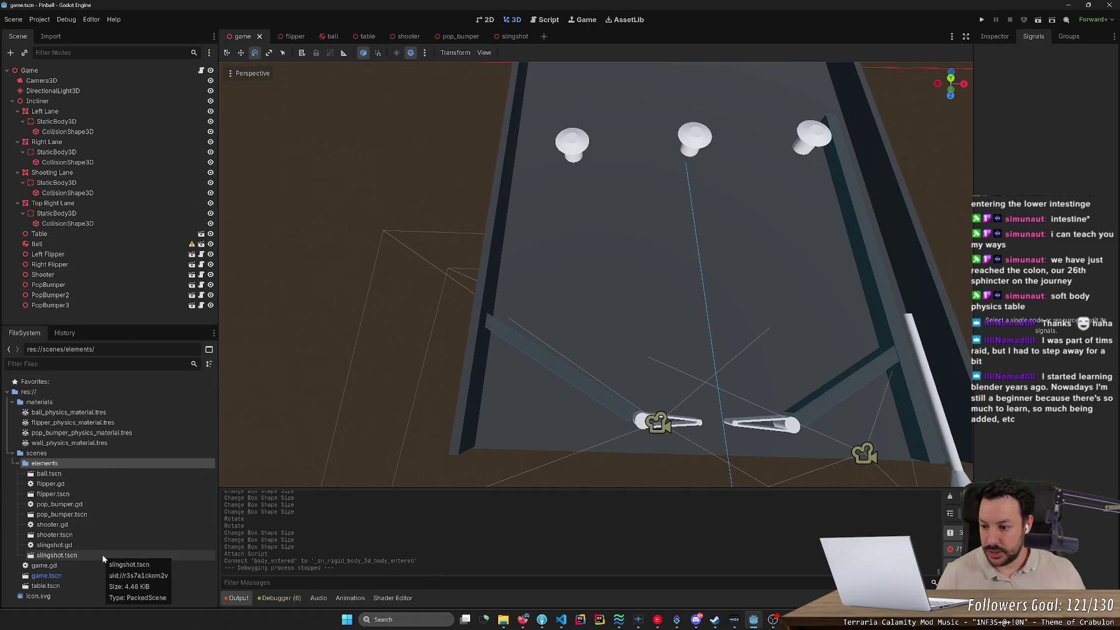
pyautogui.moveTo(102, 556)
pyautogui.mouseDown()
pyautogui.moveTo(590, 324)
pyautogui.moveTo(569, 319)
pyautogui.mouseUp()
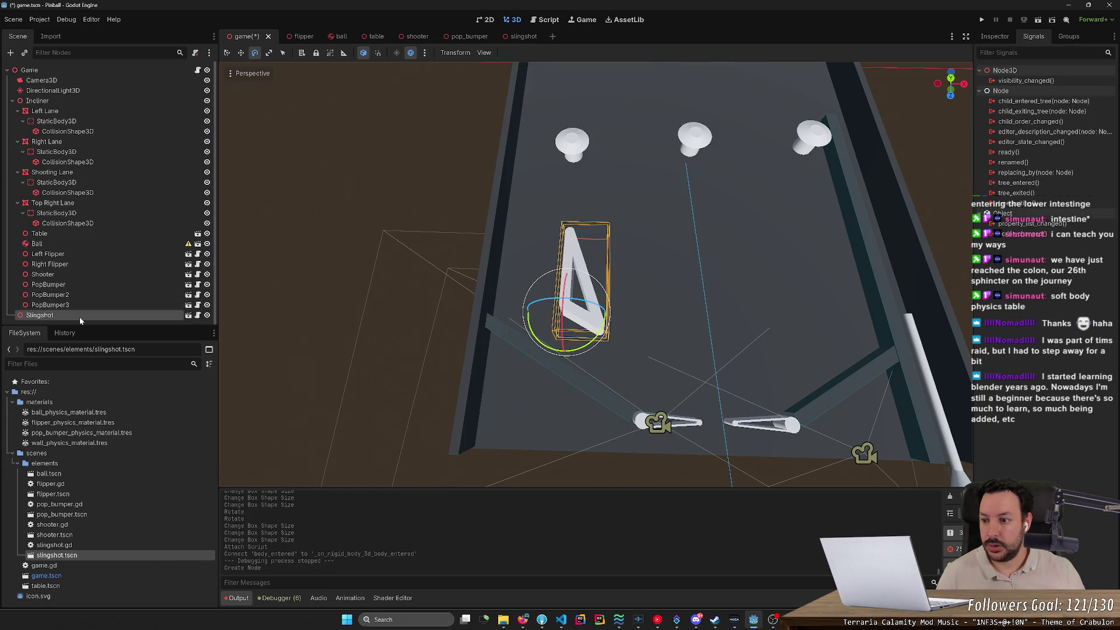
pyautogui.moveTo(87, 312)
pyautogui.mouseDown()
pyautogui.moveTo(63, 318)
pyautogui.moveTo(68, 305)
pyautogui.moveTo(76, 319)
pyautogui.mouseUp()
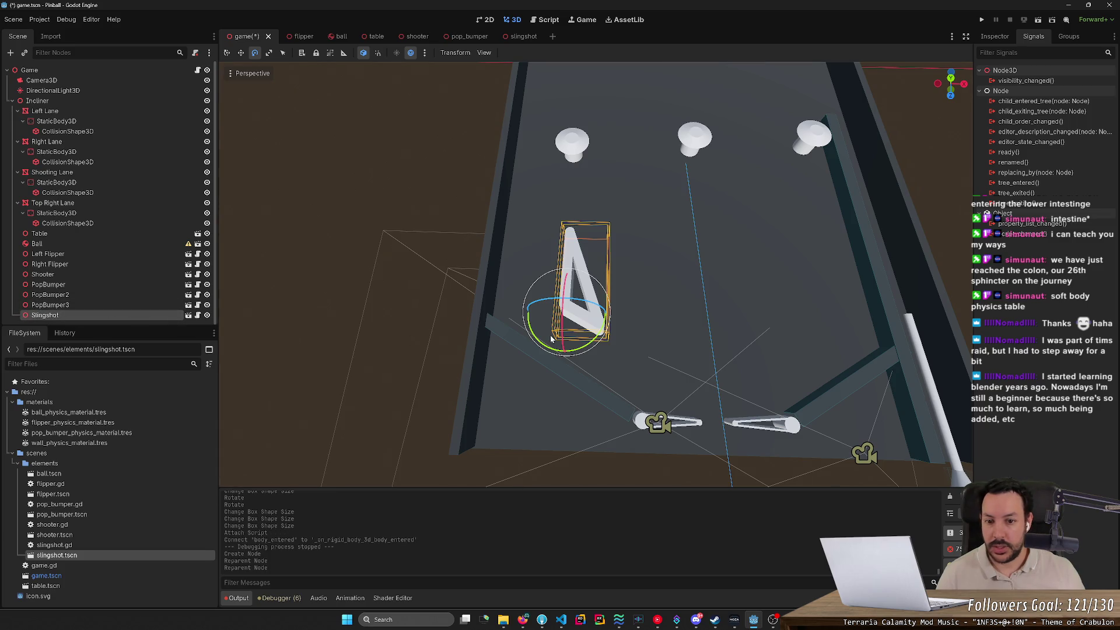
# Rename the slingshot instance to LeftSlingshot.
pyautogui.press('F2')
pyautogui.press('Home')
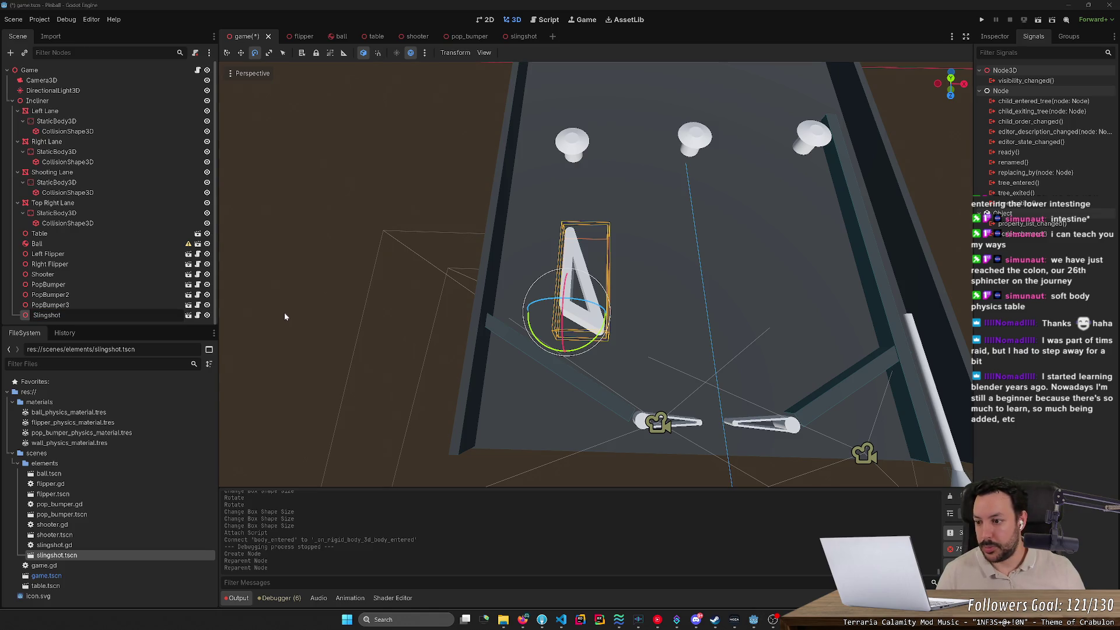
pyautogui.write('Left')
pyautogui.press('Return')
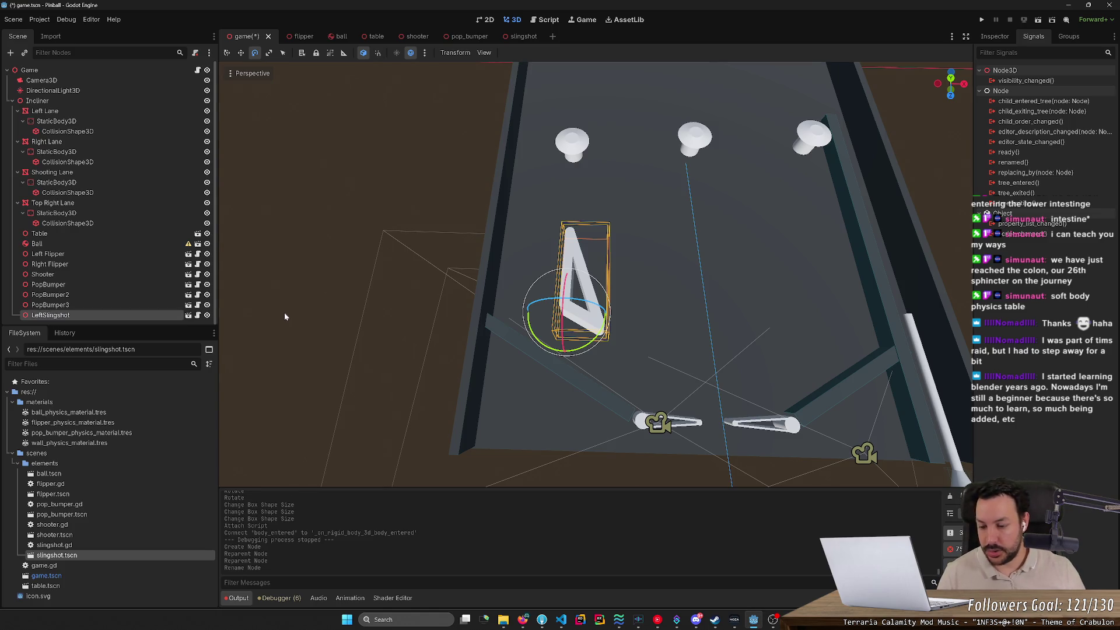
# Set LeftSlingshot's Rotation X to 0 and lower its Position Y onto the table.
pyautogui.click(995, 36)
pyautogui.click(999, 143)
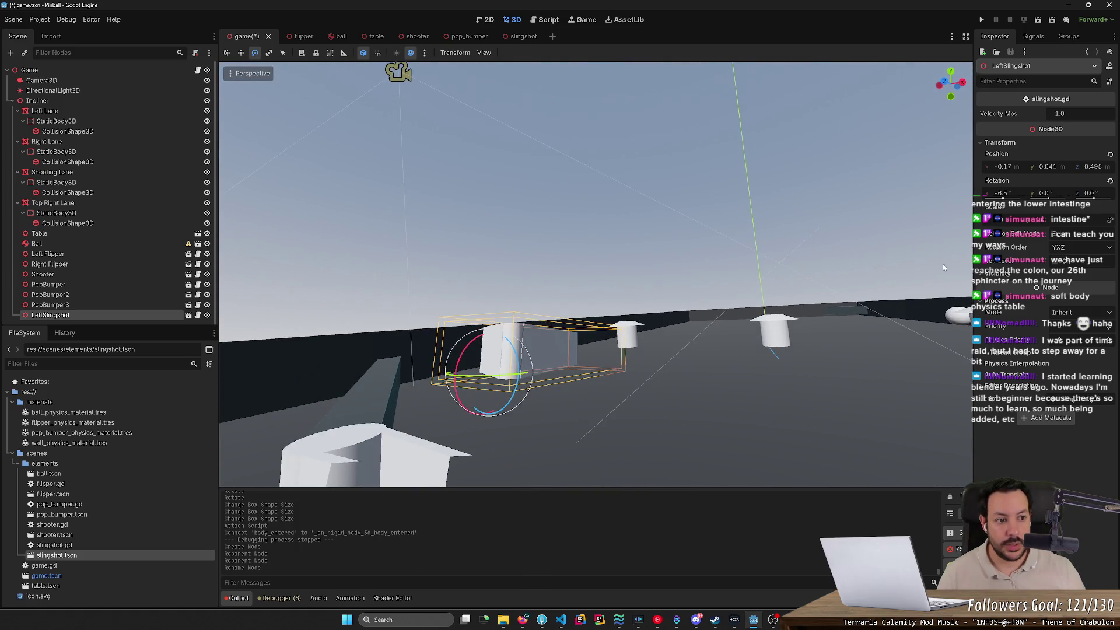
pyautogui.click(1007, 195)
pyautogui.write('0')
pyautogui.press('Return')
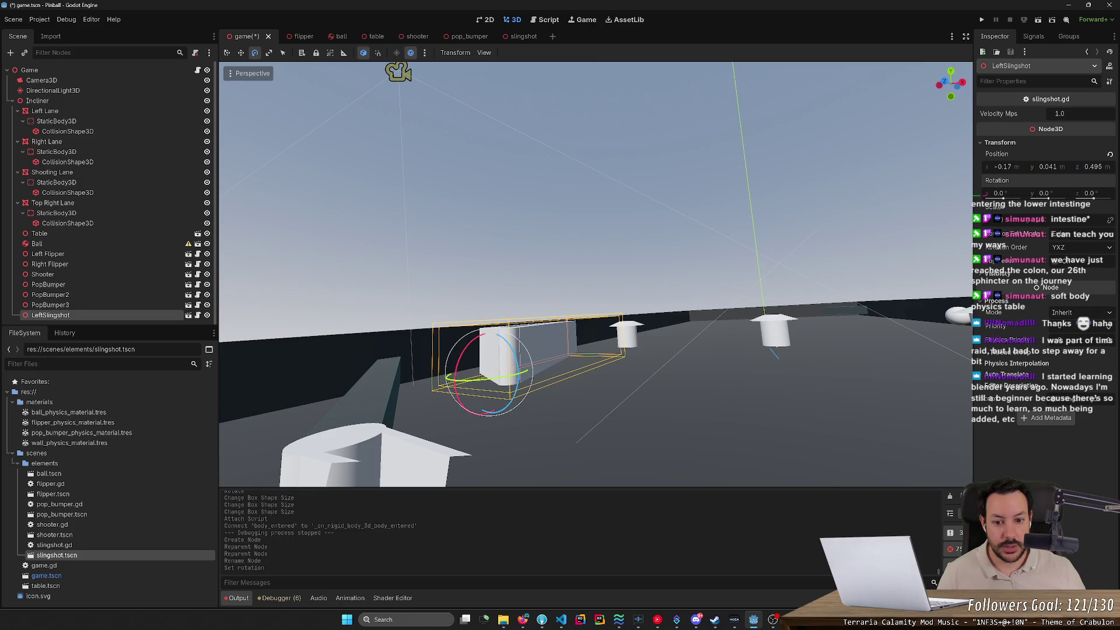
pyautogui.moveTo(1055, 170); pyautogui.dragTo(1044, 171)
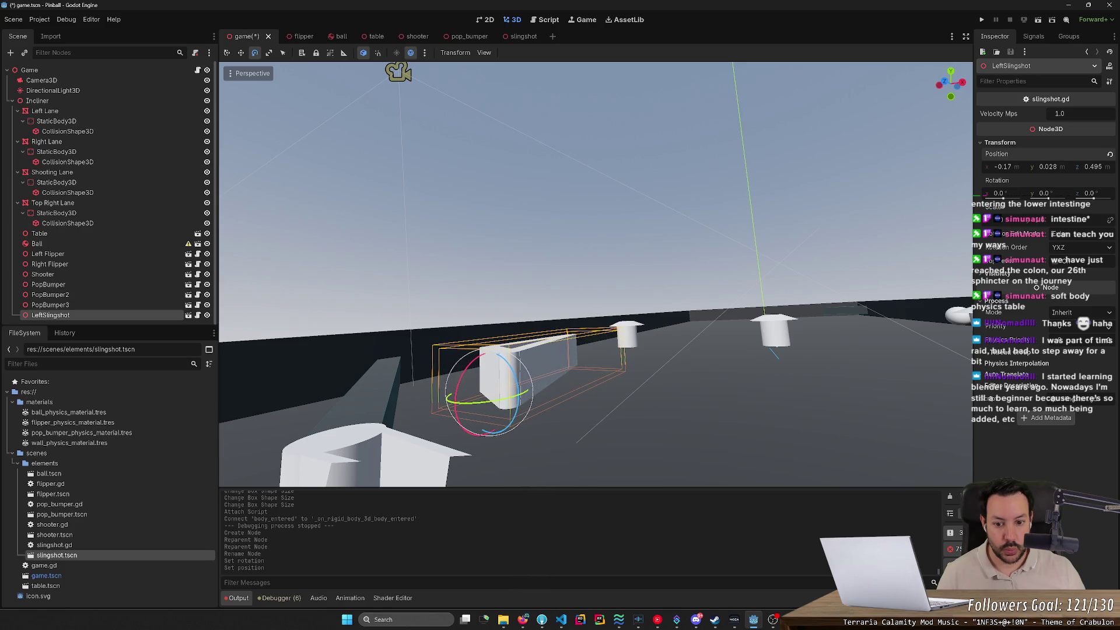
# Nudge LeftSlingshot slightly along Z with the Move tool and save the game scene.
pyautogui.scroll(5, 596, 274)
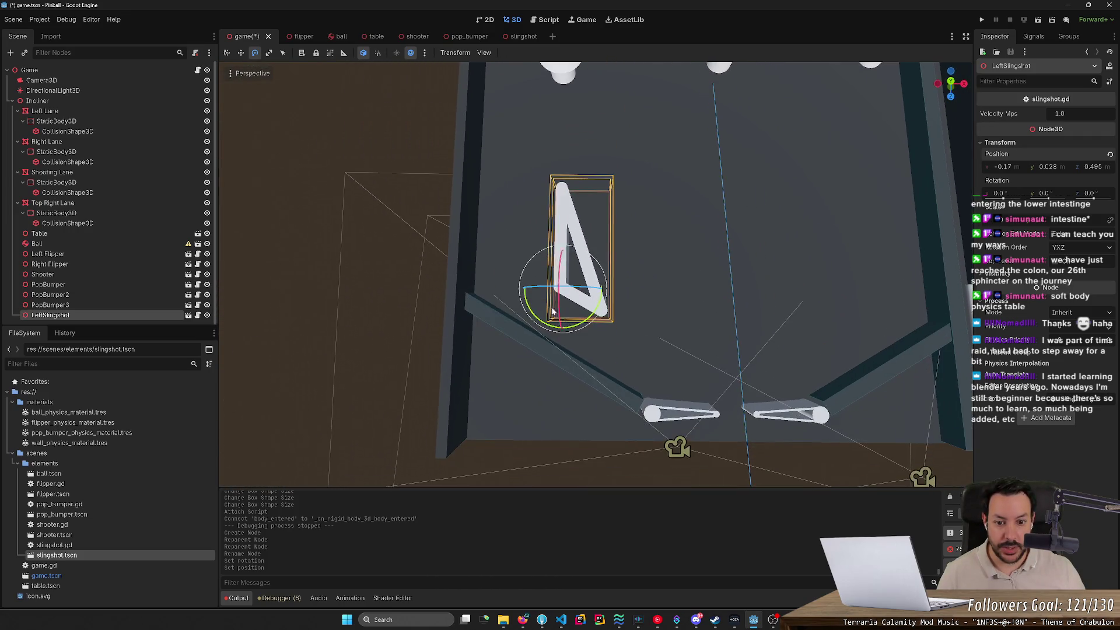
pyautogui.click(279, 293)
pyautogui.click(604, 308)
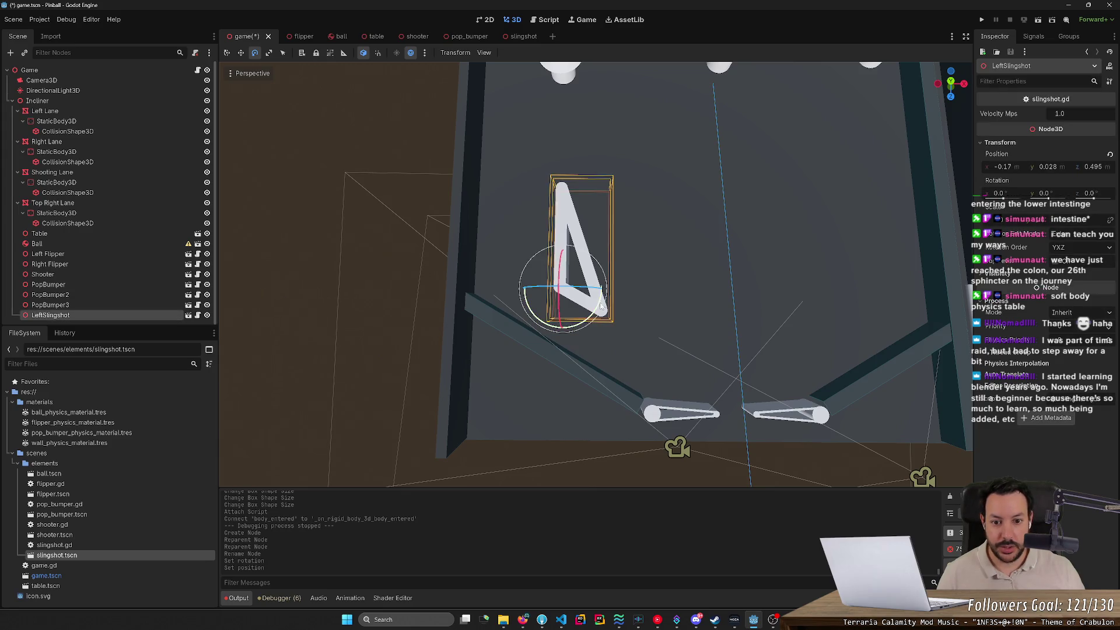
pyautogui.press('w')
pyautogui.moveTo(562, 341); pyautogui.dragTo(570, 355)
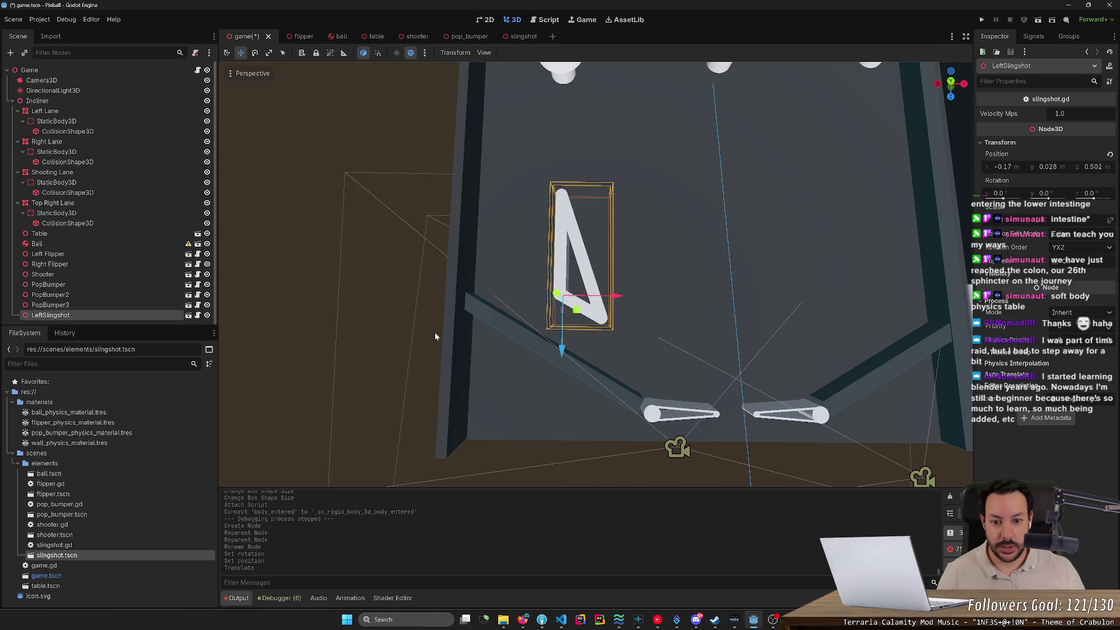
pyautogui.hotkey('ctrl', 's')
pyautogui.hotkey('alt', 'Tab')
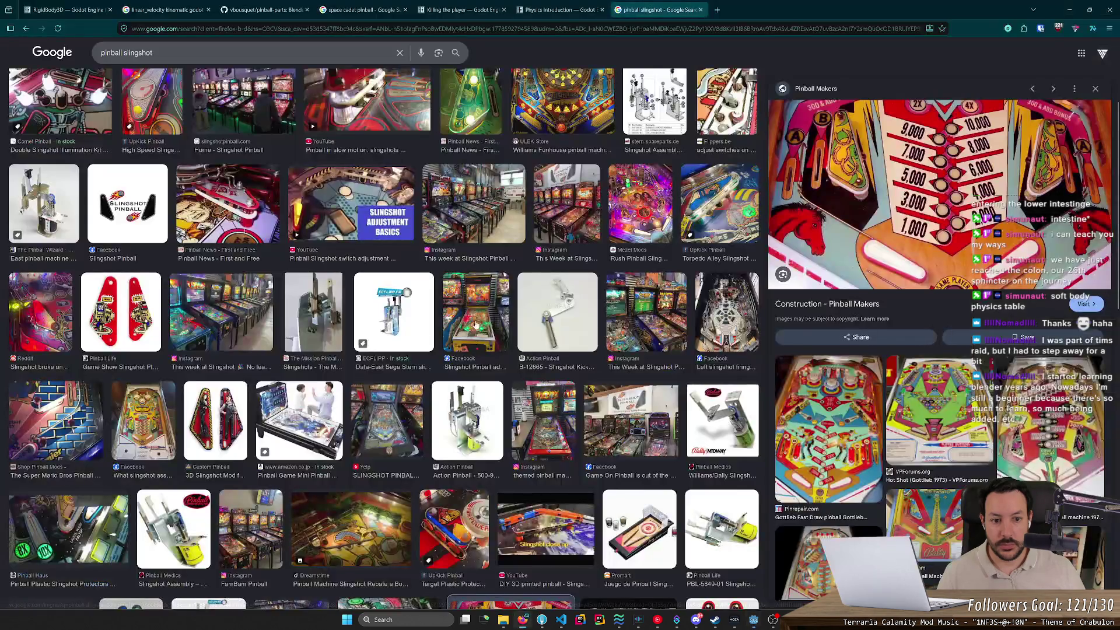
# Check the pinball slingshot reference images, then nudge LeftSlingshot along X to -0.142.
pyautogui.hotkey('alt', 'Tab')
pyautogui.hotkey('alt', 'Tab')
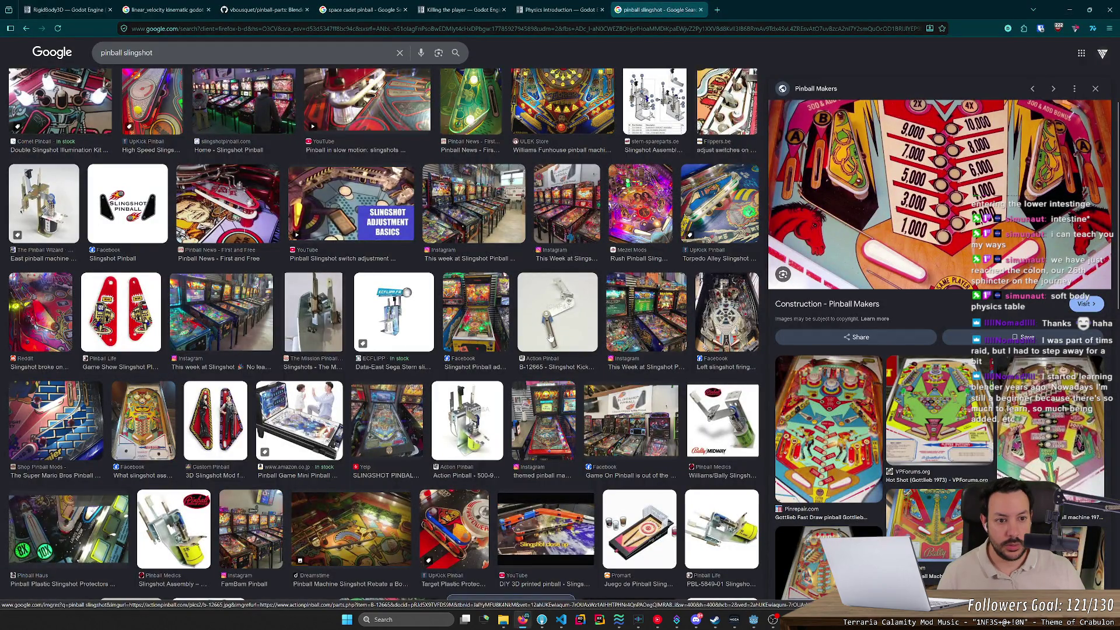
pyautogui.hotkey('alt', 'Tab')
pyautogui.moveTo(630, 354); pyautogui.dragTo(654, 370)
pyautogui.scroll(-3, 688, 374)
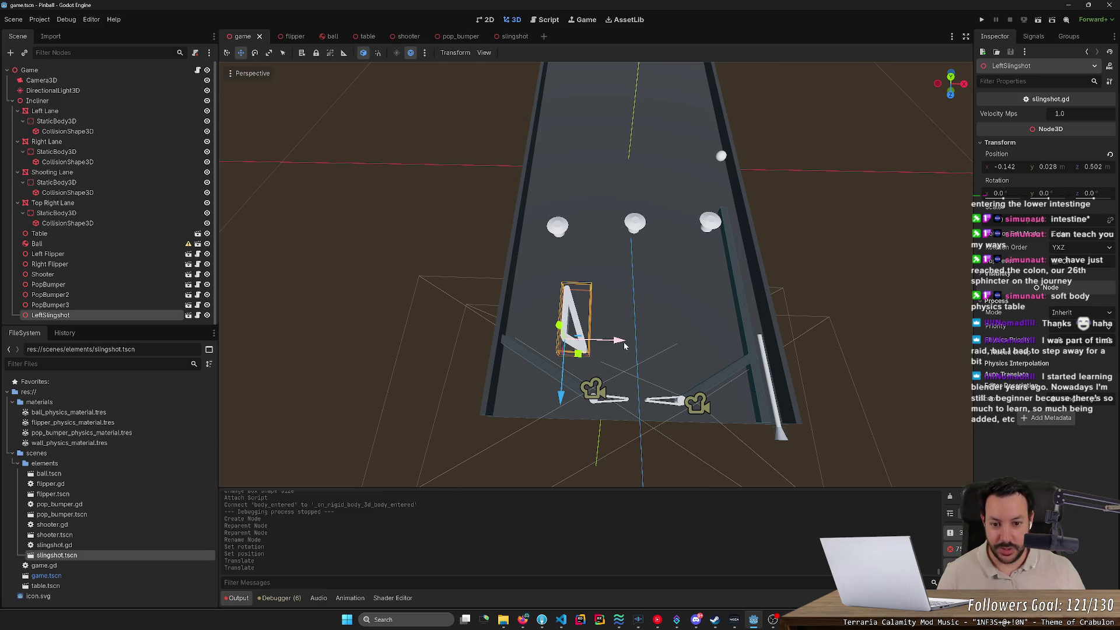
# Duplicate LeftSlingshot and rename the copy RightSlingshot.
pyautogui.click(125, 307)
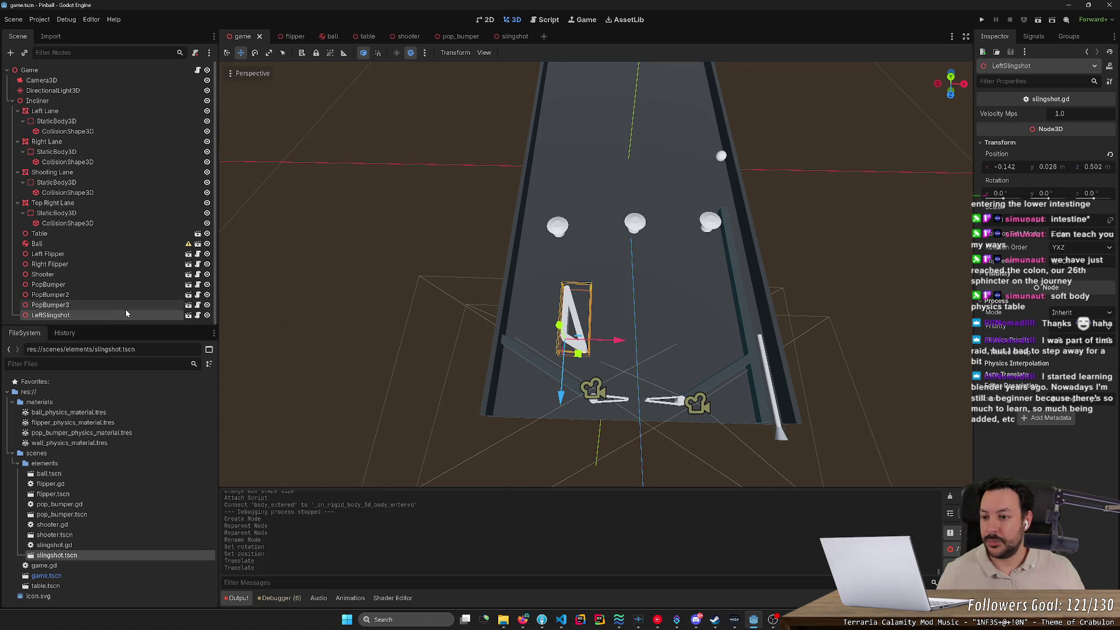
pyautogui.click(125, 315)
pyautogui.hotkey('ctrl', 'd')
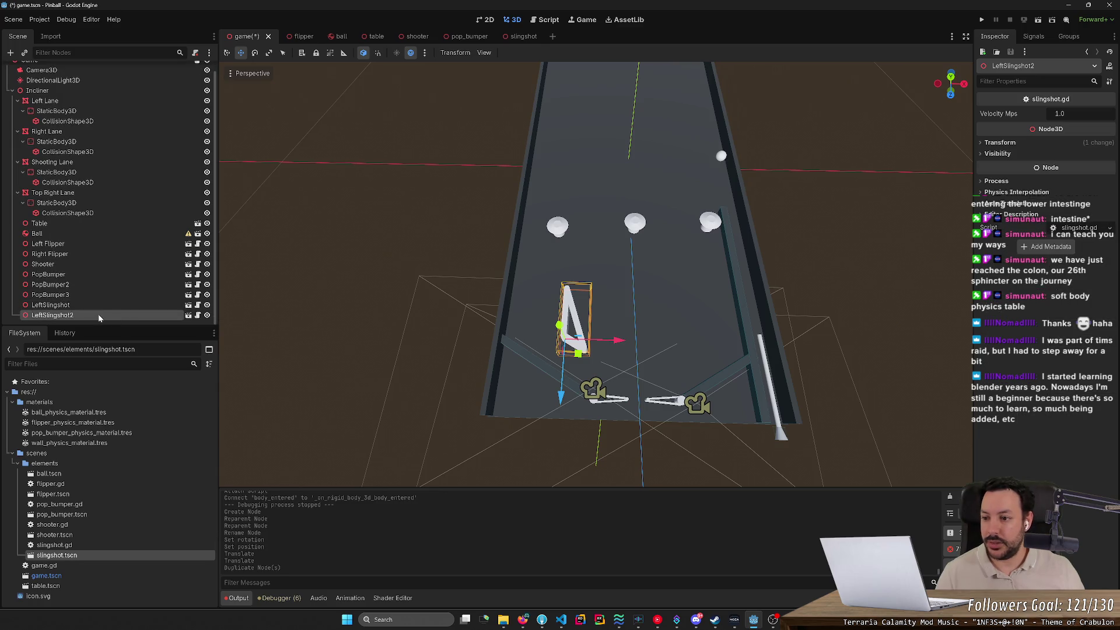
pyautogui.press('F2')
pyautogui.press('End')
pyautogui.press('BackSpace')
pyautogui.press('Home')
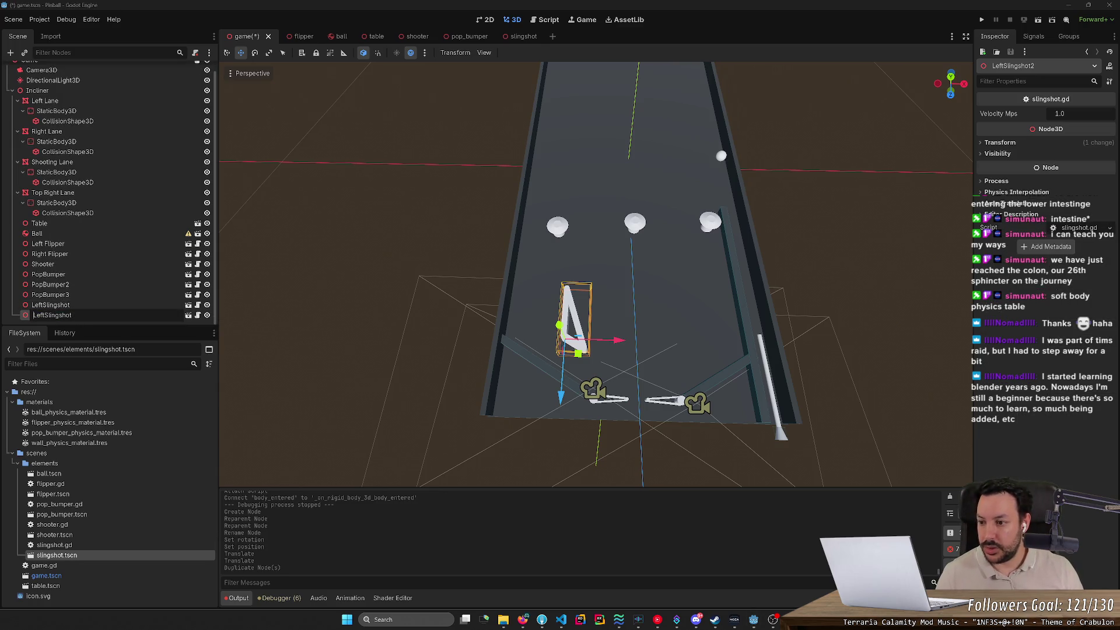
pyautogui.write('Right')
pyautogui.press('Return')
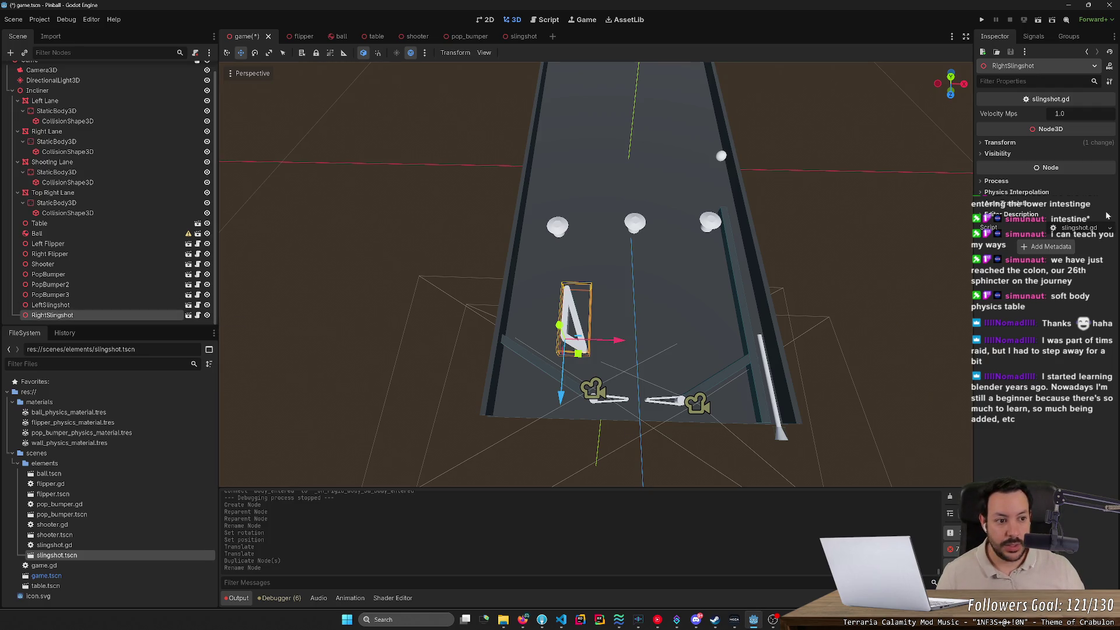
# Mirror RightSlingshot at x 0.142, fine-tune it to x 0.128, save, and run the game.
pyautogui.click(996, 143)
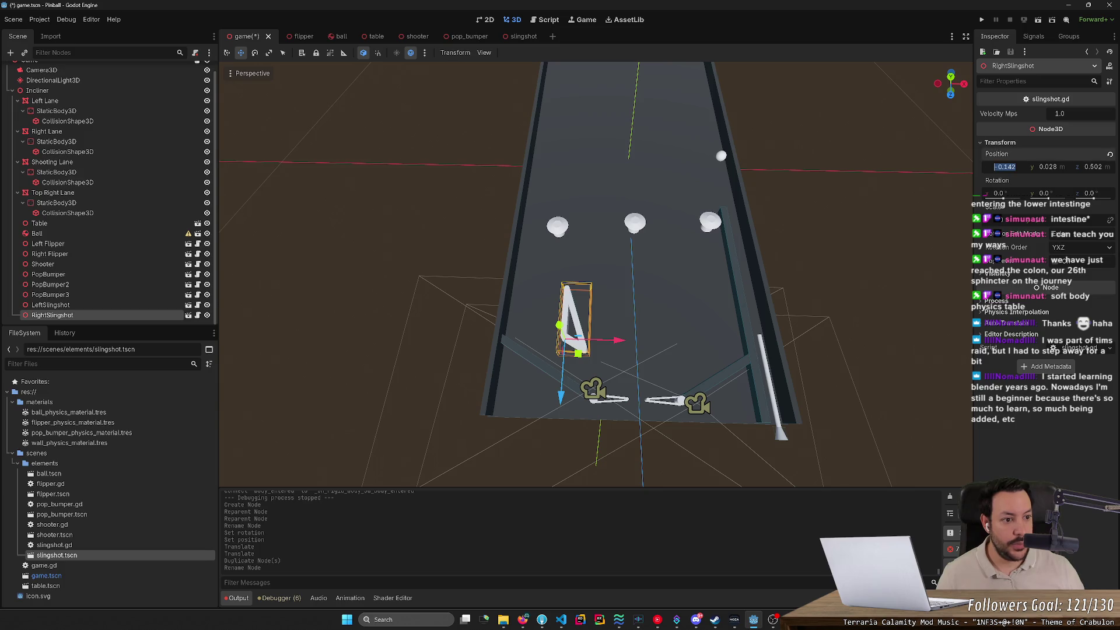
pyautogui.write('0.142')
pyautogui.press('Return')
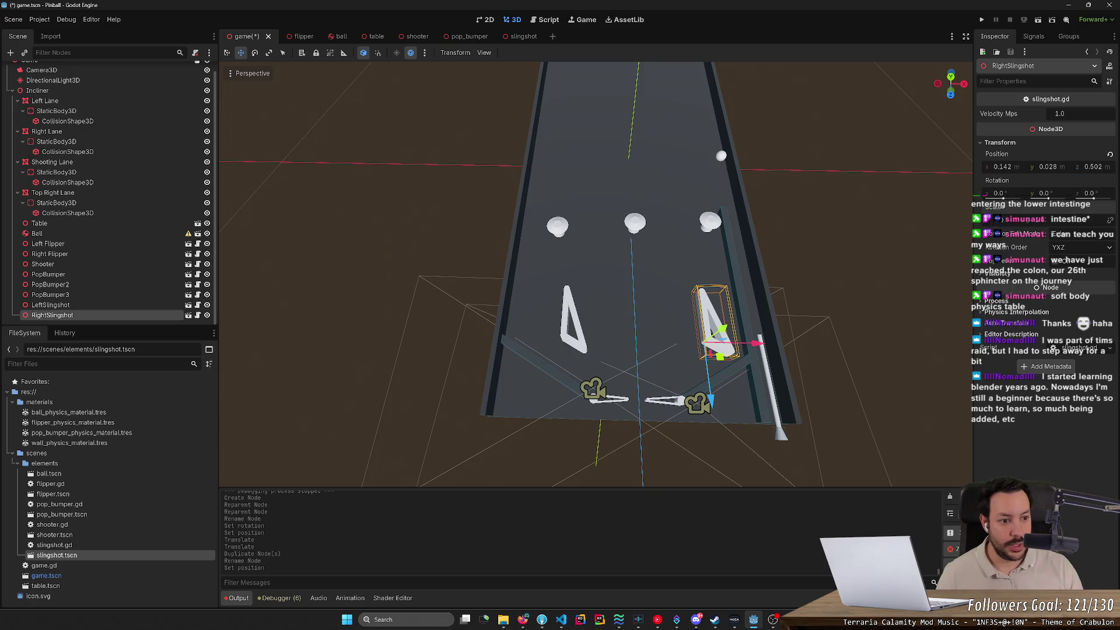
pyautogui.press('Return')
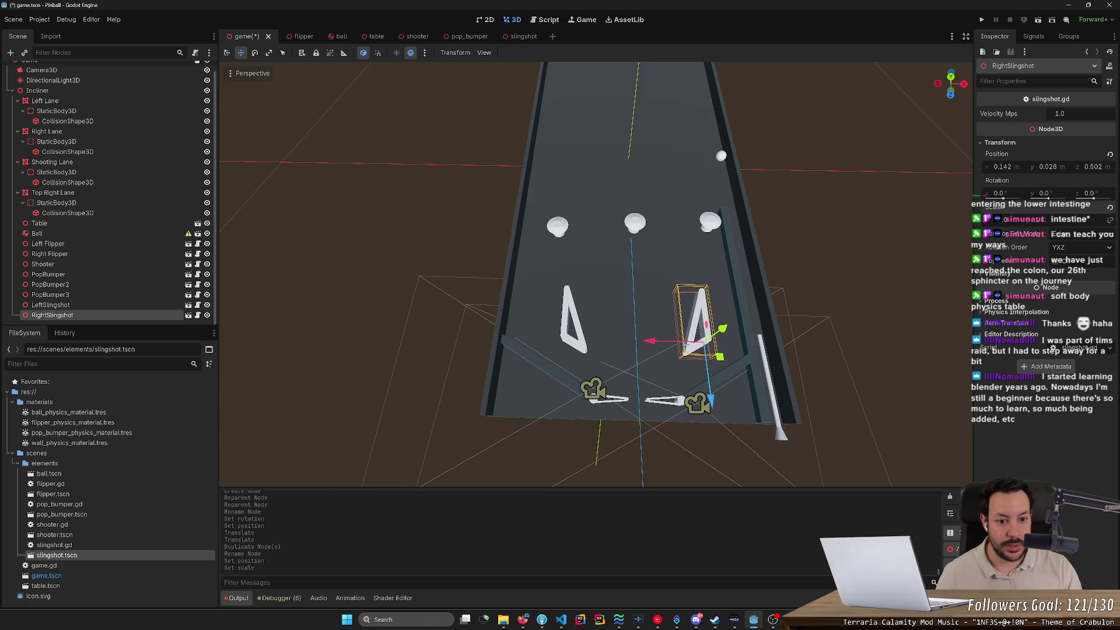
pyautogui.moveTo(650, 343)
pyautogui.mouseDown()
pyautogui.moveTo(623, 343)
pyautogui.moveTo(637, 342)
pyautogui.mouseUp()
pyautogui.click(901, 387)
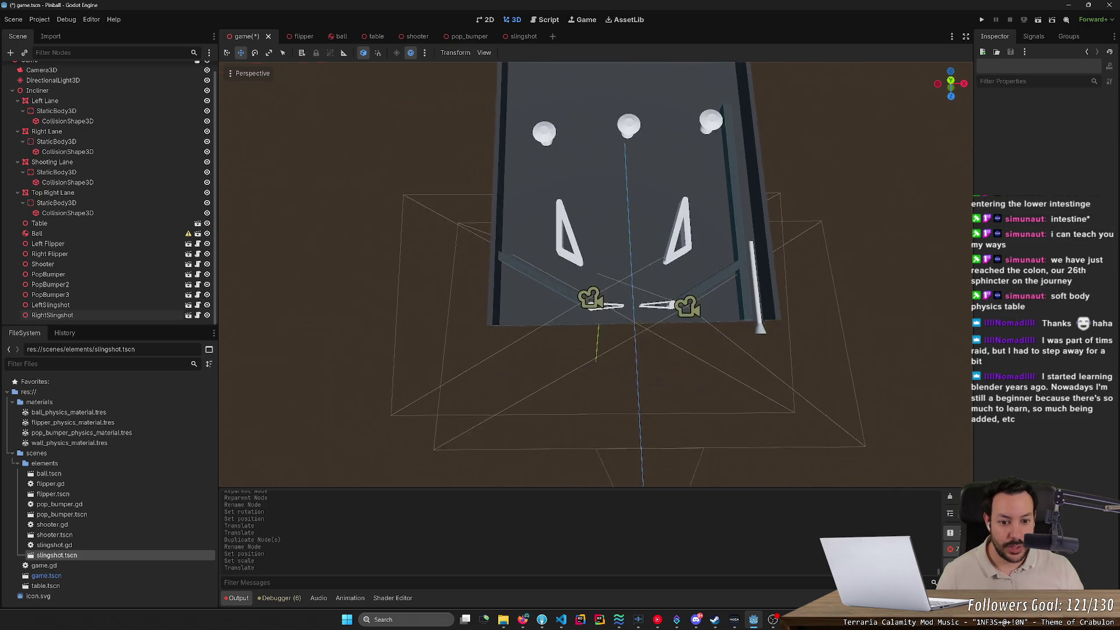
pyautogui.moveTo(753, 312); pyautogui.dragTo(784, 324)
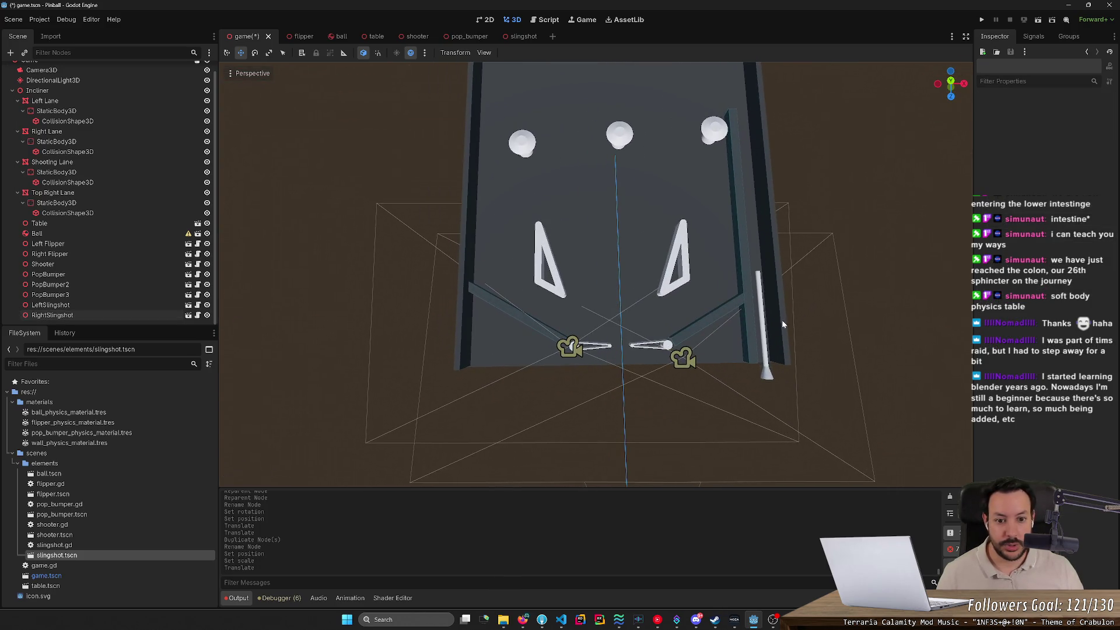
pyautogui.click(668, 279)
pyautogui.moveTo(702, 294); pyautogui.dragTo(696, 293)
pyautogui.hotkey('ctrl', 's')
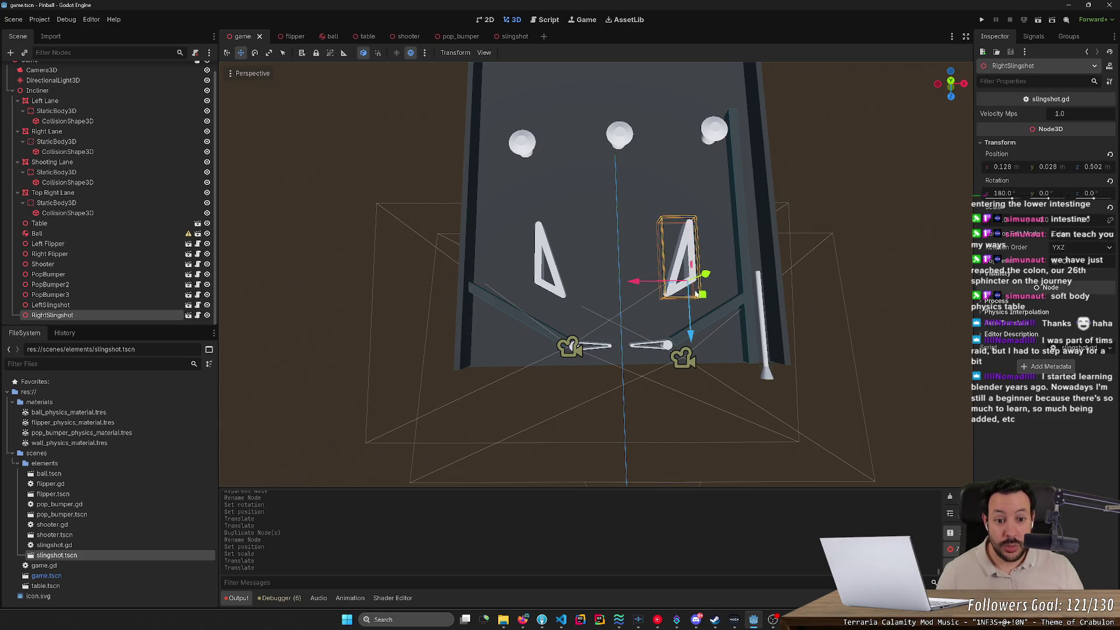
pyautogui.click(890, 308)
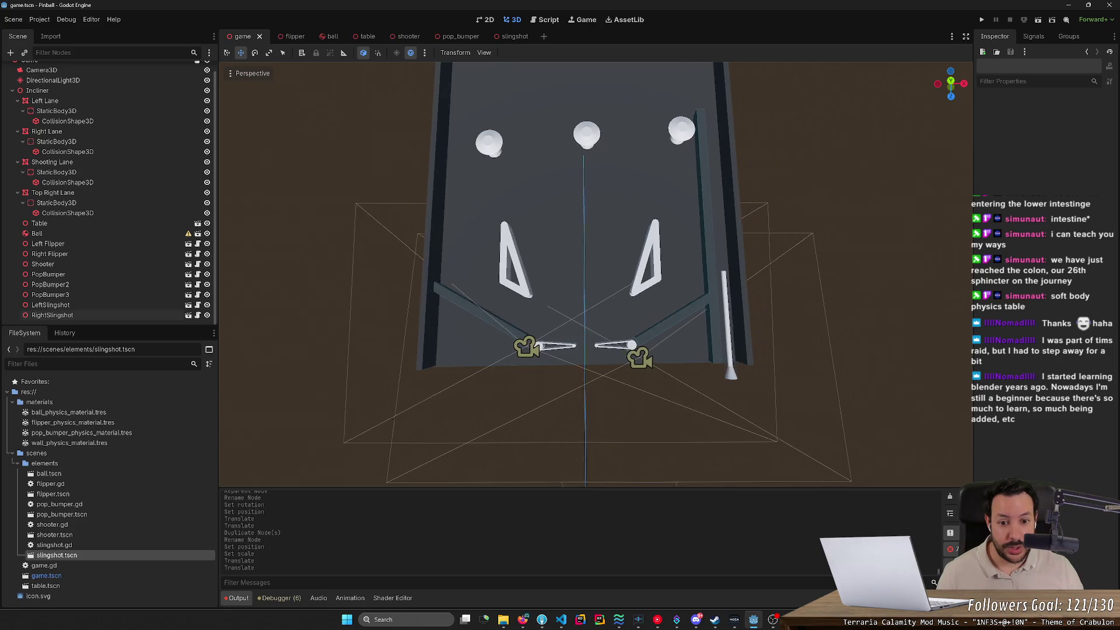
pyautogui.click(983, 19)
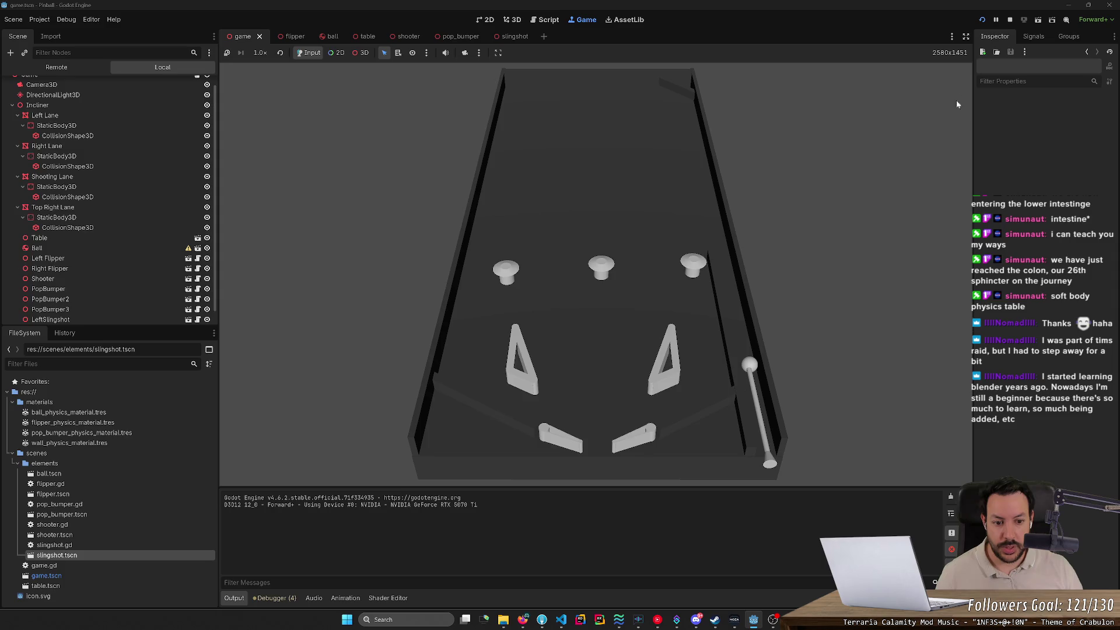
# Respawn the ball over two test runs to try the slingshots, then reopen the slingshot scene.
pyautogui.click(651, 263)
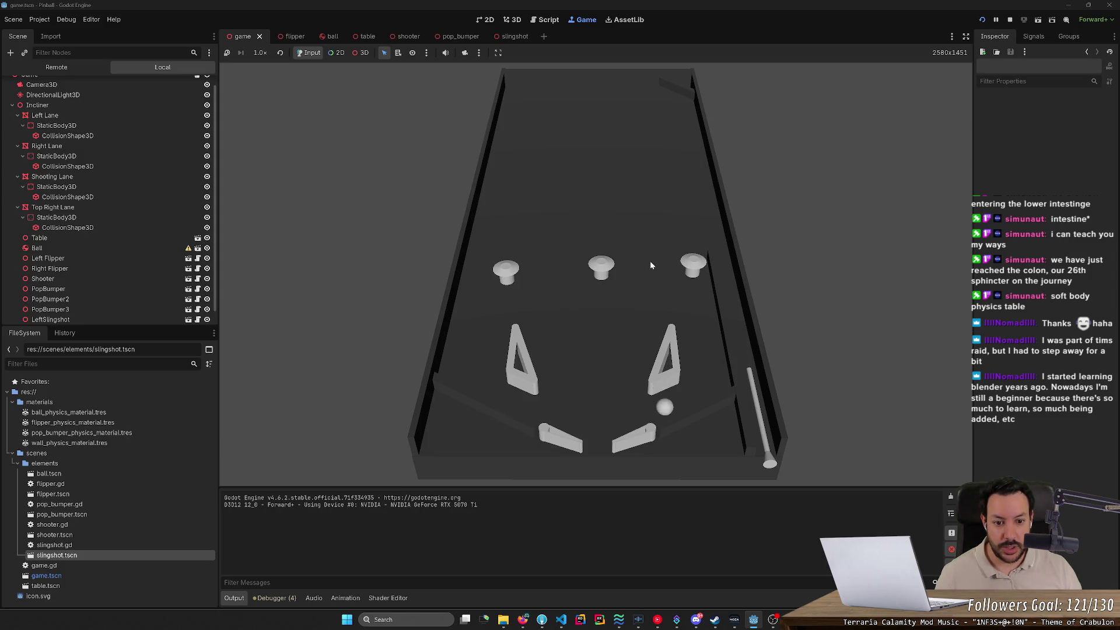
pyautogui.click(650, 262)
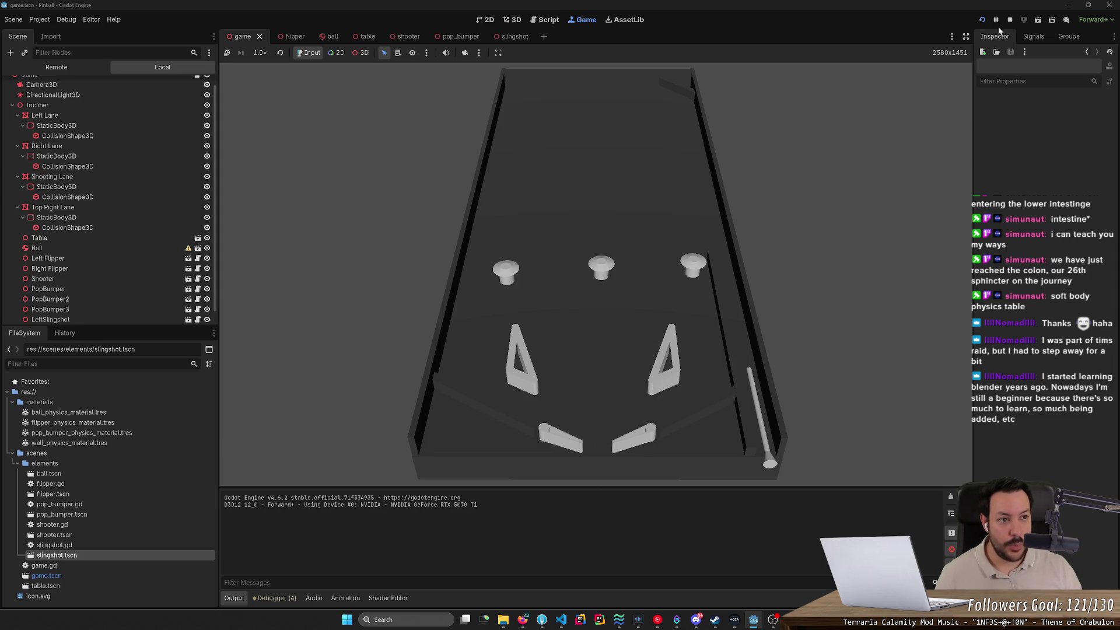
pyautogui.click(1009, 19)
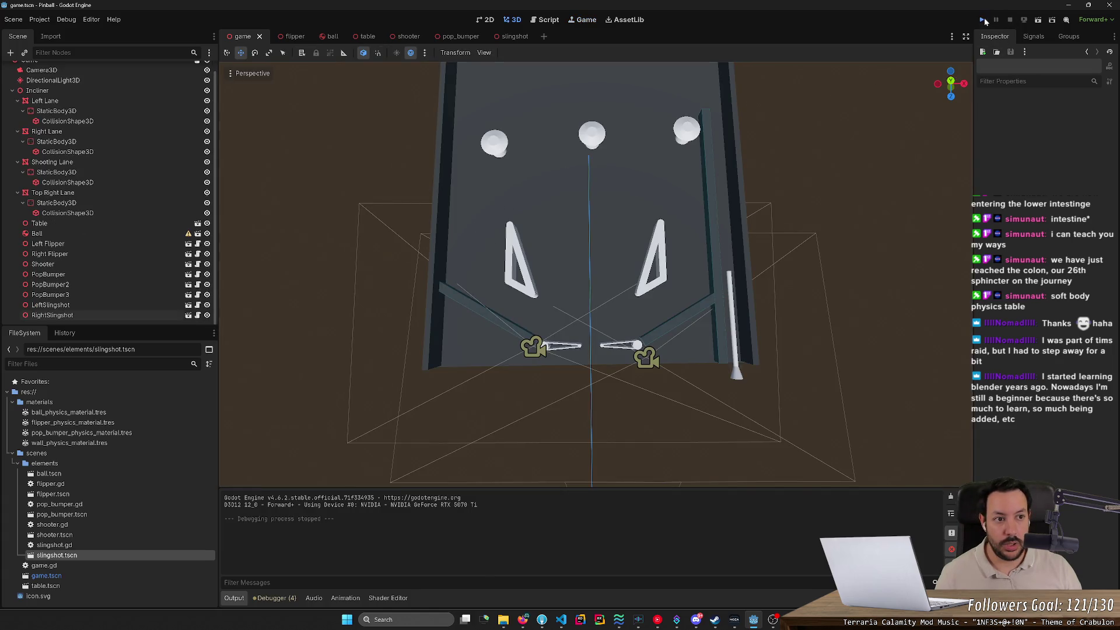
pyautogui.click(982, 20)
pyautogui.click(537, 302)
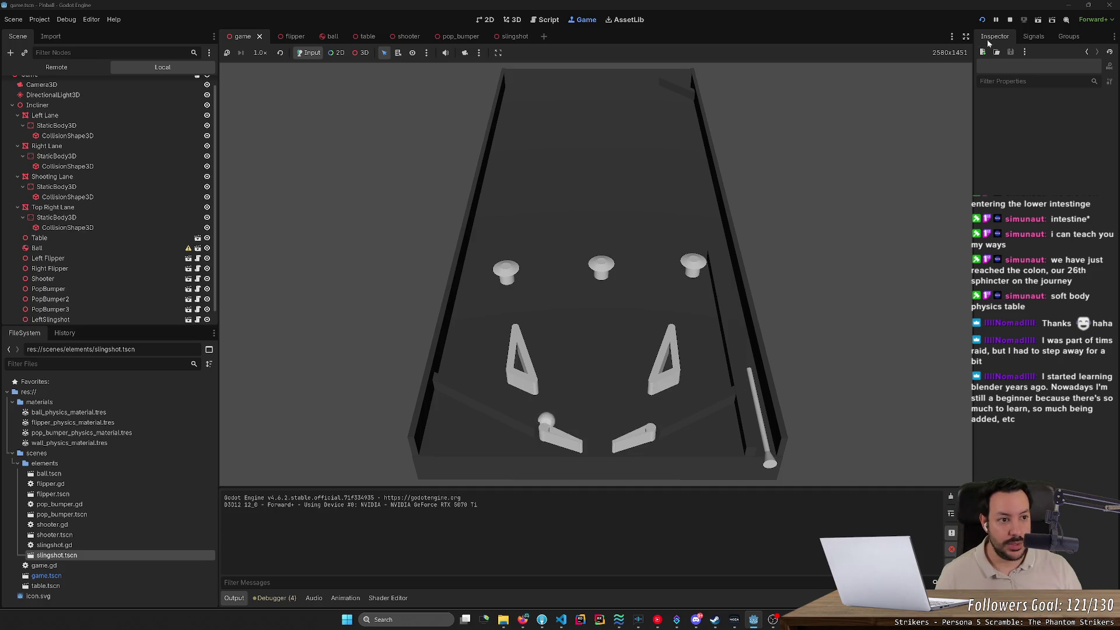
pyautogui.click(1010, 20)
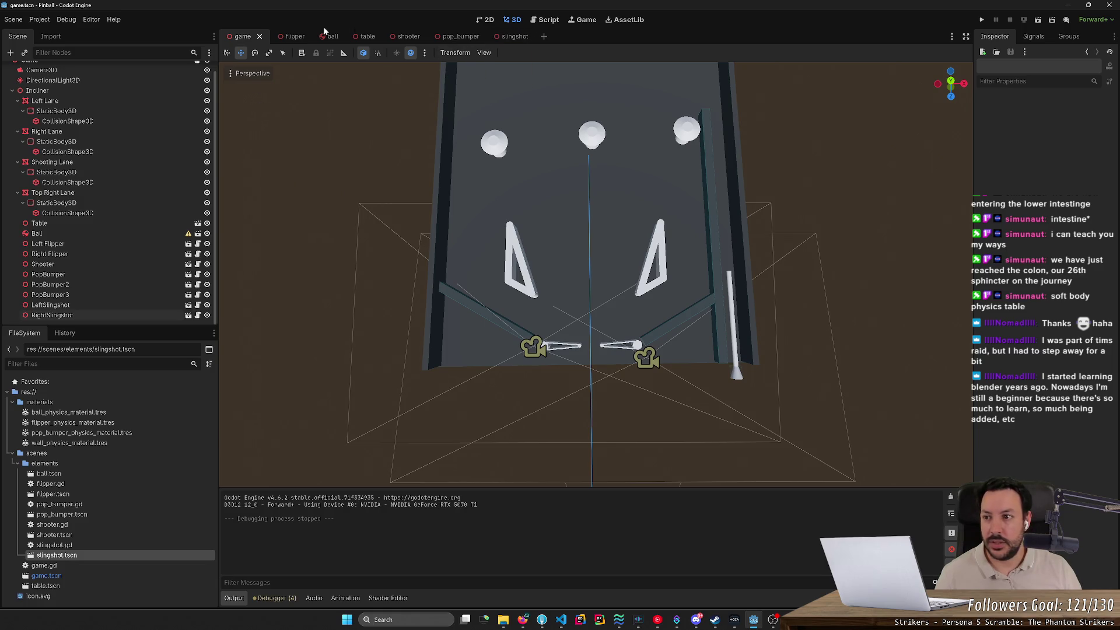
pyautogui.click(507, 36)
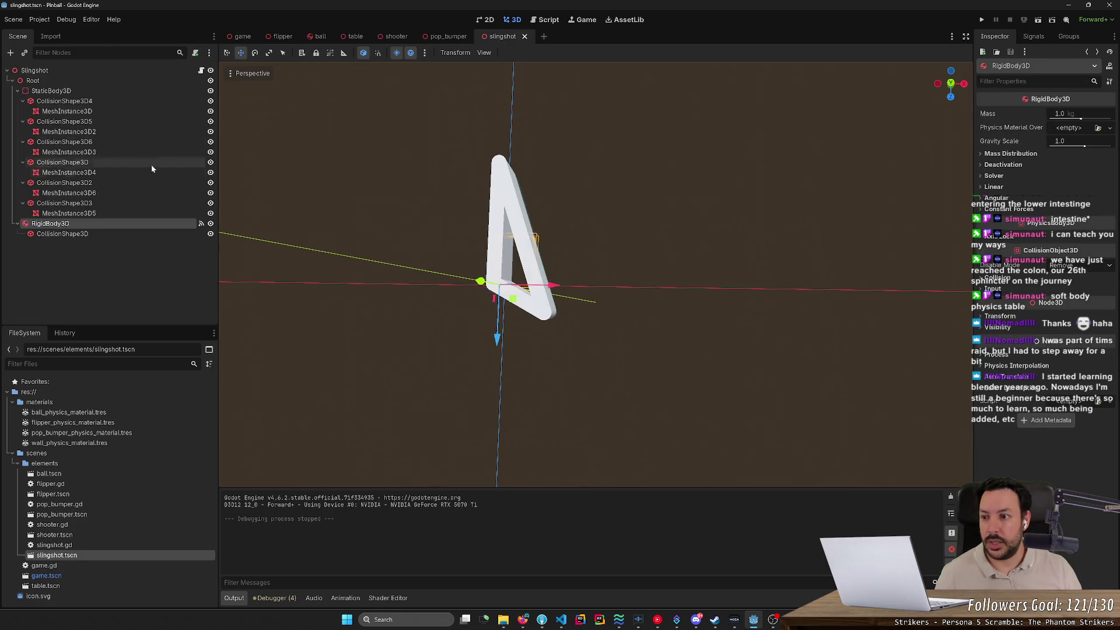
# Change the slingshot StaticBody3D's collision layer bits.
pyautogui.click(96, 90)
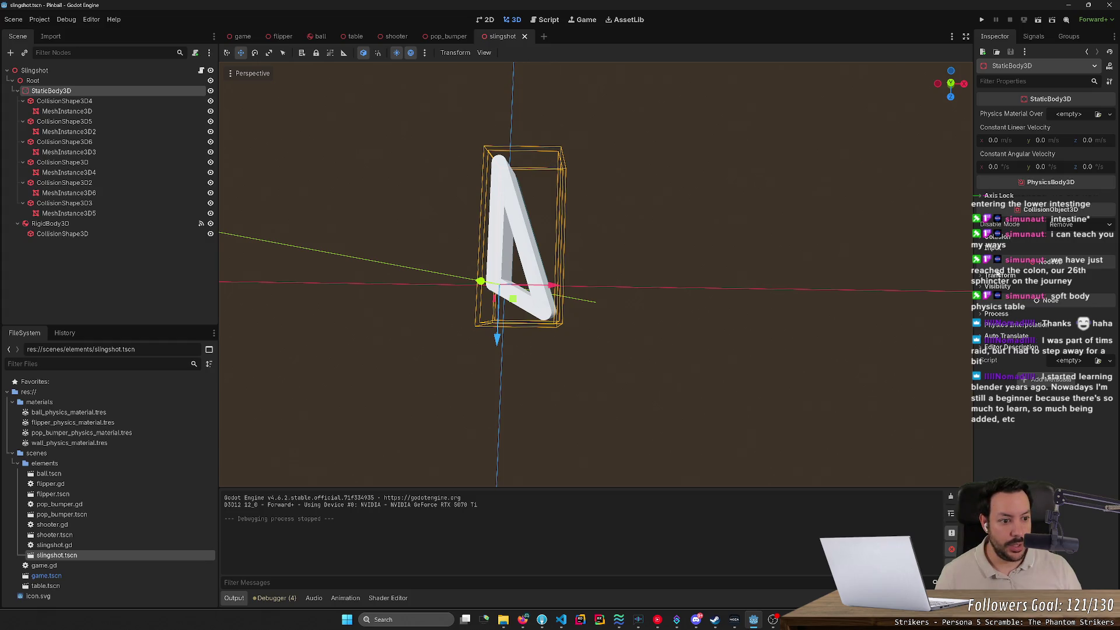
pyautogui.click(999, 237)
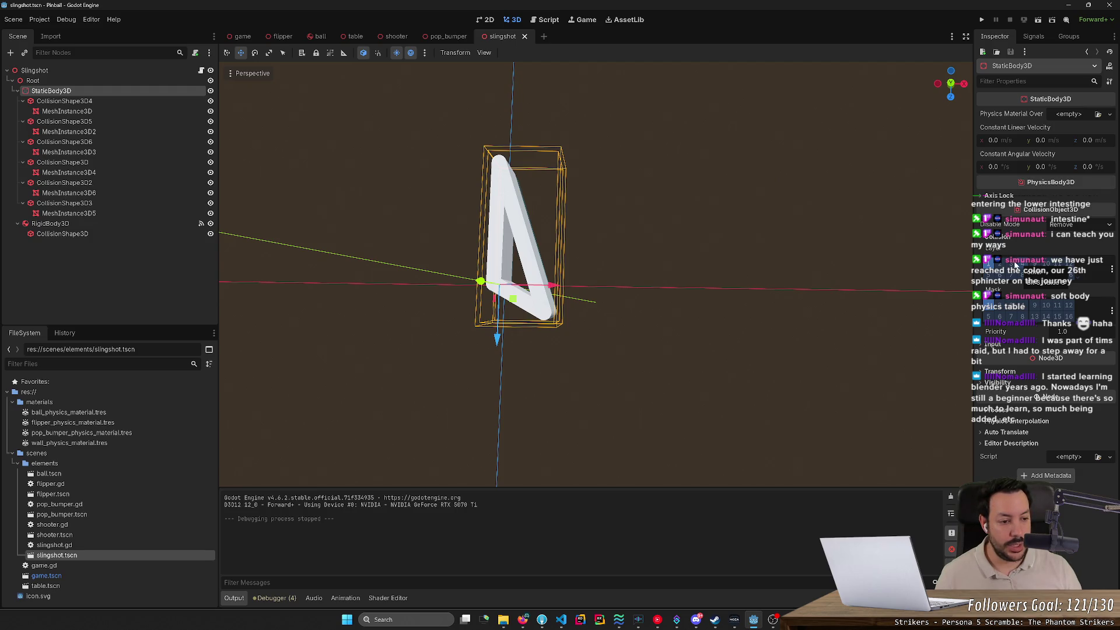
pyautogui.click(1015, 264)
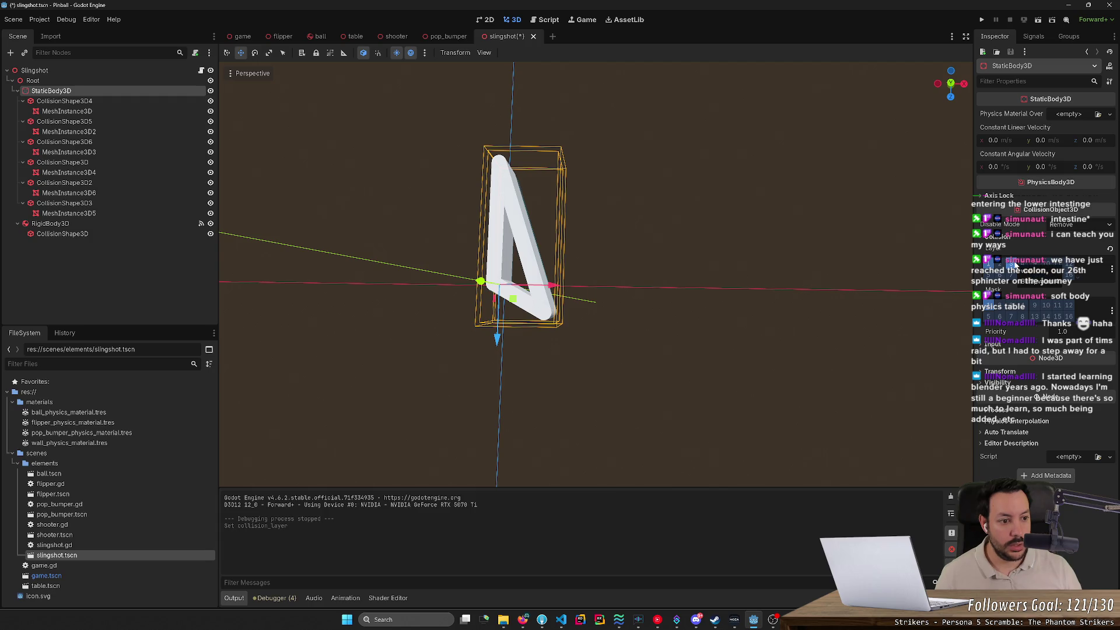
pyautogui.click(1020, 264)
pyautogui.click(991, 266)
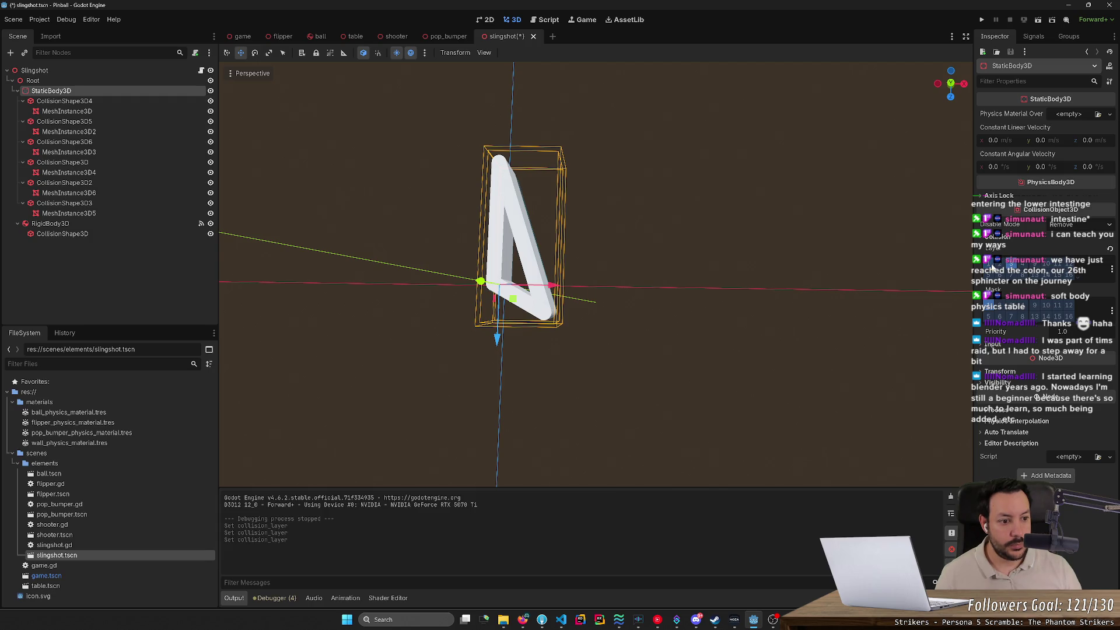
# Quick-load wall_physics_material.tres as its physics material override and save the scene.
pyautogui.click(1069, 114)
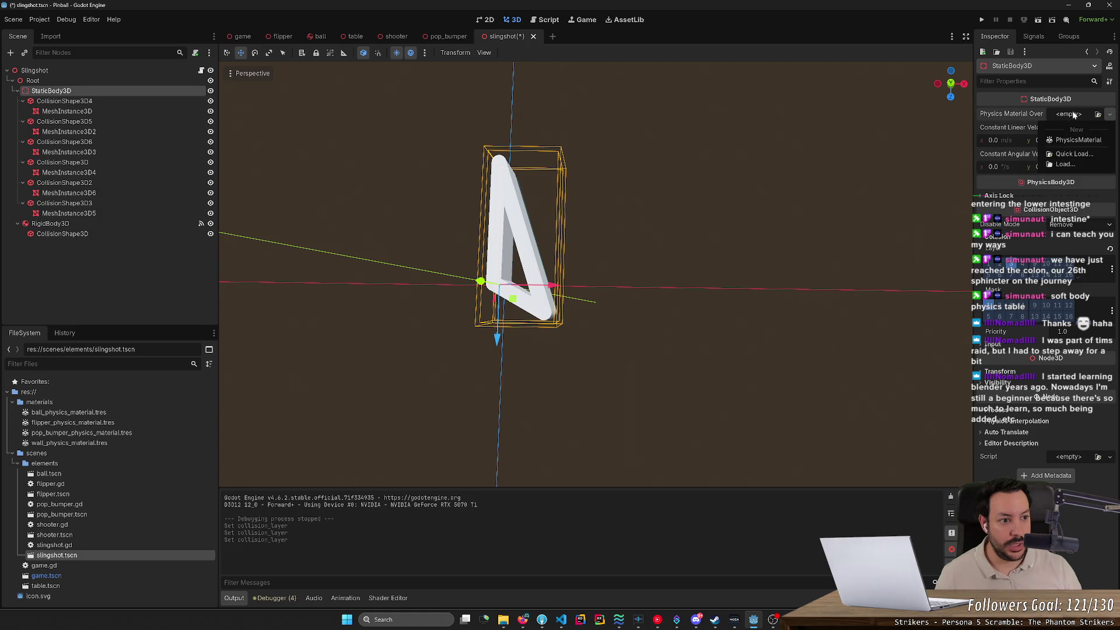
pyautogui.click(1073, 143)
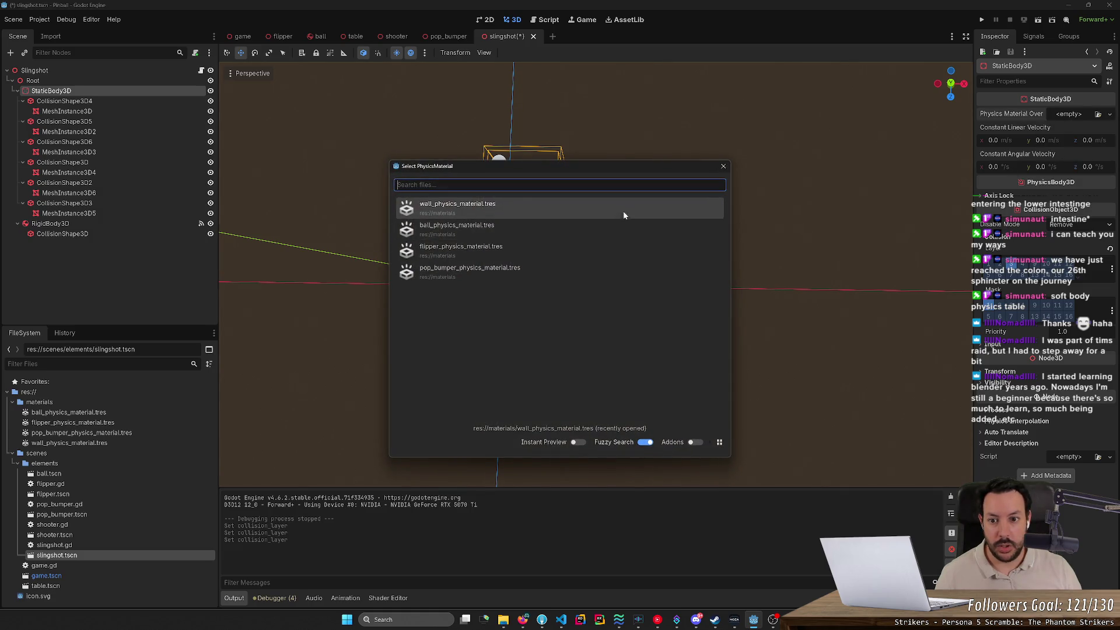
pyautogui.click(624, 206)
pyautogui.hotkey('ctrl', 's')
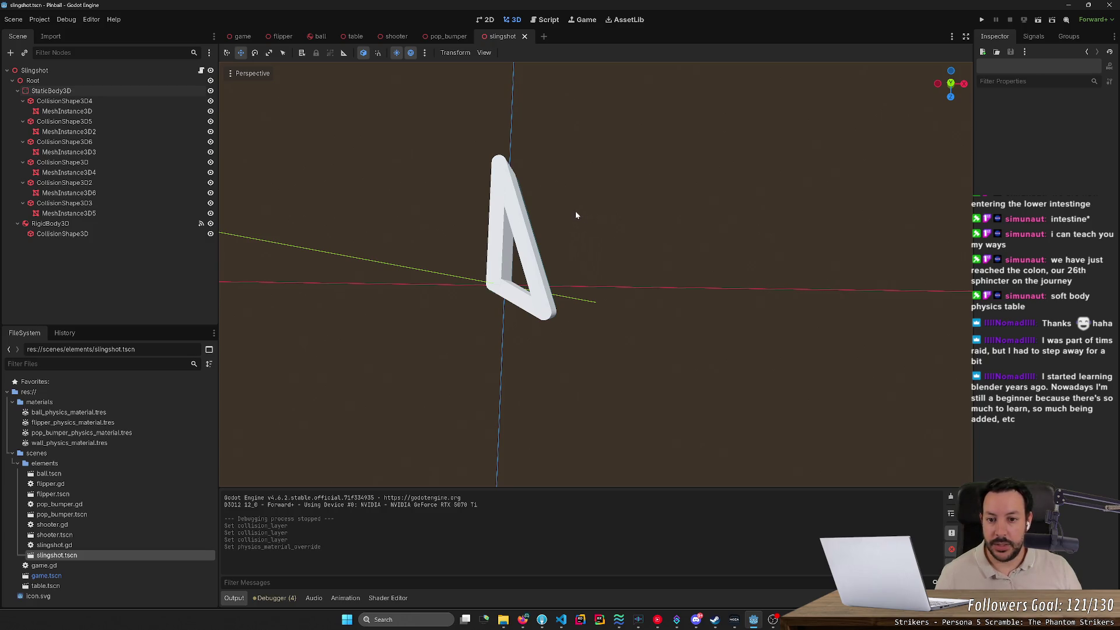
pyautogui.click(160, 224)
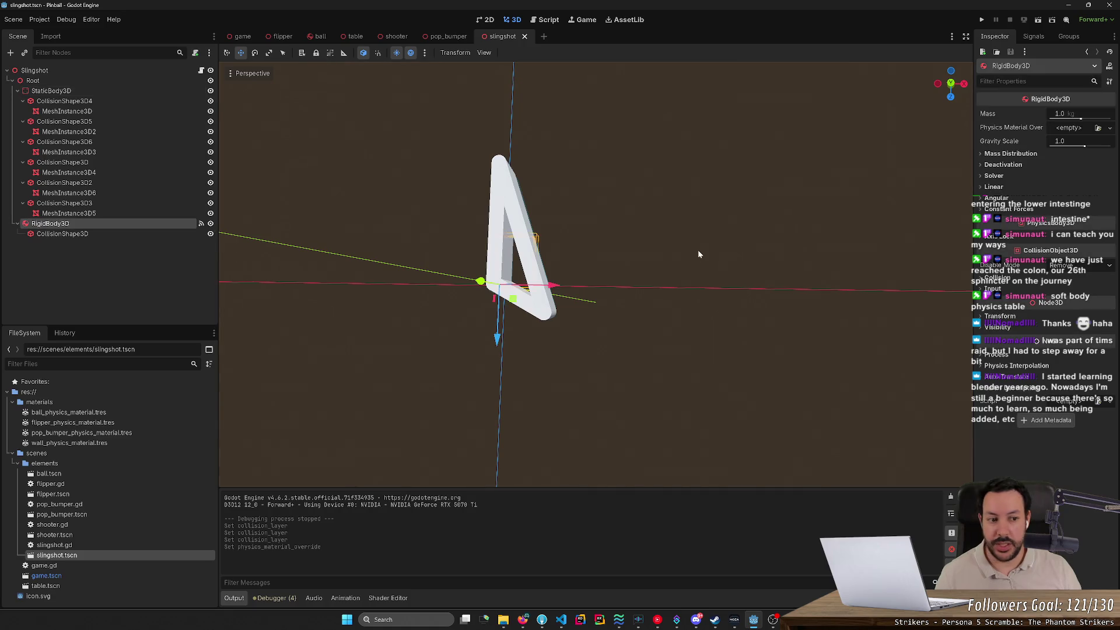
# Move the RigidBody3D to another collision layer bit, save, and run the game to test.
pyautogui.click(1031, 280)
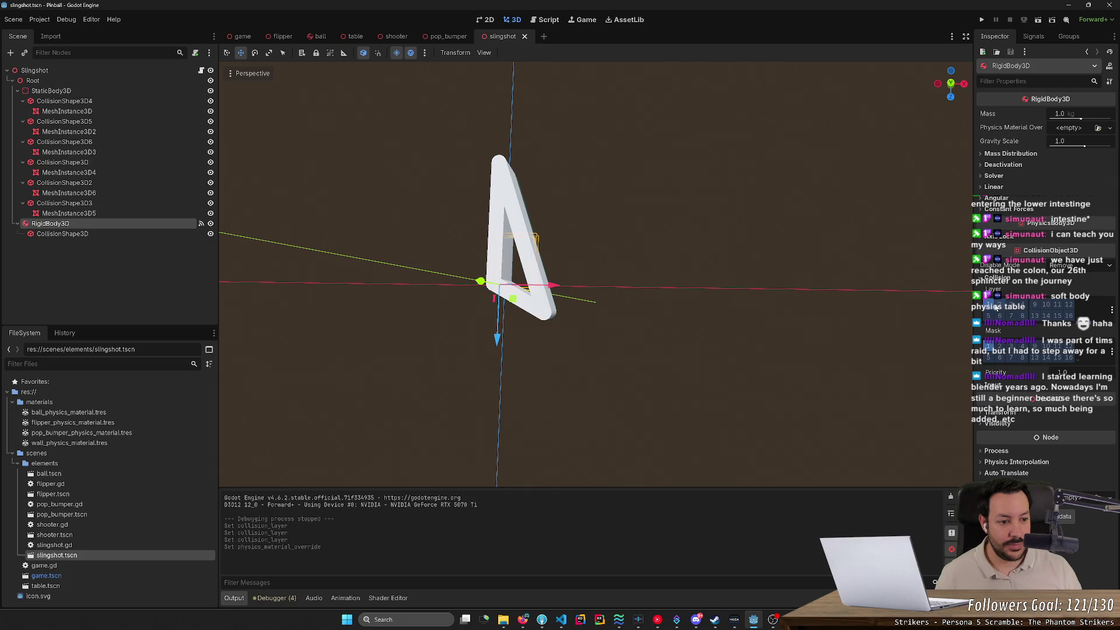
pyautogui.click(999, 308)
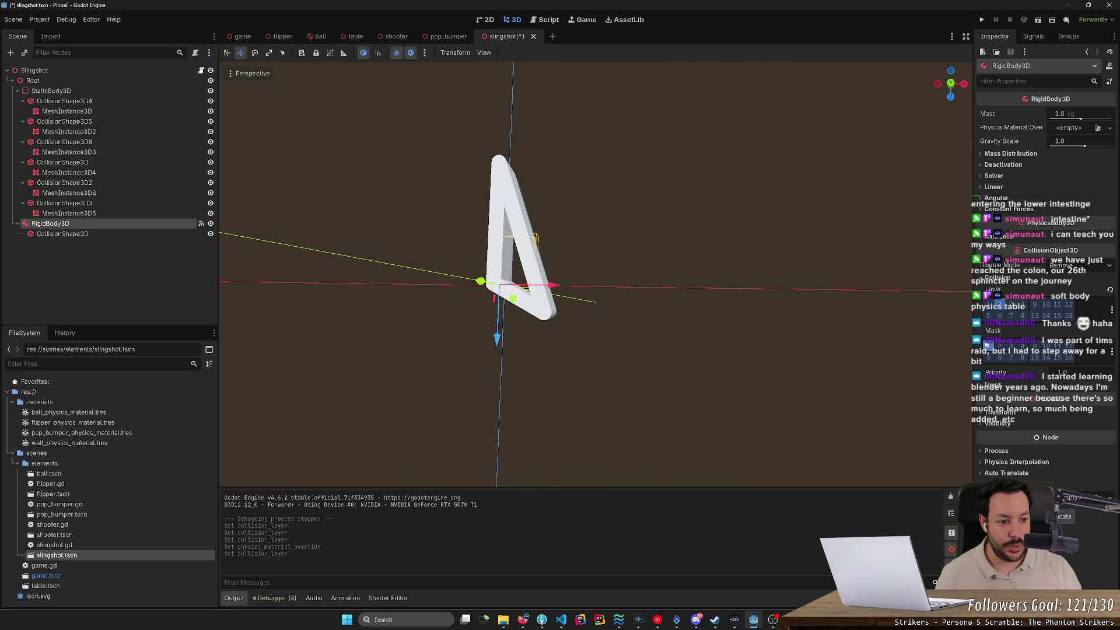
pyautogui.hotkey('ctrl', 's')
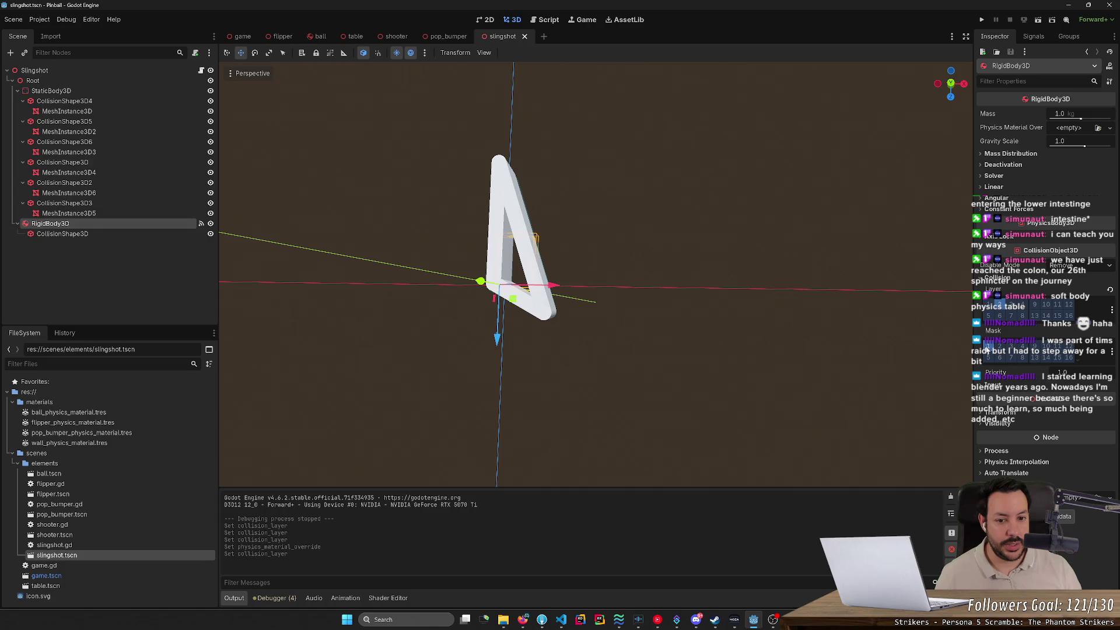
pyautogui.moveTo(989, 338)
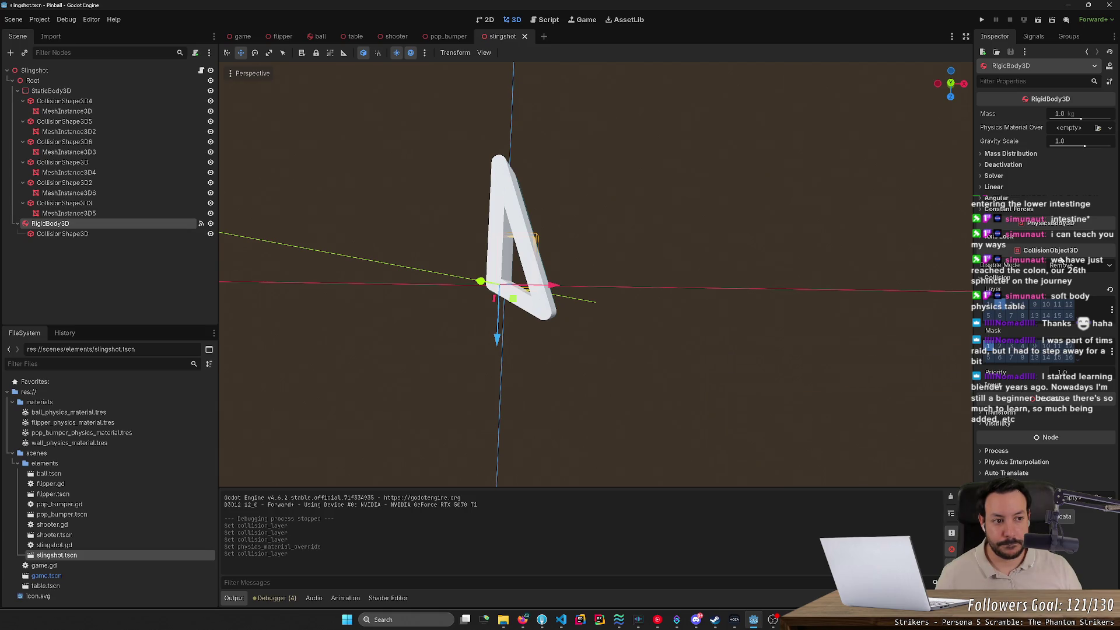
pyautogui.moveTo(1061, 259)
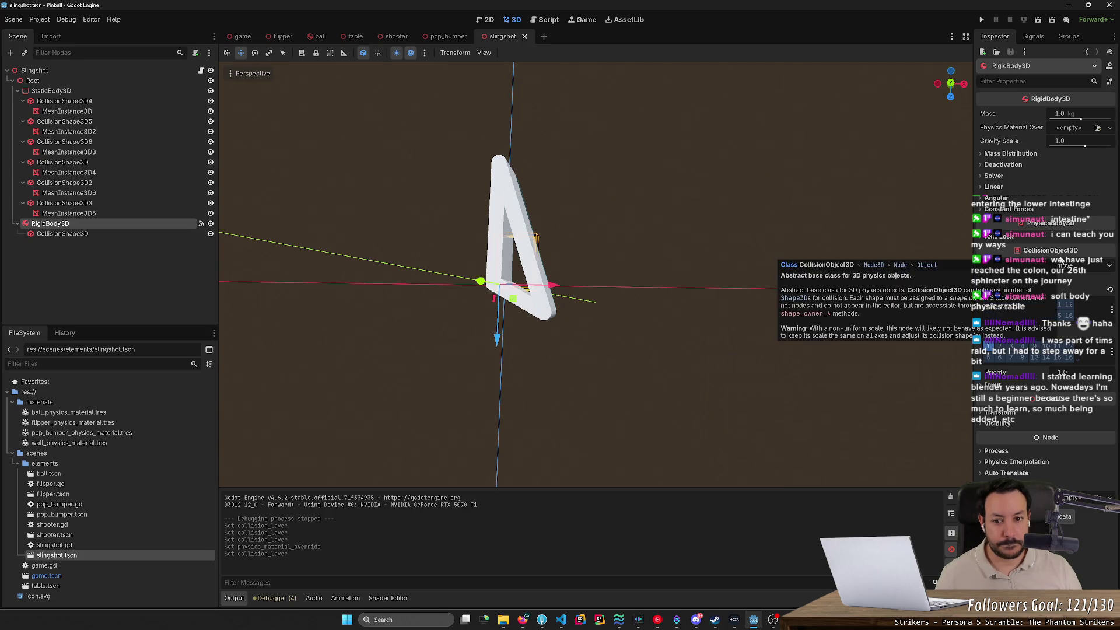
pyautogui.click(982, 19)
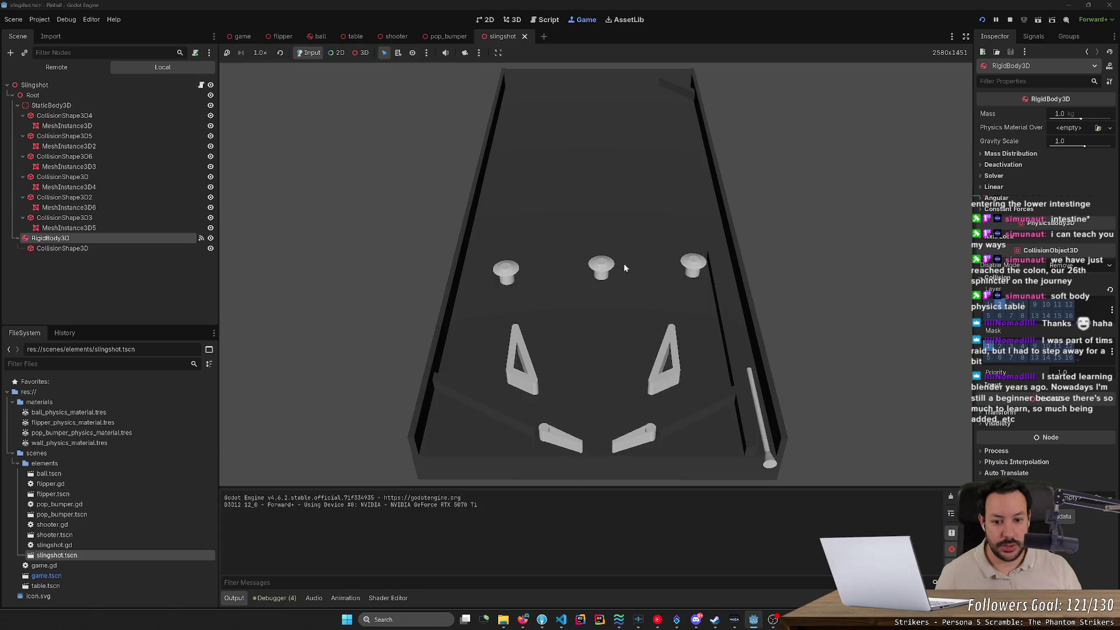
pyautogui.click(543, 270)
pyautogui.click(543, 271)
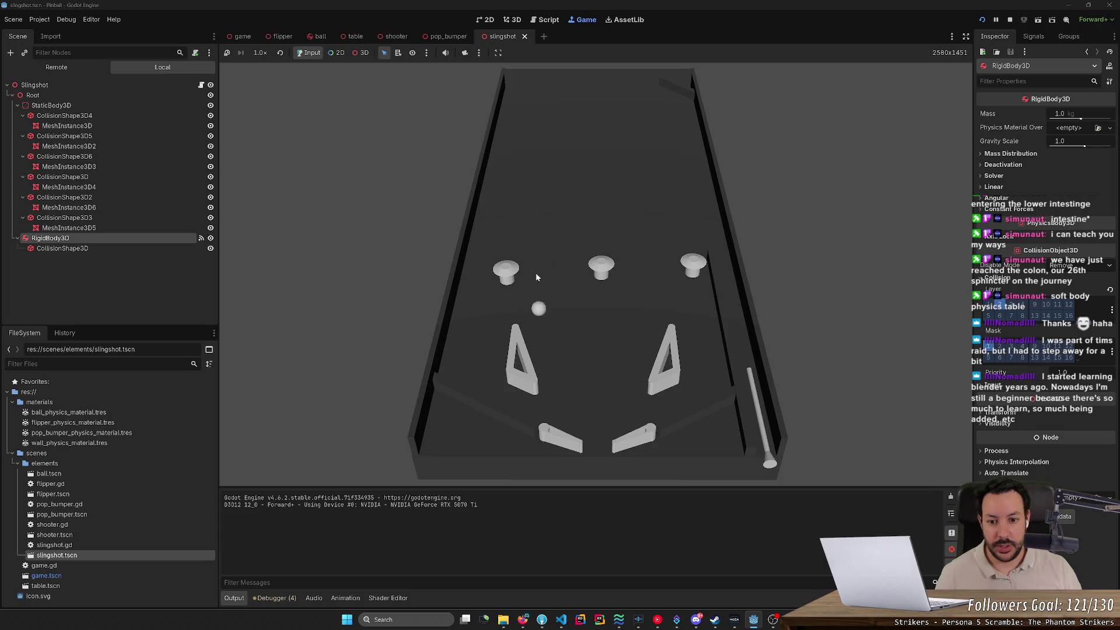
pyautogui.click(533, 272)
pyautogui.click(533, 275)
pyautogui.click(534, 274)
pyautogui.click(1010, 19)
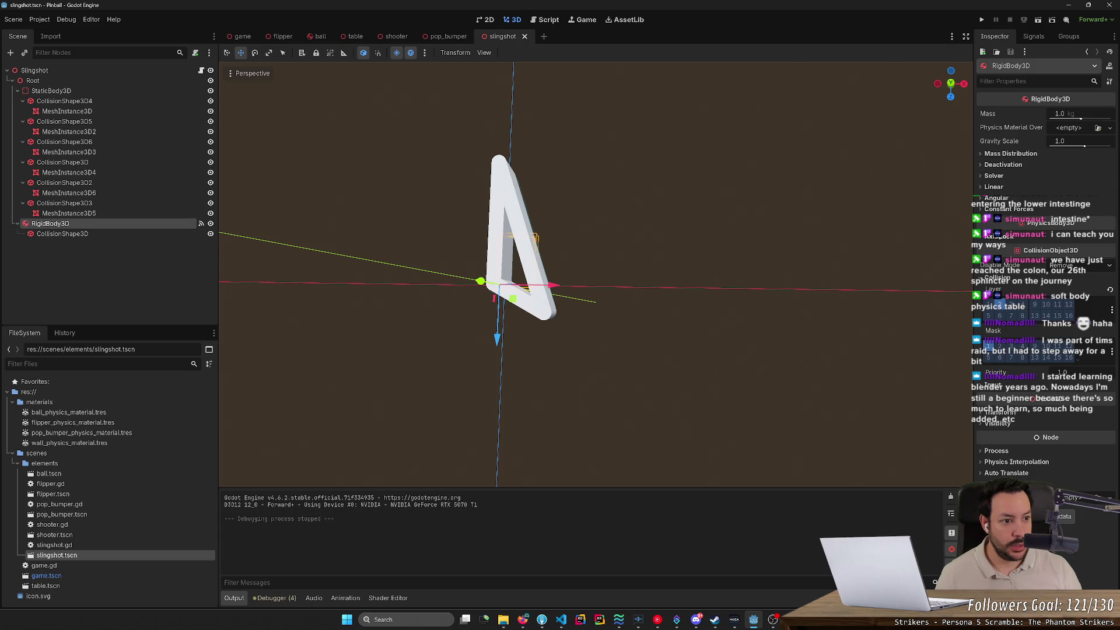
# Freeze the slingshot RigidBody3D with Freeze Mode set to Kinematic, and save the scene.
pyautogui.click(998, 165)
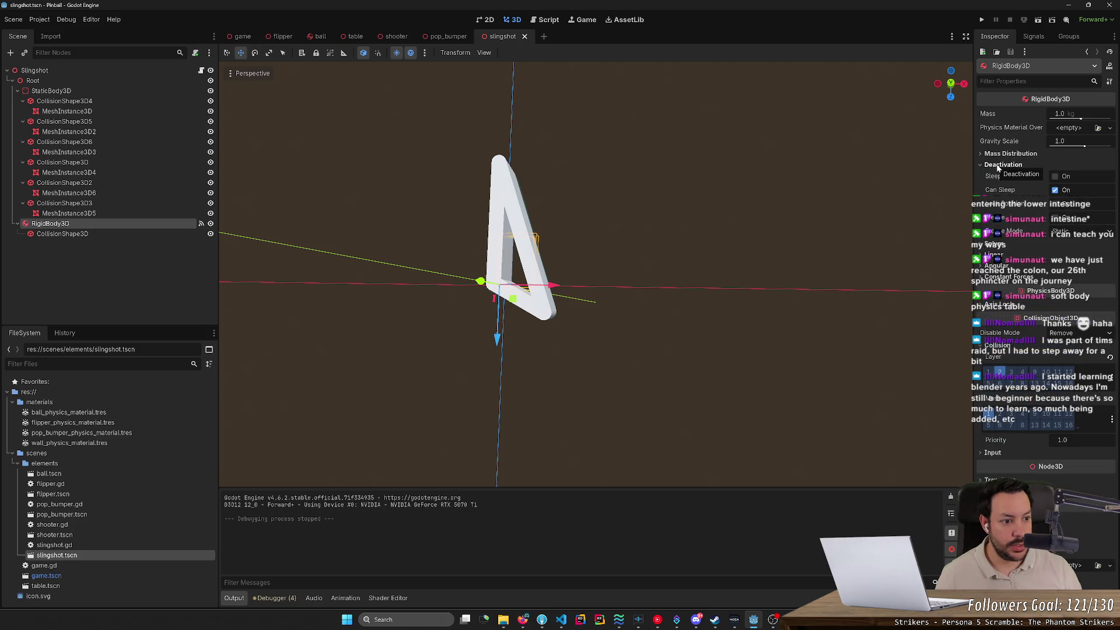
pyautogui.click(994, 243)
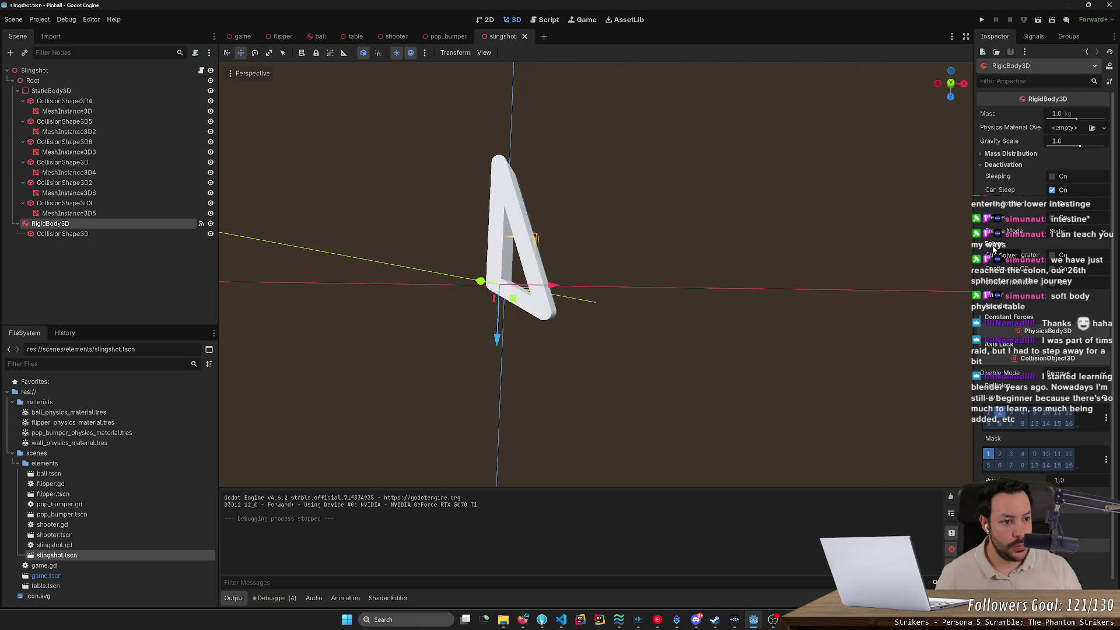
pyautogui.click(1058, 220)
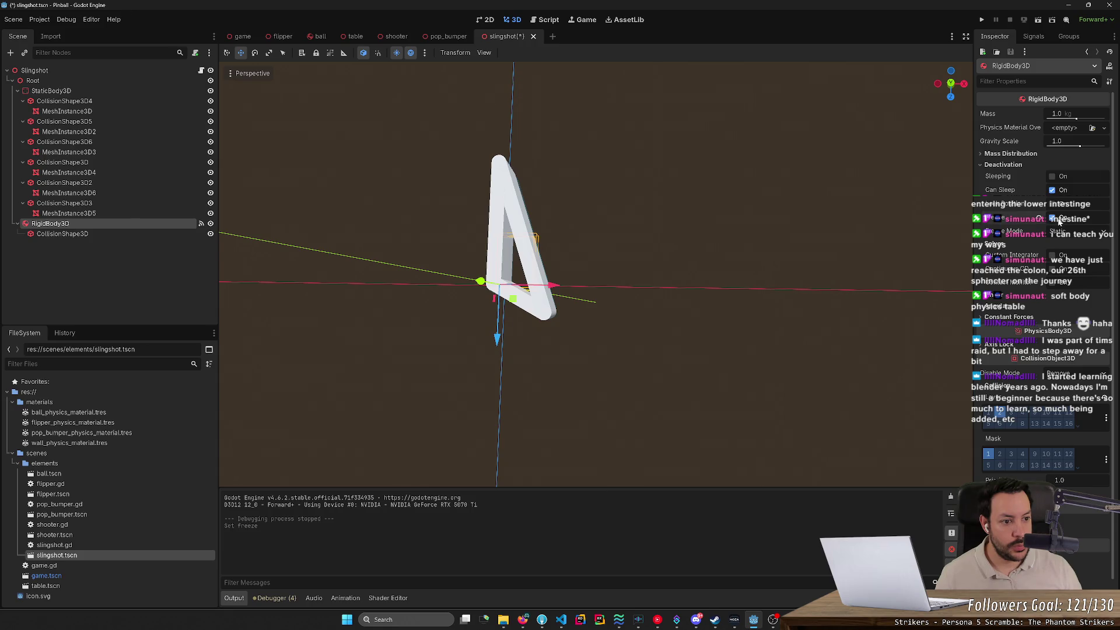
pyautogui.click(1069, 234)
pyautogui.click(1072, 261)
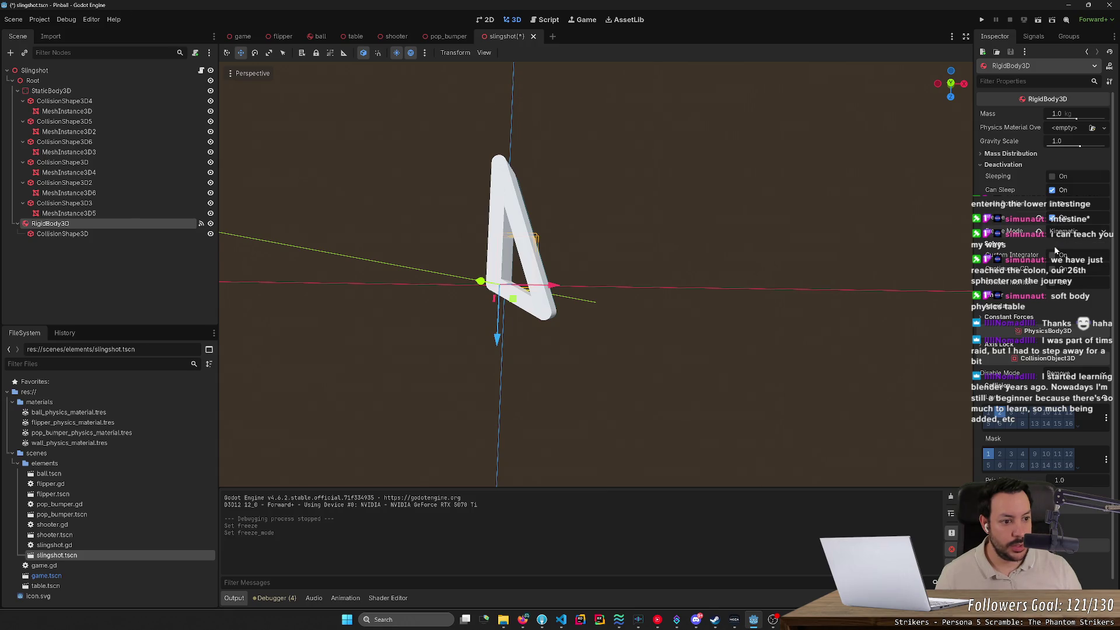
pyautogui.hotkey('ctrl', 's')
# Enable Contact Monitor, set Max Contacts Reported, and run the game to test.
pyautogui.click(1053, 283)
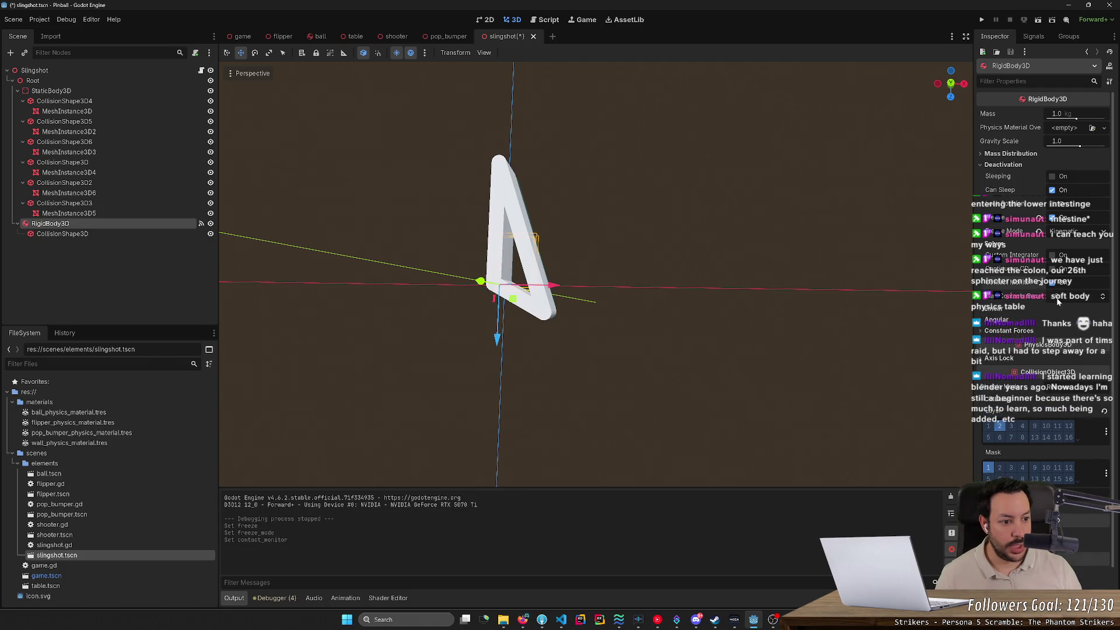
pyautogui.click(1102, 294)
pyautogui.press('F5')
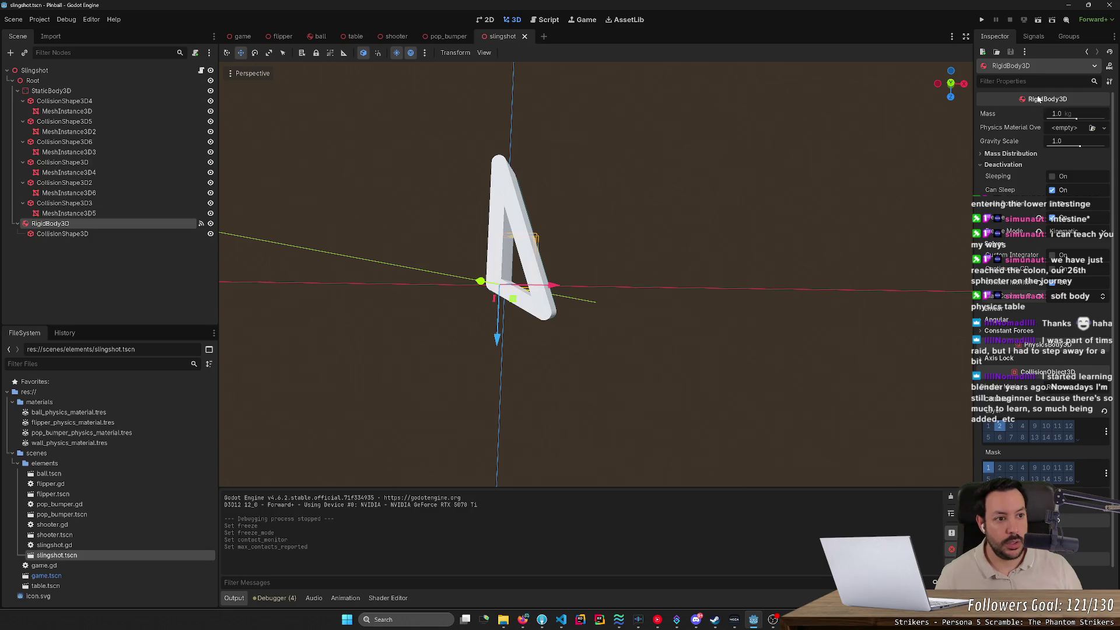
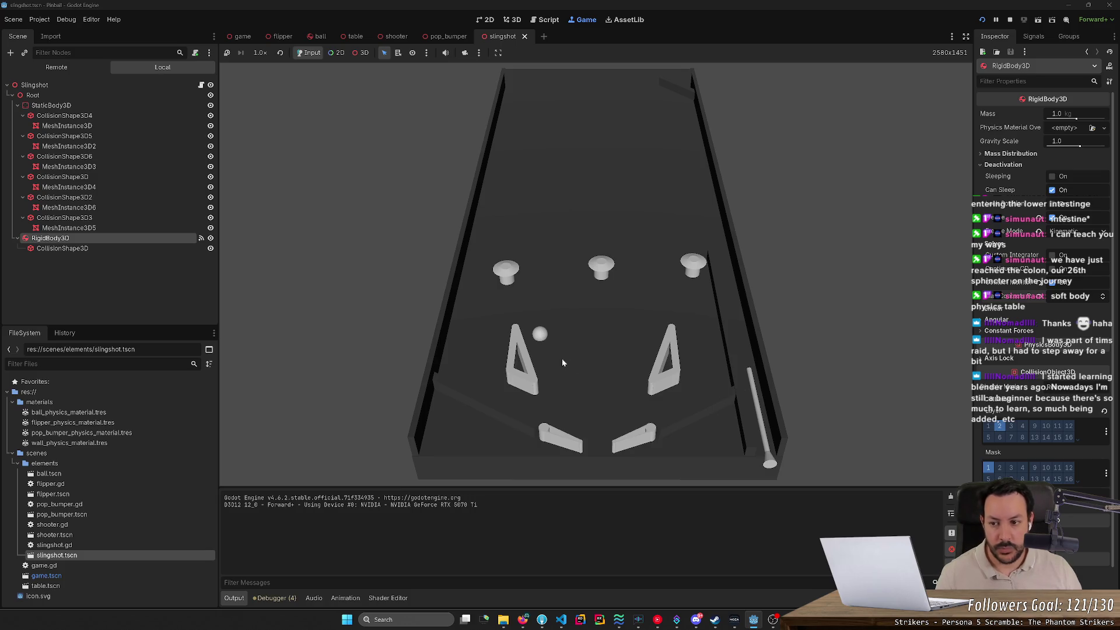
# Show the Remote tree, expand Incliner > LeftSlingshot, and enable camera override in 3D mode.
pyautogui.click(69, 70)
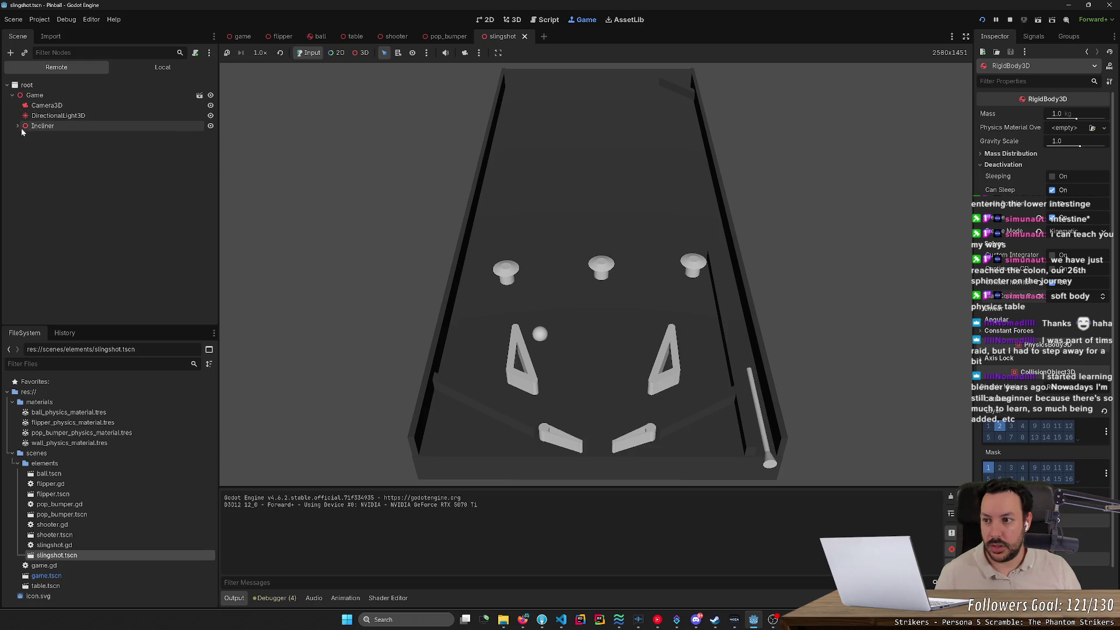
pyautogui.click(18, 126)
pyautogui.click(103, 269)
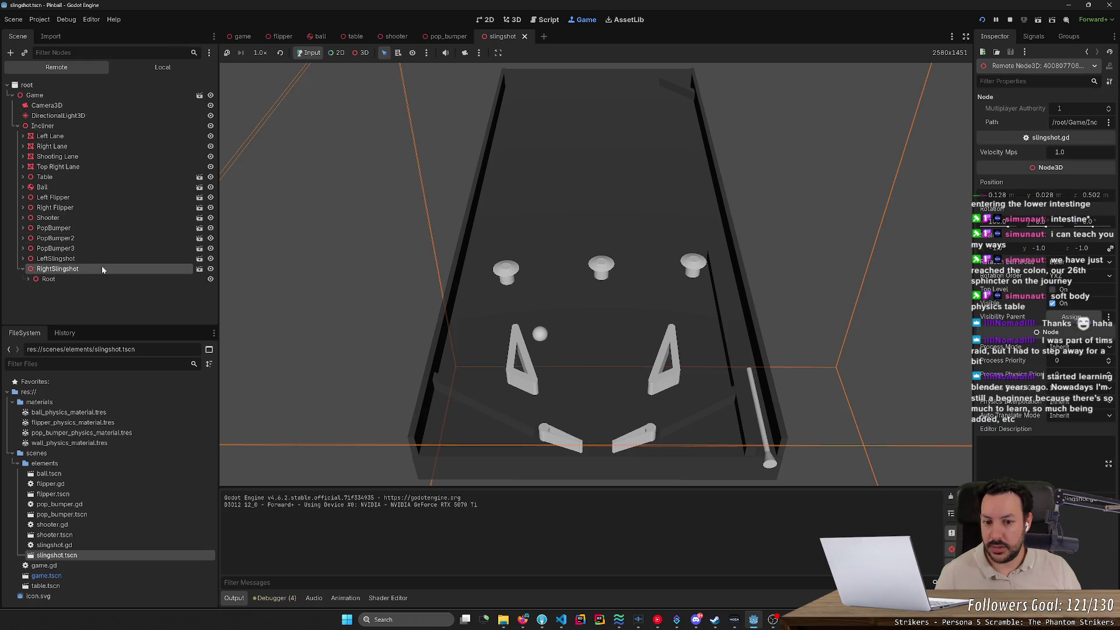
pyautogui.click(104, 260)
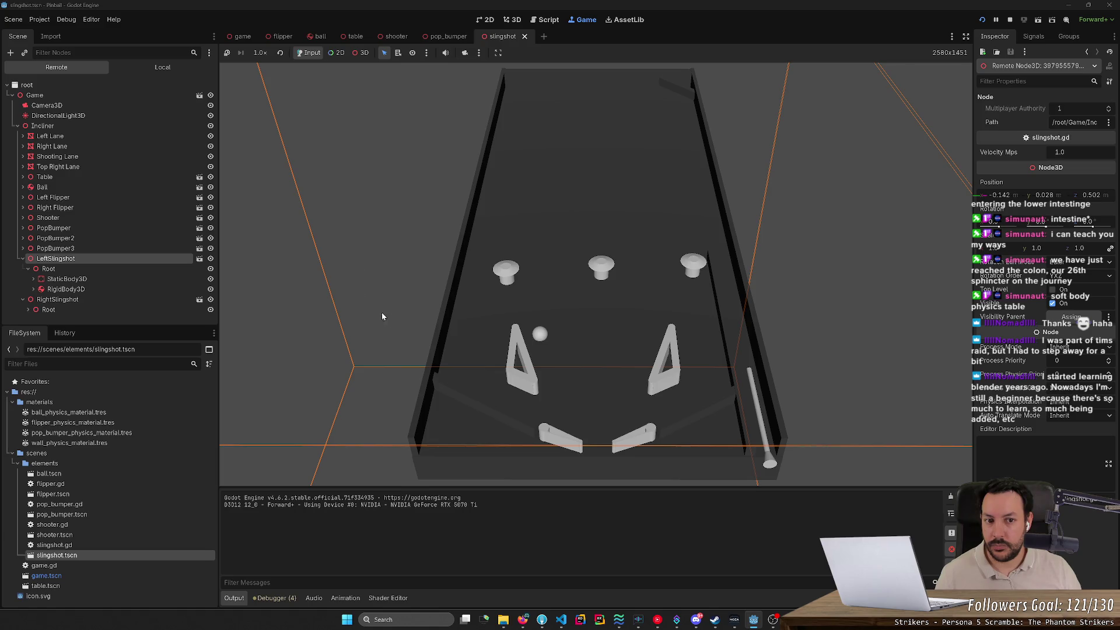
pyautogui.click(465, 53)
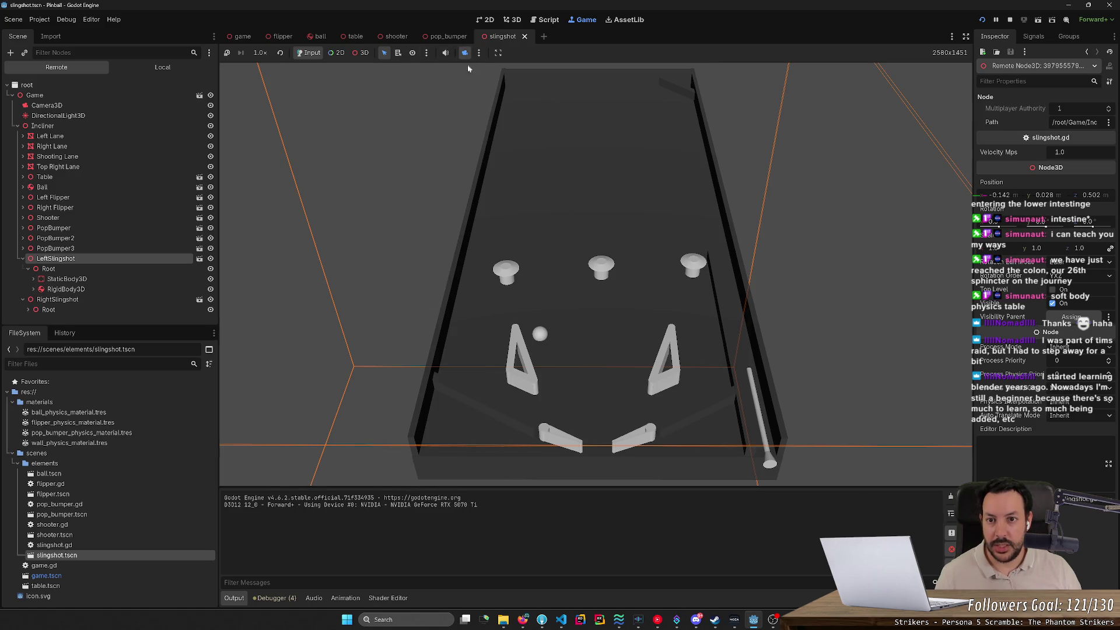
pyautogui.click(360, 53)
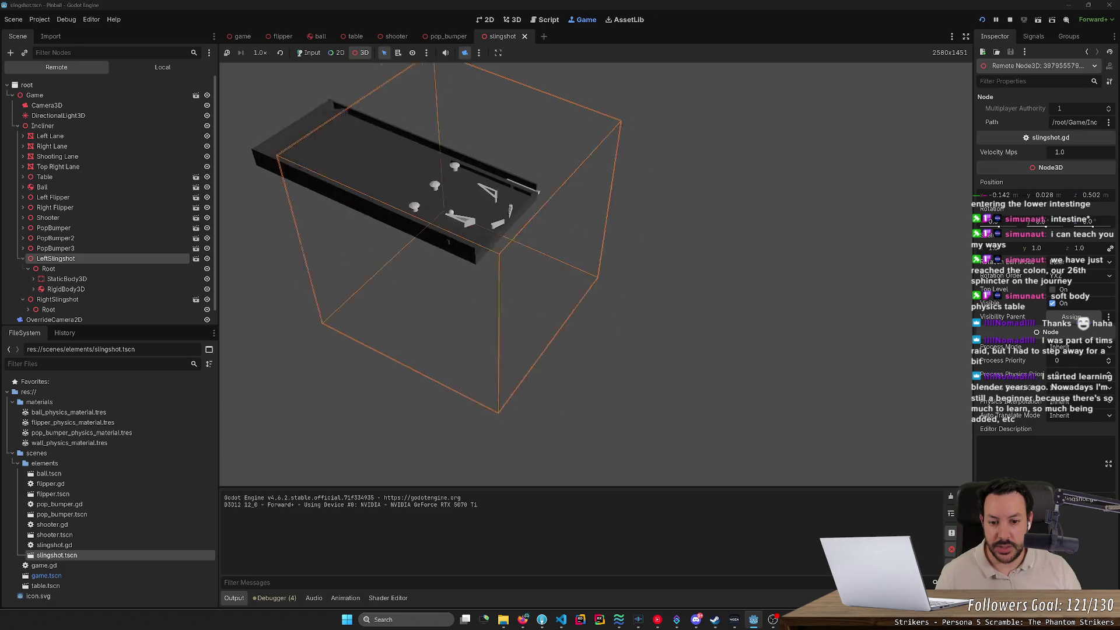
# Select the left slingshot's StaticBody3D and drag its Z scale down to 0.47.
pyautogui.click(49, 268)
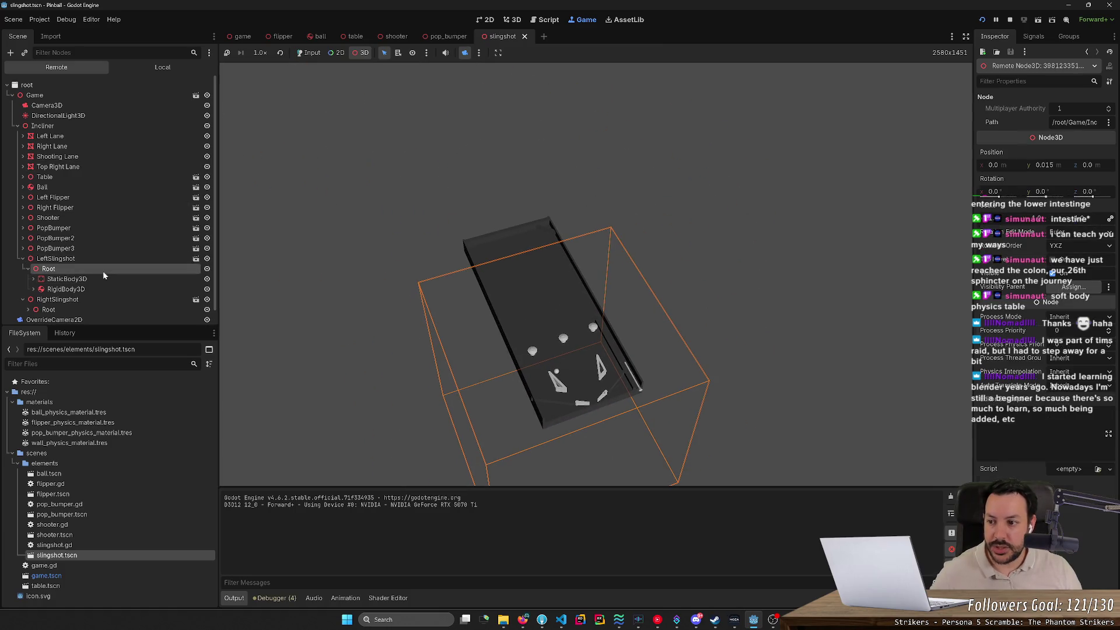
pyautogui.click(67, 279)
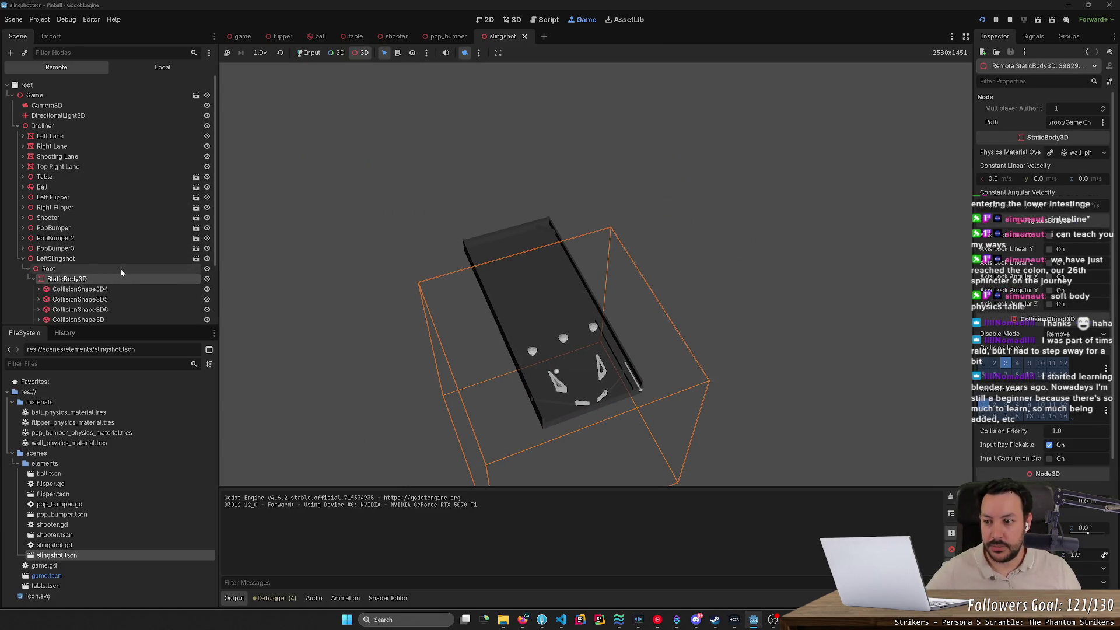
pyautogui.click(94, 269)
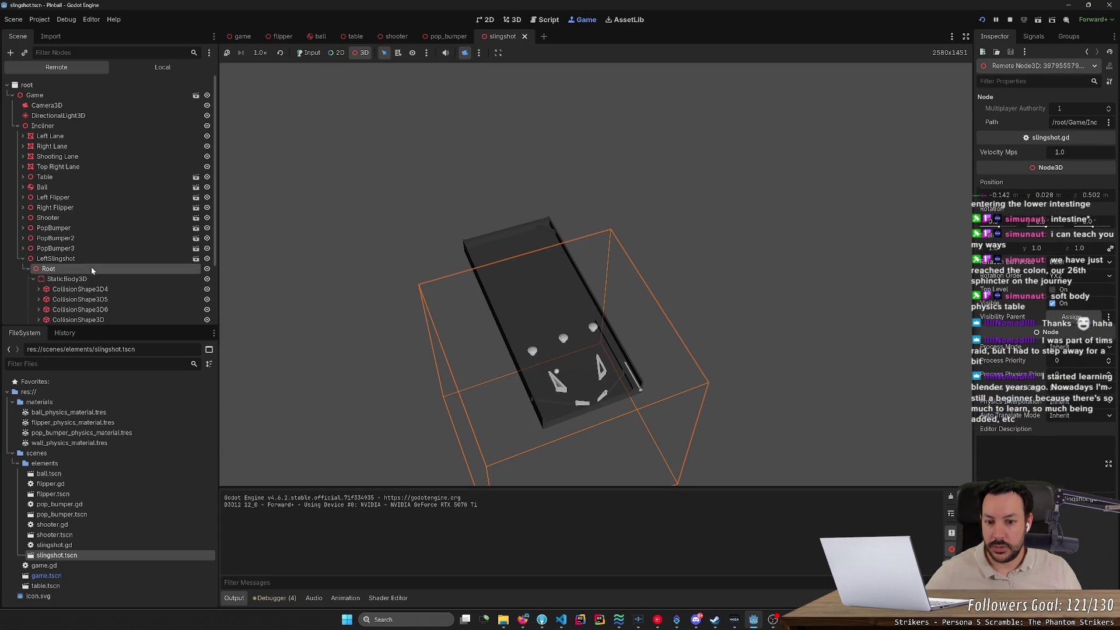
pyautogui.click(89, 289)
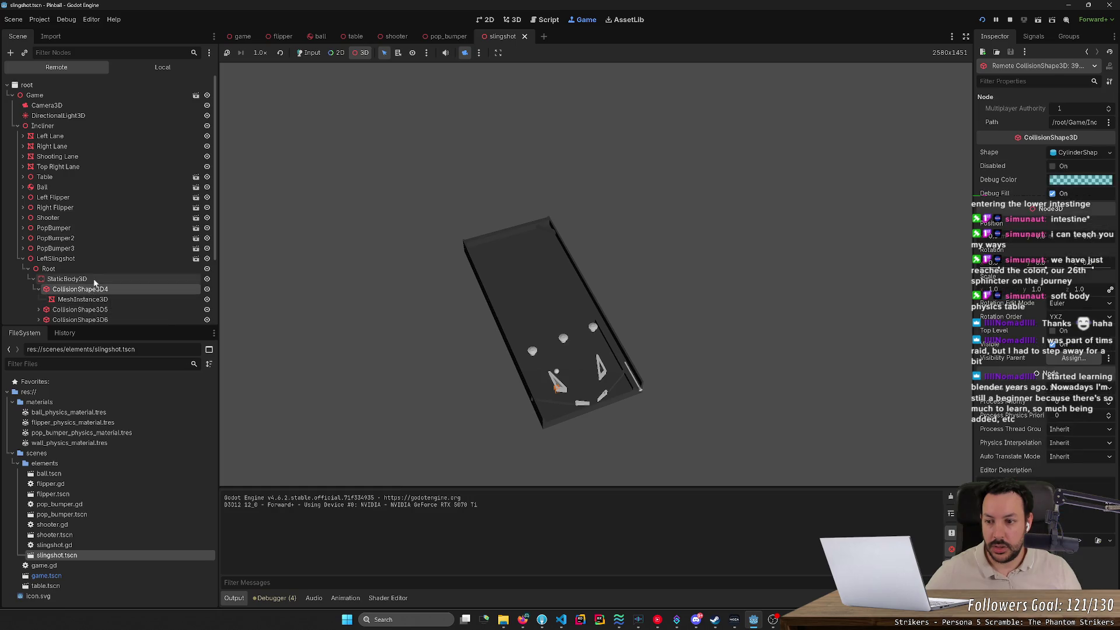
pyautogui.click(67, 279)
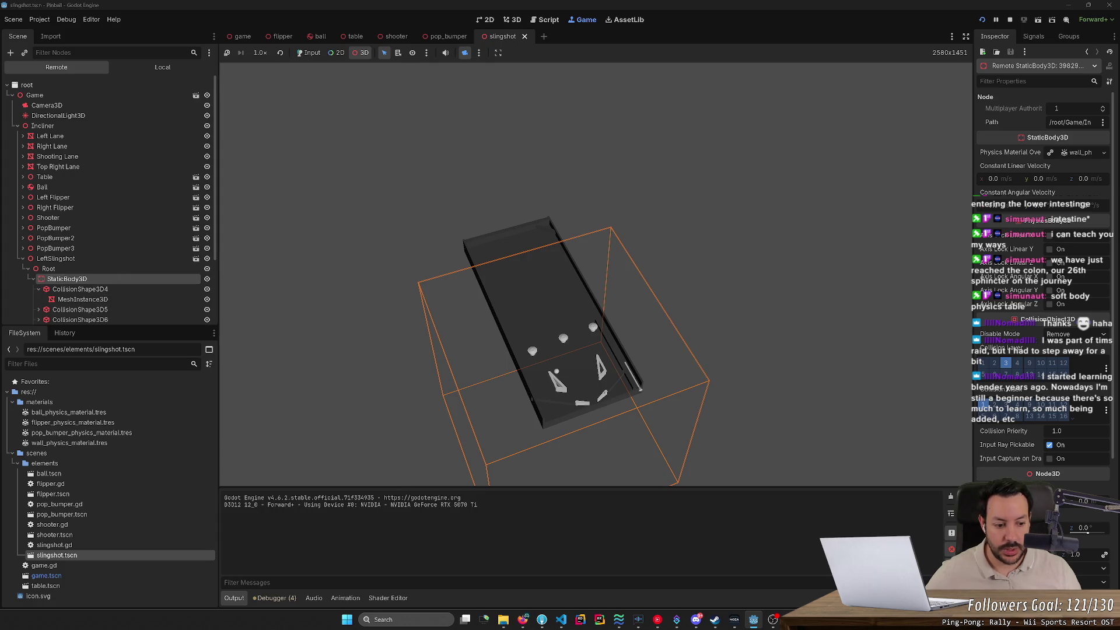
pyautogui.moveTo(1076, 554)
pyautogui.mouseDown()
pyautogui.moveTo(1059, 554)
pyautogui.moveTo(1096, 554)
pyautogui.moveTo(1079, 554)
pyautogui.mouseUp()
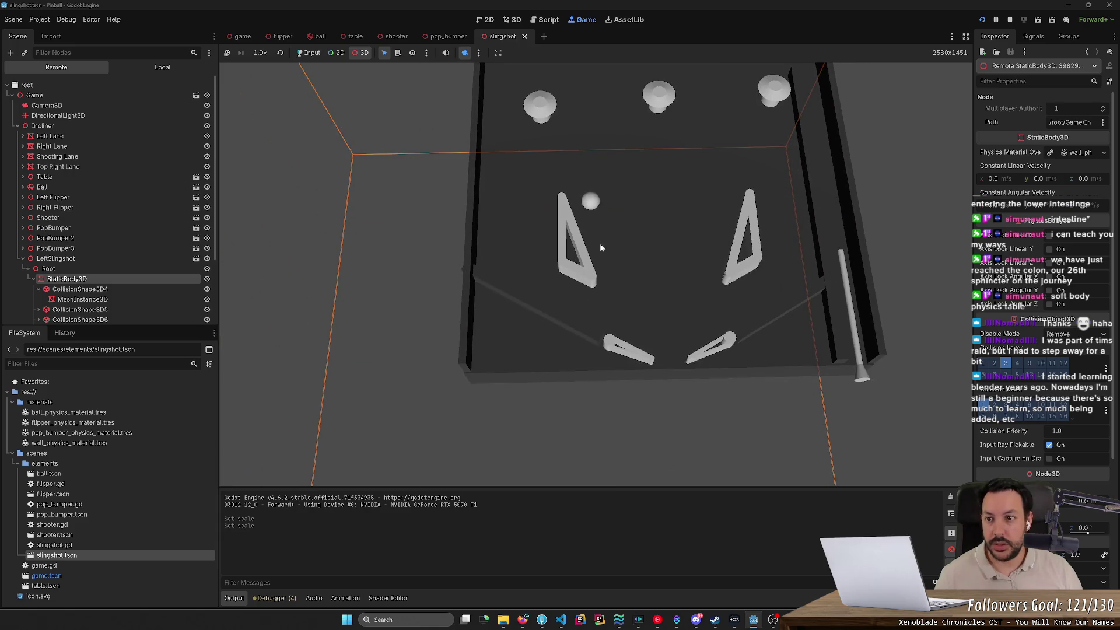
# Slow the running game to 1/16x speed.
pyautogui.click(260, 53)
pyautogui.click(267, 70)
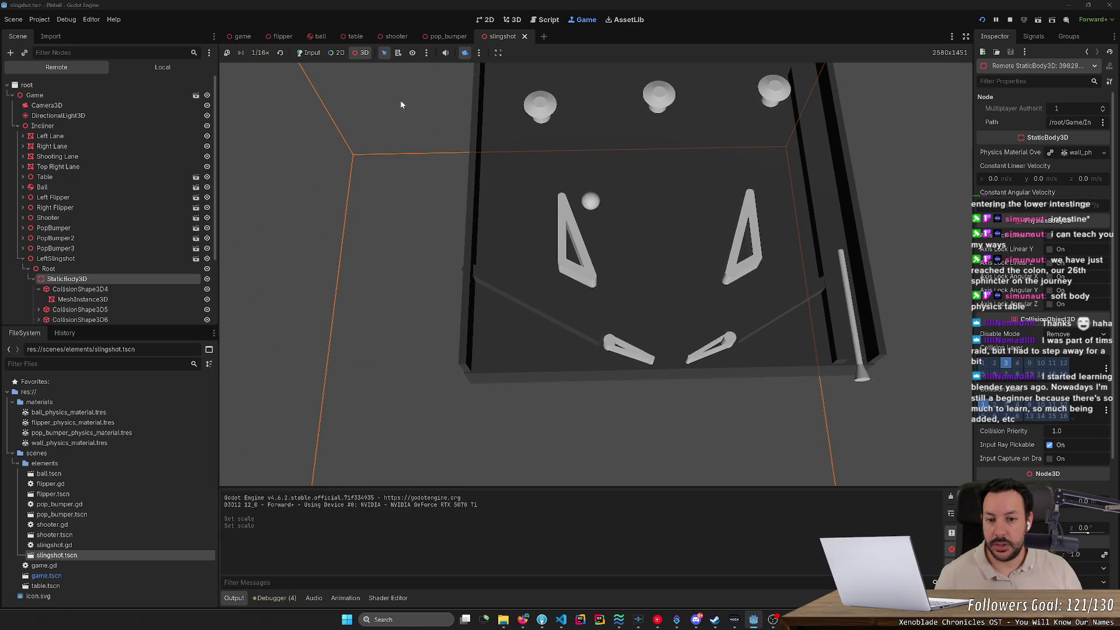
pyautogui.click(600, 170)
# Return to Input mode, turn off camera override, and select the Ball in the remote tree.
pyautogui.click(308, 52)
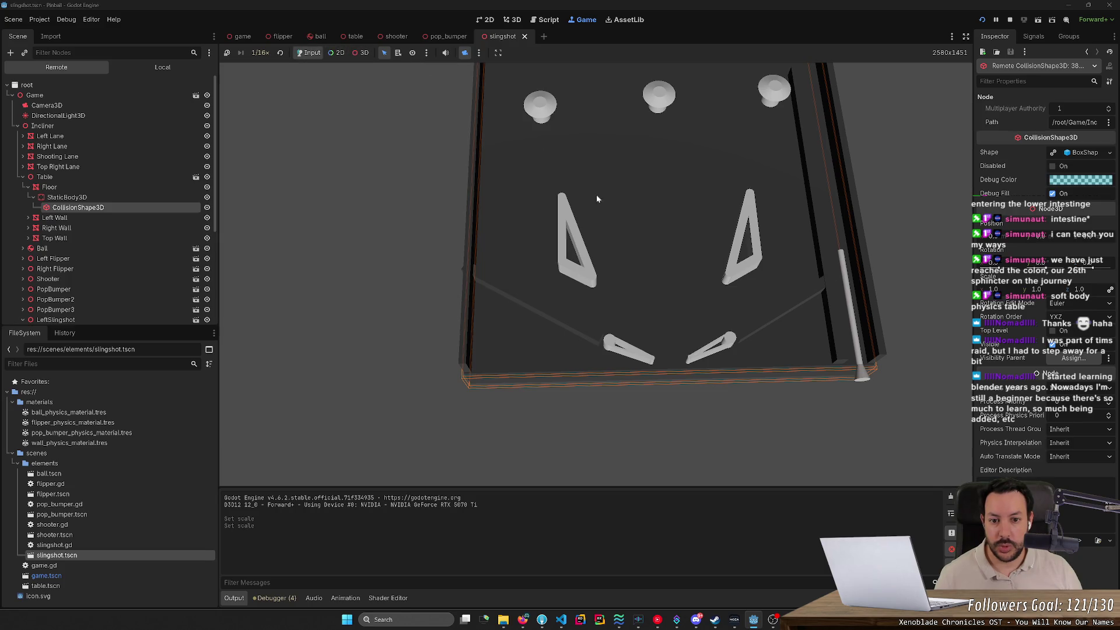
pyautogui.click(465, 54)
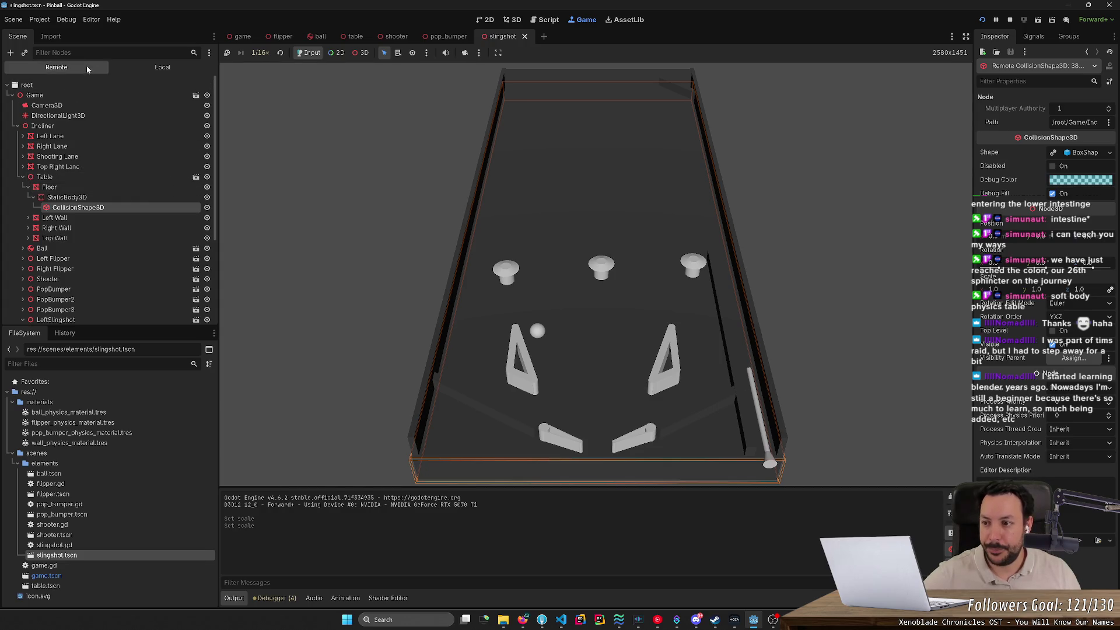
pyautogui.click(70, 248)
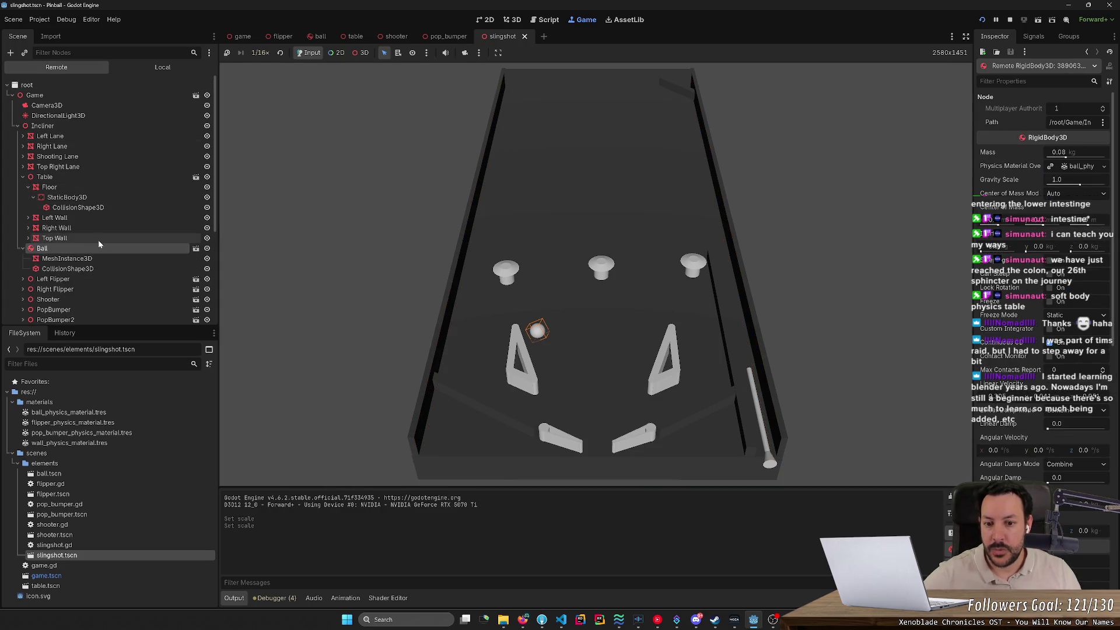
# Select the slingshot RigidBody3D's CollisionShape3D together with the Ball in the remote tree.
pyautogui.scroll(-5, 97, 235)
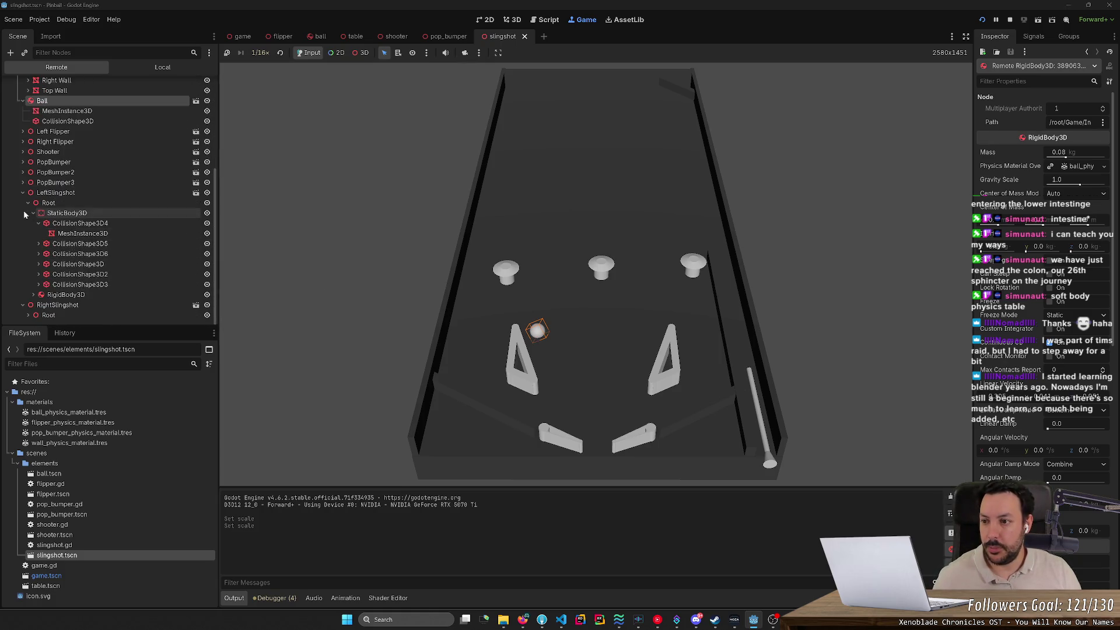
pyautogui.click(39, 223)
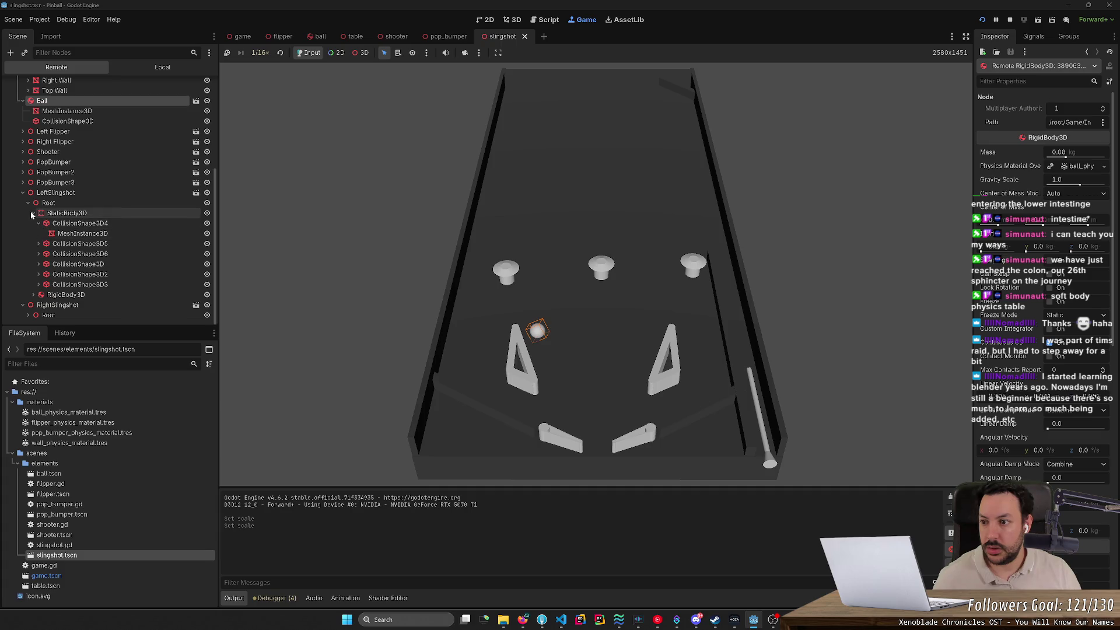
pyautogui.click(33, 213)
pyautogui.click(66, 295)
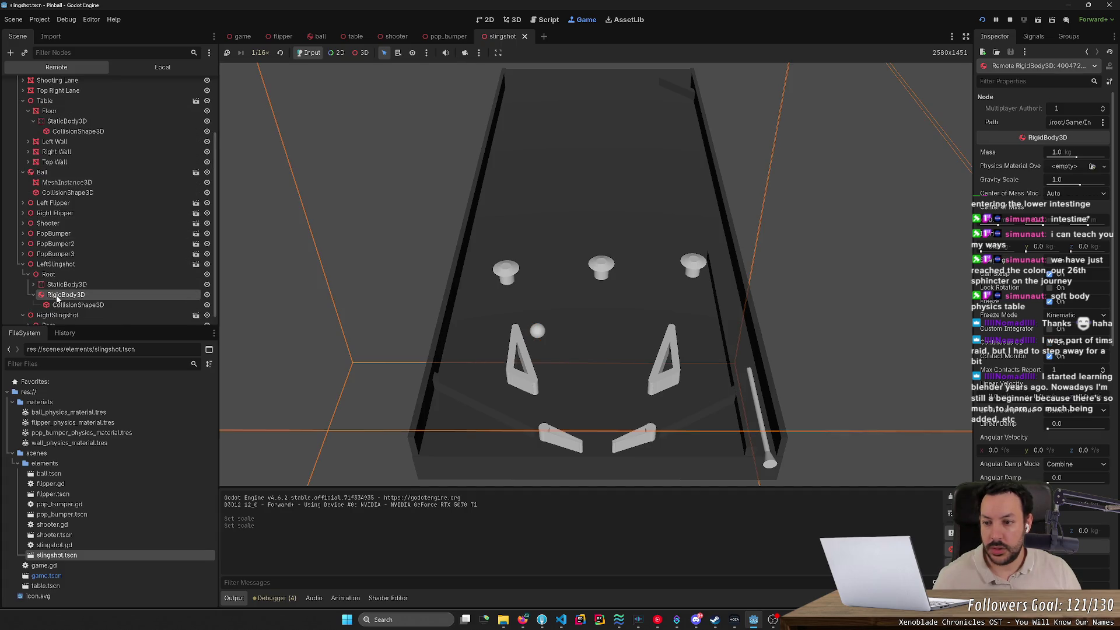
pyautogui.click(65, 305)
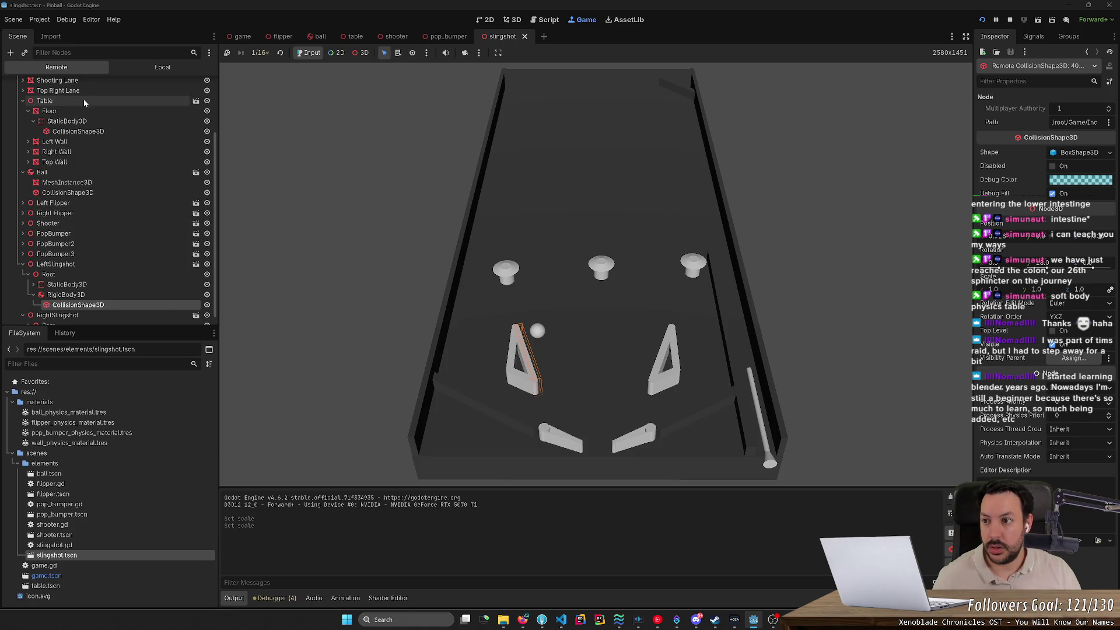
pyautogui.scroll(2, 97, 113)
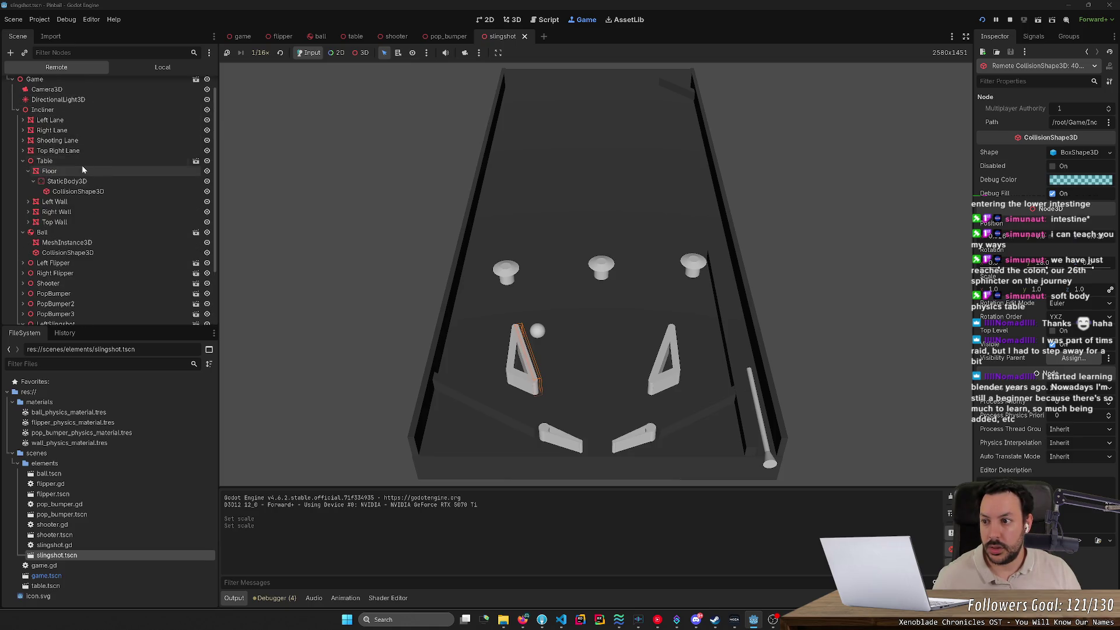
pyautogui.keyDown('ctrl'); pyautogui.click(82, 232); pyautogui.keyUp('ctrl')
pyautogui.scroll(-2, 82, 232)
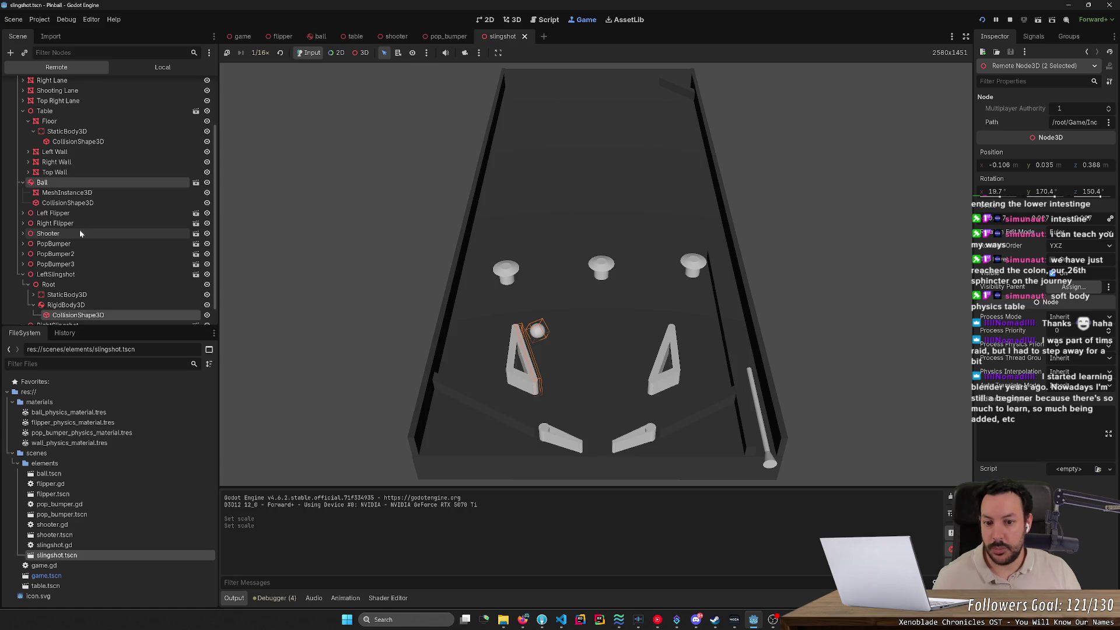
# Zoom the 3D override camera onto the ball and slingshot box, then open the 3D workspace.
pyautogui.click(465, 53)
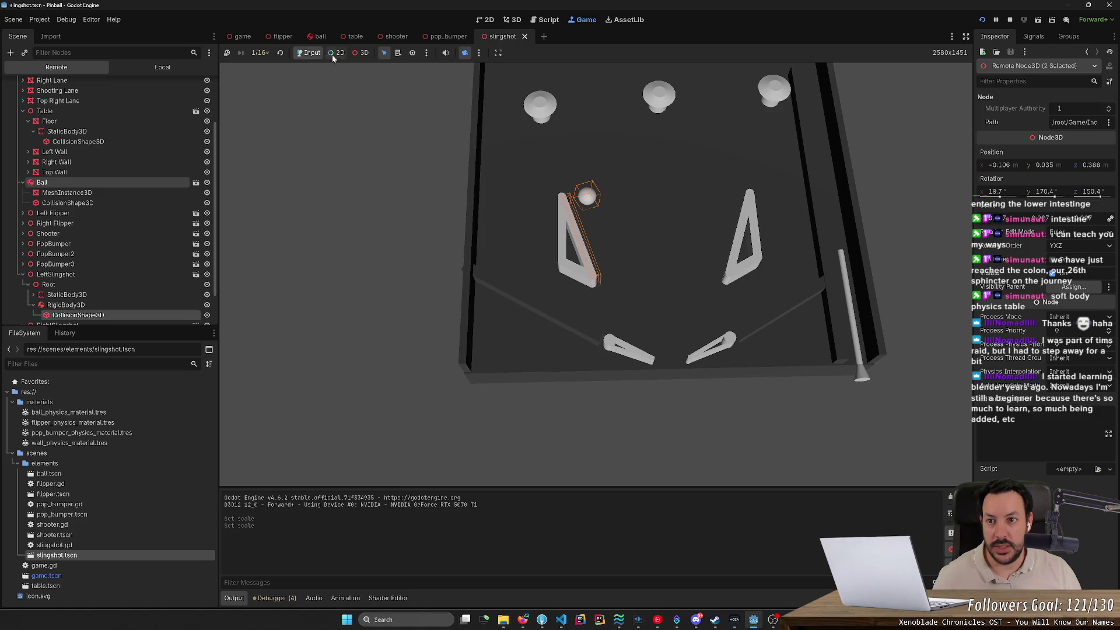
pyautogui.click(360, 52)
pyautogui.scroll(5, 595, 274)
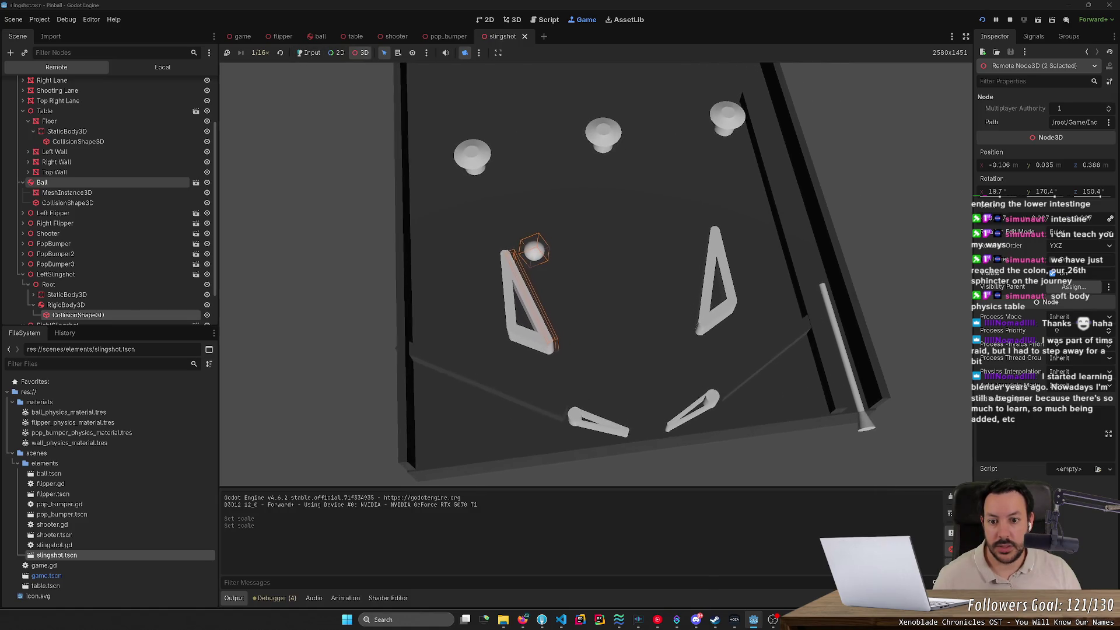
pyautogui.scroll(5, 595, 274)
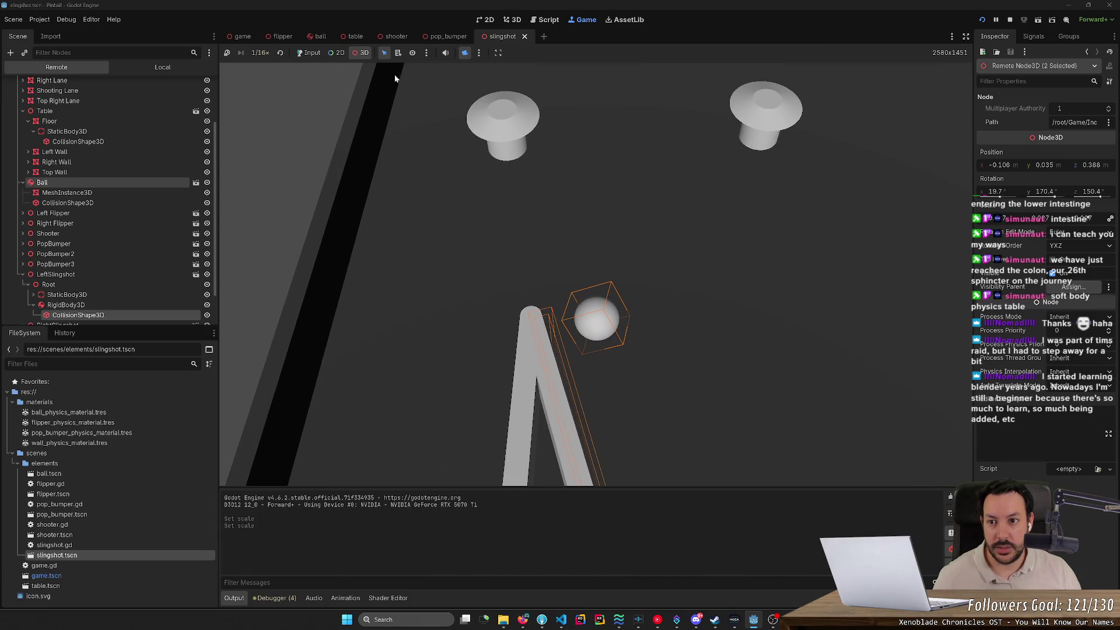
pyautogui.click(308, 53)
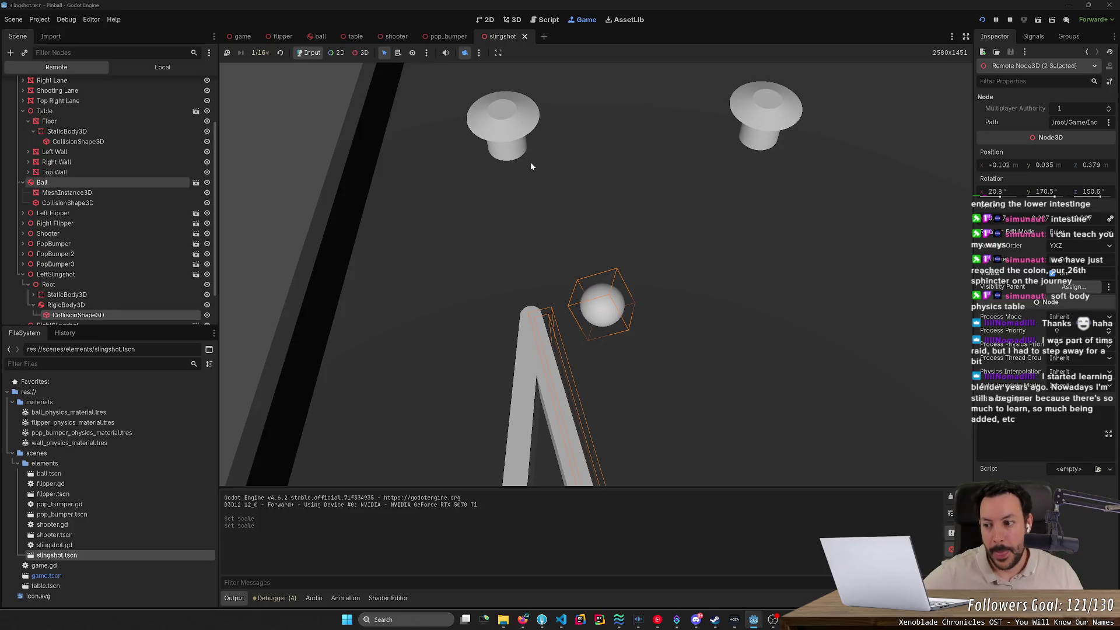
pyautogui.click(152, 315)
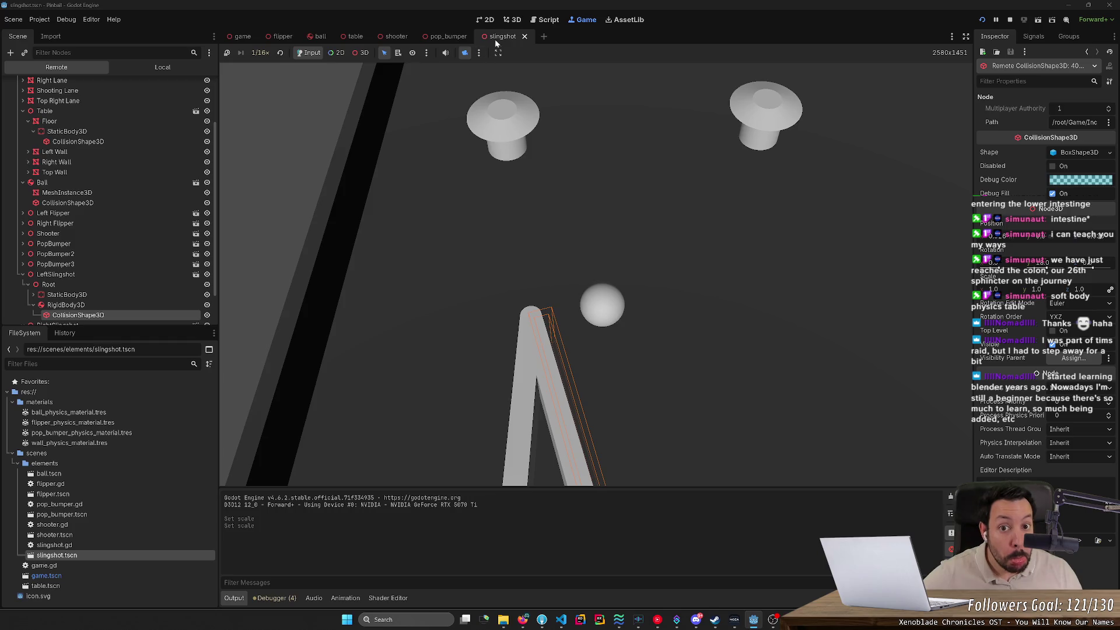
pyautogui.click(512, 20)
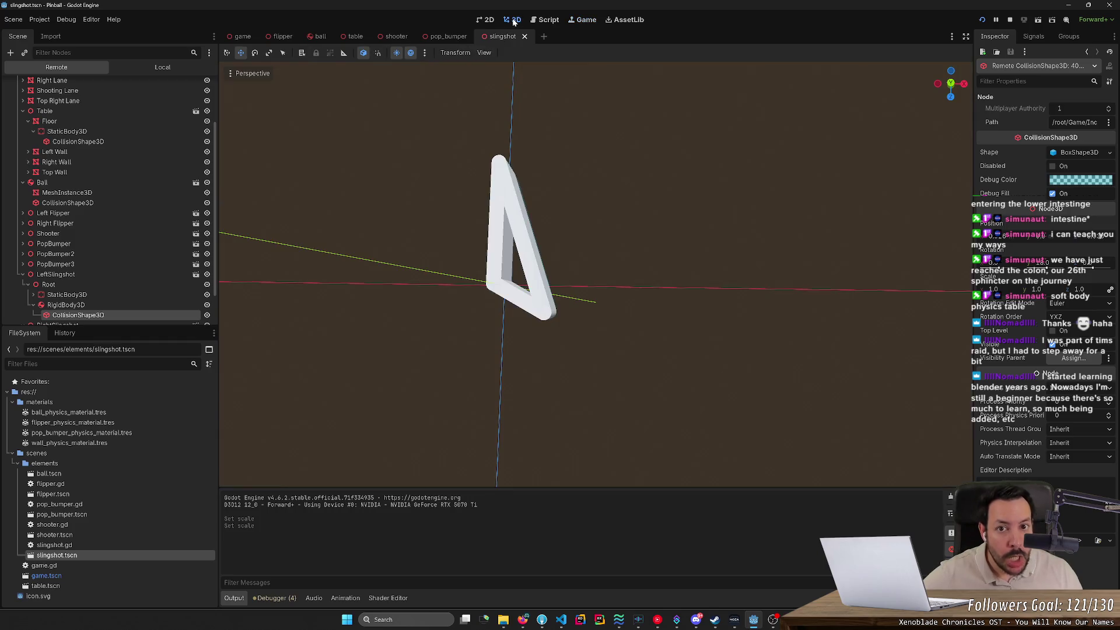
# Select the slingshot's RigidBody3D and its collision shape, orbiting to view the side.
pyautogui.click(105, 305)
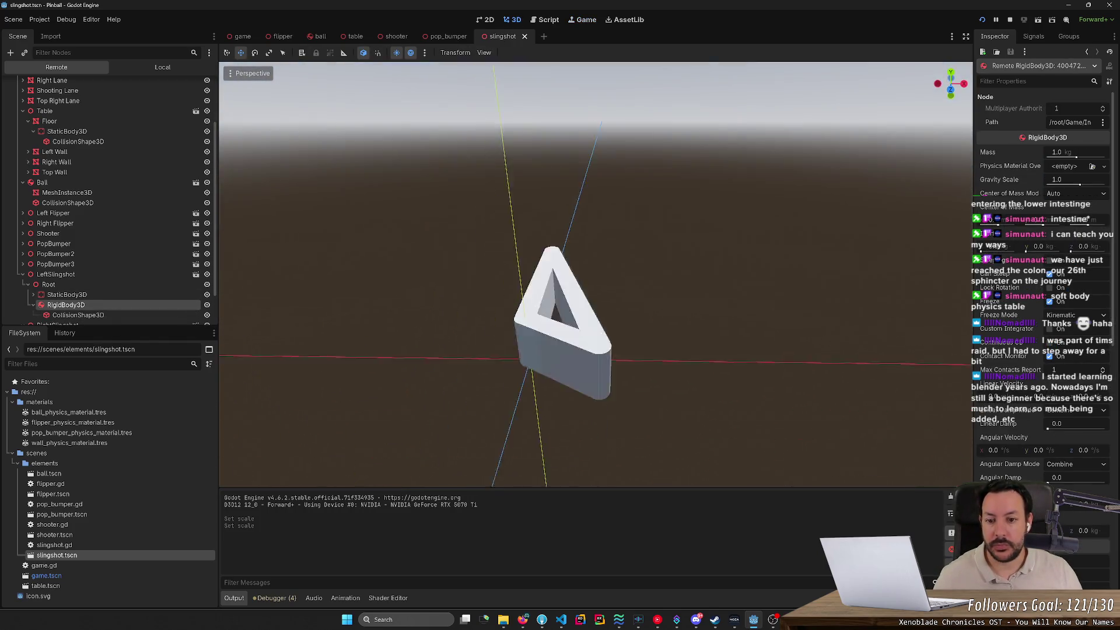
pyautogui.moveTo(350, 326); pyautogui.dragTo(231, 327)
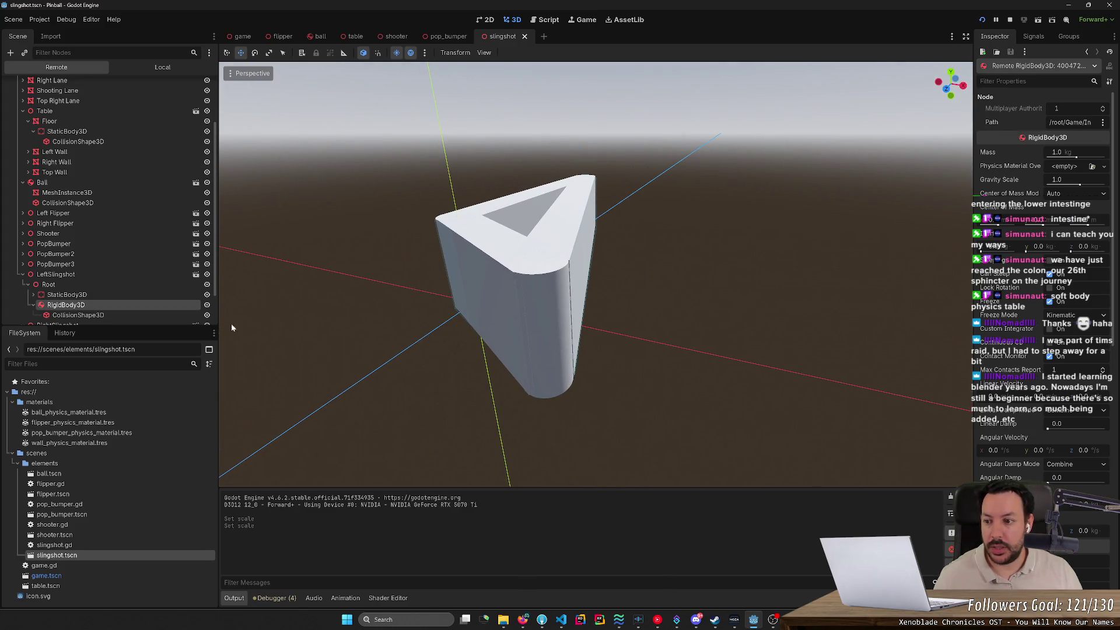
pyautogui.click(175, 315)
pyautogui.press('e')
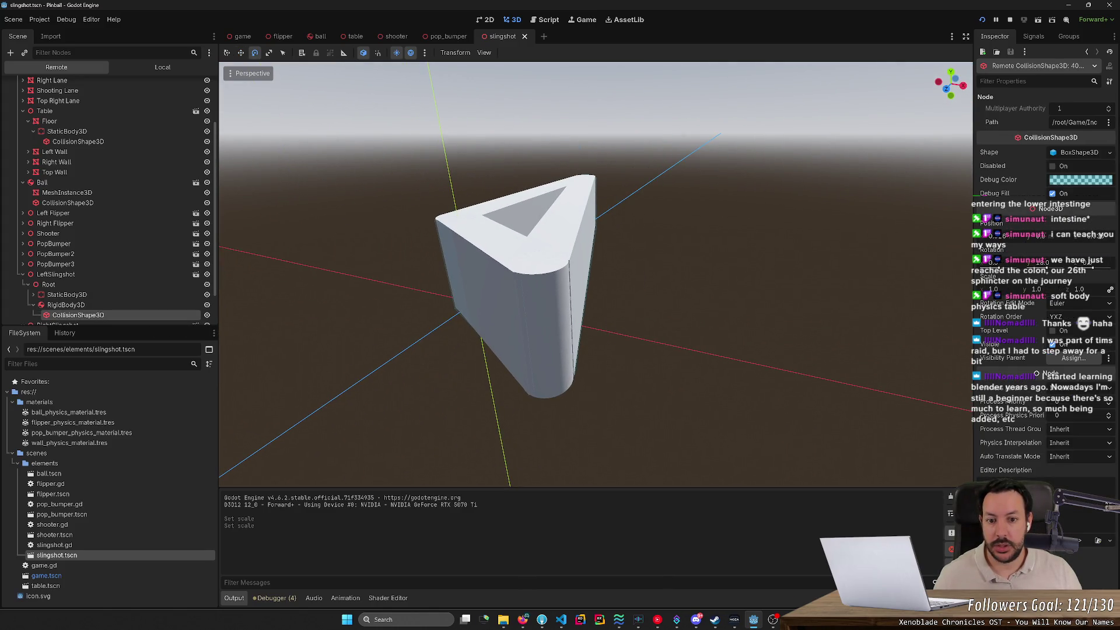
pyautogui.press('w')
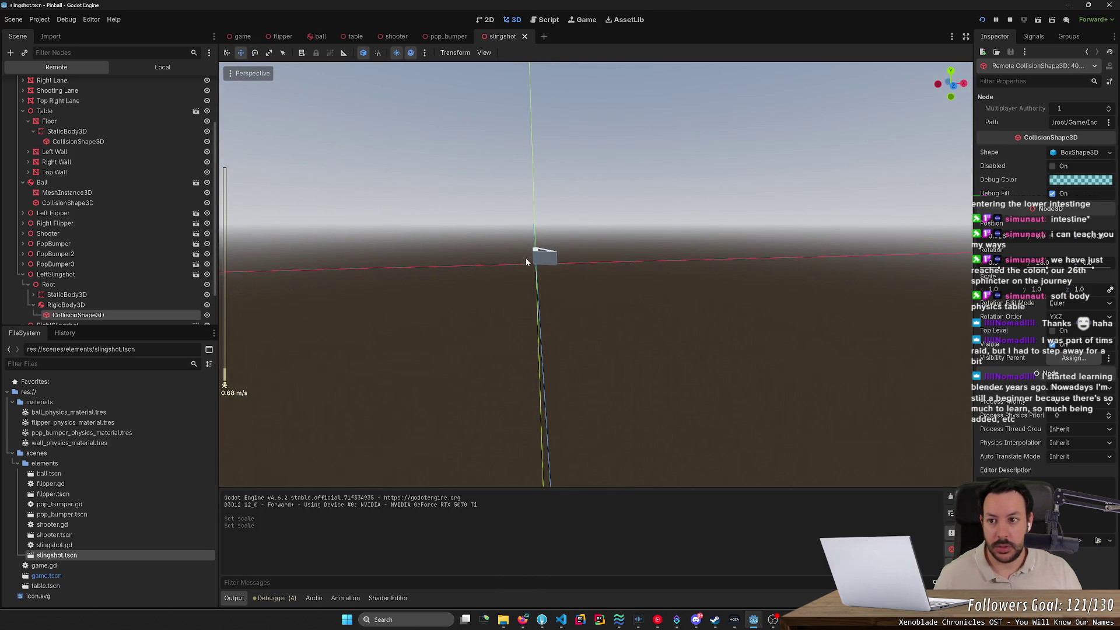
pyautogui.press('q')
pyautogui.press('w')
pyautogui.press('e')
pyautogui.press('q')
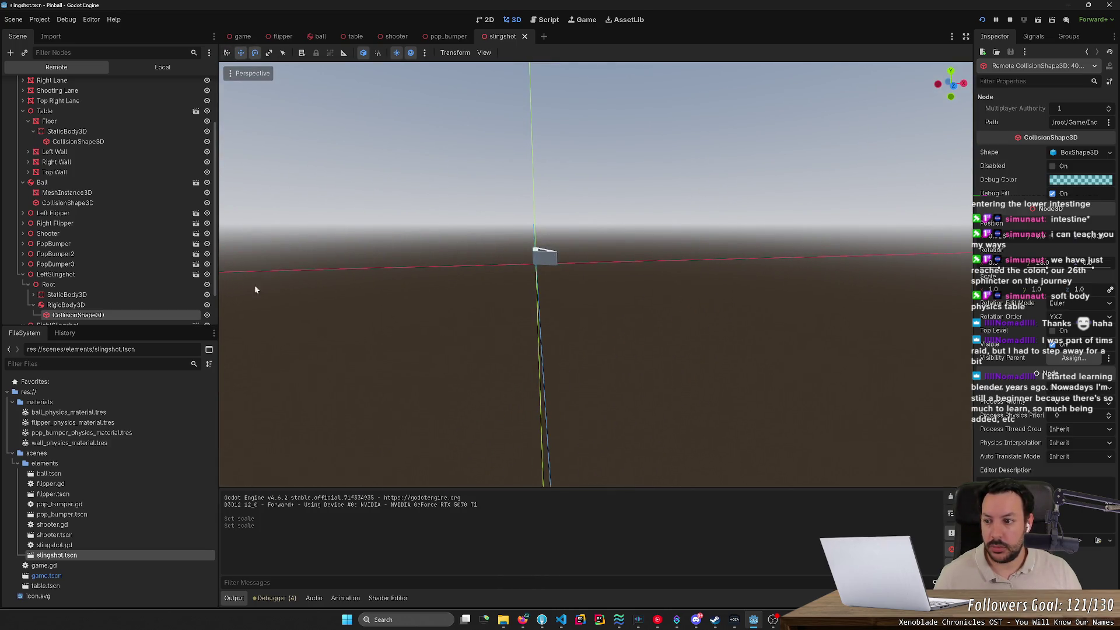
# Stop the game, switch to the Local tree, and nudge the rigid body's collision box upward.
pyautogui.click(148, 71)
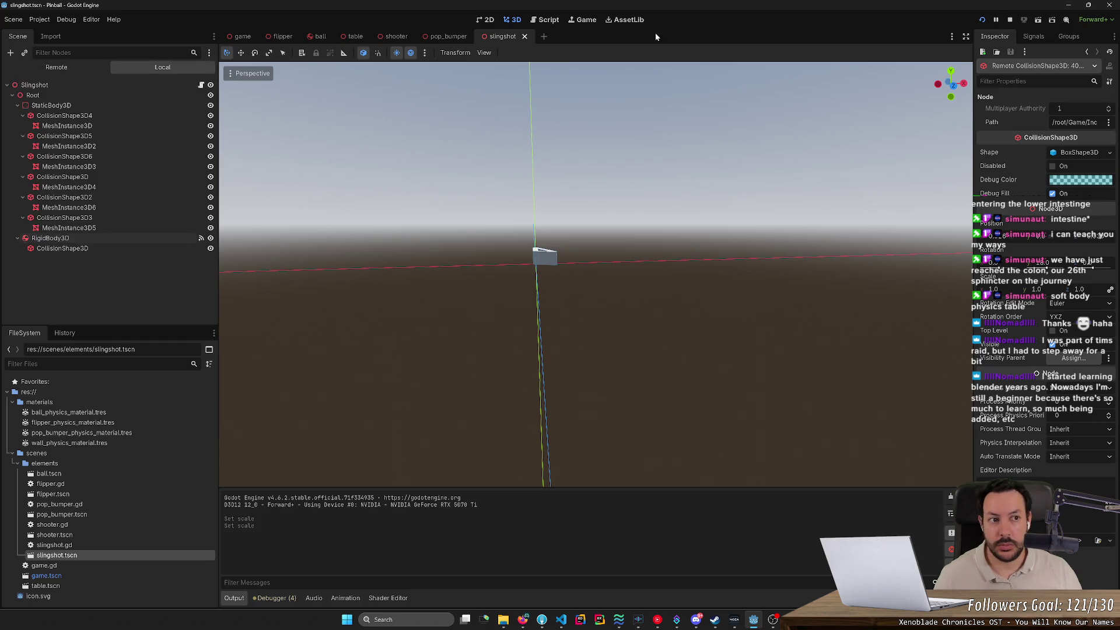
pyautogui.click(1009, 19)
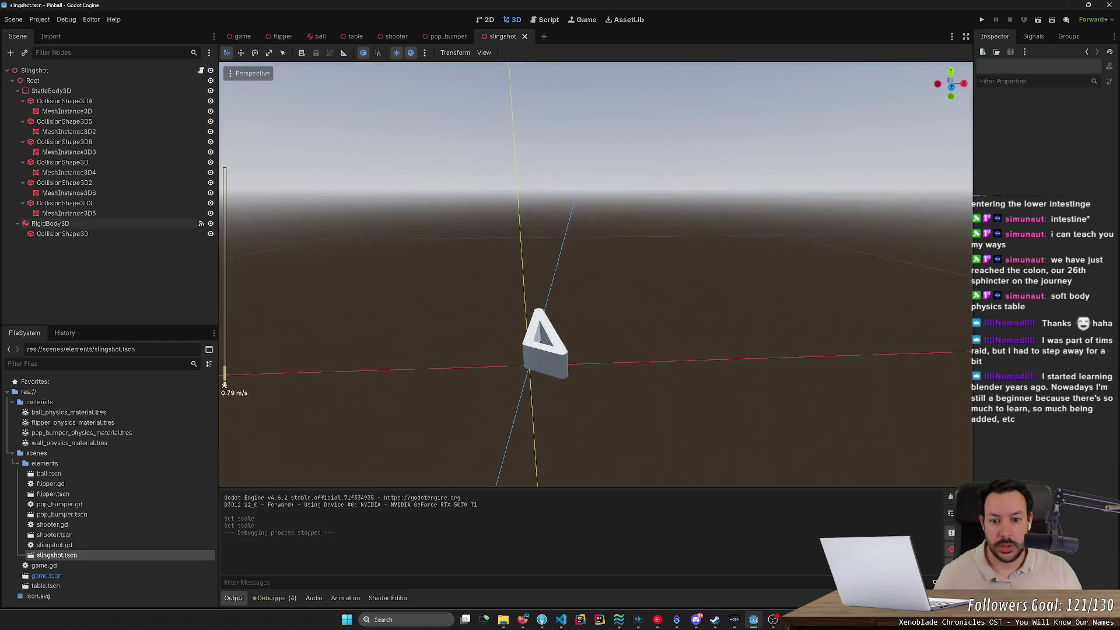
pyautogui.click(62, 234)
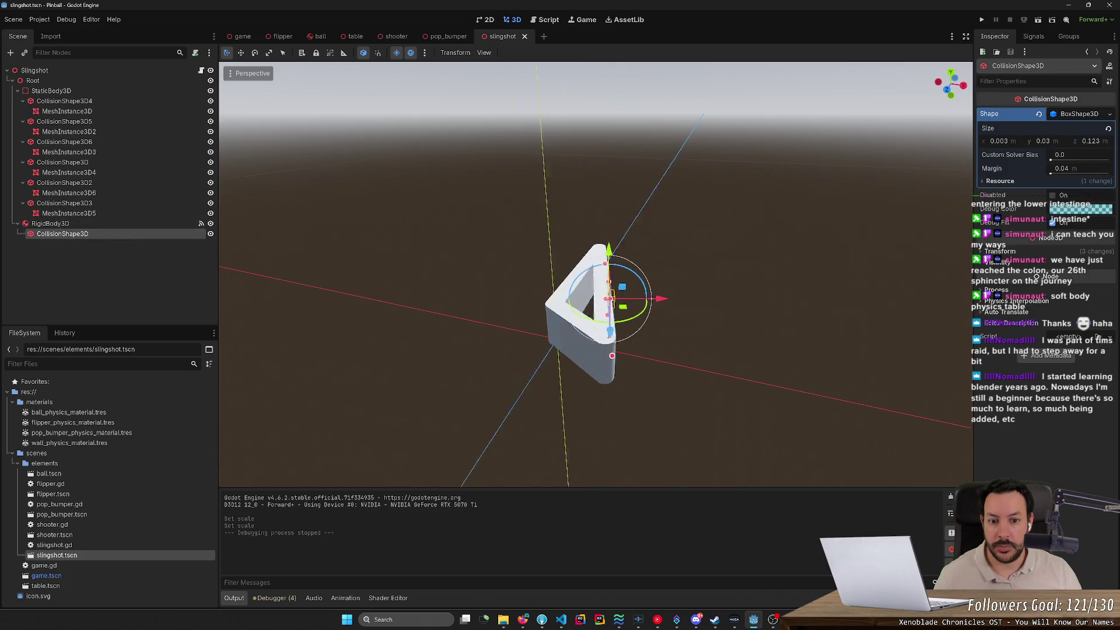
pyautogui.moveTo(564, 256)
pyautogui.mouseDown()
pyautogui.moveTo(570, 193)
pyautogui.moveTo(554, 269)
pyautogui.moveTo(551, 230)
pyautogui.moveTo(547, 249)
pyautogui.mouseUp()
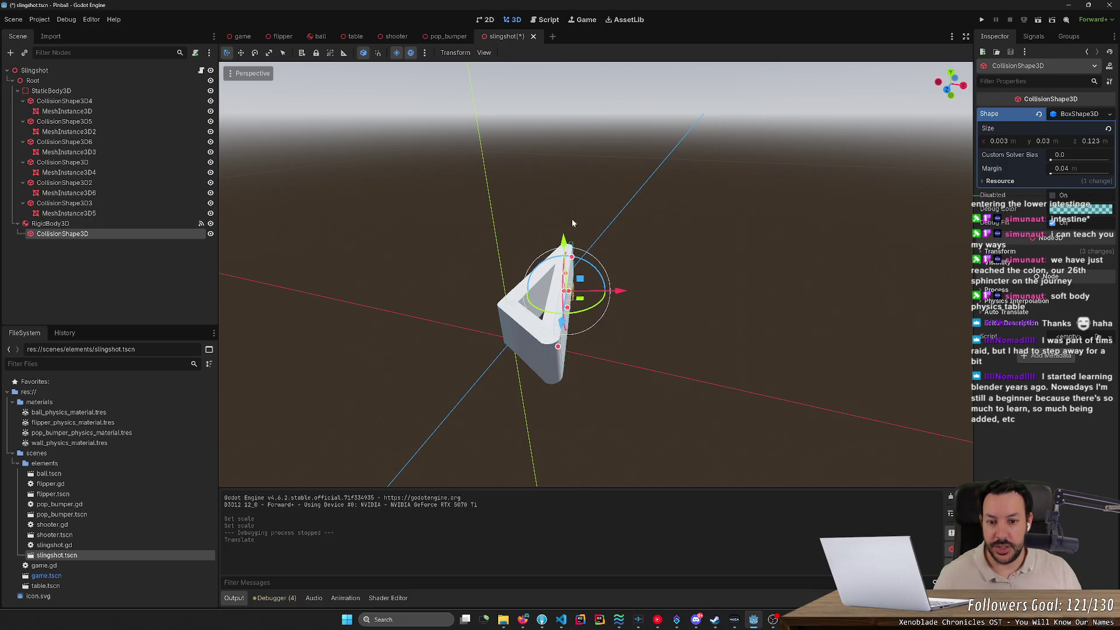
# Move the slingshot's RigidBody3D up its Y axis, then partly back down.
pyautogui.click(105, 224)
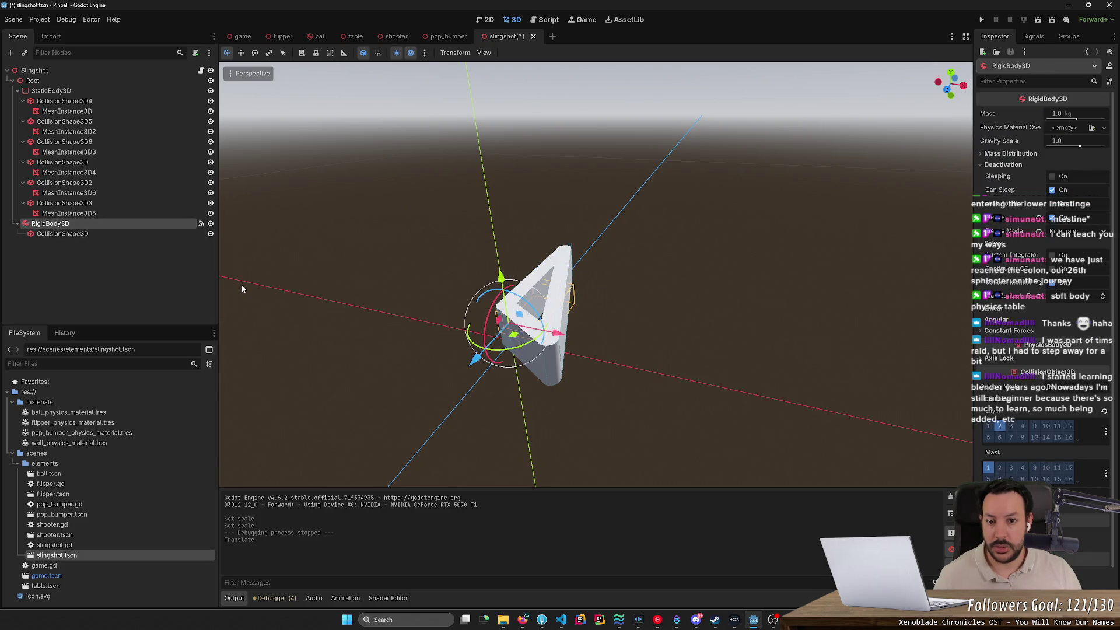
pyautogui.moveTo(501, 274); pyautogui.dragTo(497, 164)
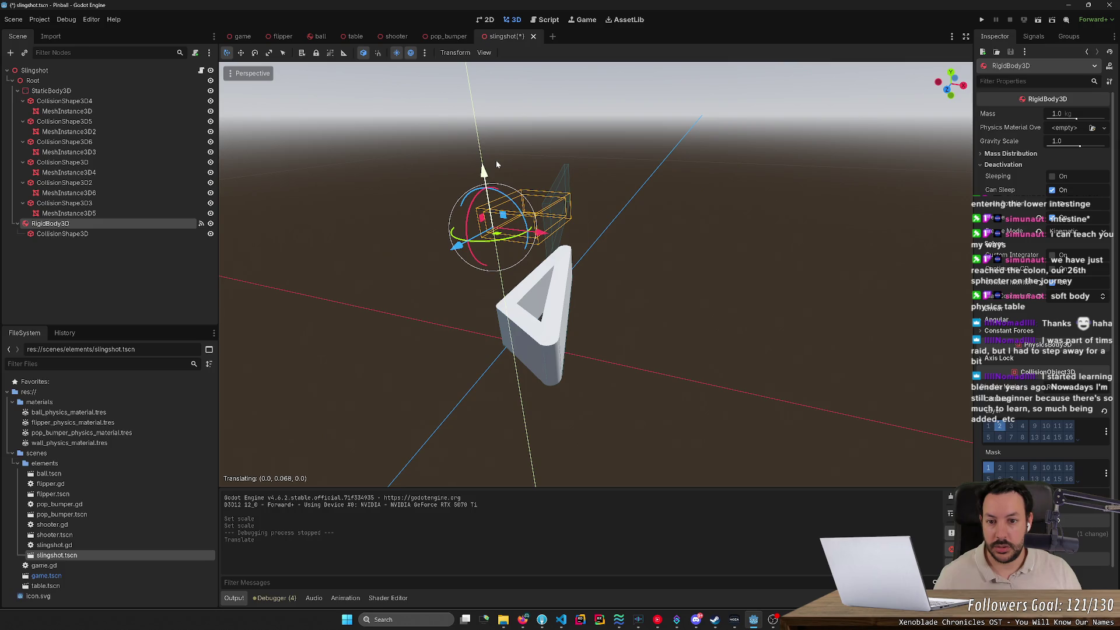
pyautogui.moveTo(496, 164)
pyautogui.mouseDown()
pyautogui.moveTo(493, 289)
pyautogui.moveTo(495, 175)
pyautogui.mouseUp()
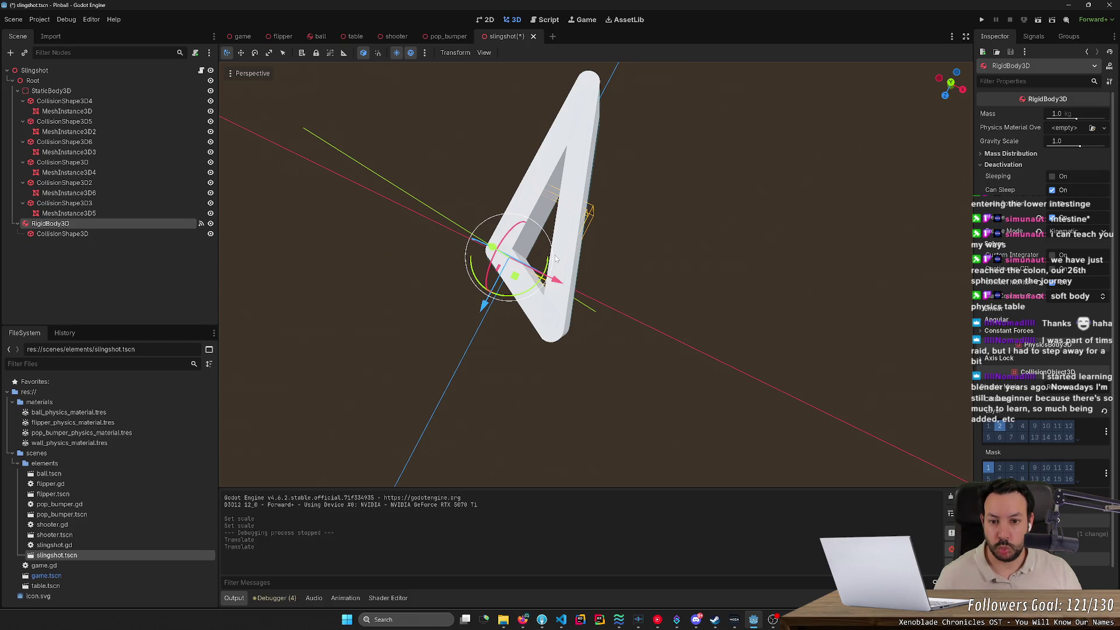
pyautogui.click(148, 234)
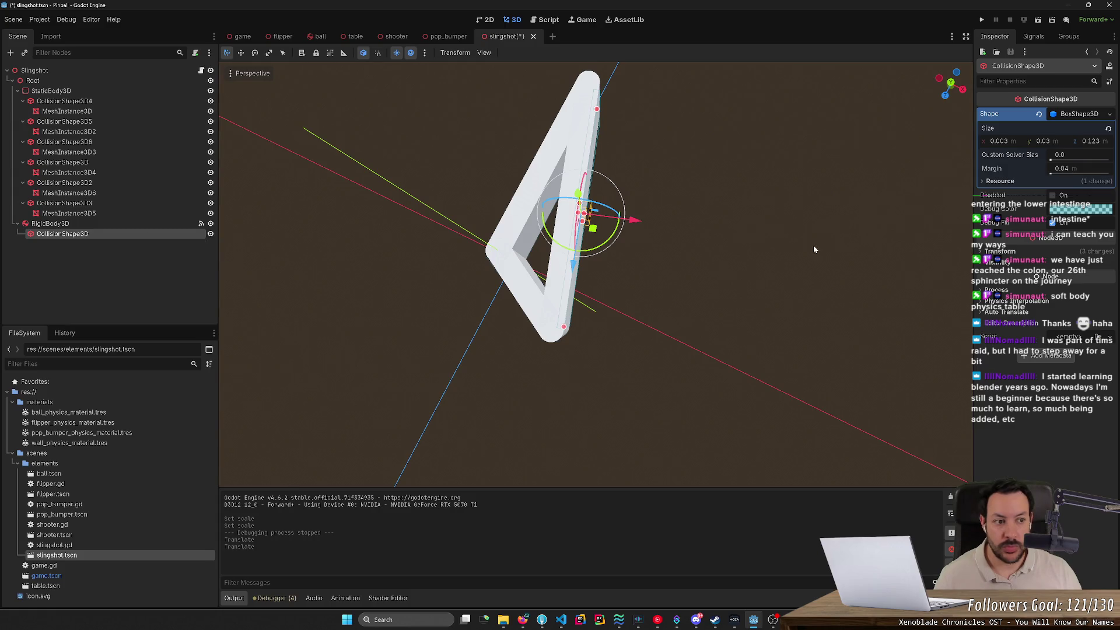
# Set the slingshot BoxShape3D margin to 0.001.
pyautogui.click(1074, 170)
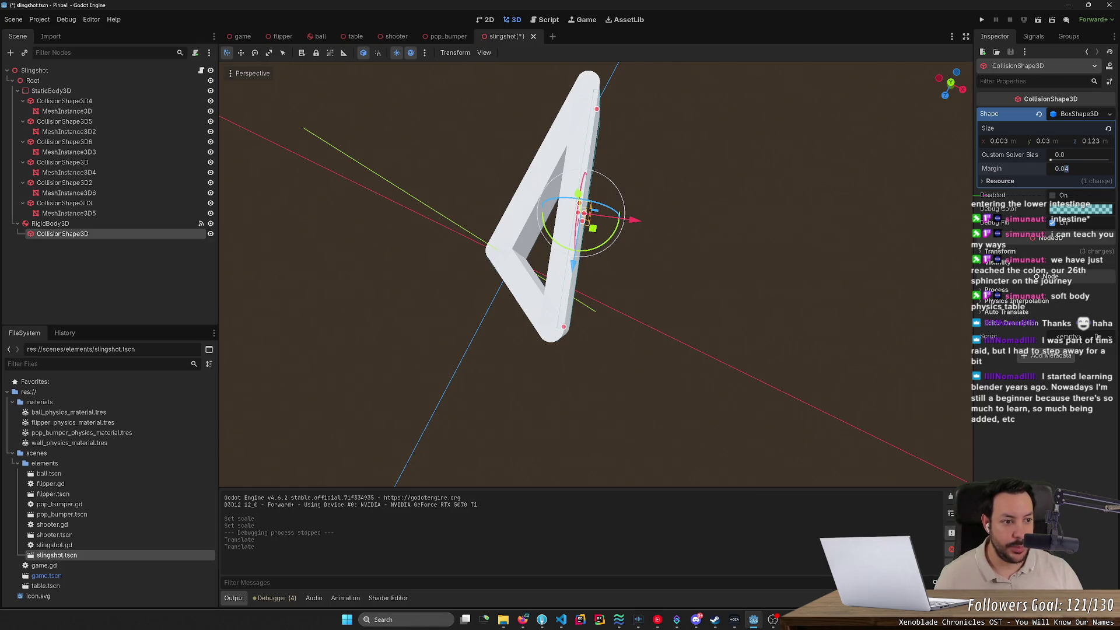
pyautogui.write('0.01')
pyautogui.press('Return')
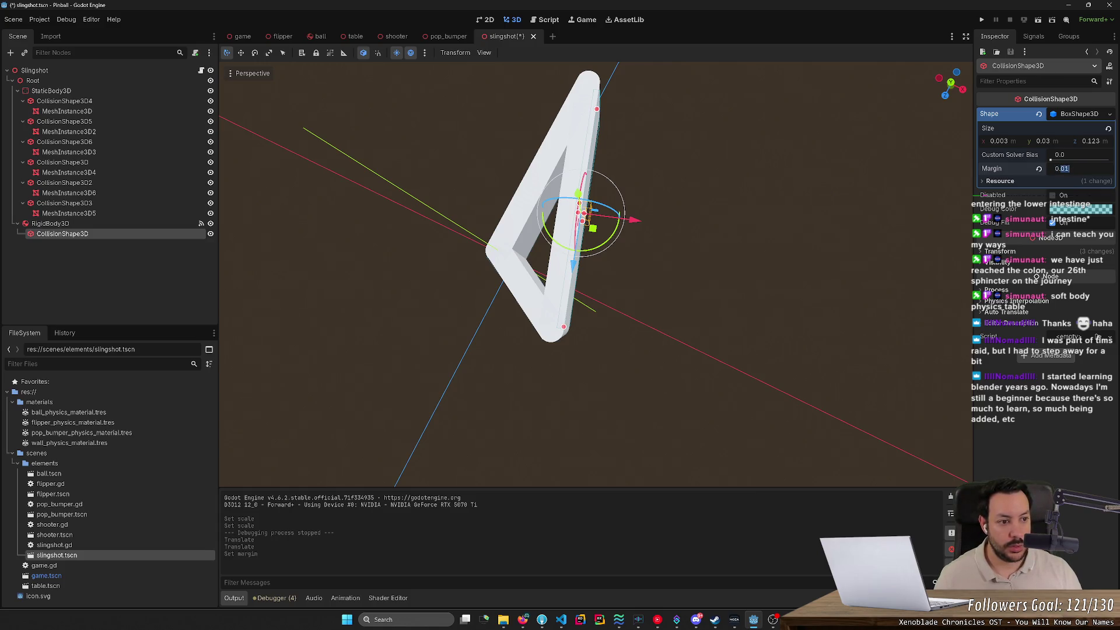
pyautogui.write('1')
pyautogui.press('Return')
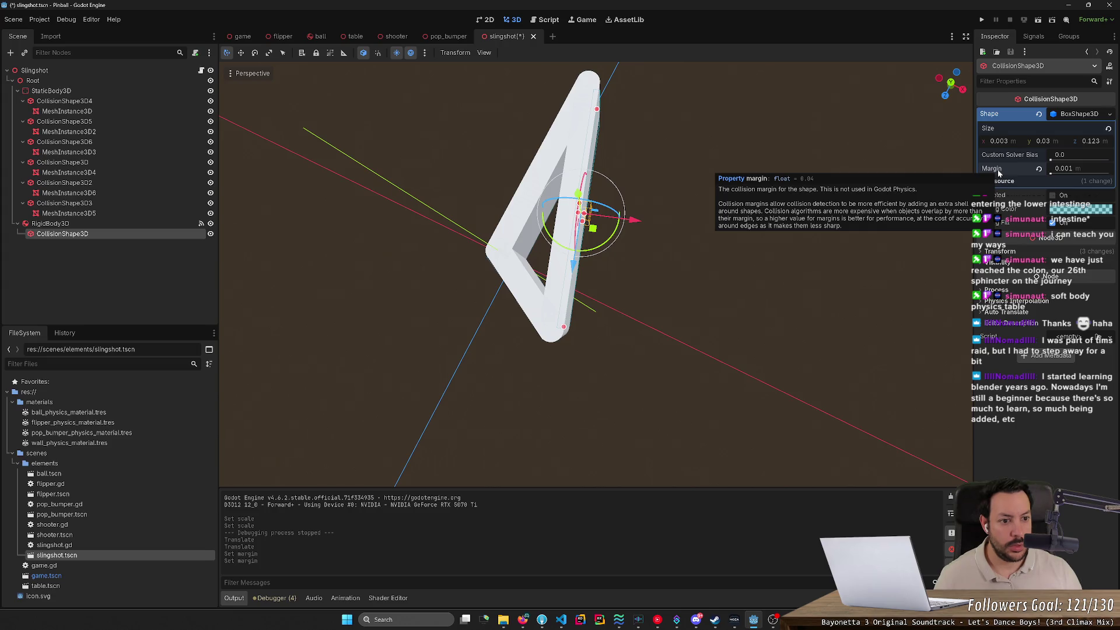
# Save and run the game, drop the ball twice near the left slingshot, then stop.
pyautogui.press('F5')
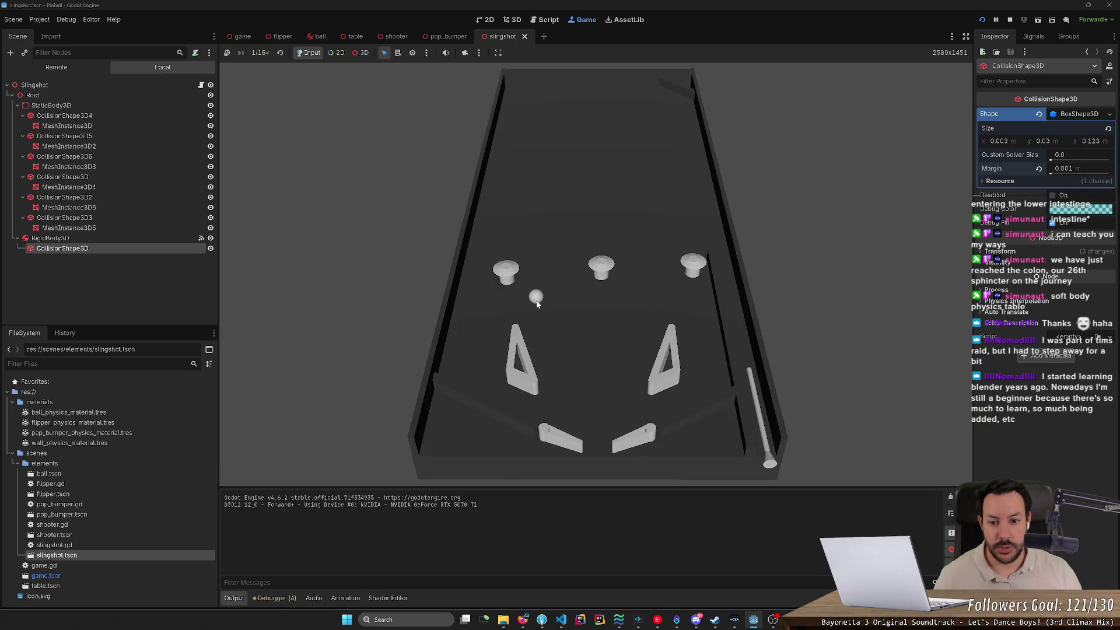
pyautogui.click(536, 301)
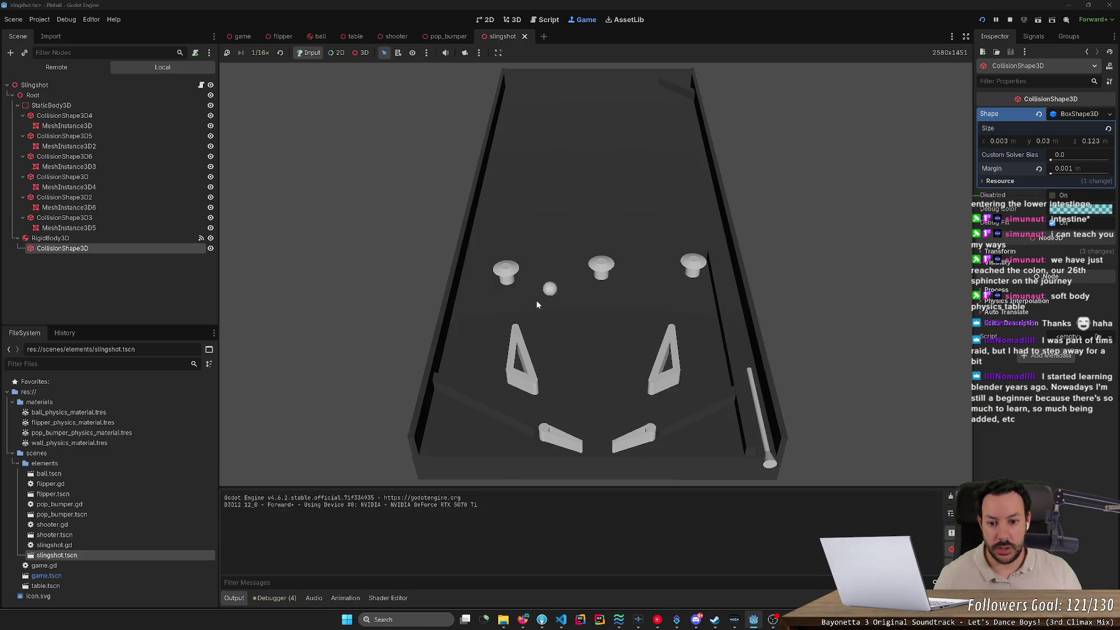
pyautogui.click(543, 332)
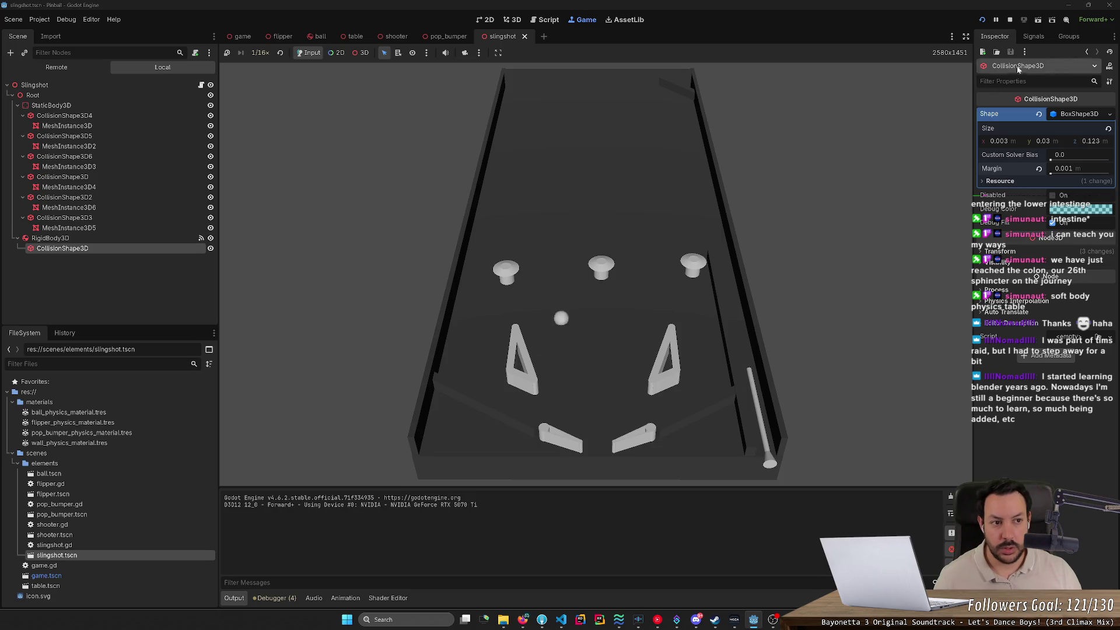
pyautogui.press('F8')
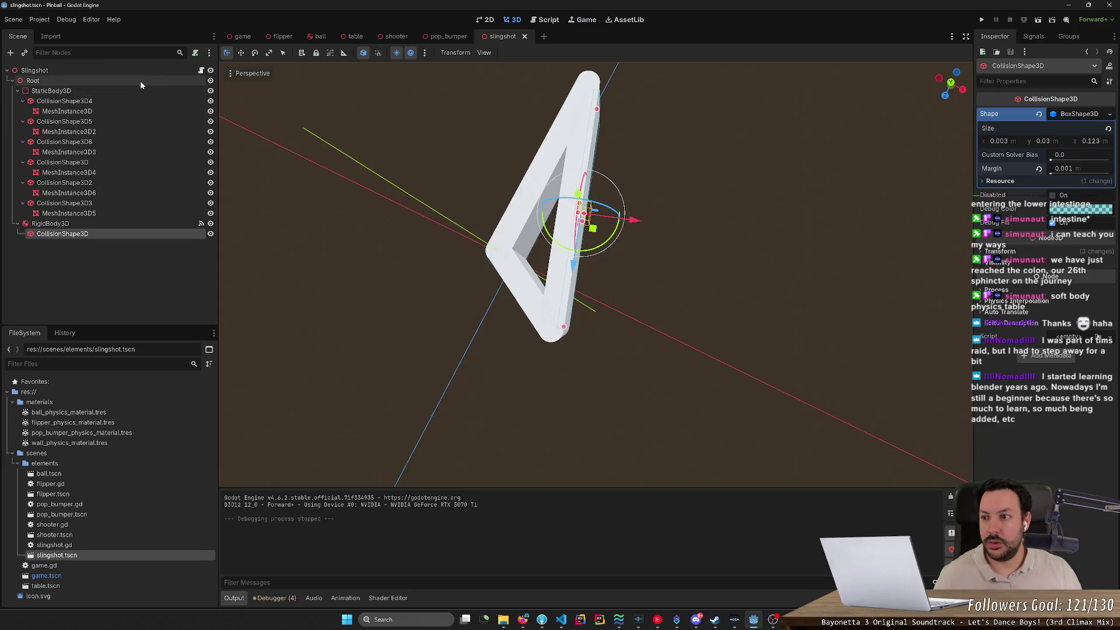
# Open the ball scene and select its CollisionShape3D.
pyautogui.click(326, 36)
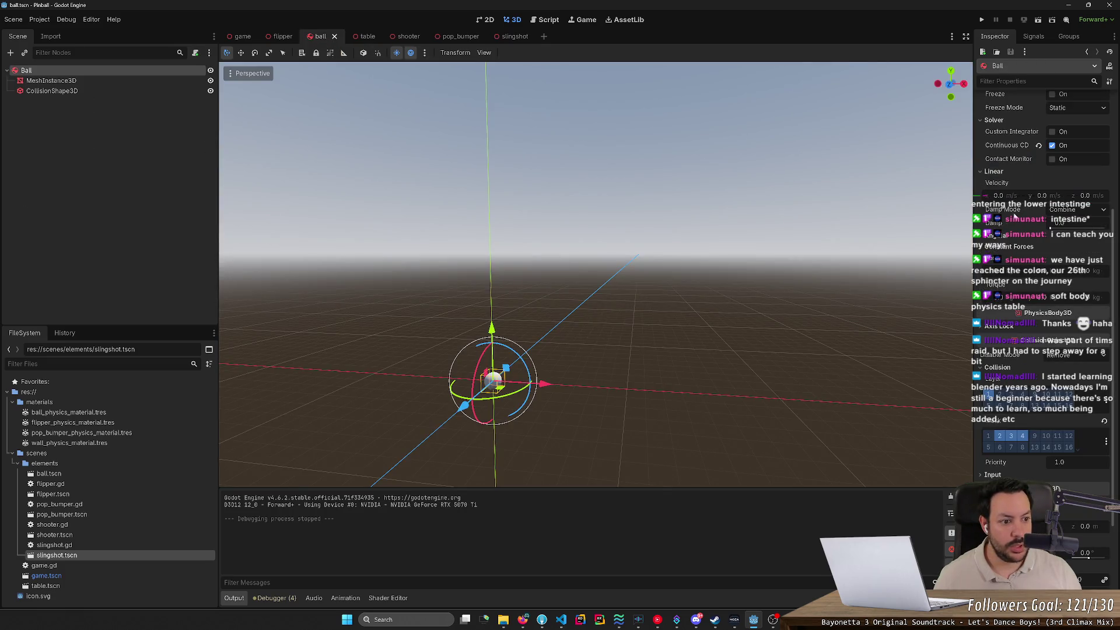
pyautogui.scroll(5, 1015, 217)
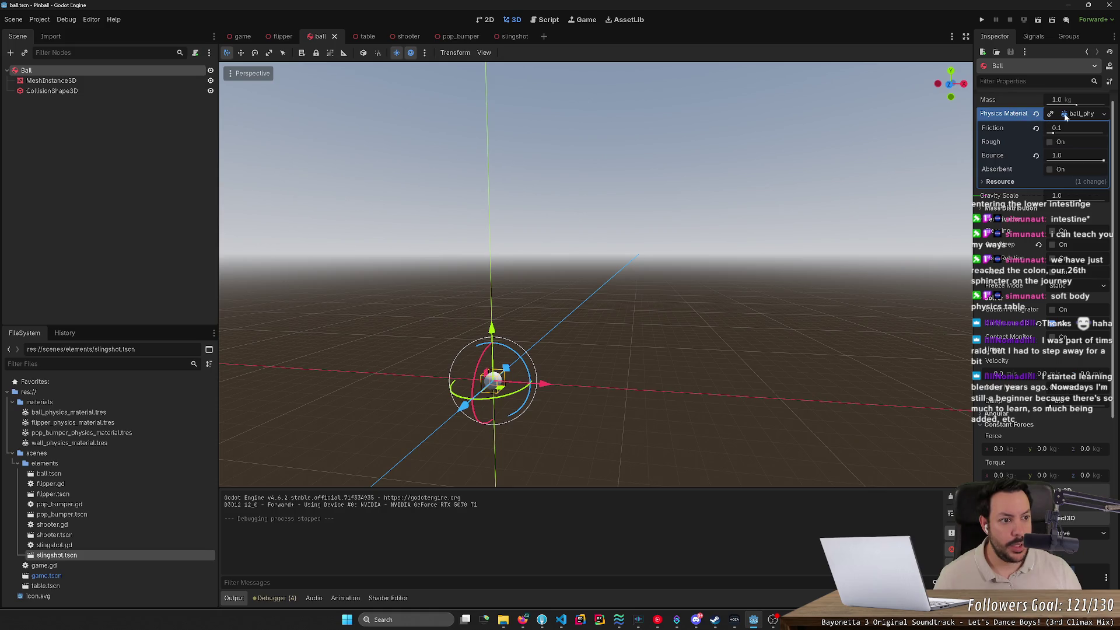
pyautogui.click(1105, 117)
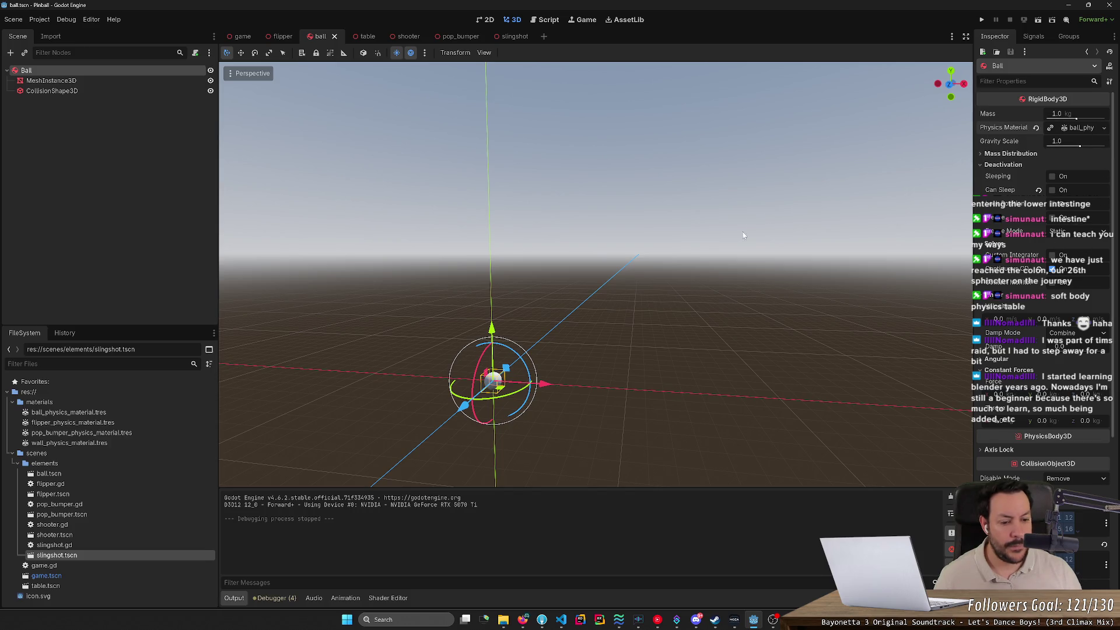
pyautogui.click(53, 92)
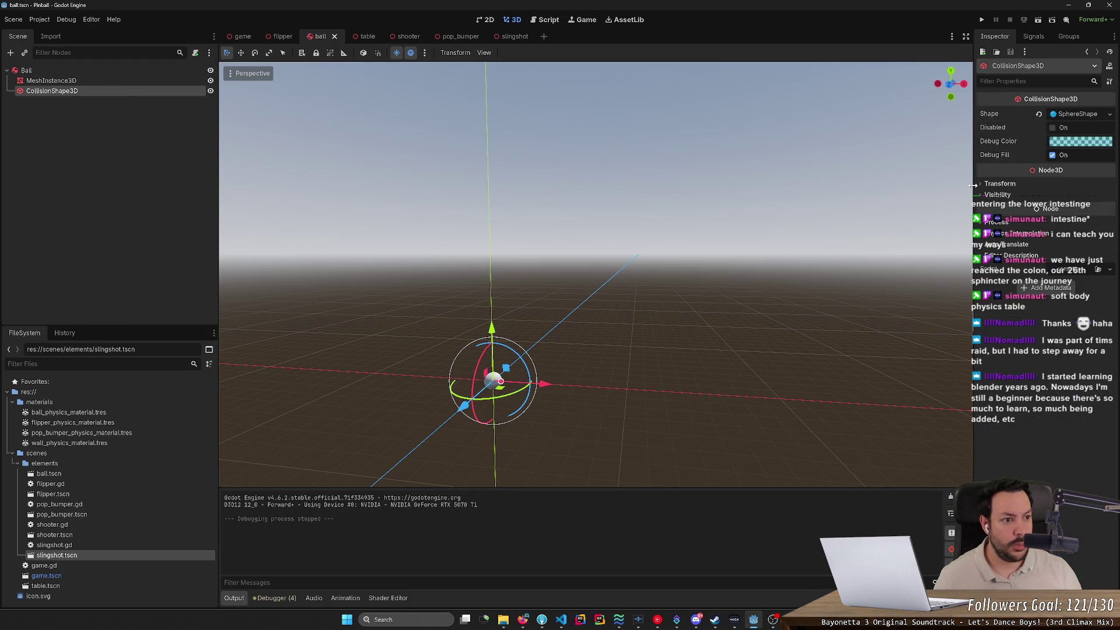
# Set the ball's SphereShape3D margin to 0.001, save, and run the project.
pyautogui.click(1055, 115)
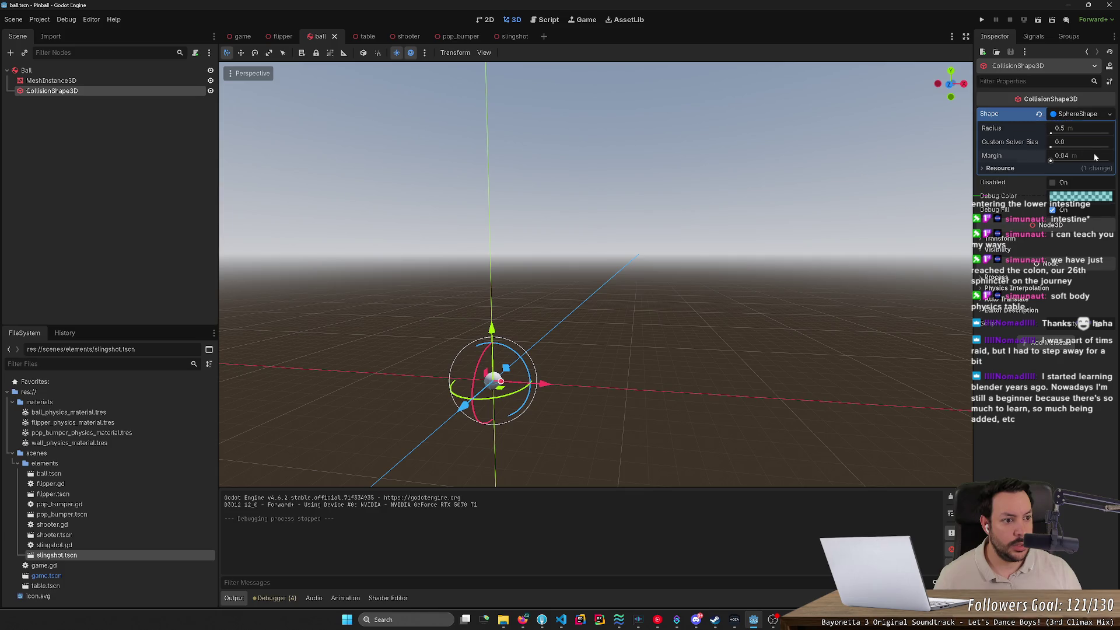
pyautogui.click(1068, 156)
pyautogui.click(1070, 155)
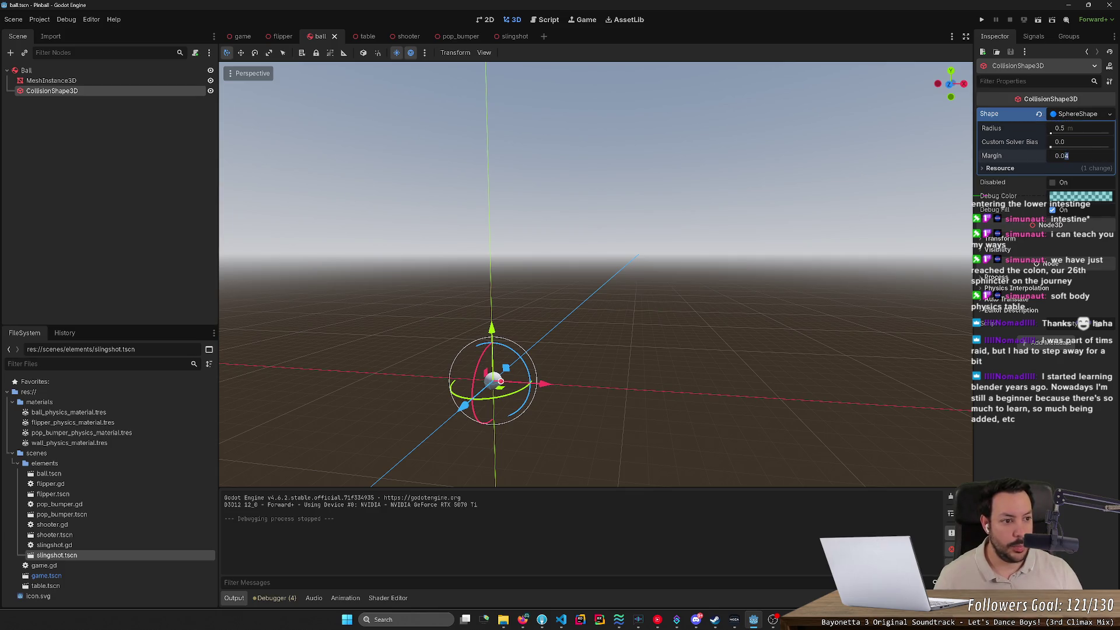
pyautogui.press('BackSpace')
pyautogui.write('01')
pyautogui.press('Return')
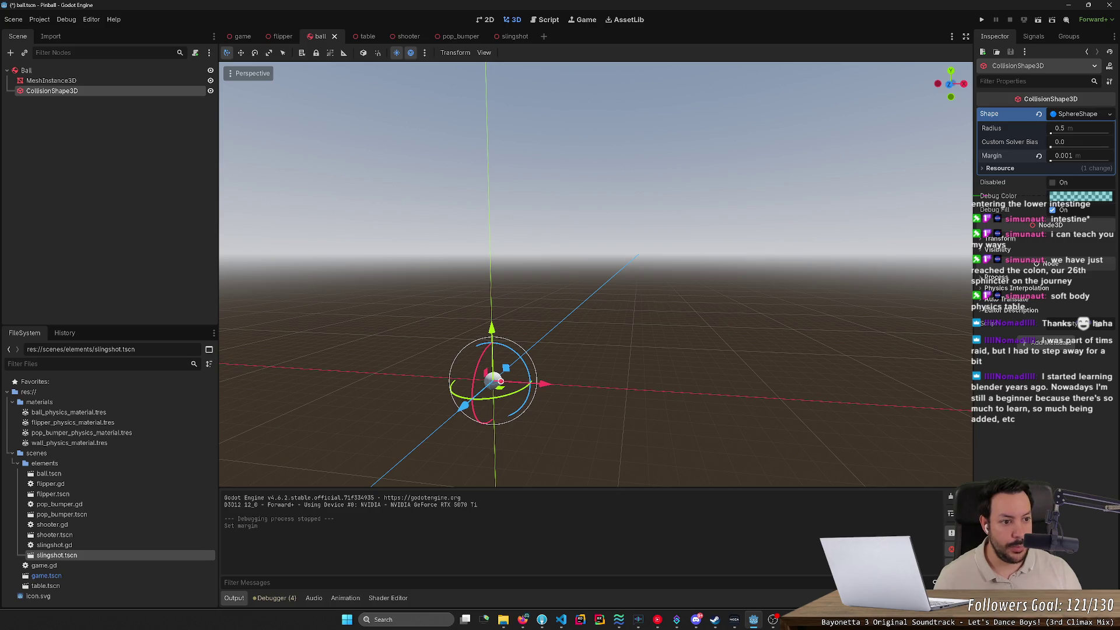
pyautogui.hotkey('ctrl', 's')
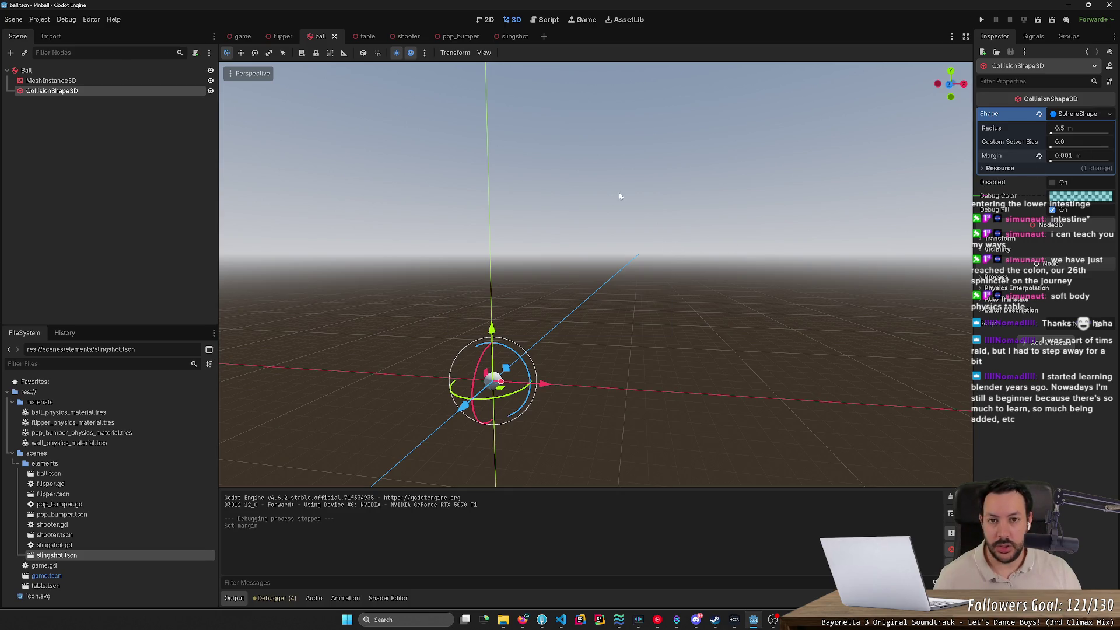
pyautogui.click(982, 20)
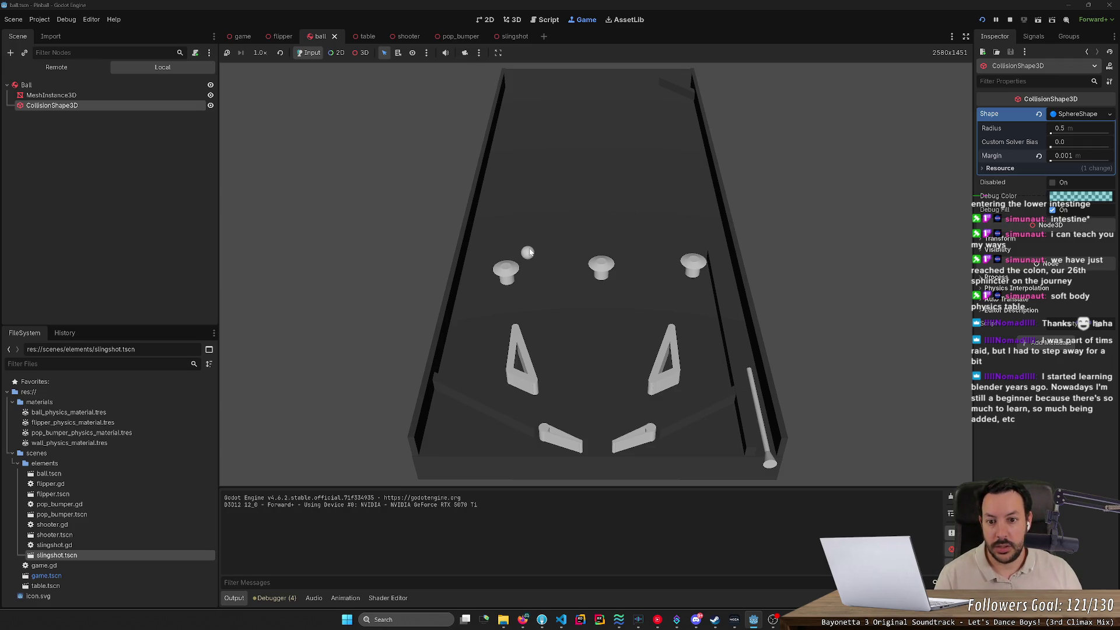
# At 1/16x speed, orbit and zoom the 3D camera onto the ball among the bumpers, then stop.
pyautogui.click(259, 53)
pyautogui.click(268, 68)
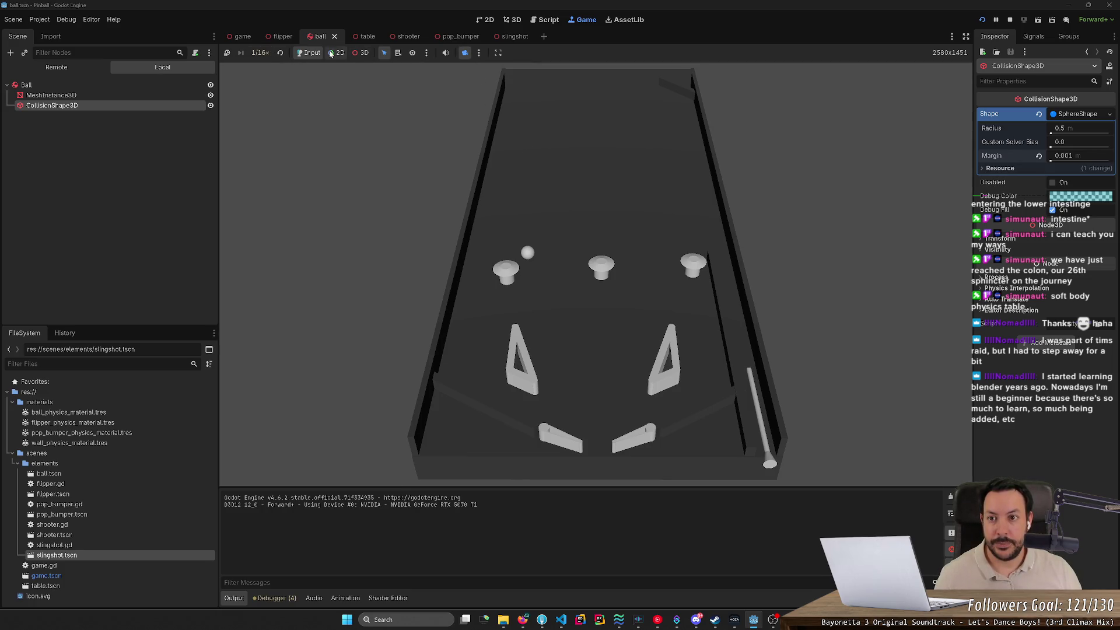
pyautogui.click(361, 52)
pyautogui.moveTo(595, 274); pyautogui.dragTo(520, 228)
pyautogui.scroll(3, 595, 274)
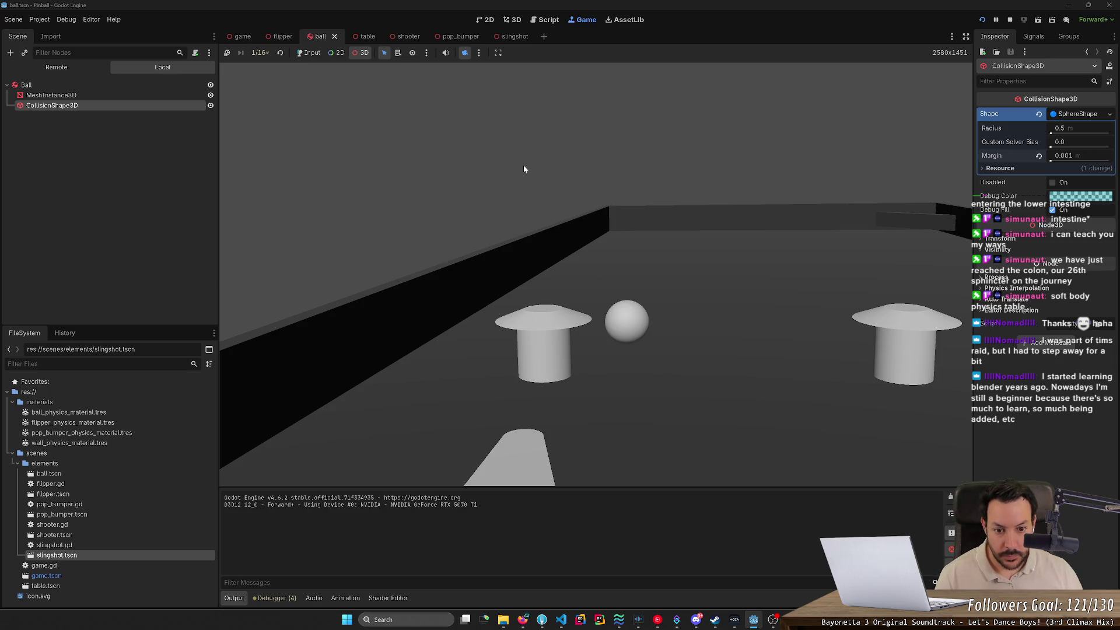
pyautogui.click(308, 52)
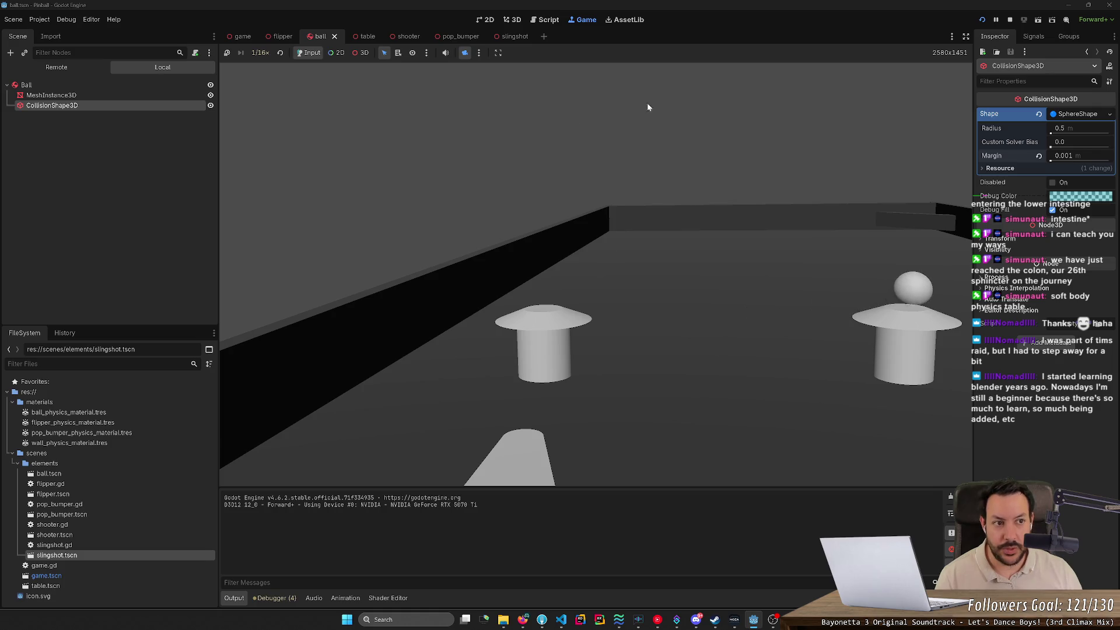
pyautogui.click(1008, 21)
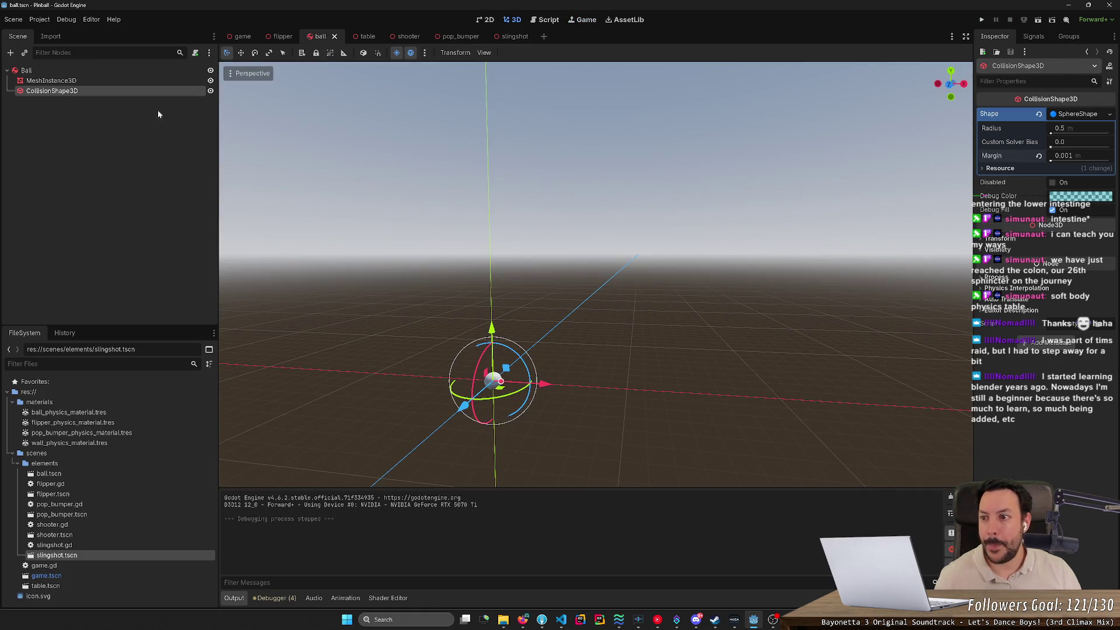
pyautogui.click(95, 82)
pyautogui.click(89, 91)
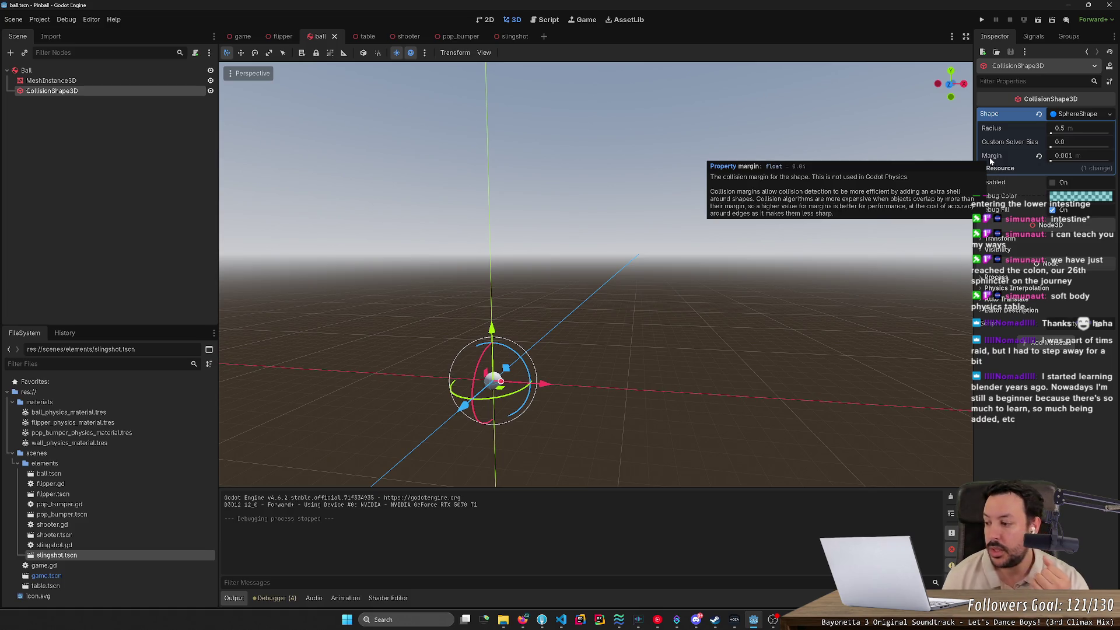
pyautogui.click(181, 155)
pyautogui.click(117, 83)
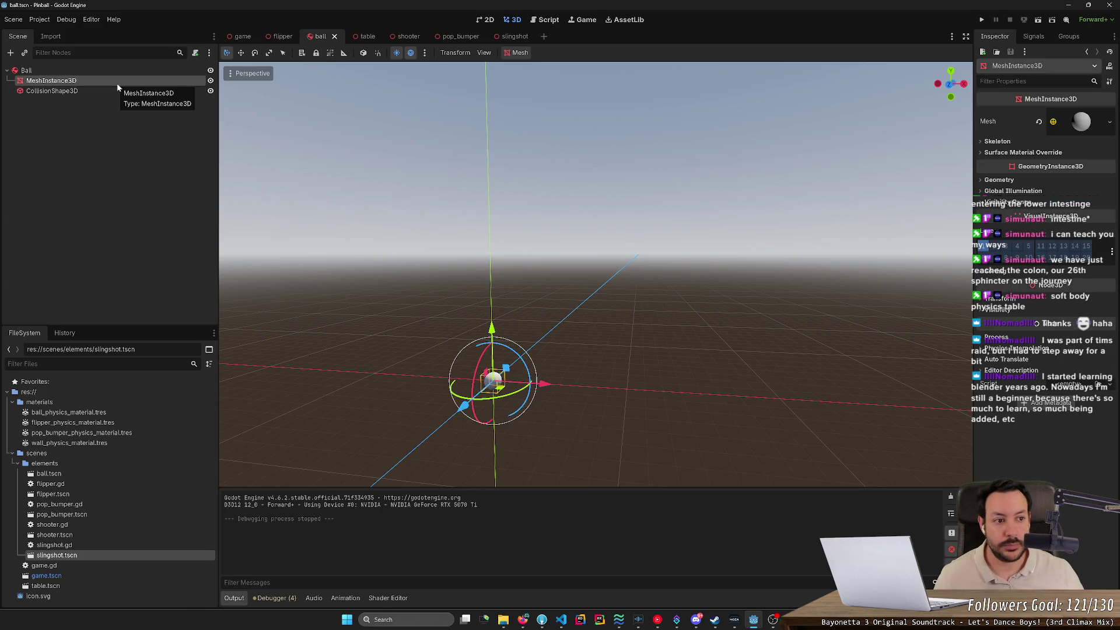
pyautogui.click(1007, 202)
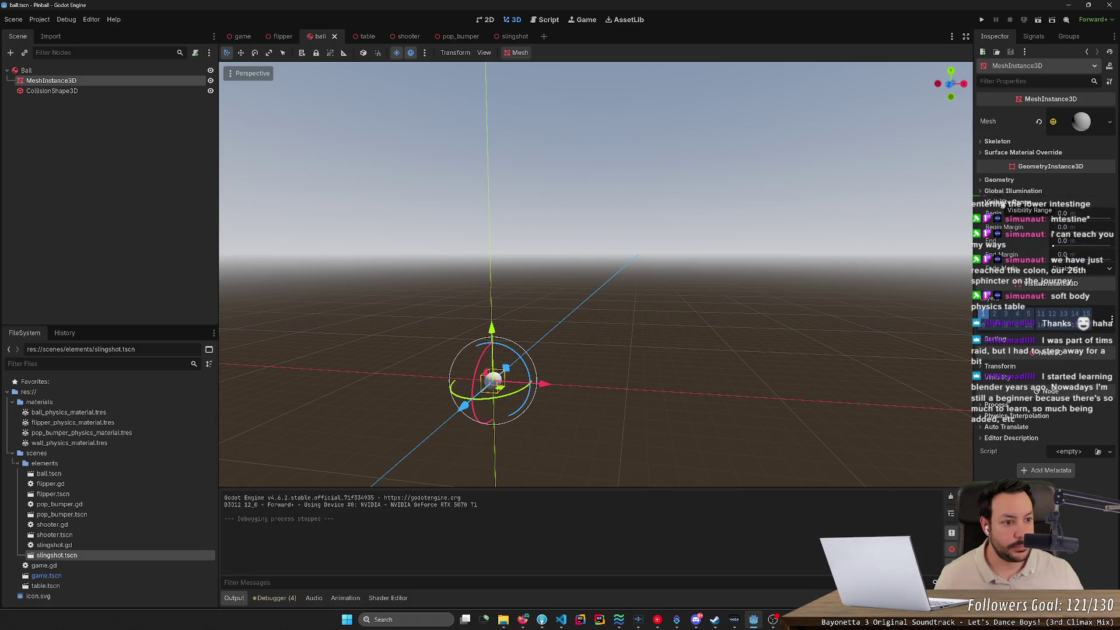
pyautogui.click(1007, 202)
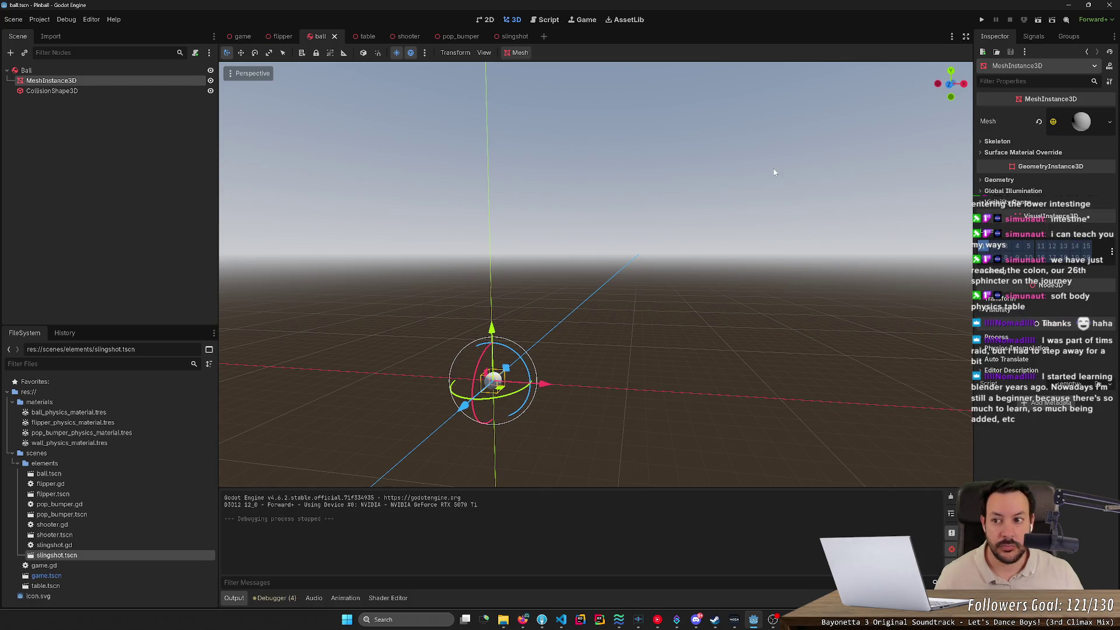
pyautogui.click(26, 70)
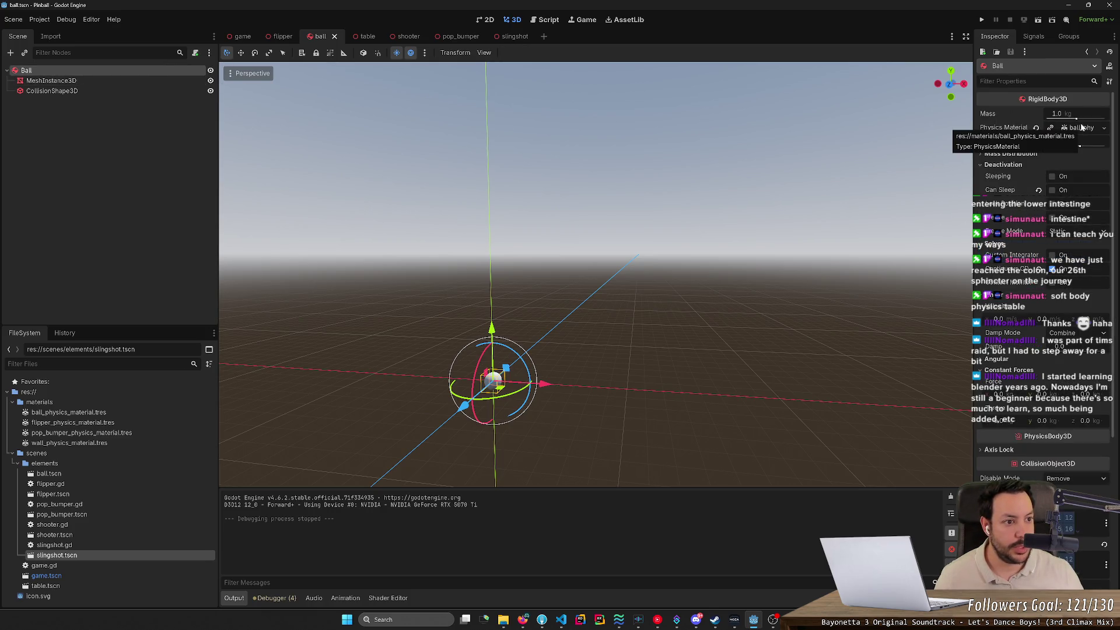
pyautogui.click(1082, 128)
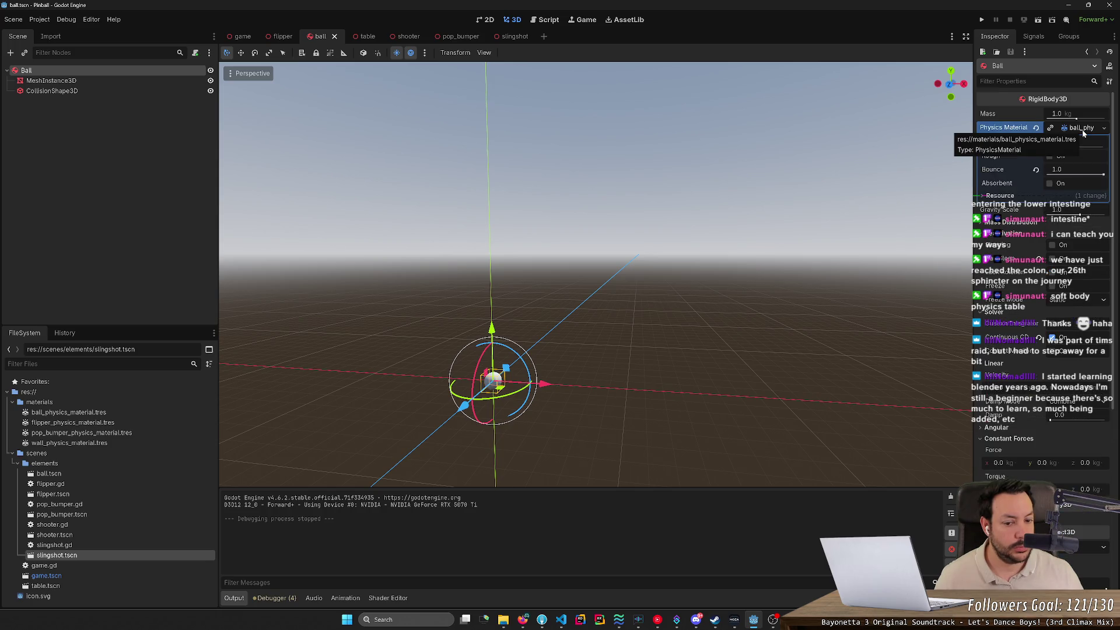
pyautogui.click(1082, 128)
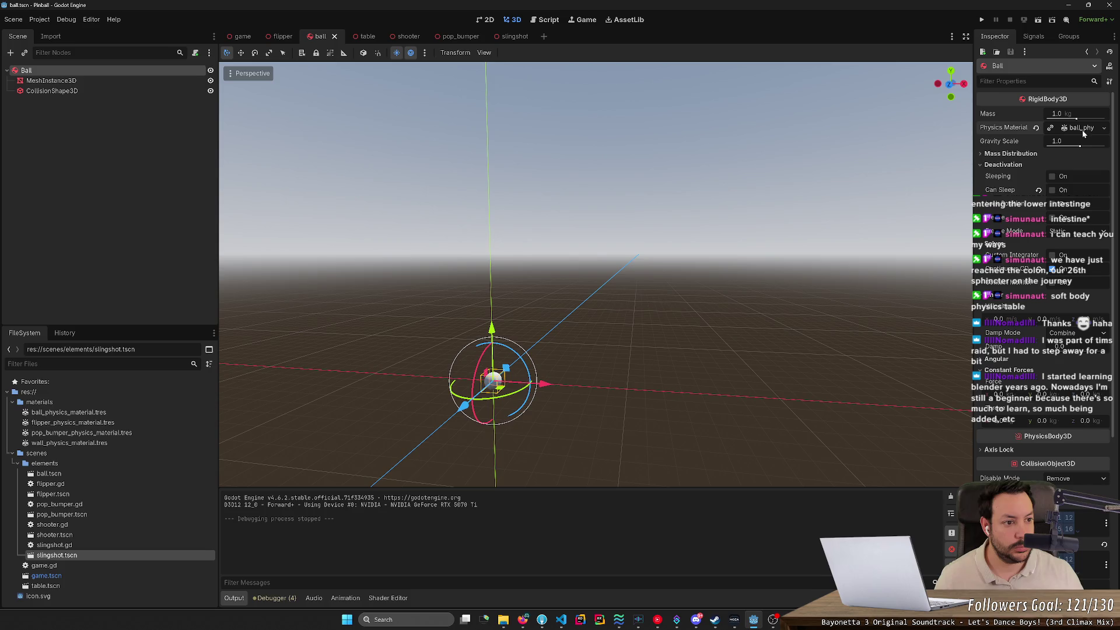
pyautogui.click(1001, 155)
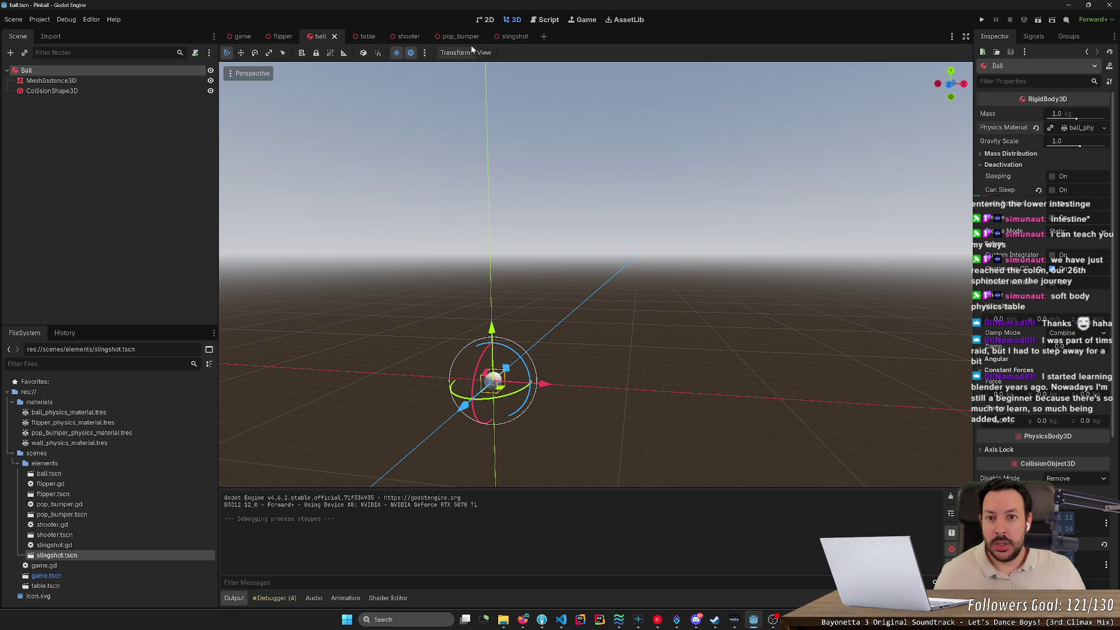
pyautogui.click(513, 38)
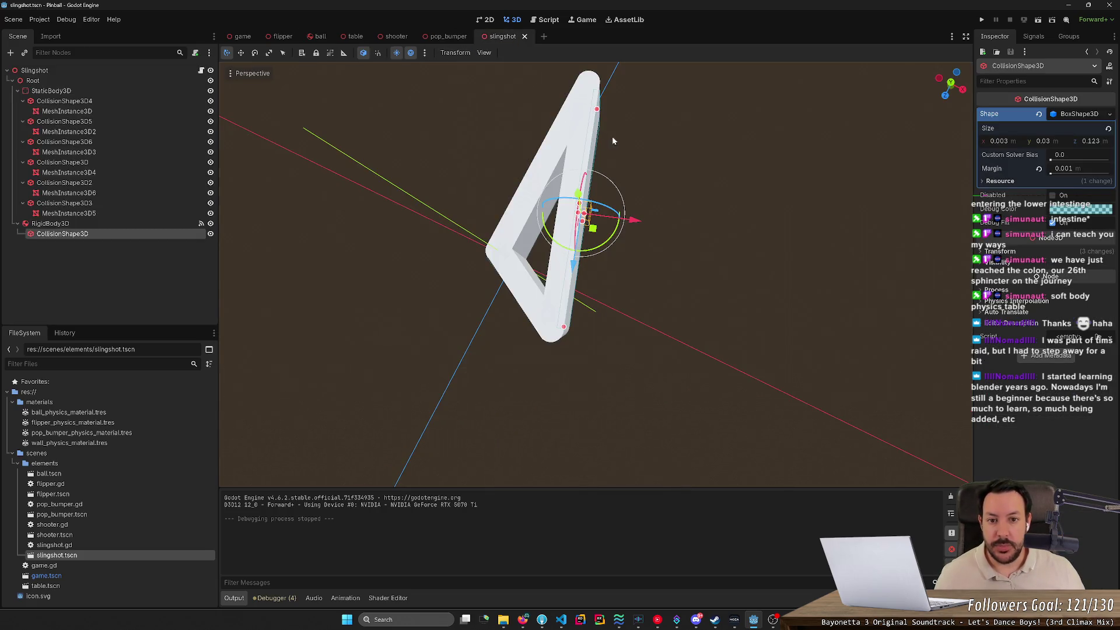
# Multi-select the four cylinder shapes CollisionShape3D4, CollisionShape3D5, CollisionShape3D6 and CollisionShape3D.
pyautogui.click(65, 101)
pyautogui.click(115, 93)
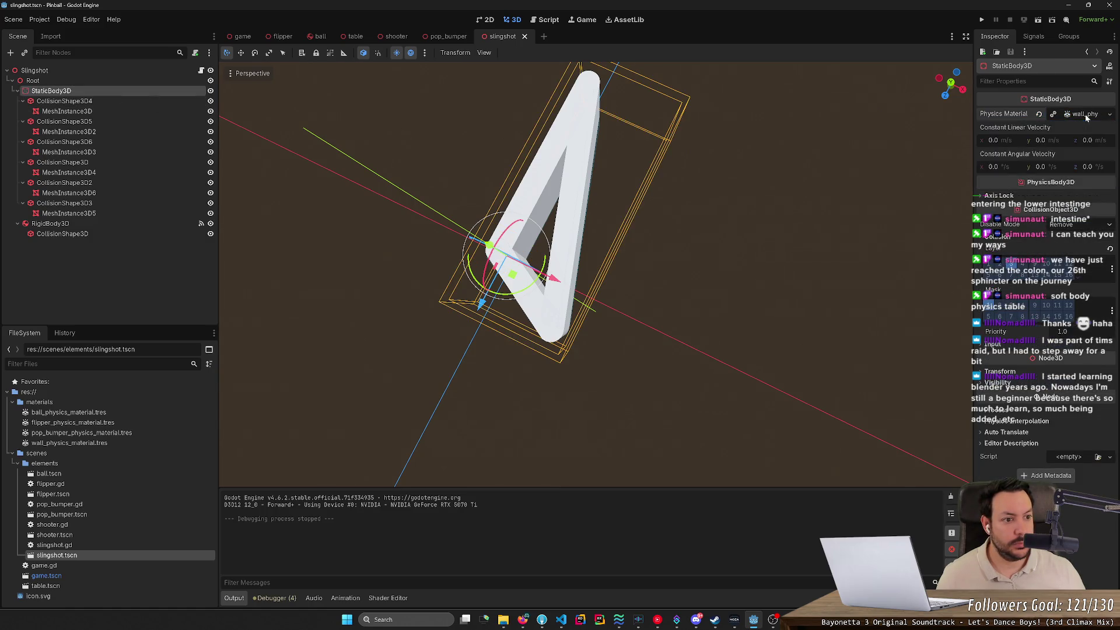
pyautogui.click(77, 101)
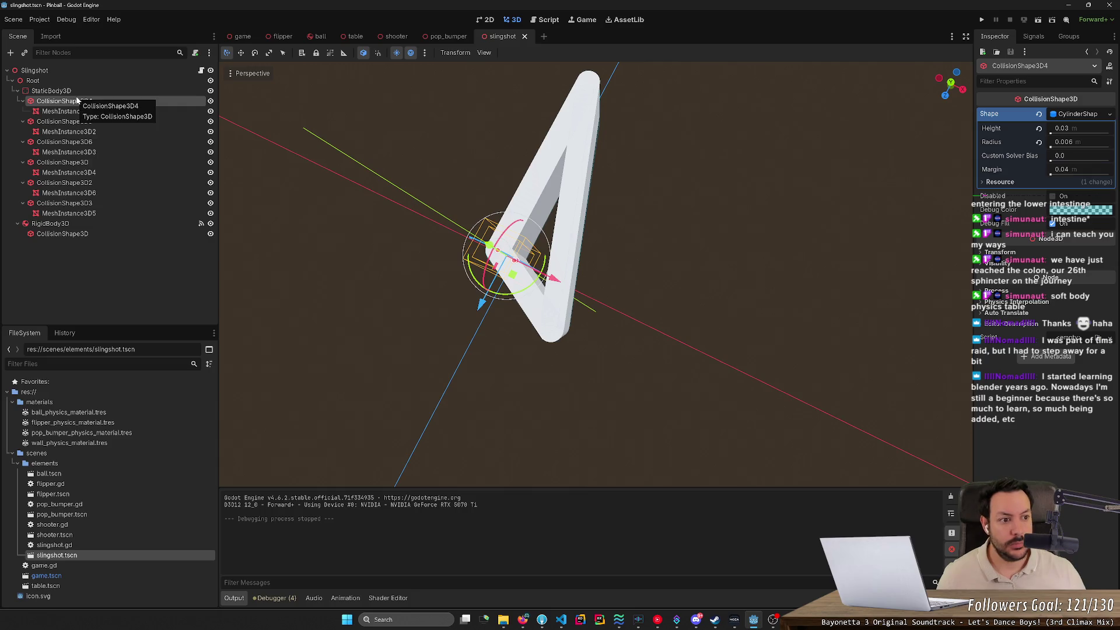
pyautogui.keyDown('ctrl'); pyautogui.click(81, 121); pyautogui.keyUp('ctrl')
pyautogui.keyDown('ctrl'); pyautogui.click(80, 142); pyautogui.keyUp('ctrl')
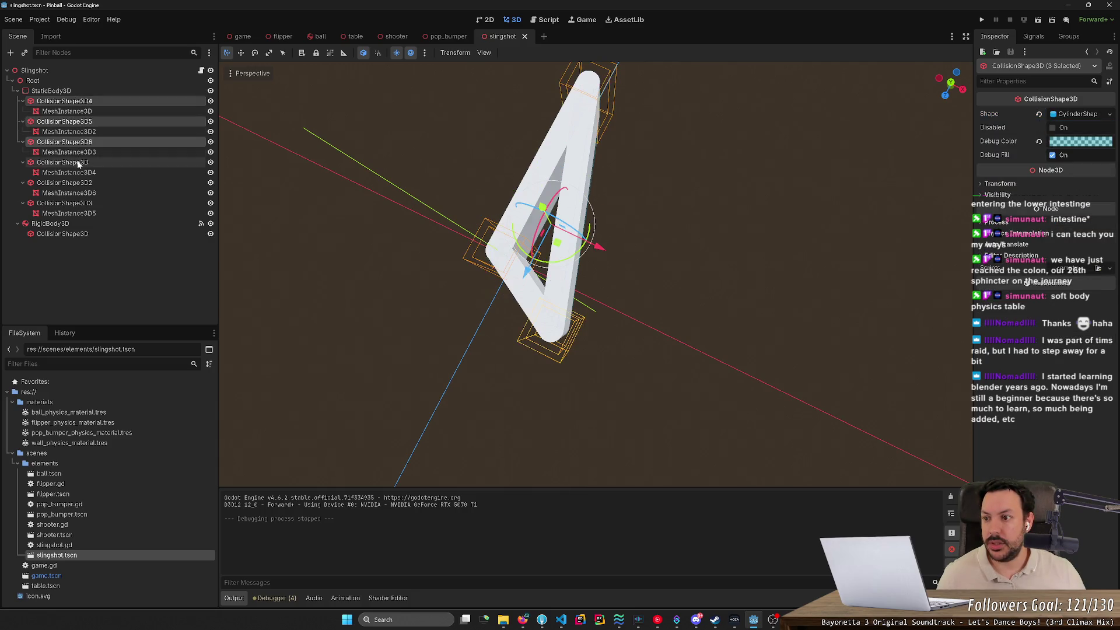
pyautogui.keyDown('ctrl'); pyautogui.click(79, 162); pyautogui.keyUp('ctrl')
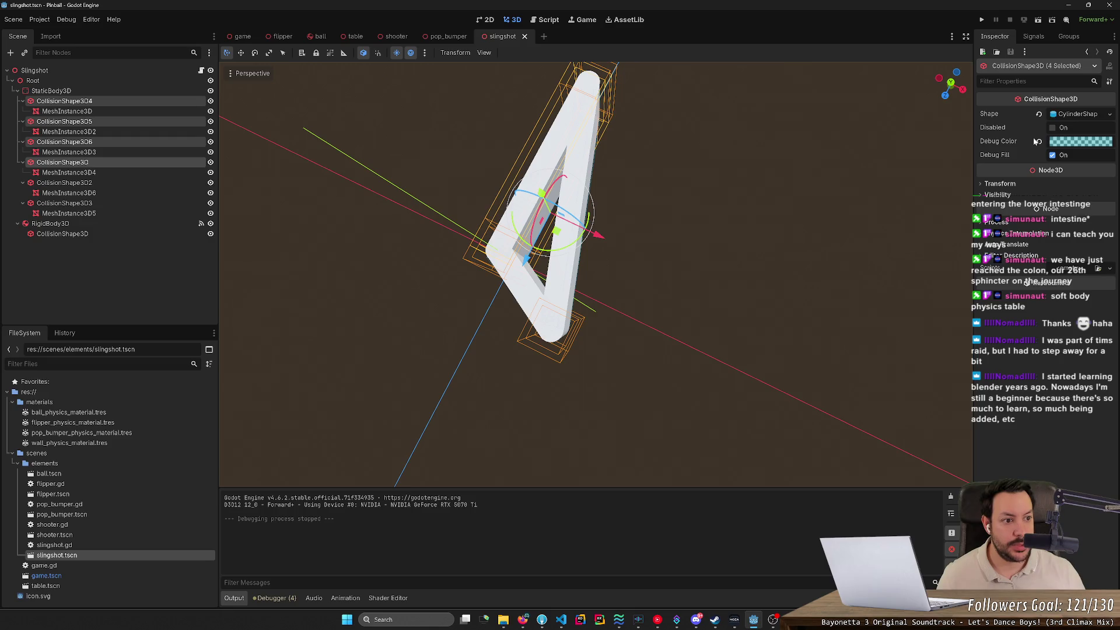
pyautogui.click(91, 102)
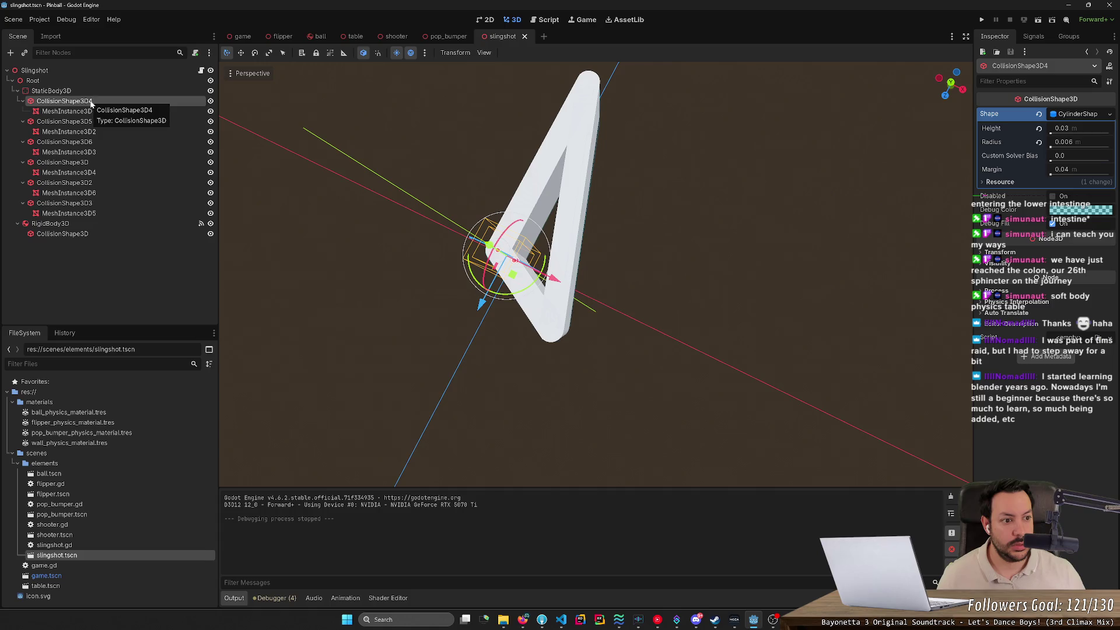
pyautogui.keyDown('ctrl'); pyautogui.click(81, 121); pyautogui.keyUp('ctrl')
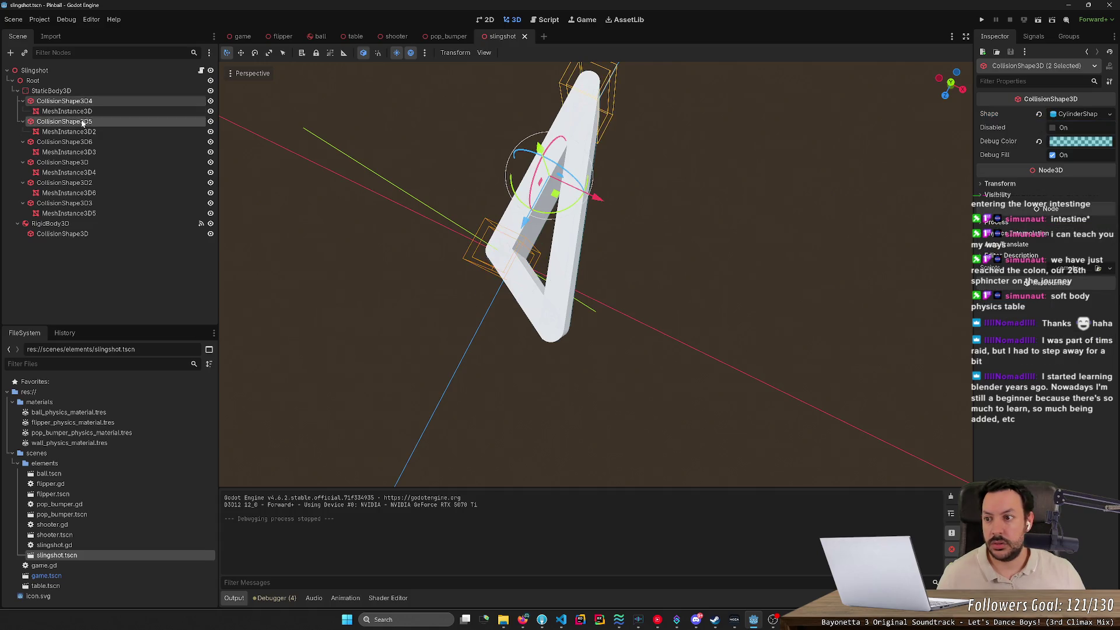
pyautogui.keyDown('ctrl'); pyautogui.click(82, 142); pyautogui.keyUp('ctrl')
pyautogui.keyDown('ctrl'); pyautogui.click(91, 165); pyautogui.keyUp('ctrl')
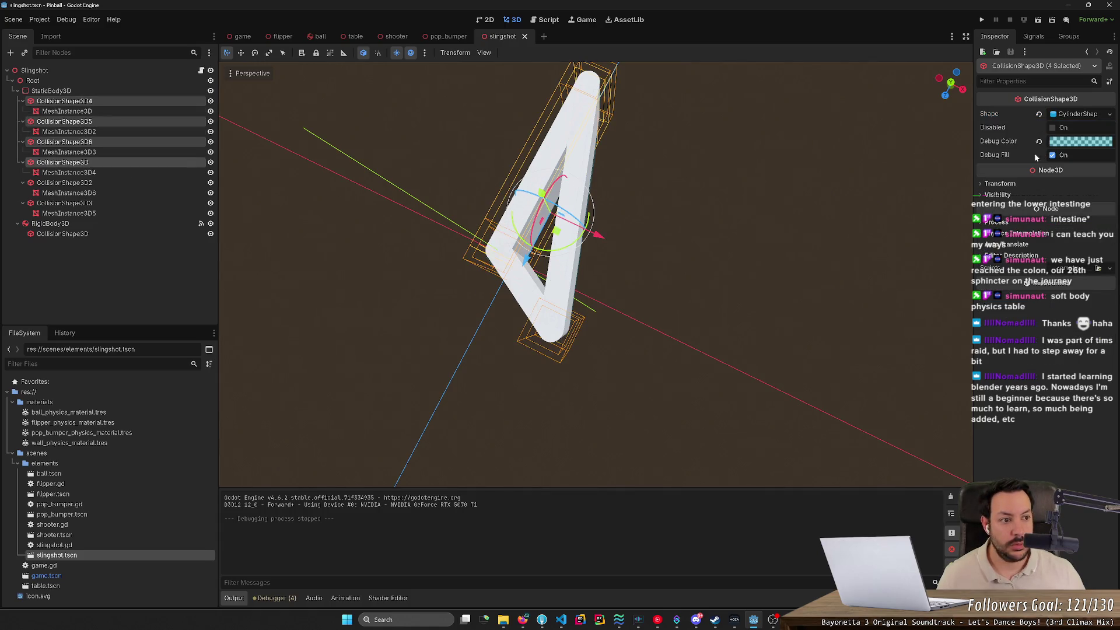
pyautogui.click(1109, 115)
# Set the shared cylinder shape margin to 0.001, then select CollisionShape3D5 to verify.
pyautogui.click(1109, 117)
pyautogui.click(1081, 115)
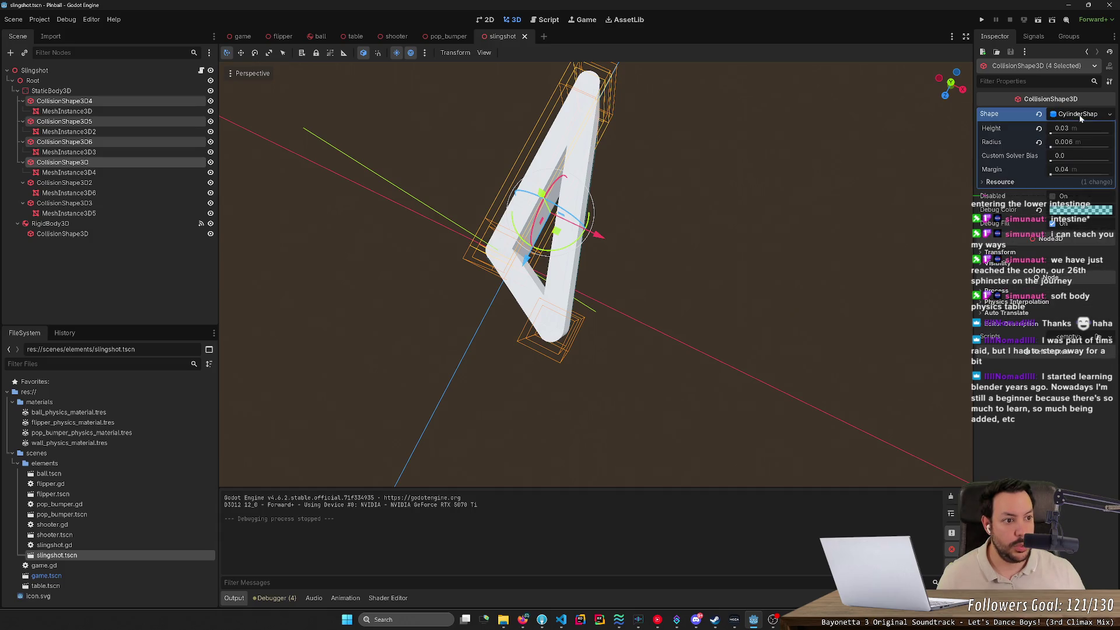
pyautogui.click(1082, 169)
pyautogui.write('0.')
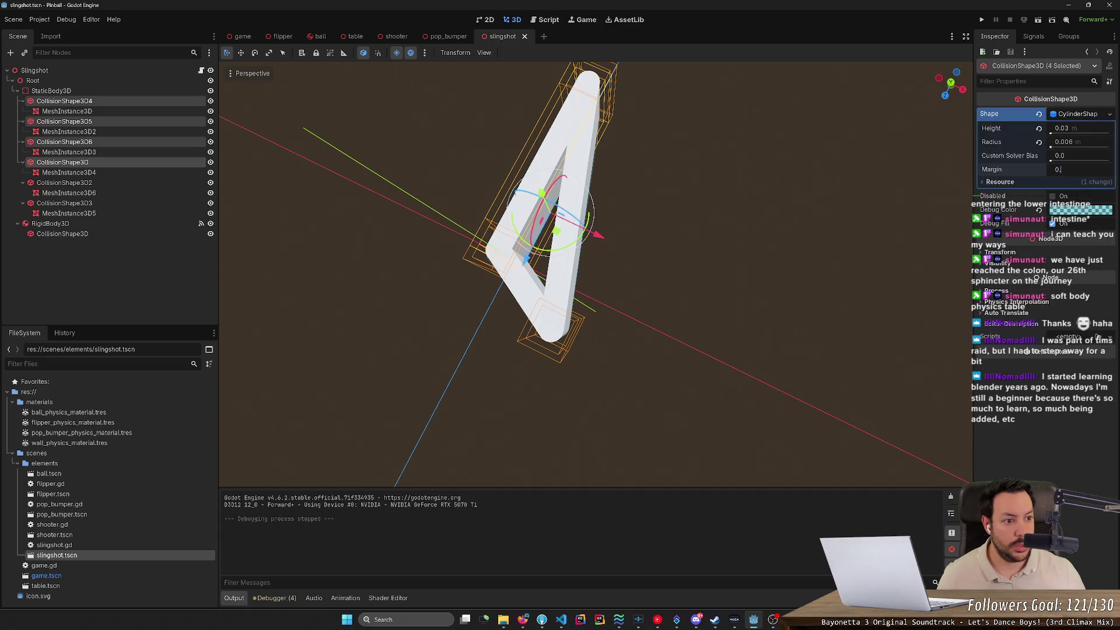
pyautogui.press('Return')
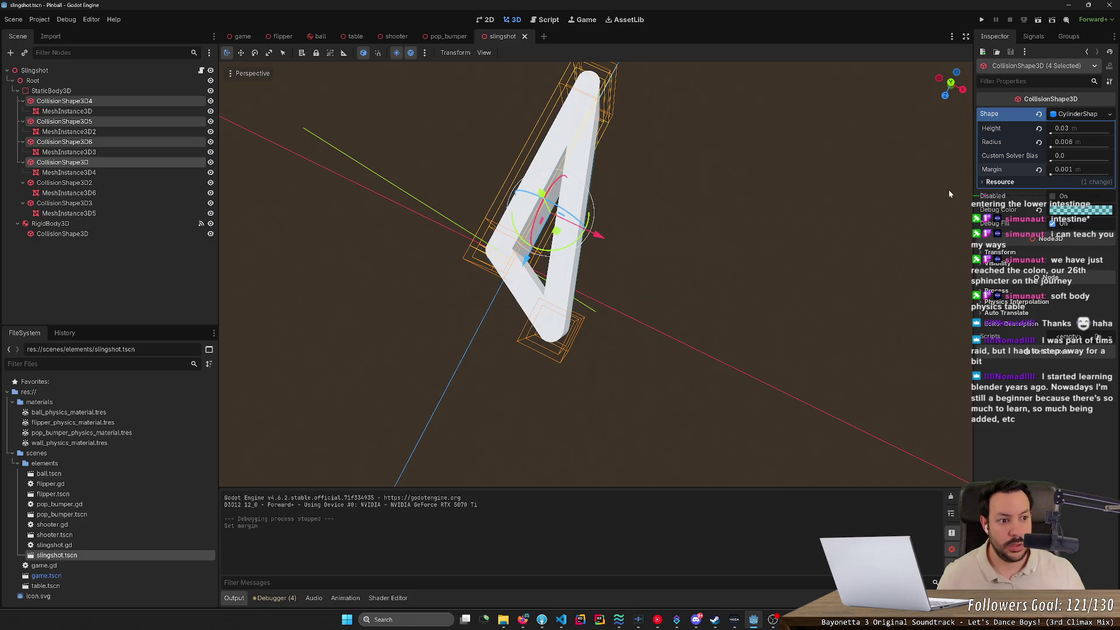
pyautogui.click(114, 118)
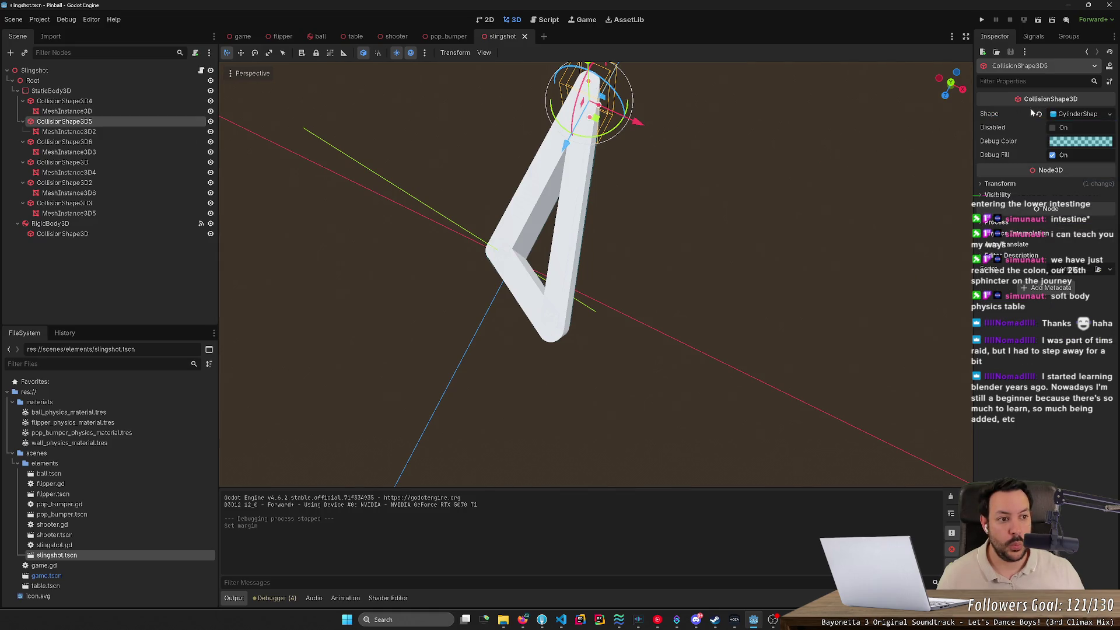
# Set the margin of CollisionShape3D5 and CollisionShape3D6 to 0.001.
pyautogui.click(1076, 114)
pyautogui.click(1070, 168)
pyautogui.write('0')
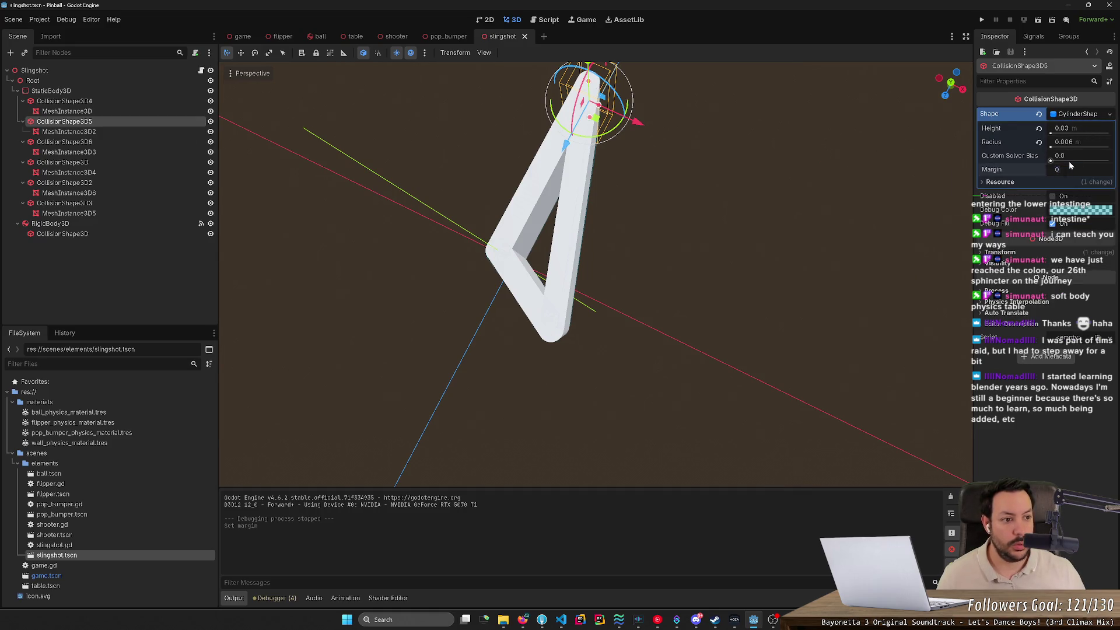
pyautogui.write('.01')
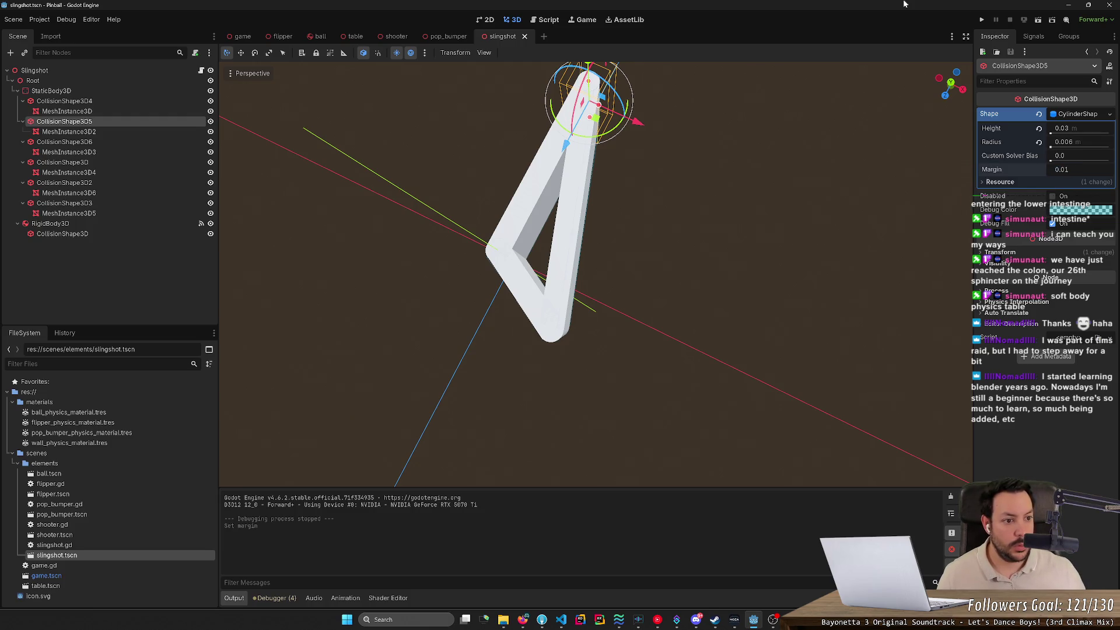
pyautogui.press('Return')
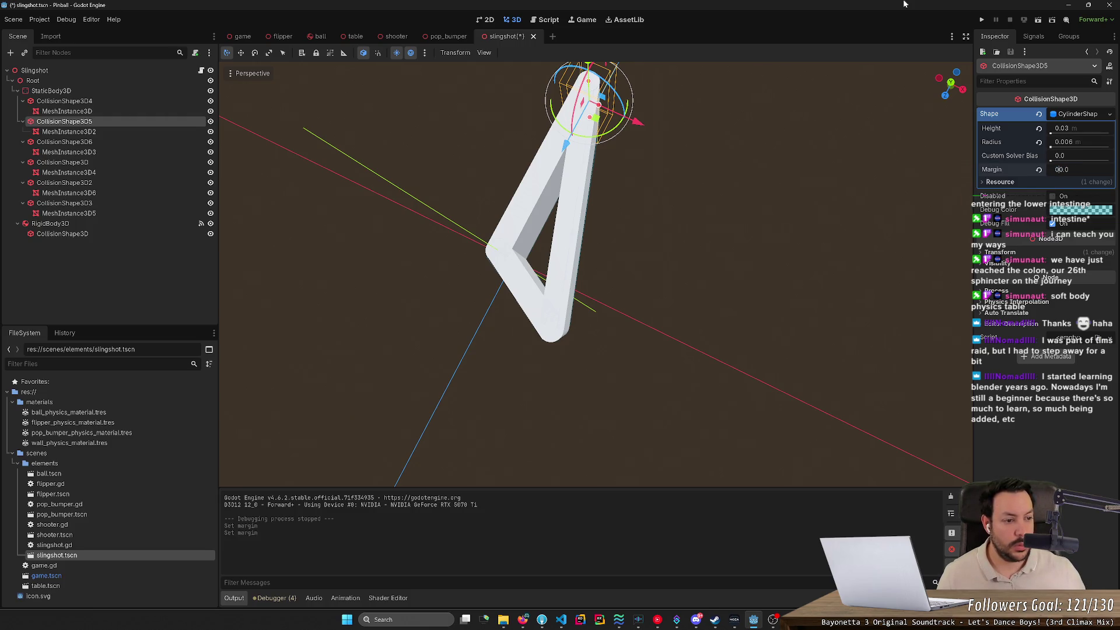
pyautogui.write('0.001')
pyautogui.press('Return')
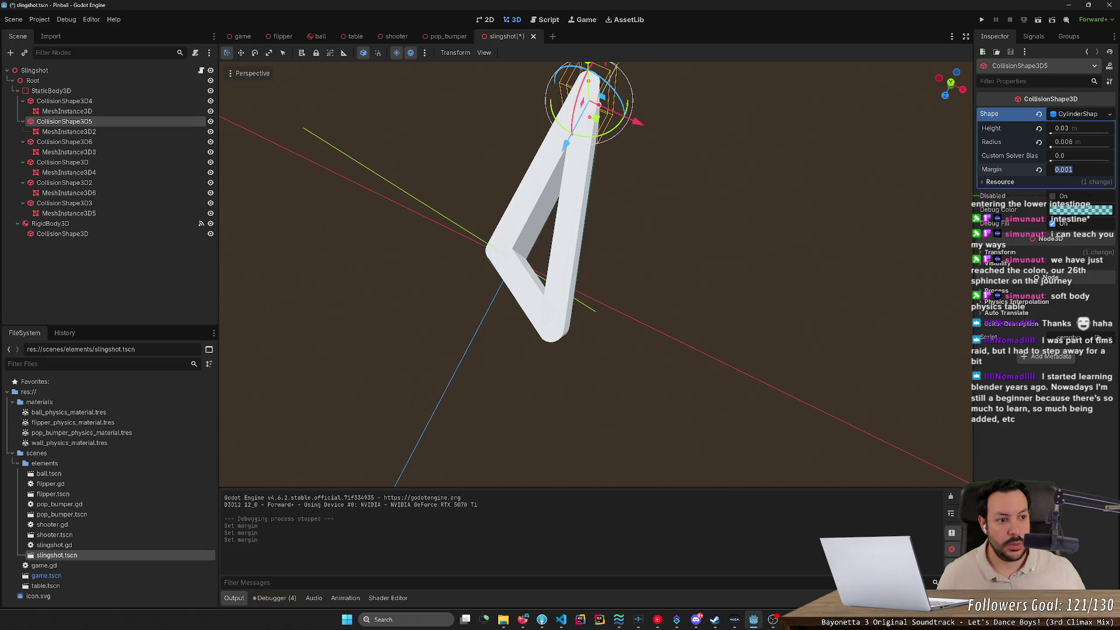
pyautogui.click(114, 143)
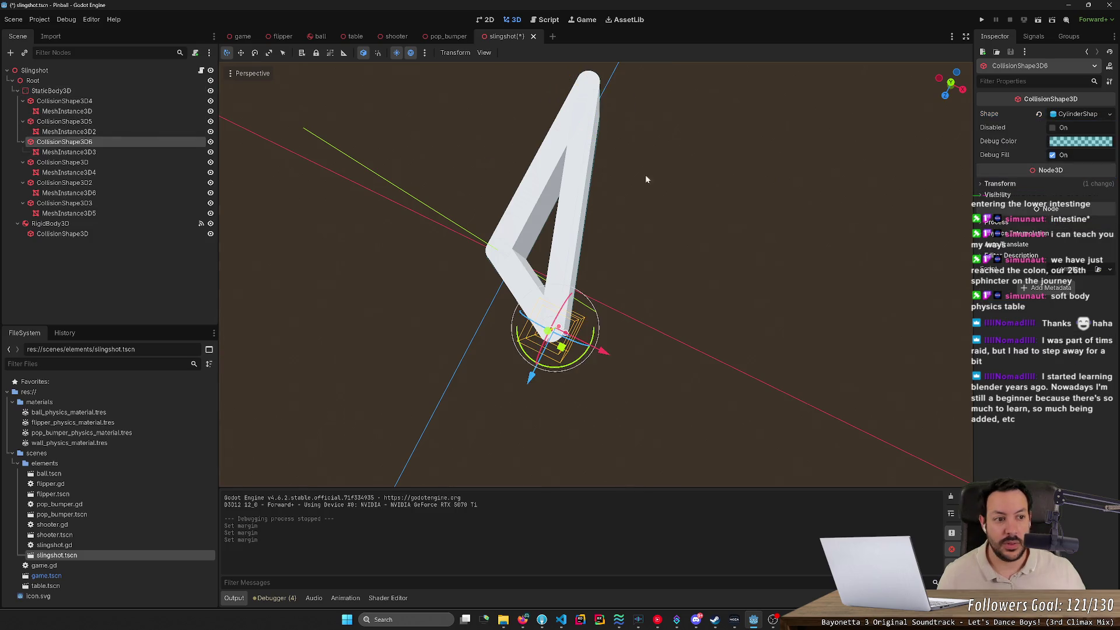
pyautogui.click(1078, 113)
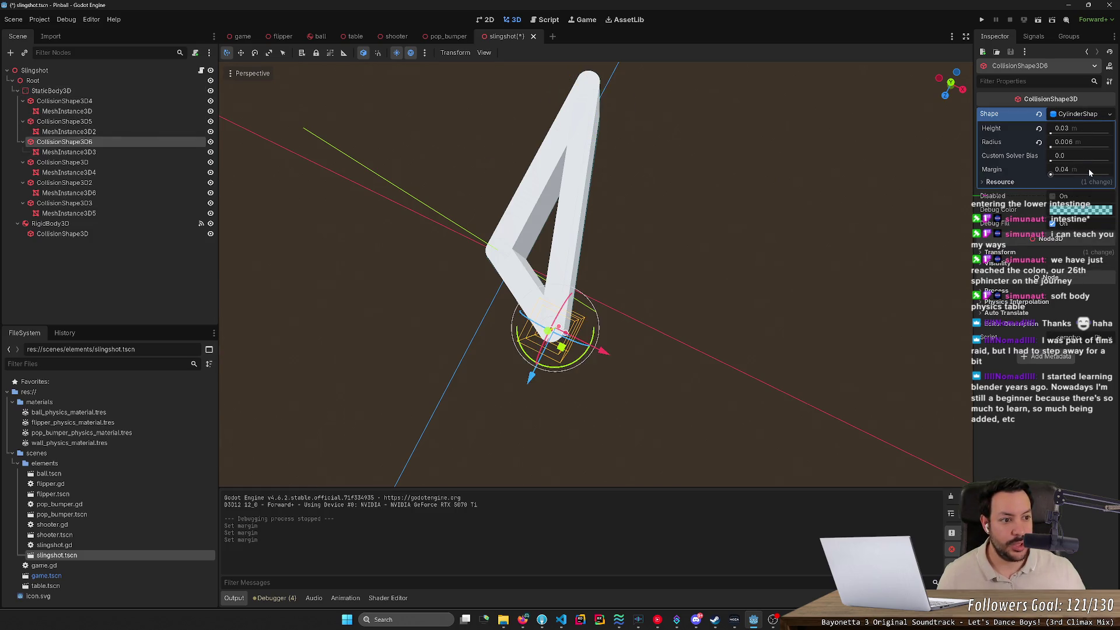
pyautogui.click(1062, 169)
pyautogui.write('0.001')
pyautogui.press('Return')
# Set the box CollisionShape3D margin to 0.001 and save the slingshot scene.
pyautogui.click(162, 163)
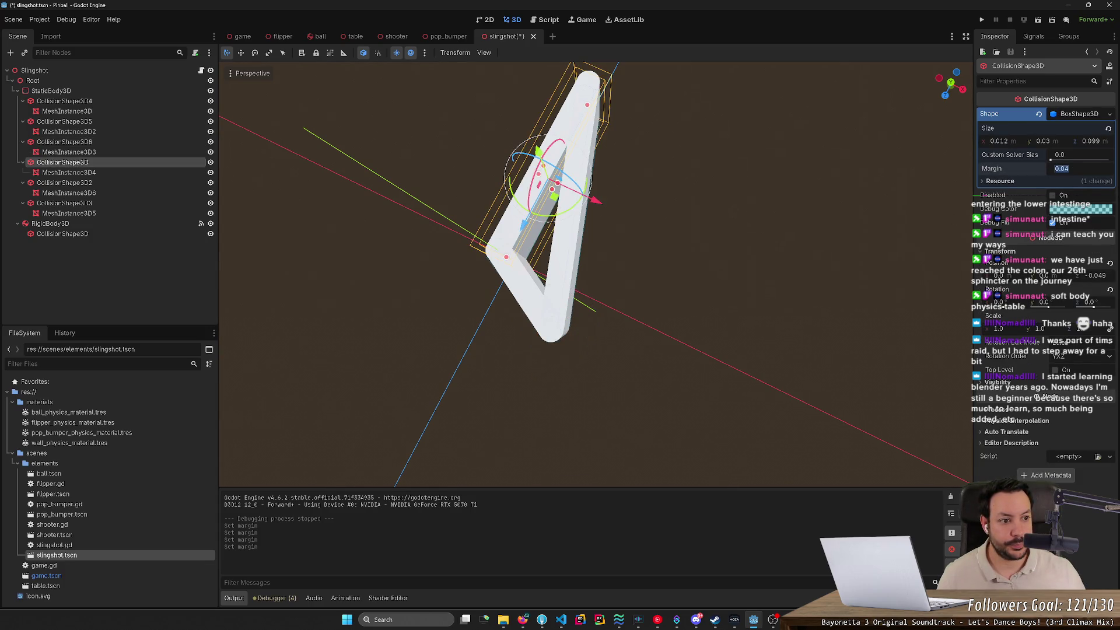
pyautogui.click(1068, 168)
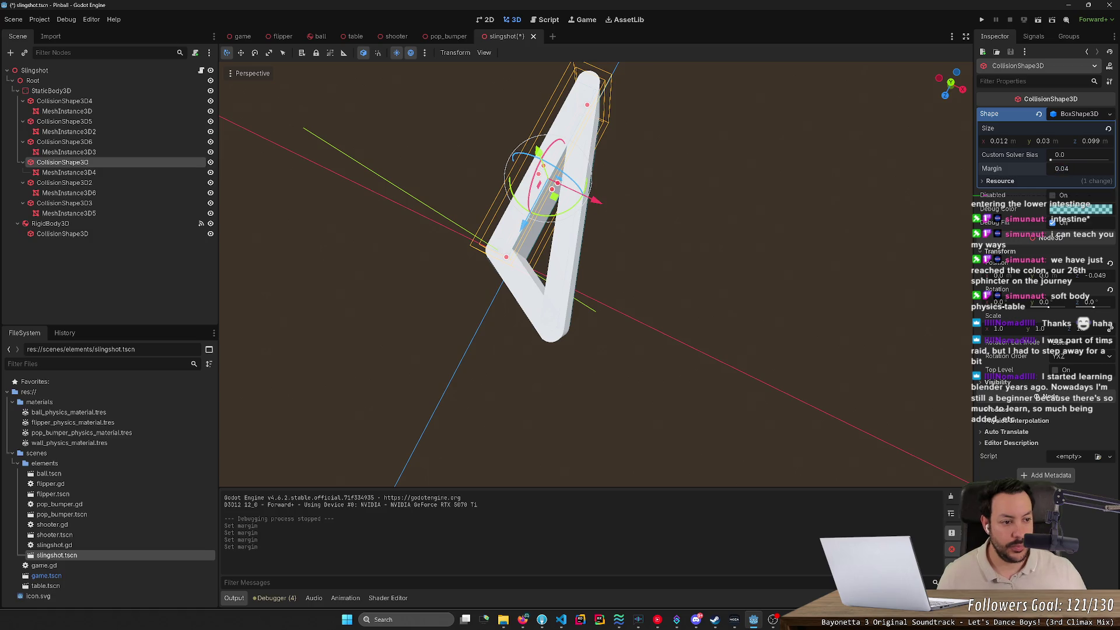
pyautogui.write('0.001')
pyautogui.press('Return')
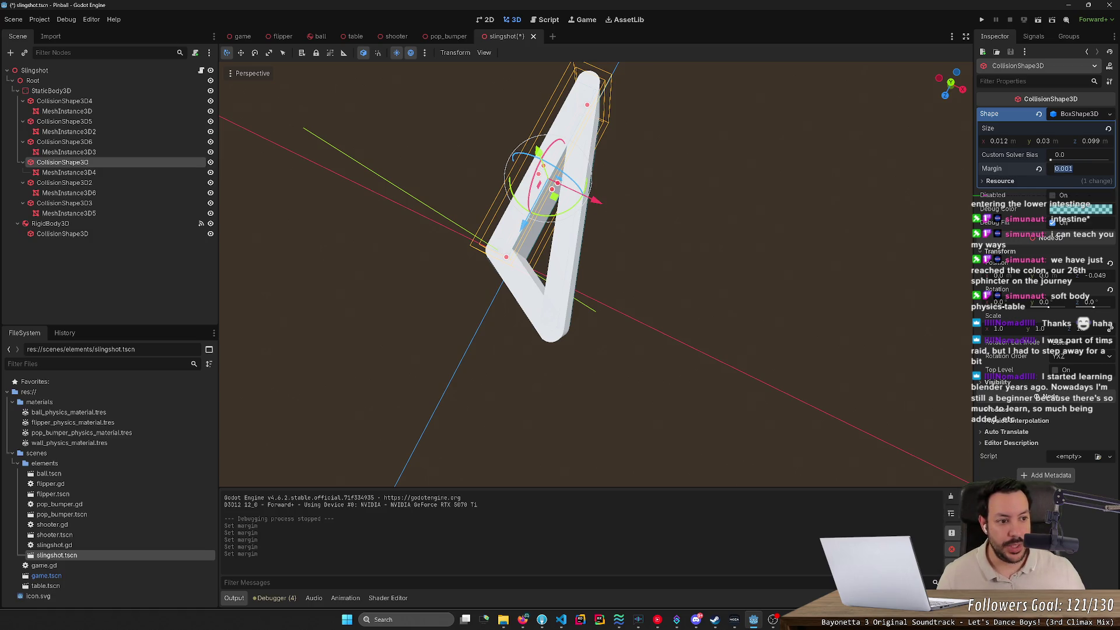
pyautogui.hotkey('ctrl', 's')
# Set the CollisionShape3D2 and CollisionShape3D3 box margins to 0.001 and save.
pyautogui.click(150, 184)
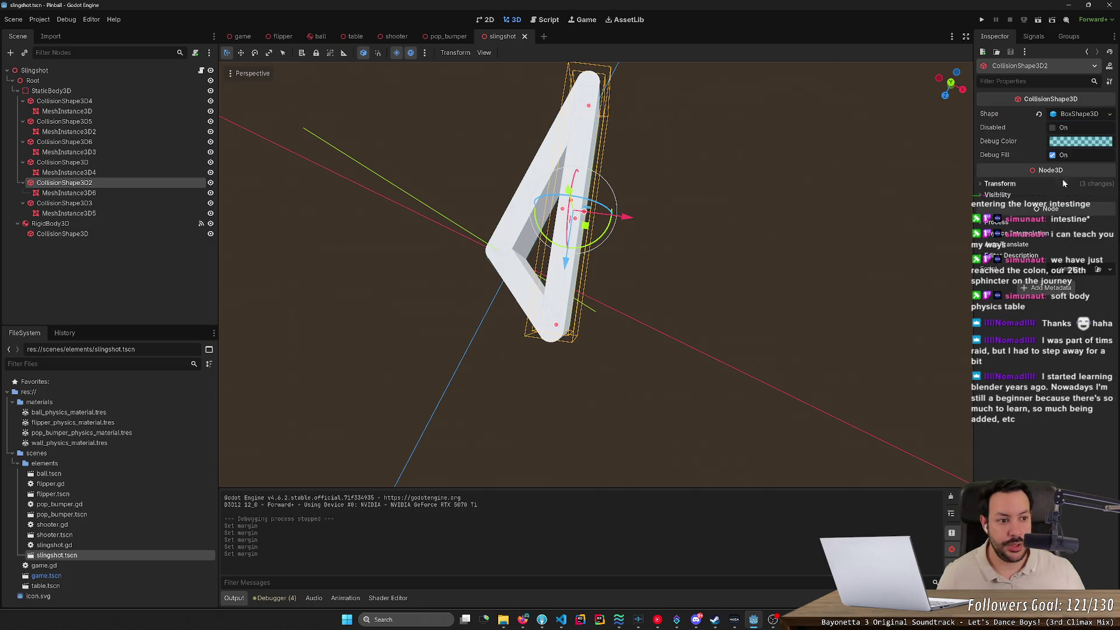
pyautogui.click(1084, 115)
pyautogui.click(1080, 167)
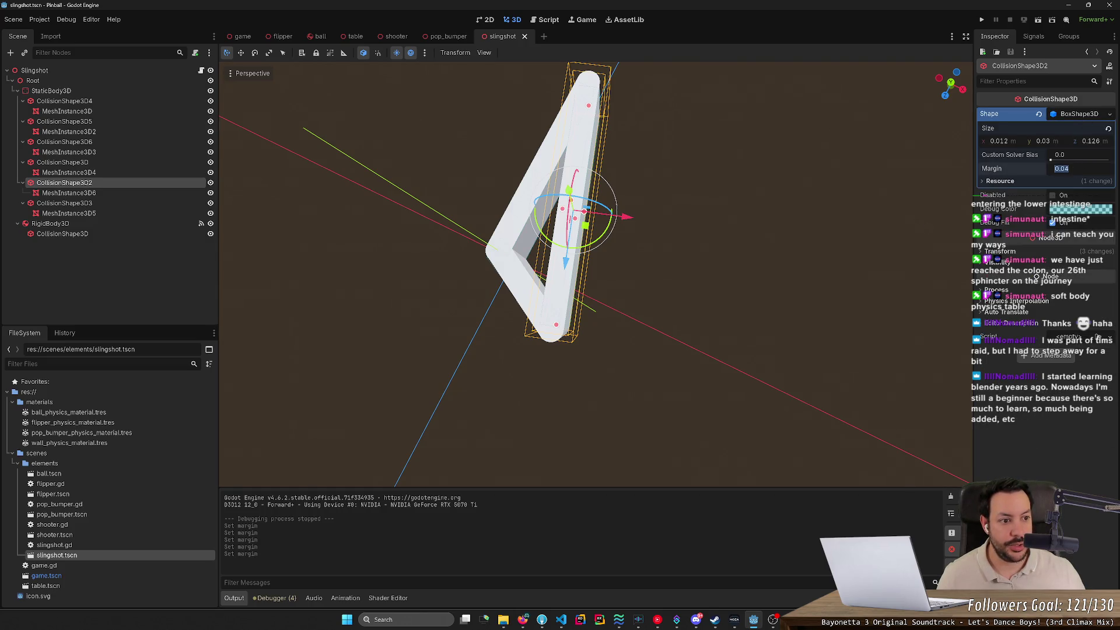
pyautogui.write('0.001')
pyautogui.press('Return')
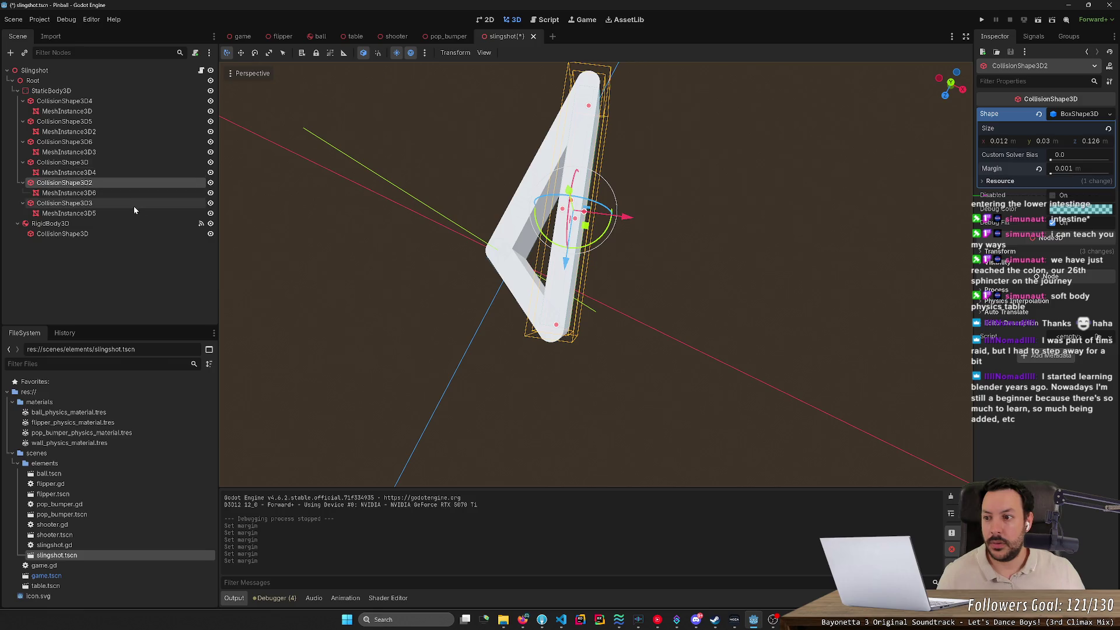
pyautogui.click(133, 210)
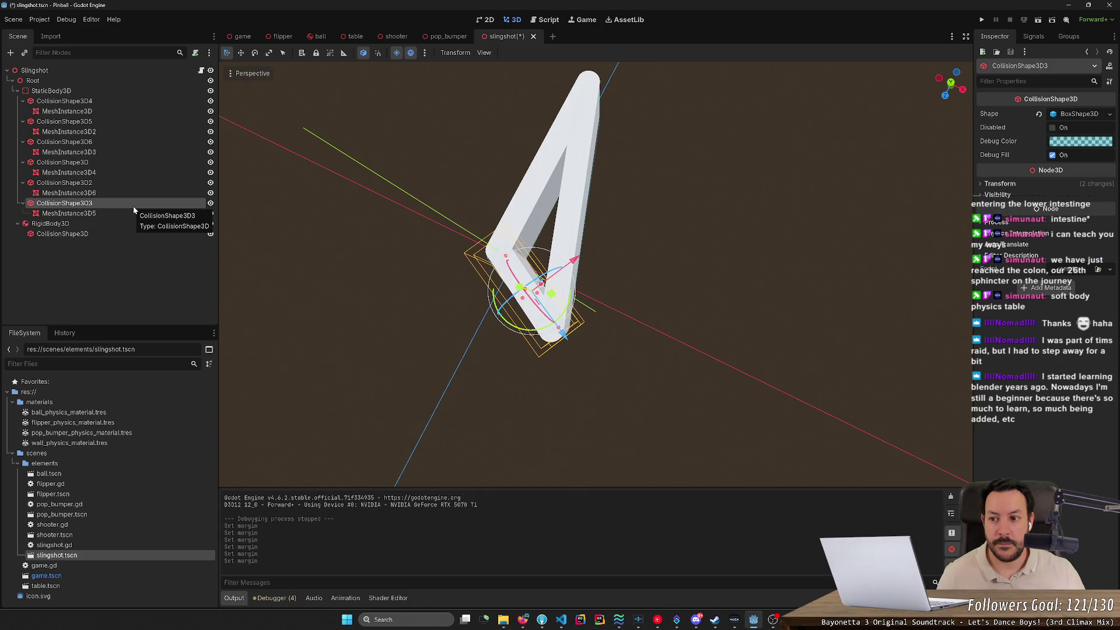
pyautogui.click(1079, 114)
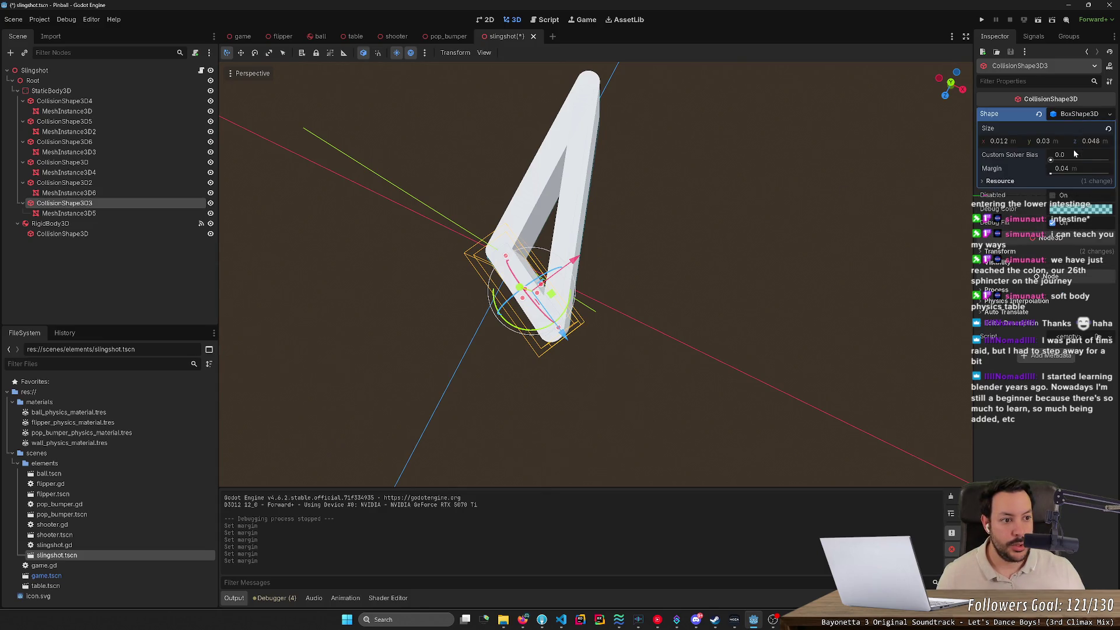
pyautogui.click(1073, 169)
pyautogui.press('Return')
pyautogui.hotkey('ctrl', 's')
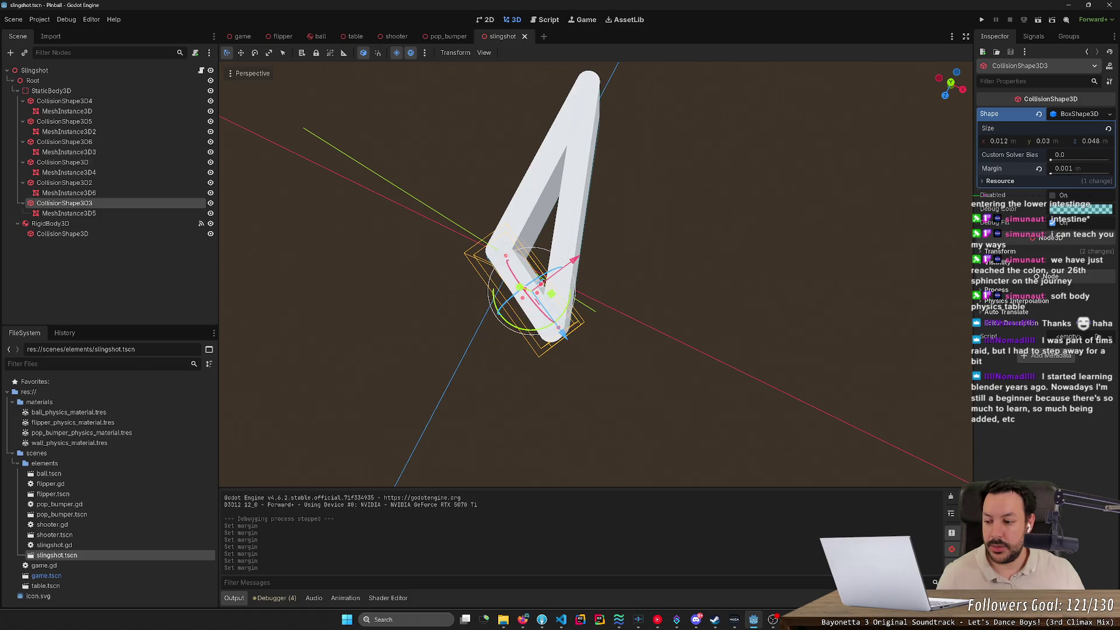
# Recheck the margins on the slingshot's collision shapes, then run the game.
pyautogui.click(141, 233)
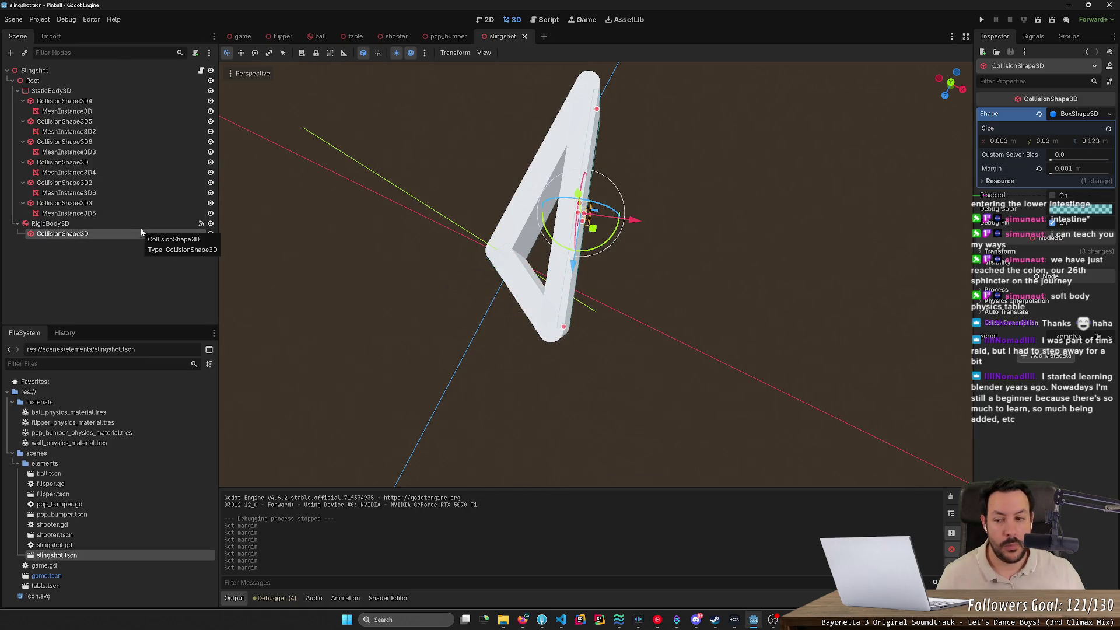
pyautogui.click(129, 212)
pyautogui.click(123, 202)
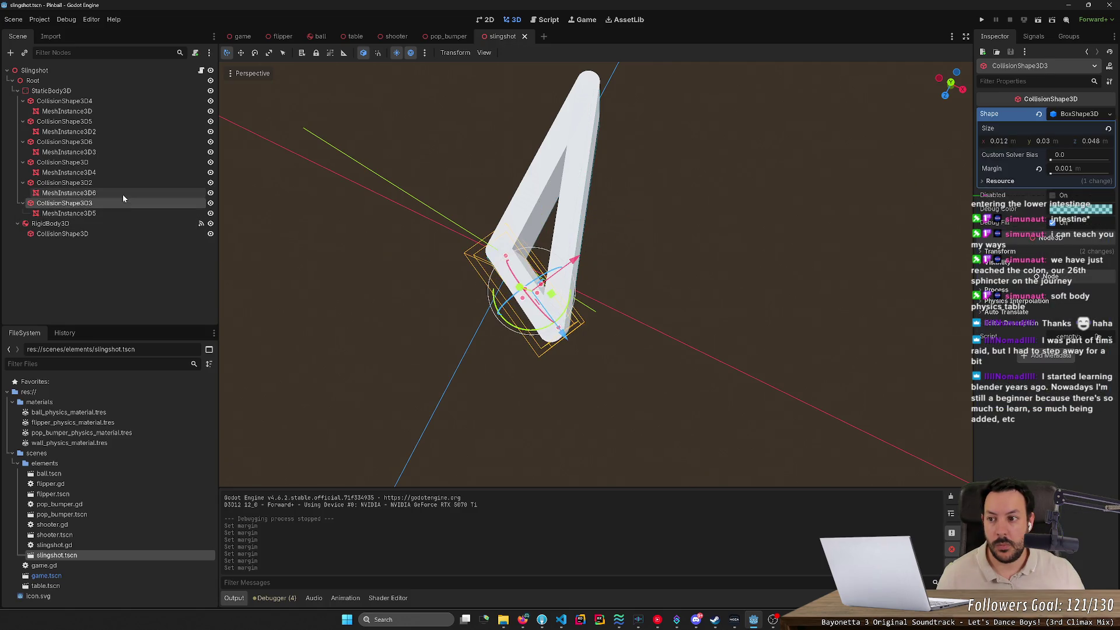
pyautogui.click(123, 179)
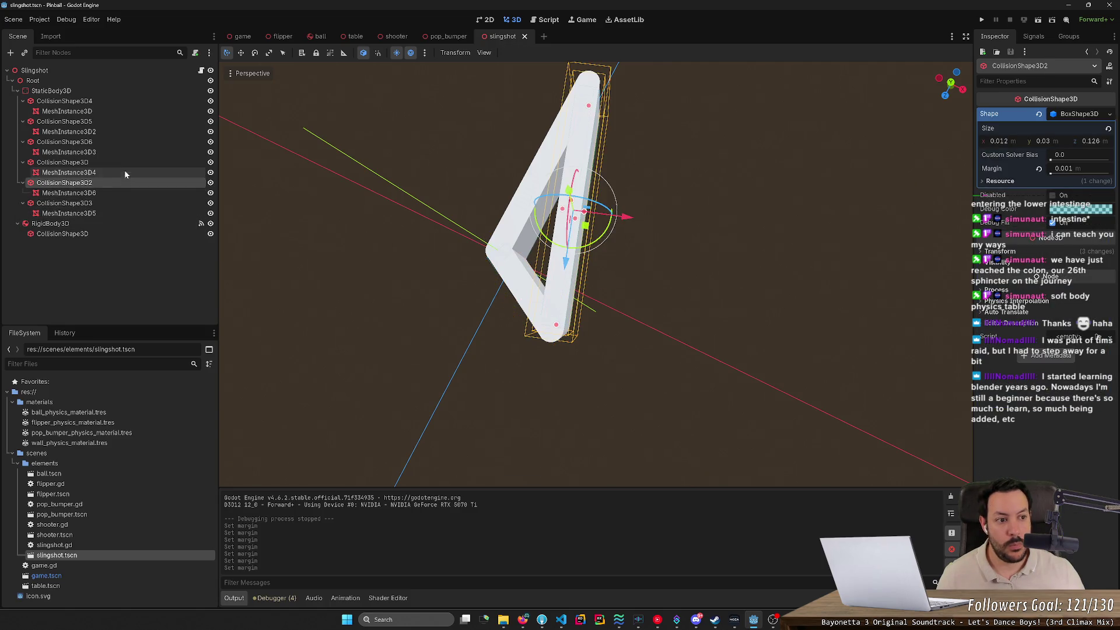
pyautogui.click(127, 163)
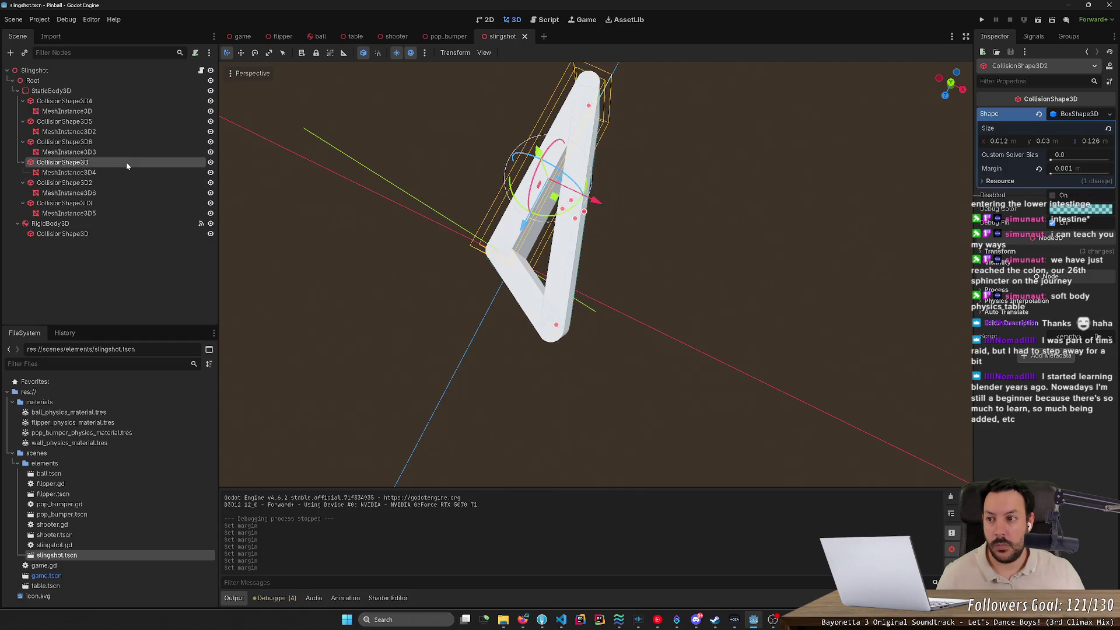
pyautogui.click(131, 132)
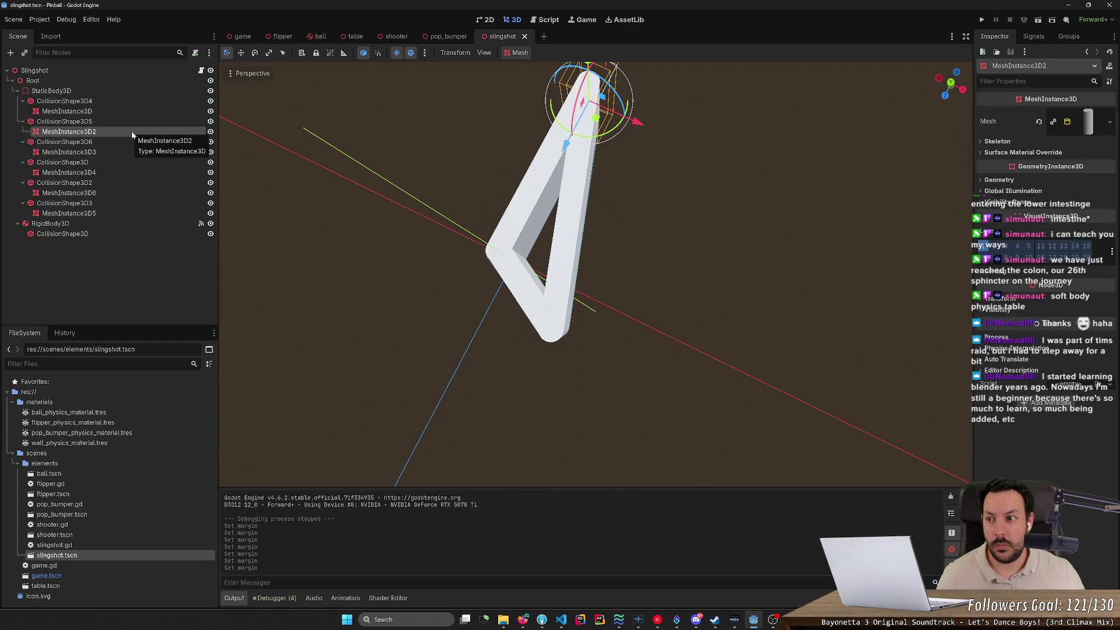
pyautogui.click(133, 121)
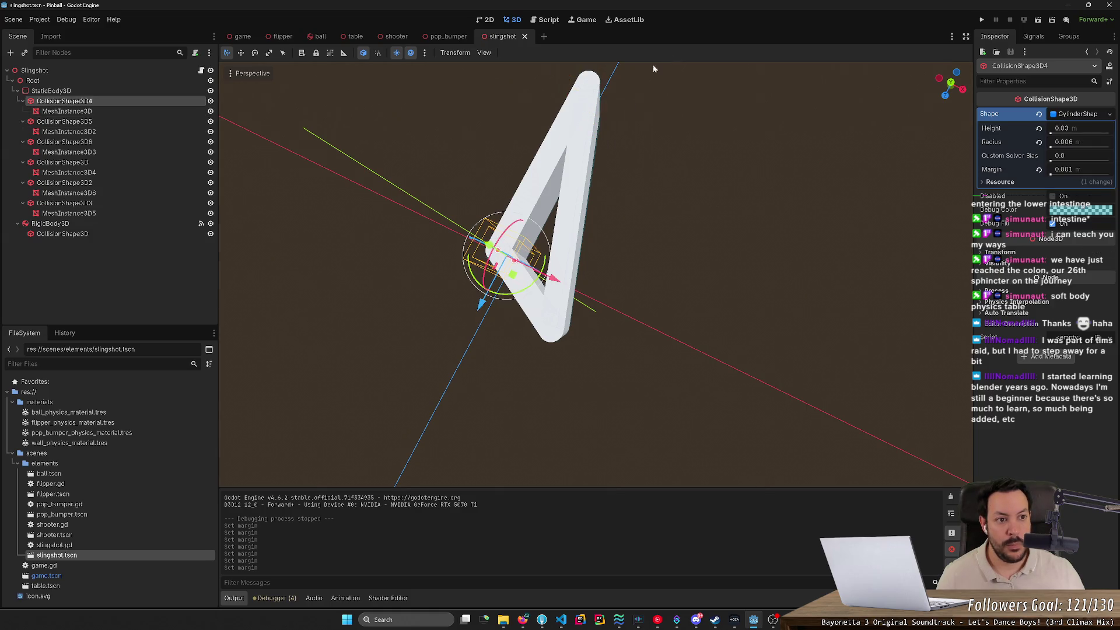
pyautogui.click(980, 20)
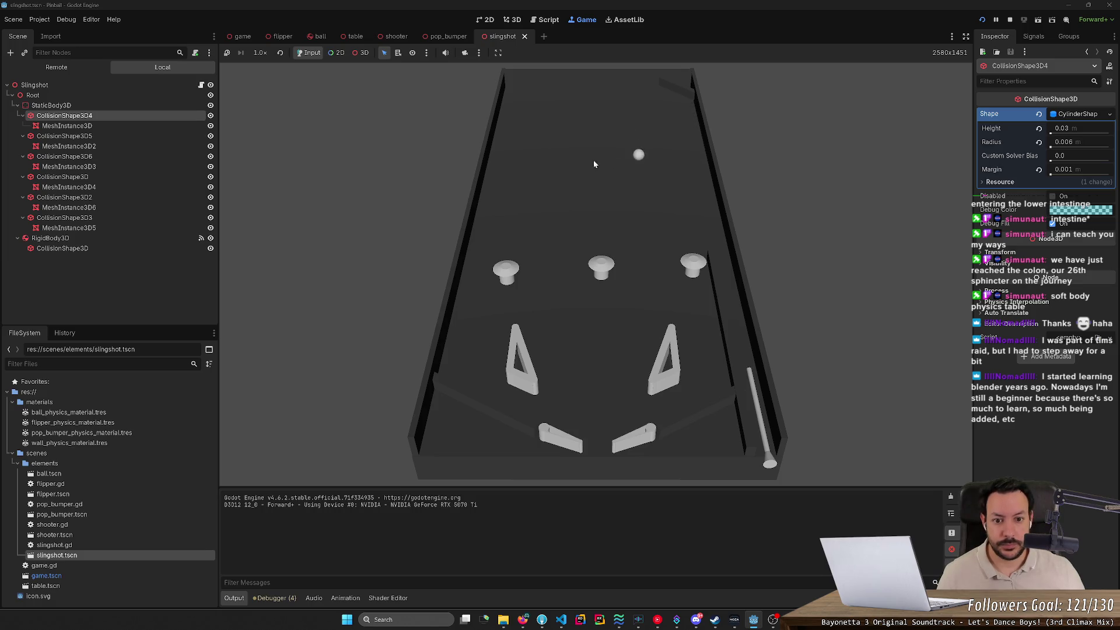
# Respawn the ball twice in the game view and switch the Scene dock to Remote.
pyautogui.click(558, 179)
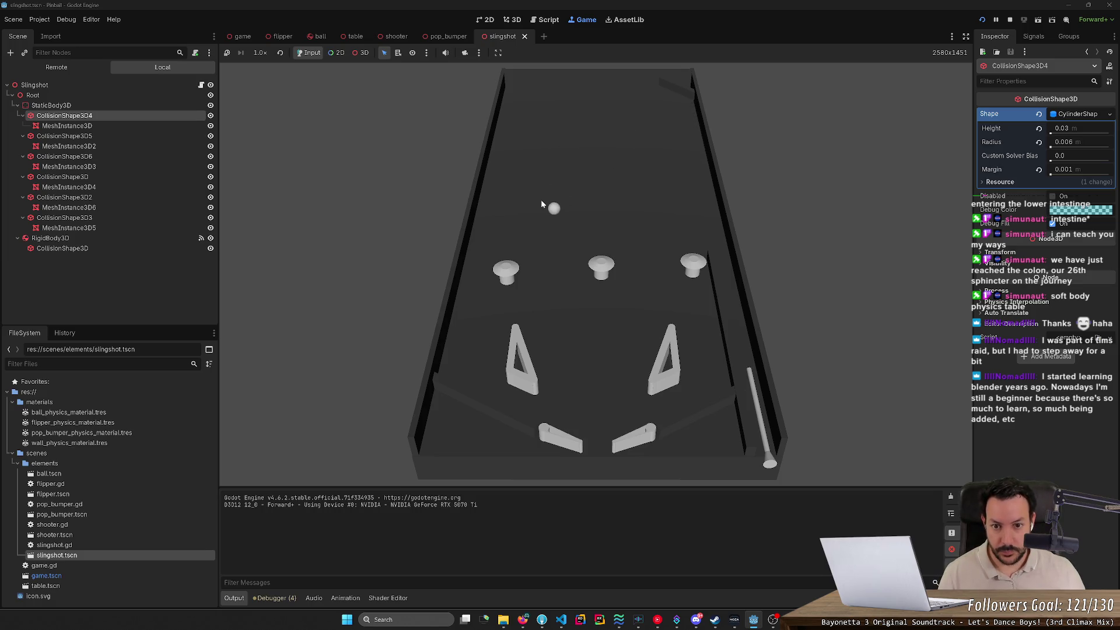
pyautogui.click(551, 225)
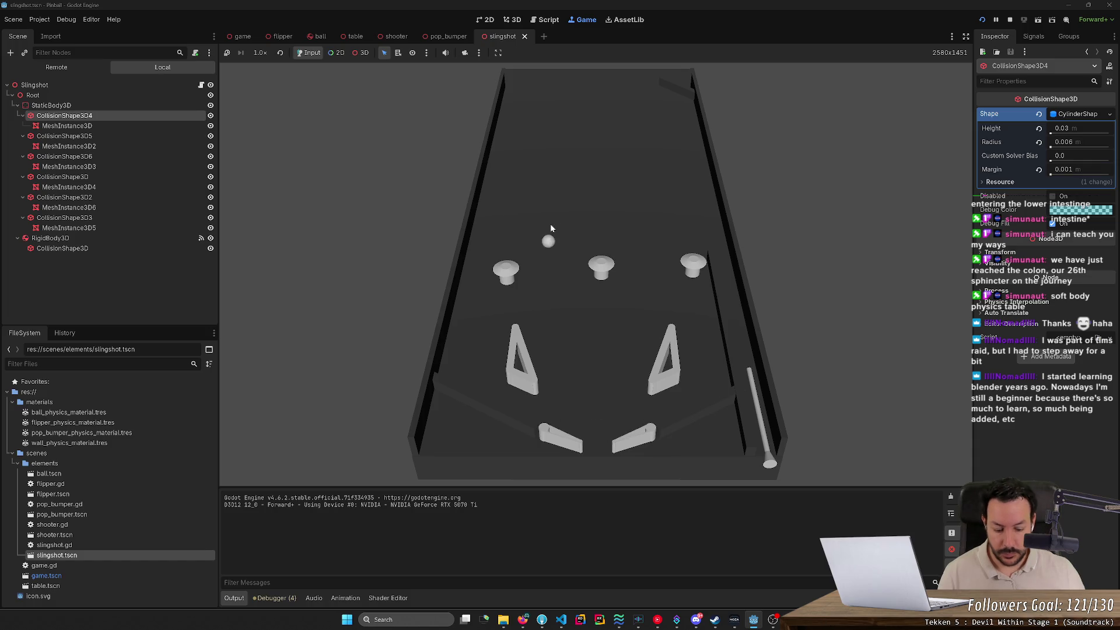
pyautogui.click(75, 70)
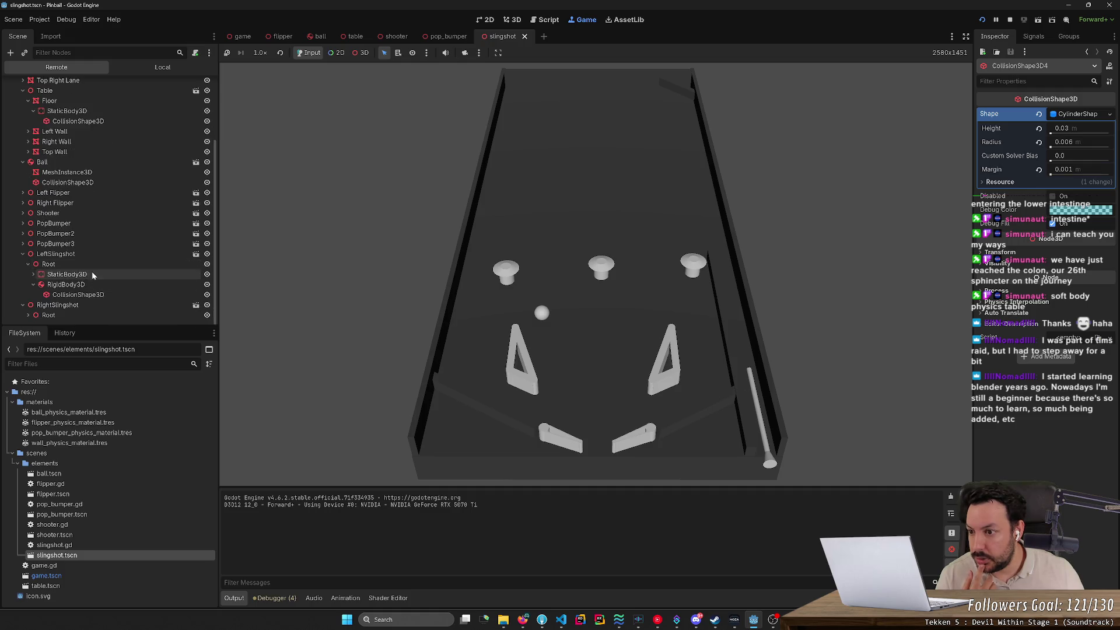
# Select the left slingshot's live CollisionShape3D and nudge its Margin value.
pyautogui.click(92, 294)
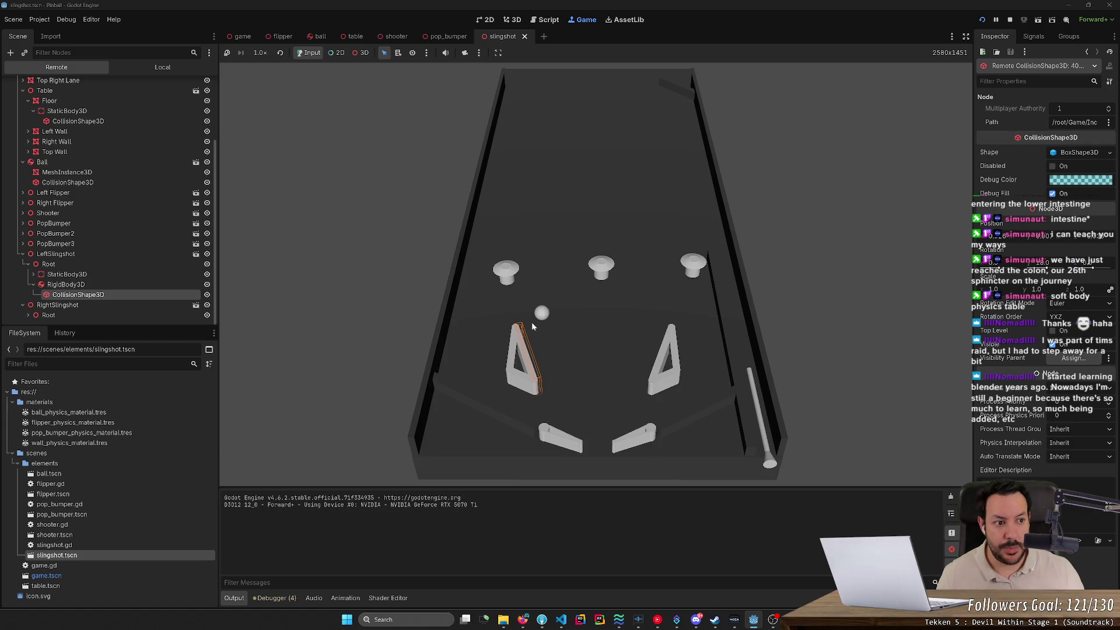
pyautogui.click(1068, 156)
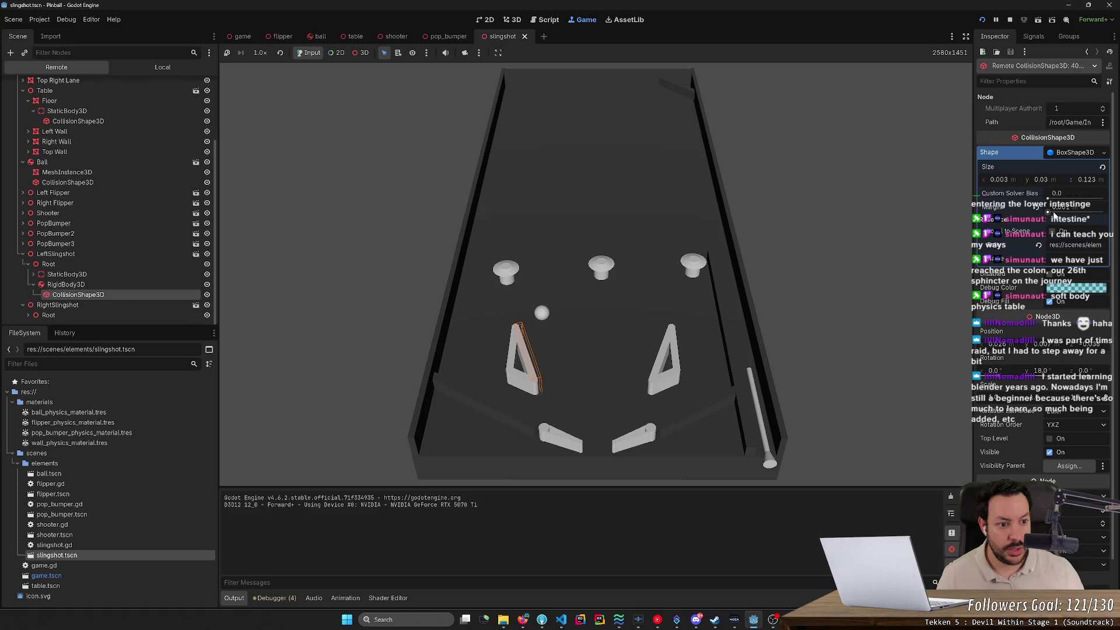
pyautogui.moveTo(1047, 211)
pyautogui.mouseDown()
pyautogui.moveTo(1076, 213)
pyautogui.moveTo(1047, 213)
pyautogui.mouseUp()
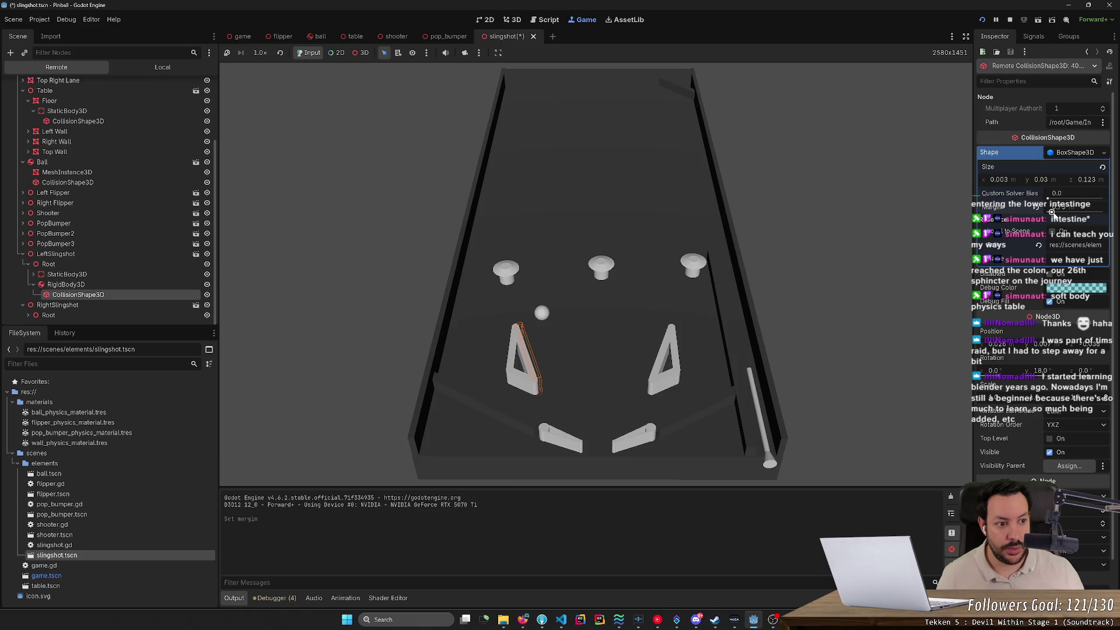
# Respawn and flip balls against the left slingshot to test it, then stop the game.
pyautogui.click(554, 226)
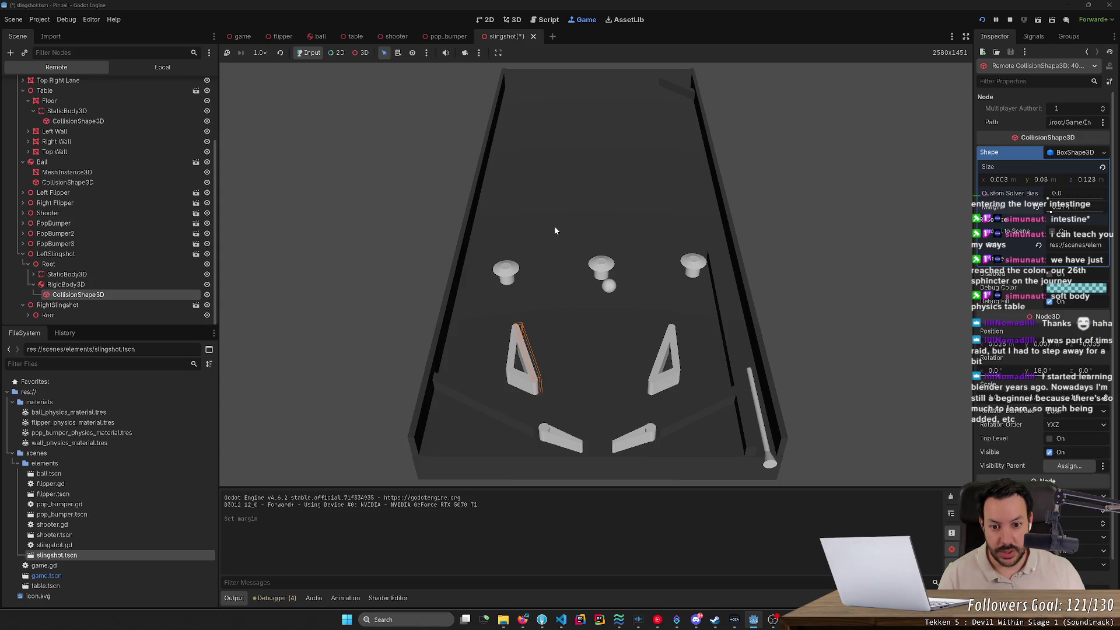
pyautogui.click(548, 230)
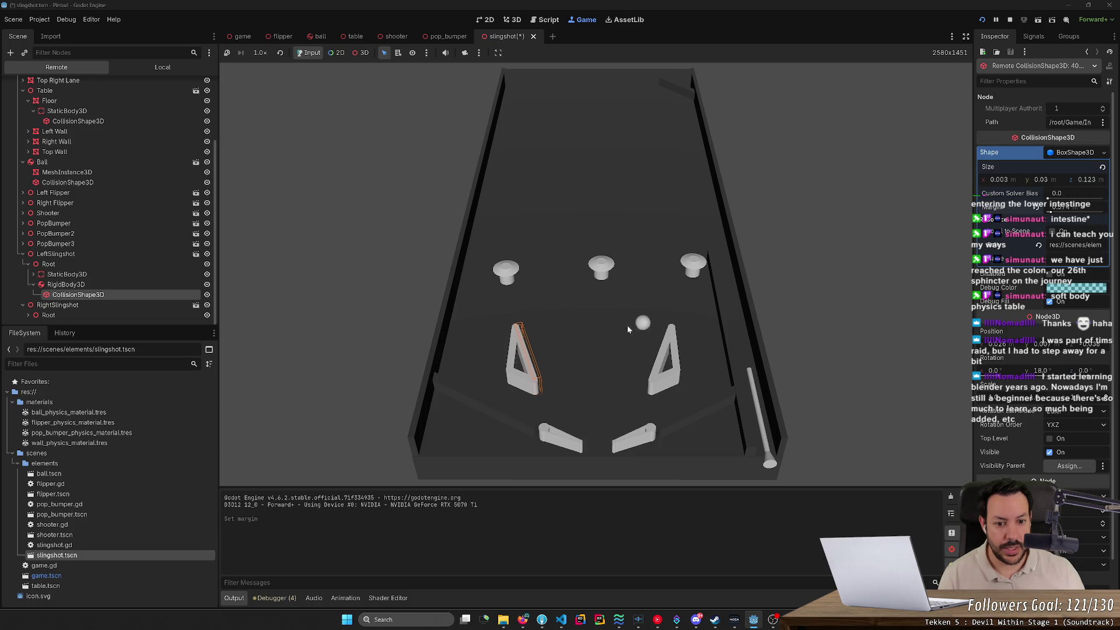
pyautogui.press('Right')
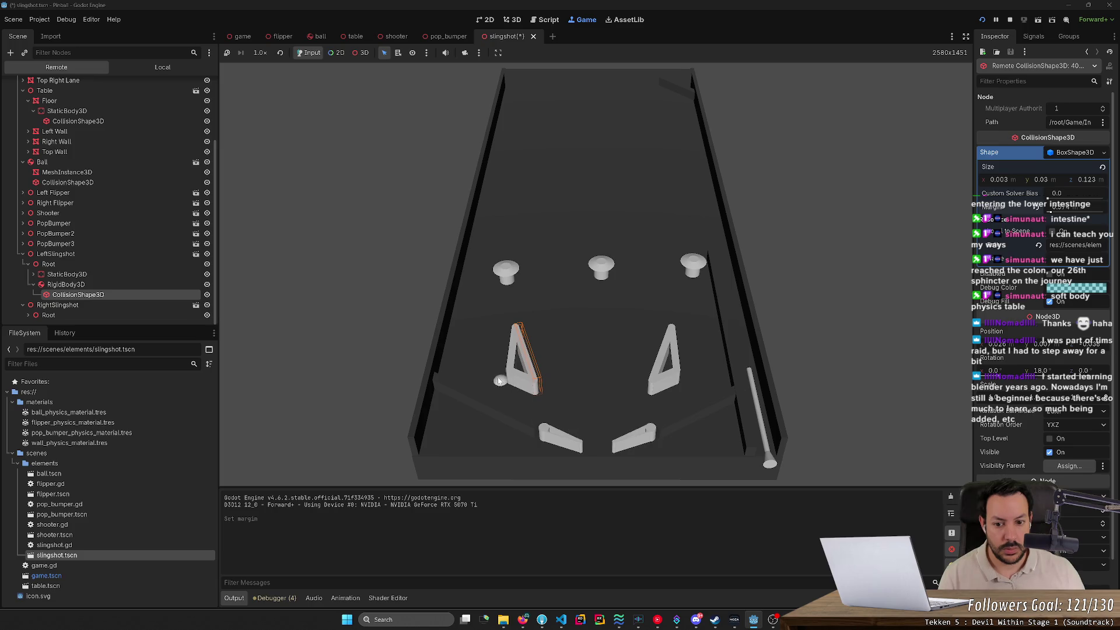
pyautogui.moveTo(498, 380); pyautogui.dragTo(498, 354)
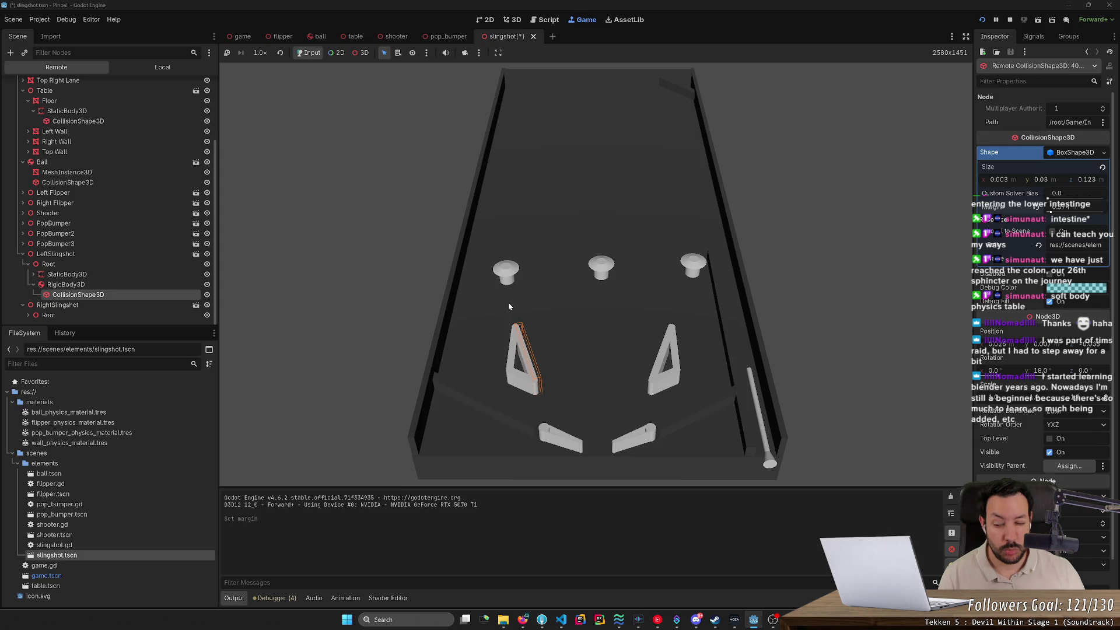
pyautogui.click(509, 306)
pyautogui.press('F8')
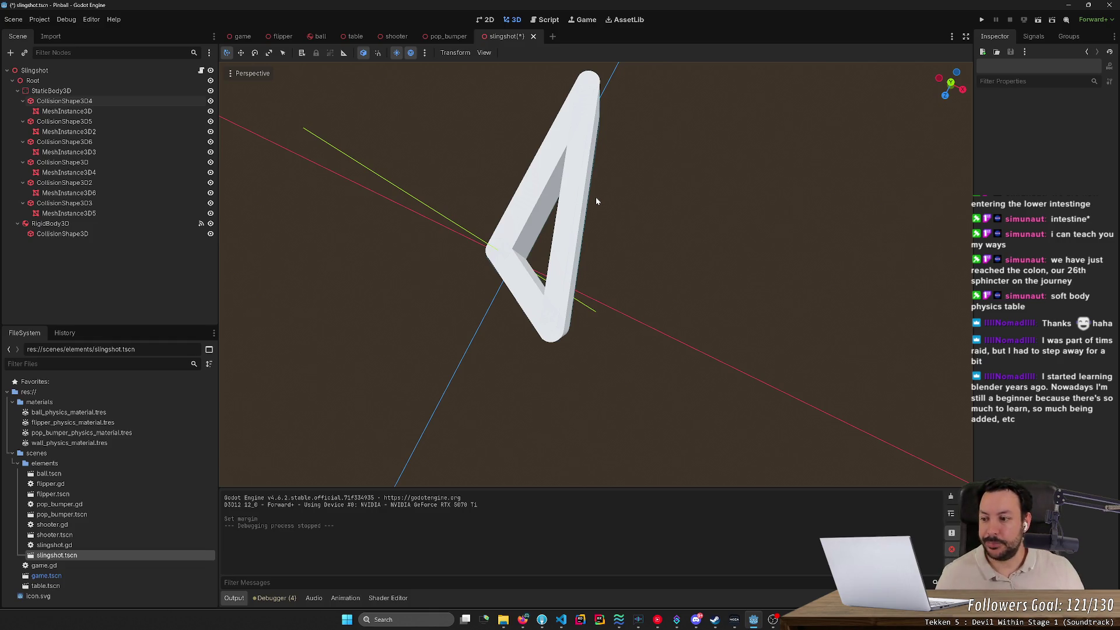
# Save the slingshot scene and select its StaticBody3D.
pyautogui.hotkey('ctrl', 's')
pyautogui.moveTo(608, 229); pyautogui.dragTo(589, 262)
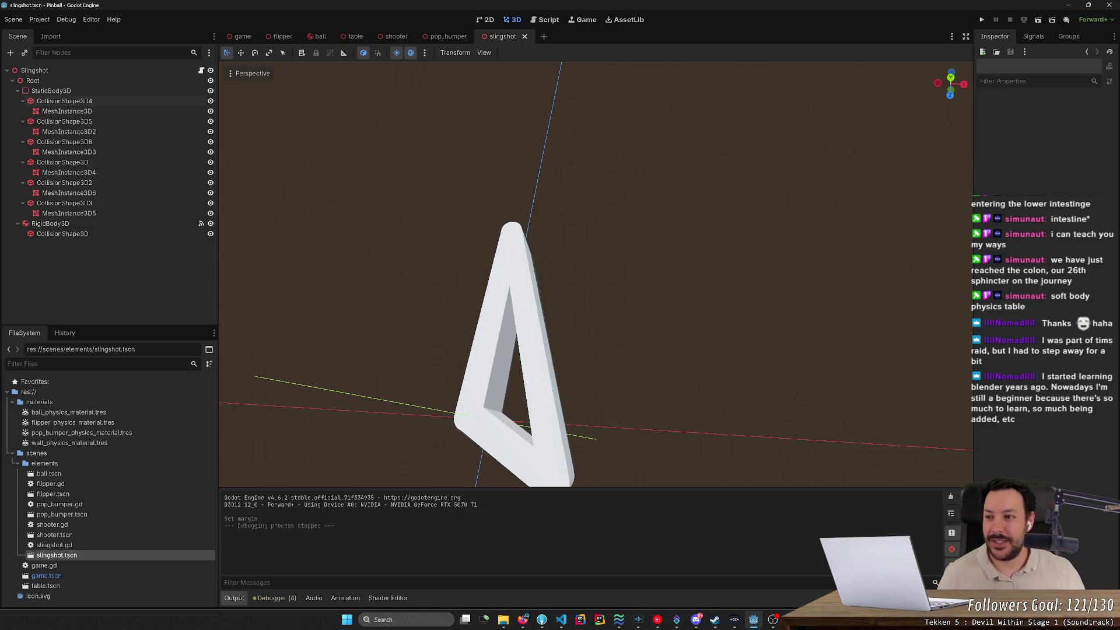
pyautogui.click(51, 91)
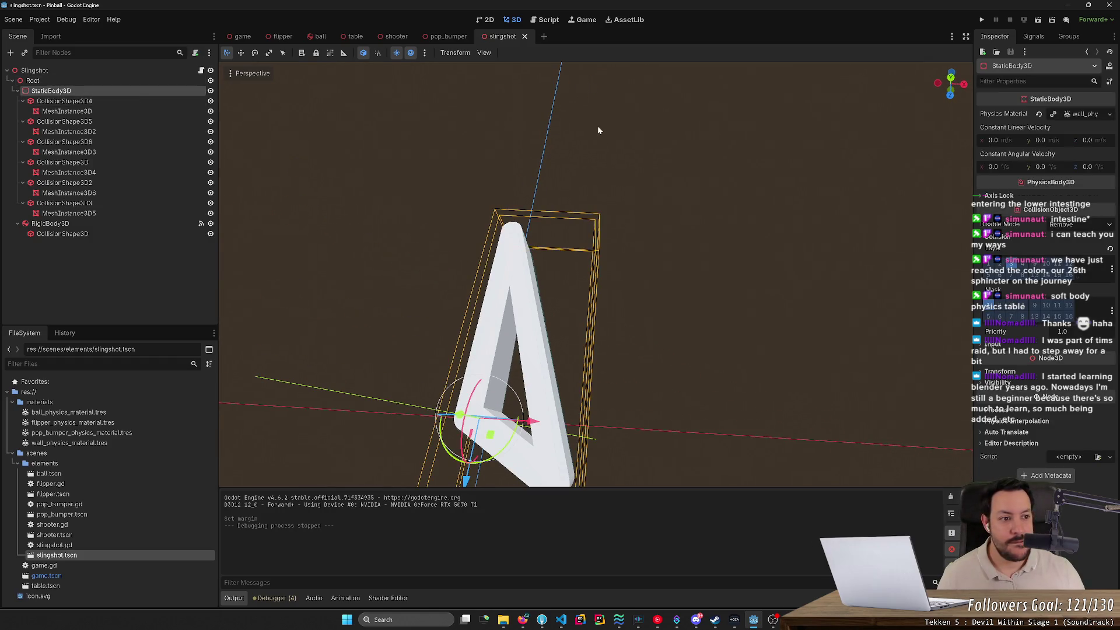
# Review the body's Physics Material and Input settings, then return to the game scene.
pyautogui.click(1082, 114)
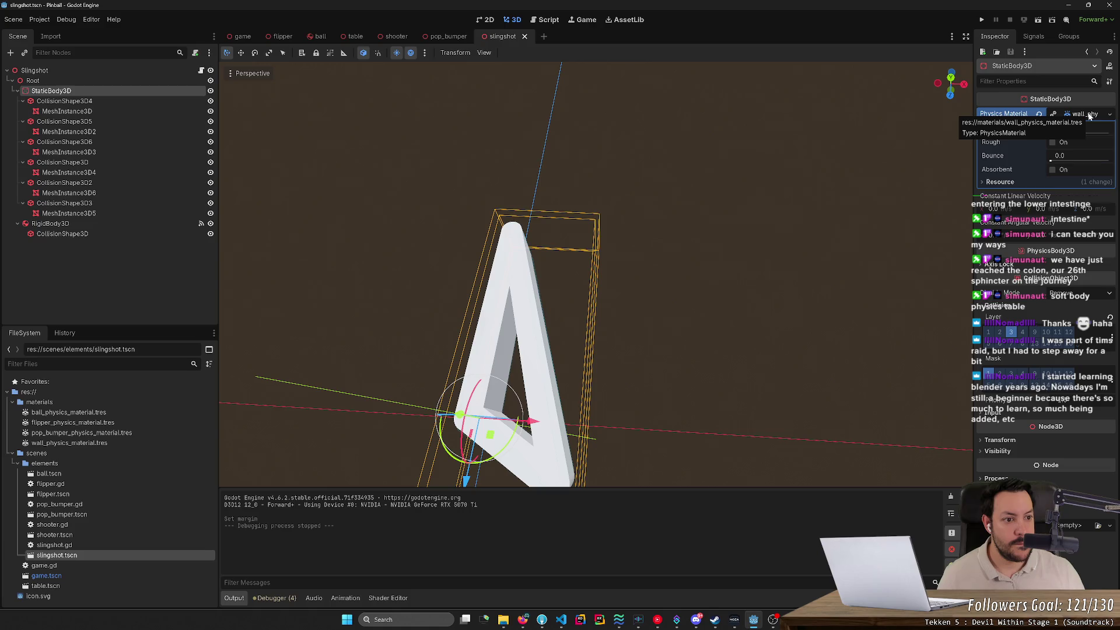
pyautogui.click(1072, 115)
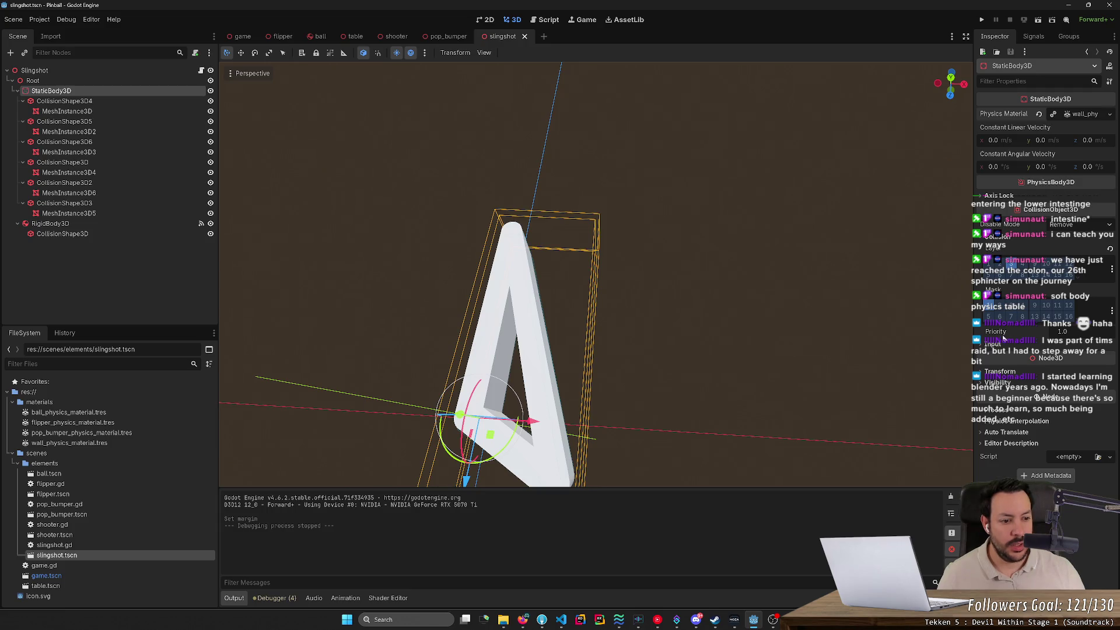
pyautogui.click(995, 345)
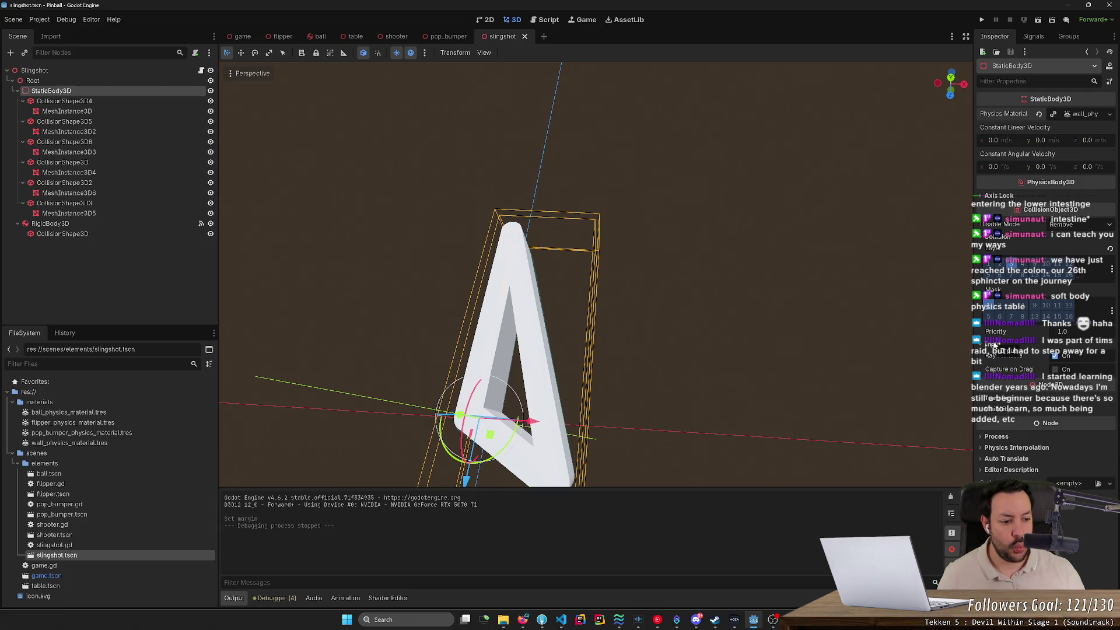
pyautogui.click(994, 344)
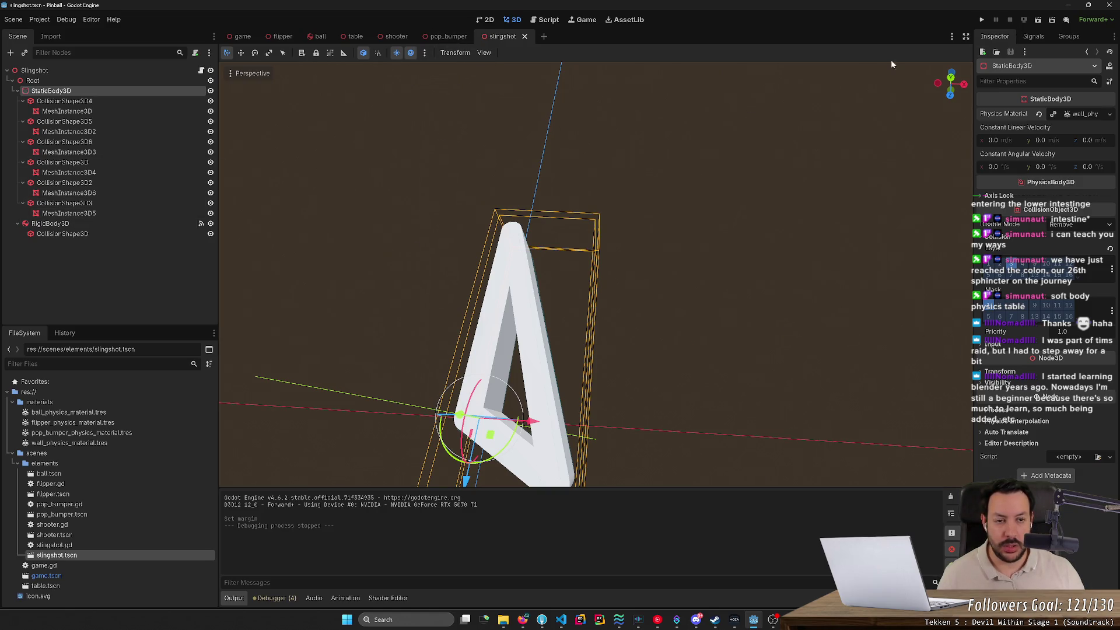
pyautogui.click(250, 38)
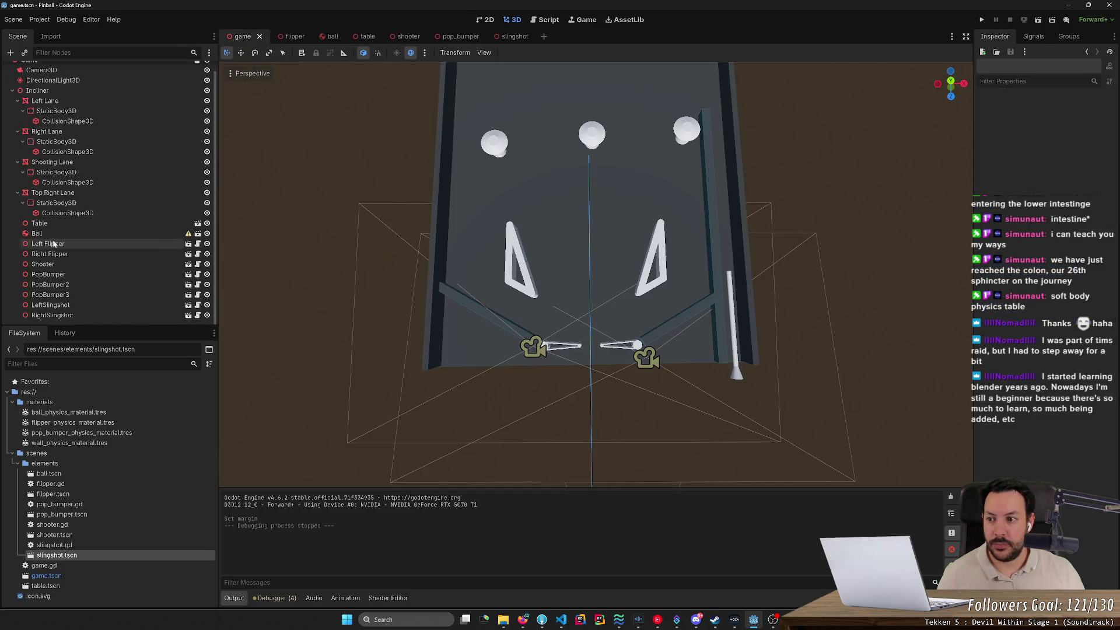
# Check the Ball's Physics Material Override, select both slingshots, and run the project.
pyautogui.click(58, 233)
pyautogui.click(1094, 130)
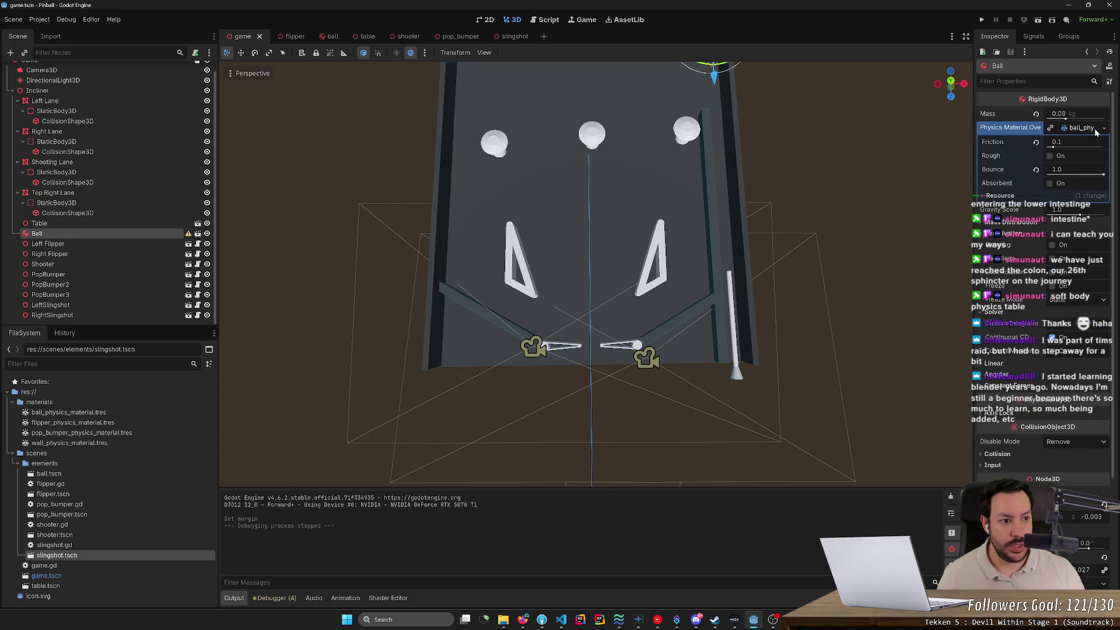
pyautogui.click(1094, 130)
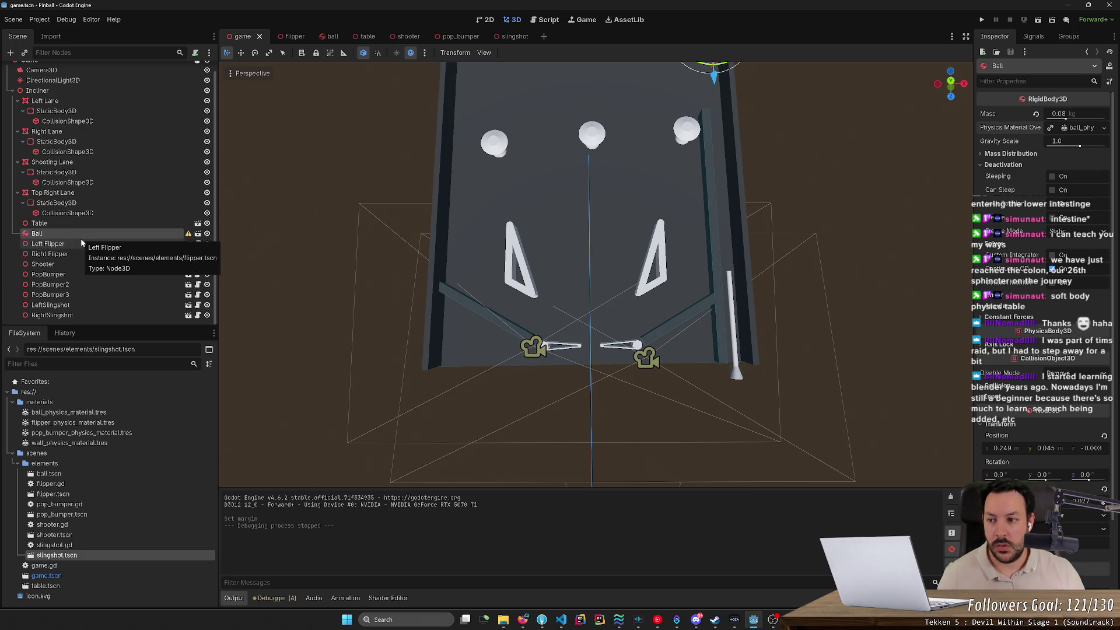
pyautogui.click(92, 304)
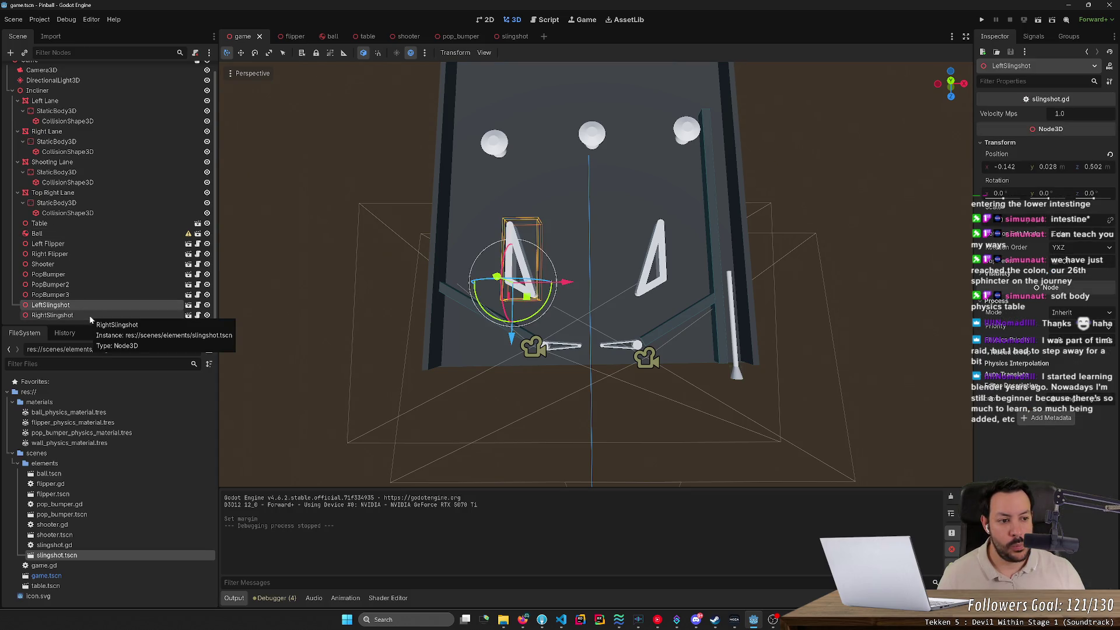
pyautogui.click(90, 318)
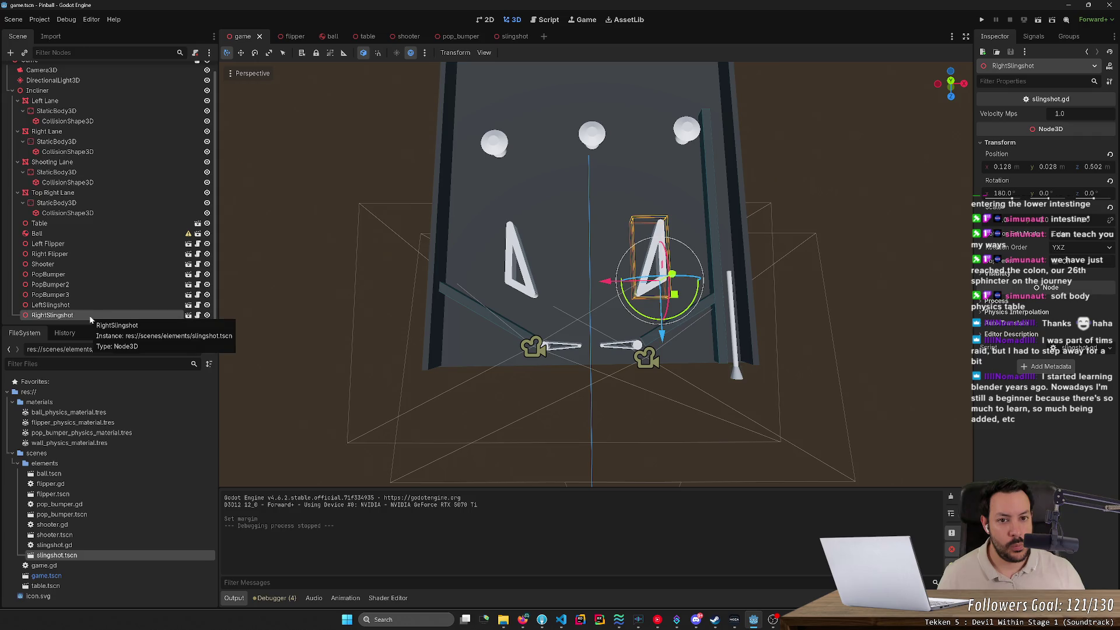
pyautogui.click(982, 20)
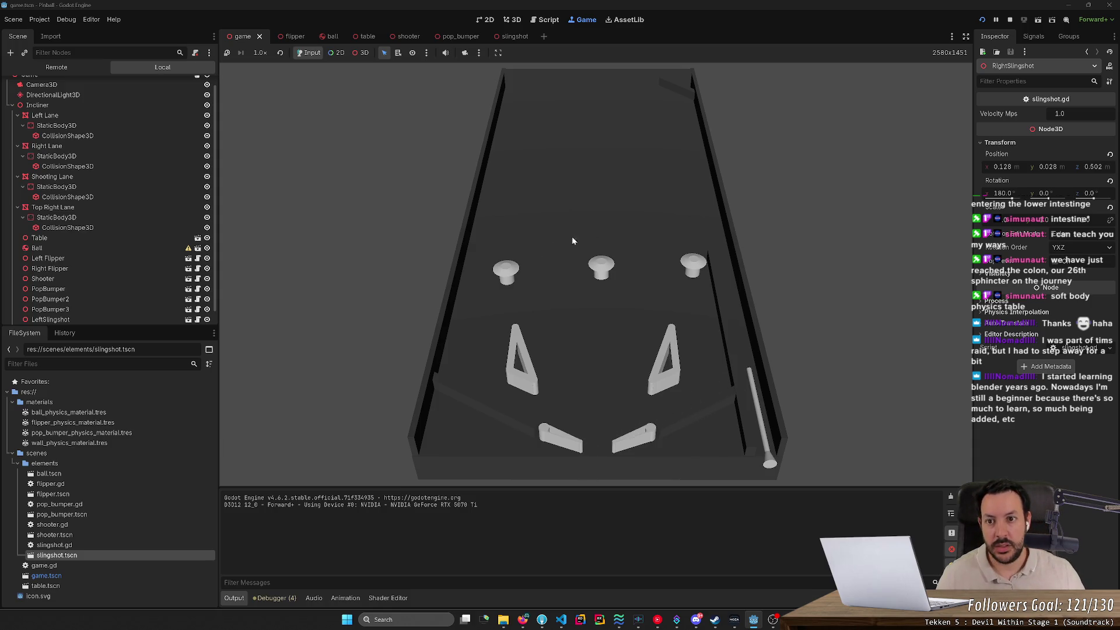
# Play several balls with the Left and Right flipper keys, then turn off the game view's Input mode.
pyautogui.press('Left')
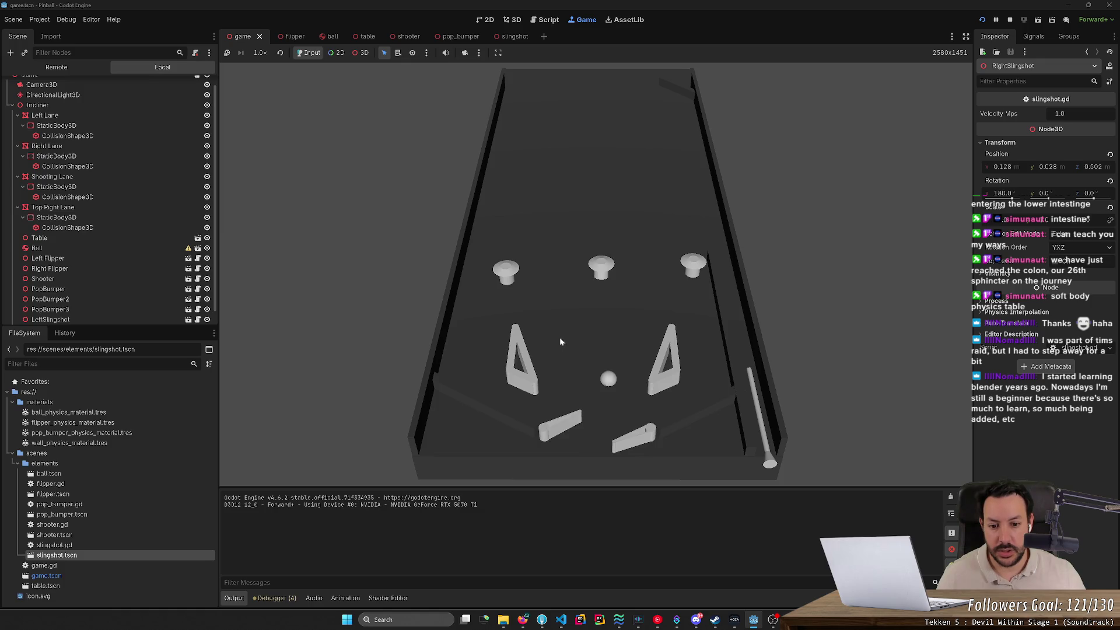
pyautogui.press('Left')
pyautogui.press('Right')
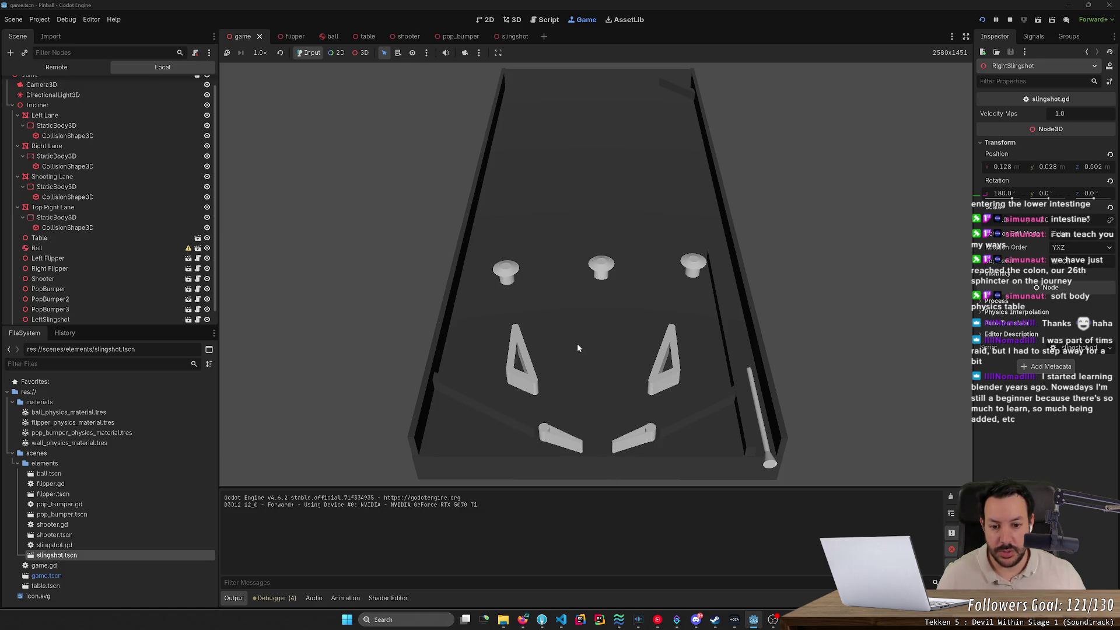
pyautogui.press('Left')
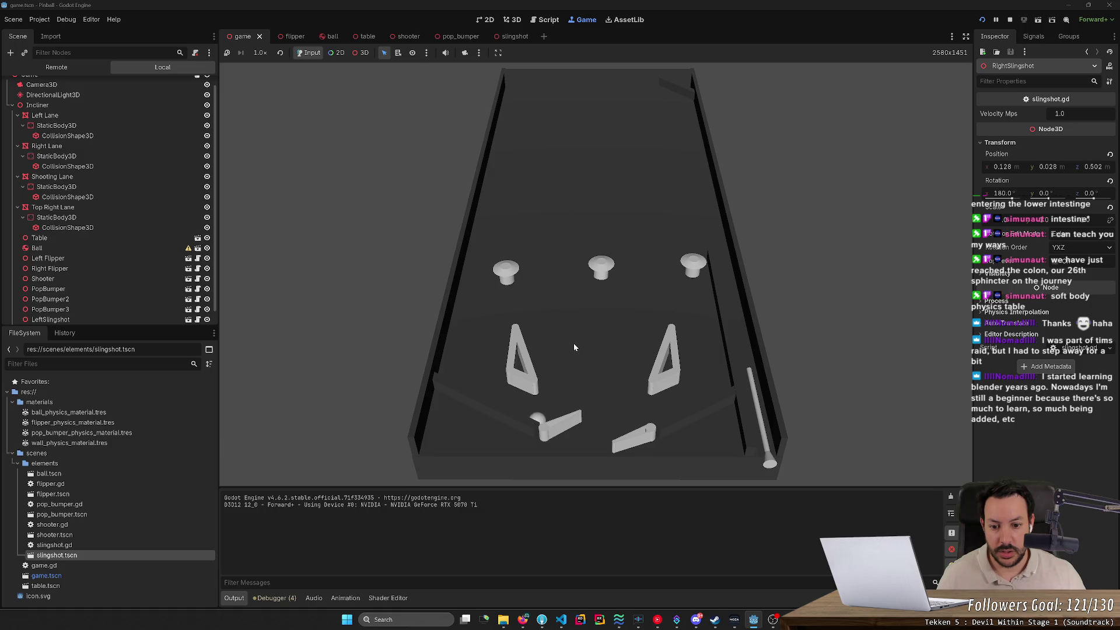
pyautogui.press('Left')
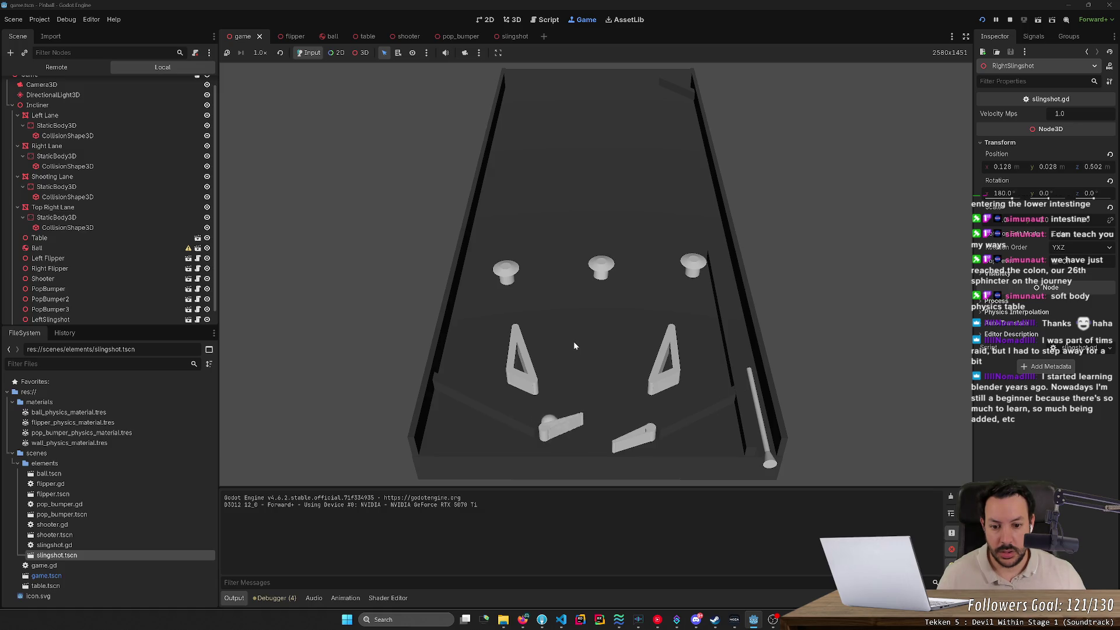
pyautogui.press('Left')
pyautogui.press('Right')
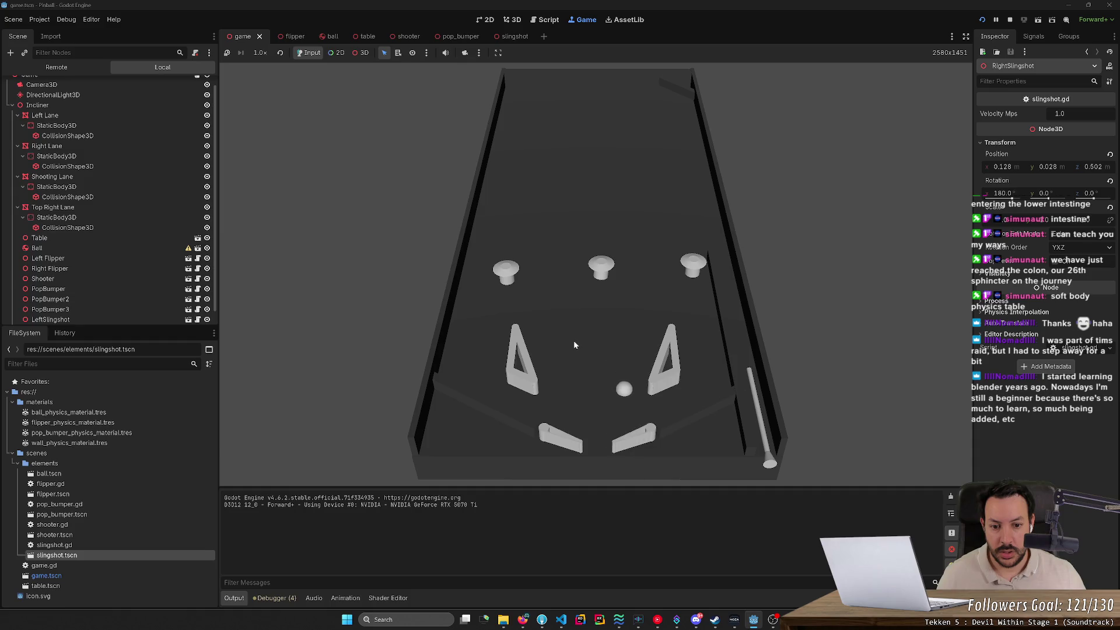
pyautogui.press('Right')
pyautogui.press('Left')
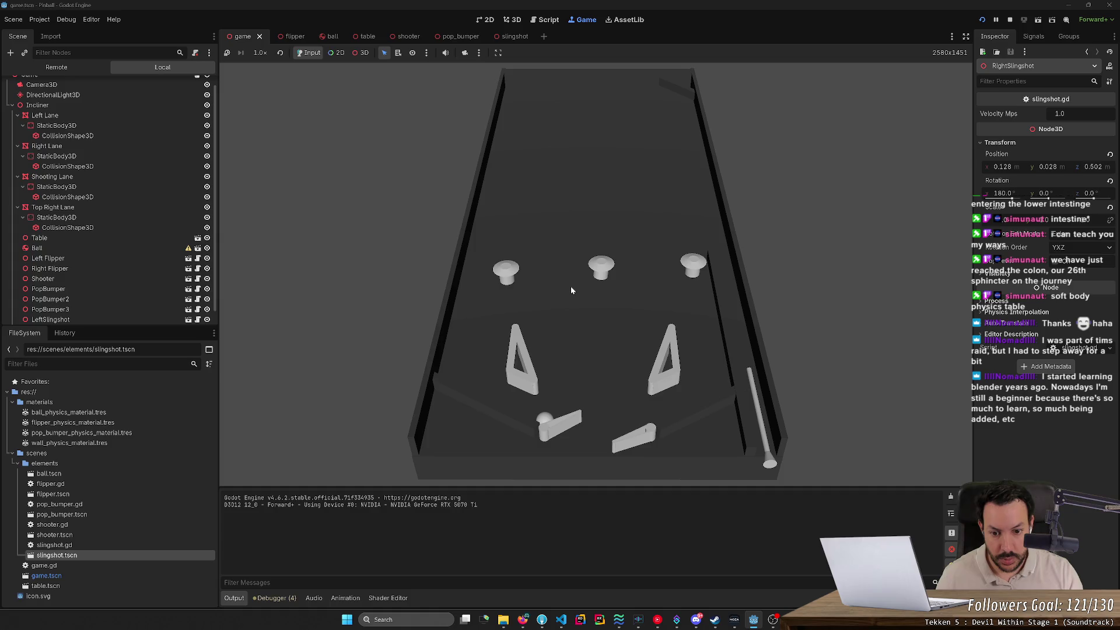
pyautogui.click(364, 53)
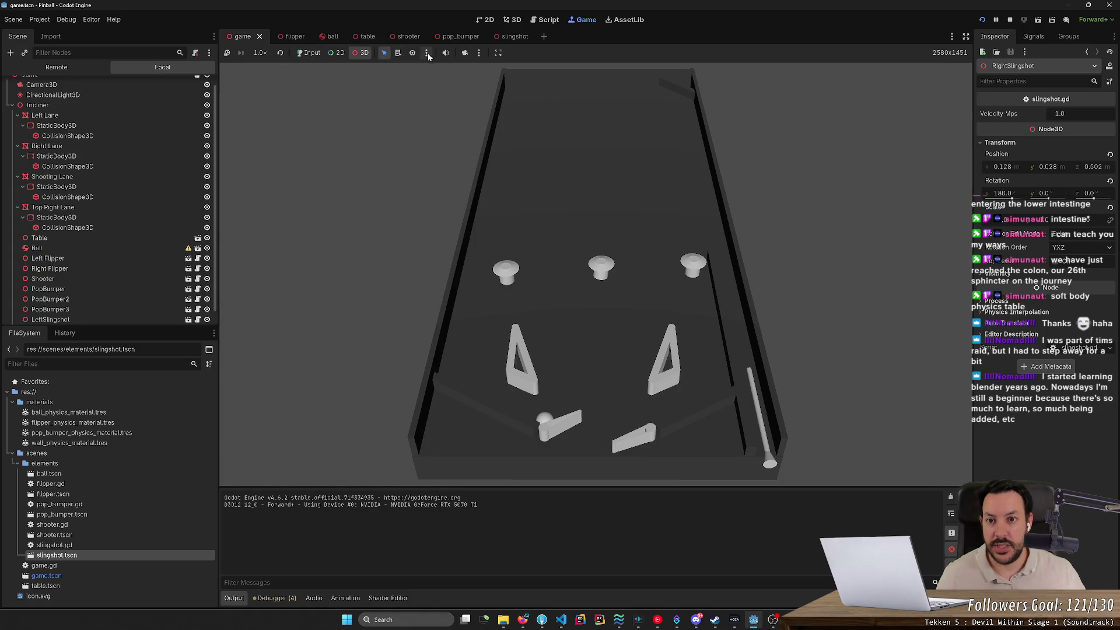
# Enable the camera override to view the flippers and slingshots closely, then stop the game.
pyautogui.click(465, 53)
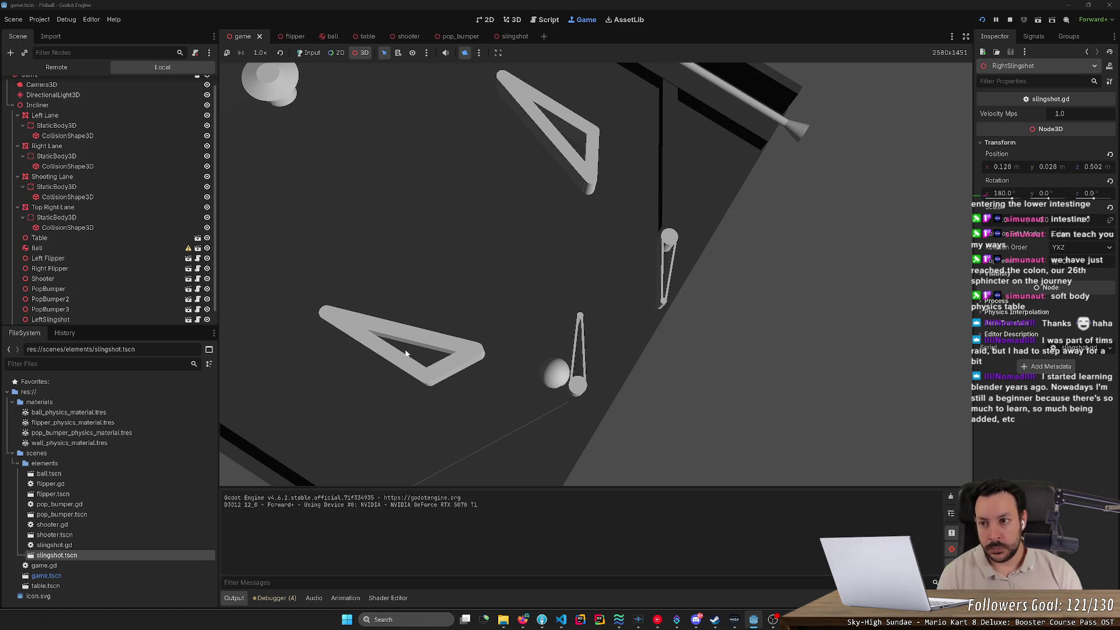
pyautogui.click(1009, 20)
pyautogui.scroll(5, 595, 274)
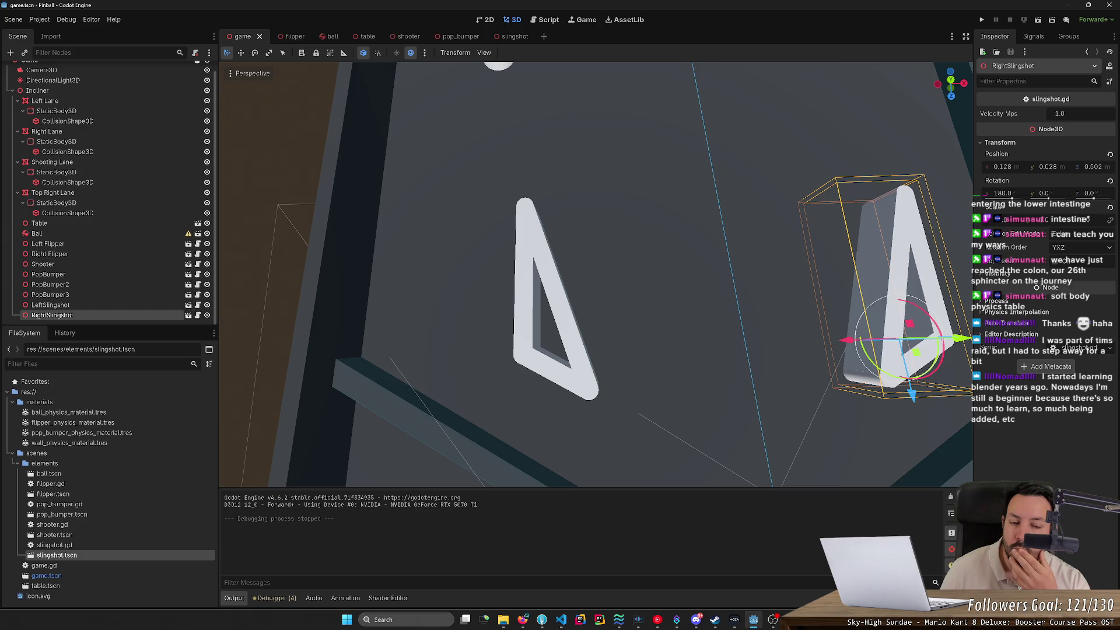
# Zoom in on the slingshots, select Left Flipper, and open flipper.tscn in the editor.
pyautogui.scroll(2, 517, 191)
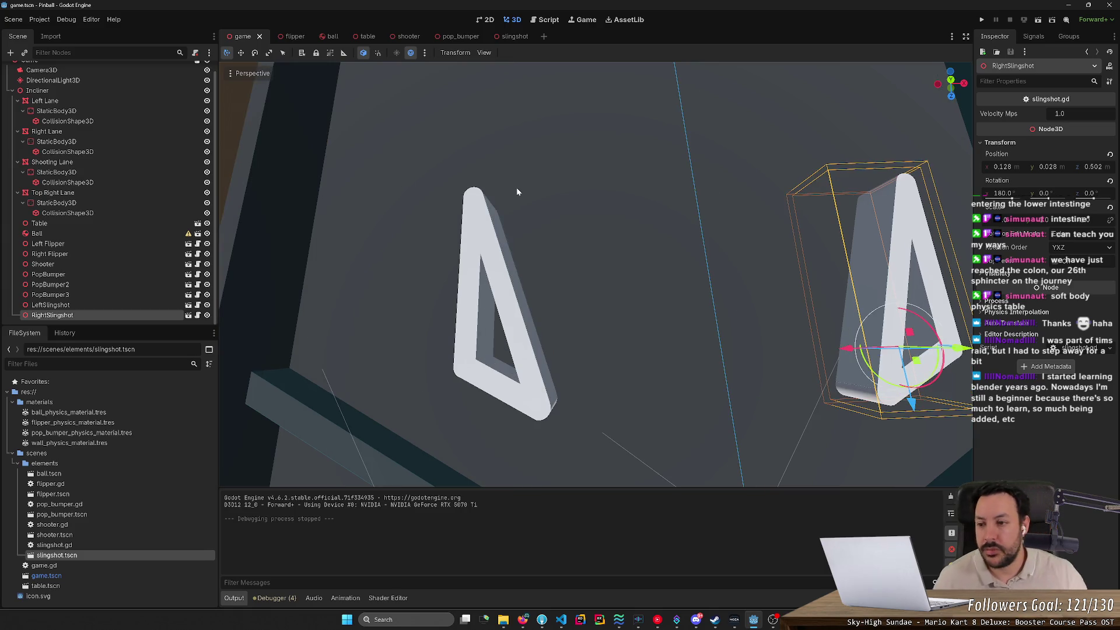
pyautogui.scroll(-5, 517, 191)
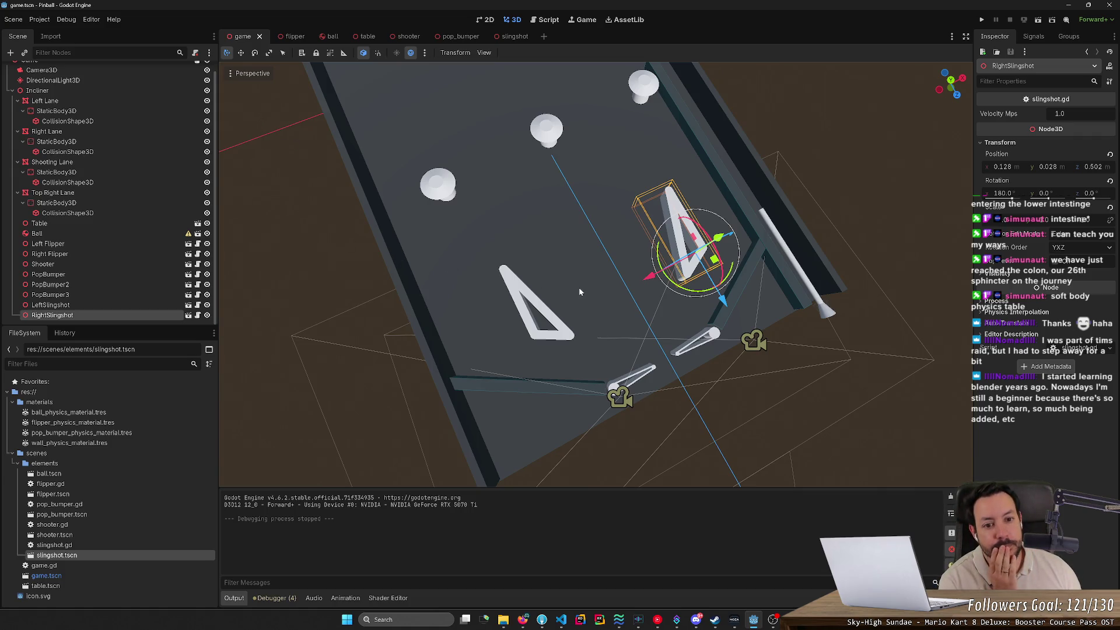
pyautogui.click(631, 378)
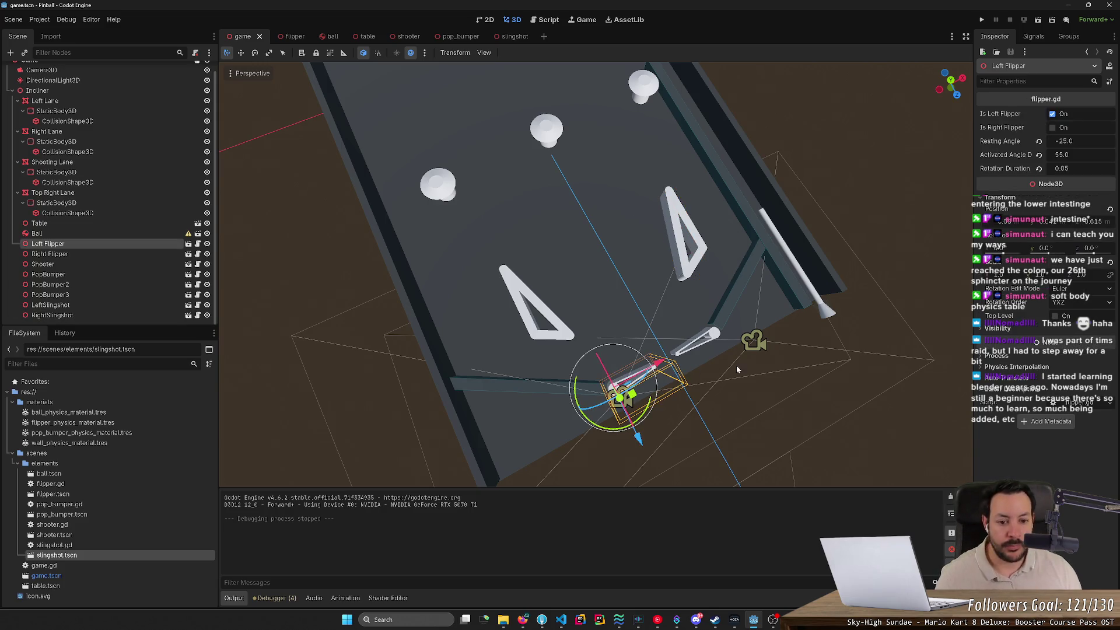
pyautogui.scroll(5, 736, 368)
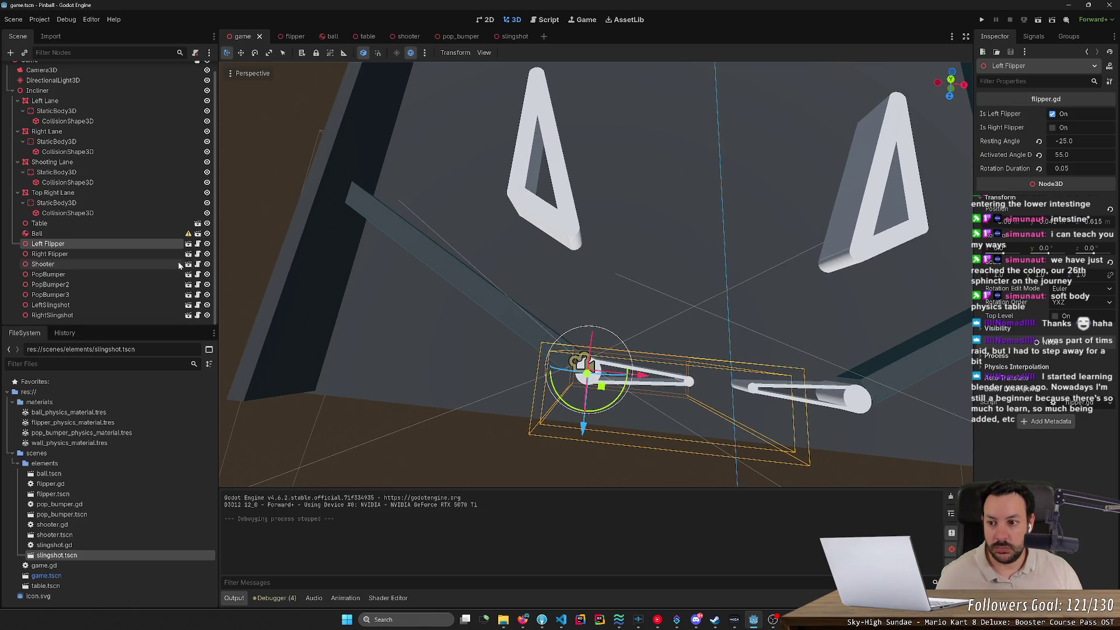
pyautogui.click(193, 246)
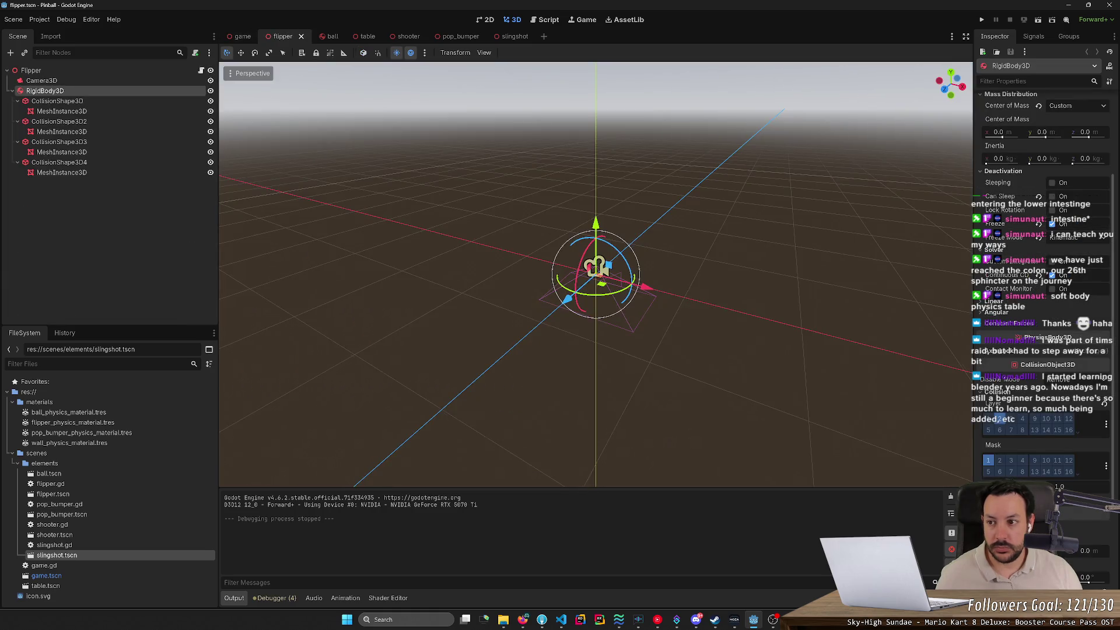
# Delete the Camera3D node from flipper.tscn, save it, and go back to the game tab.
pyautogui.scroll(-2, 595, 275)
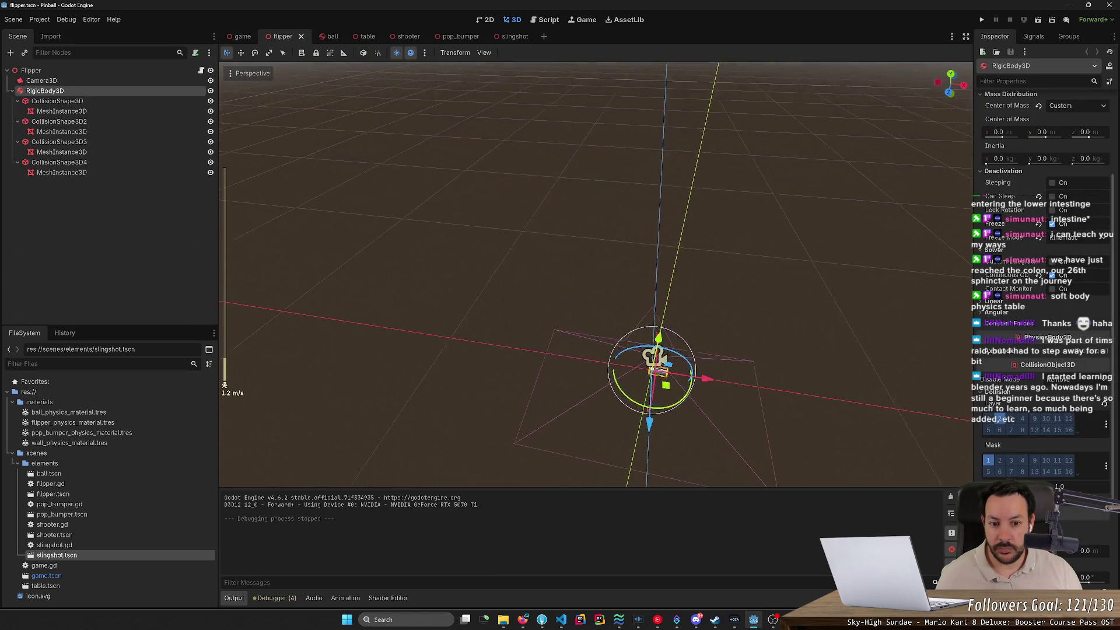
pyautogui.click(121, 82)
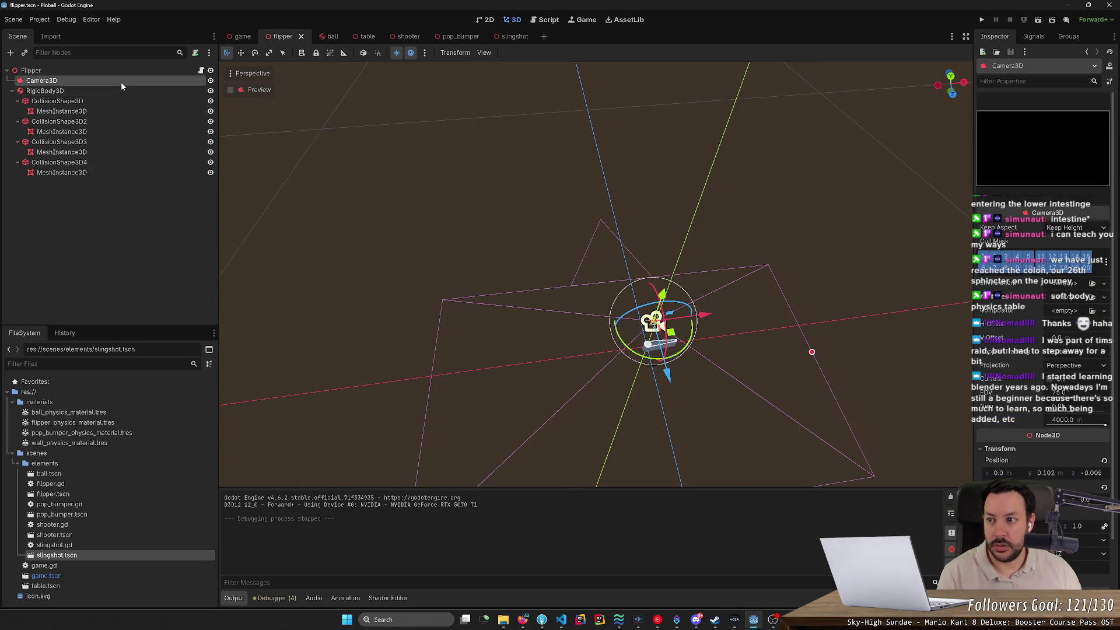
pyautogui.press('Delete')
pyautogui.click(533, 319)
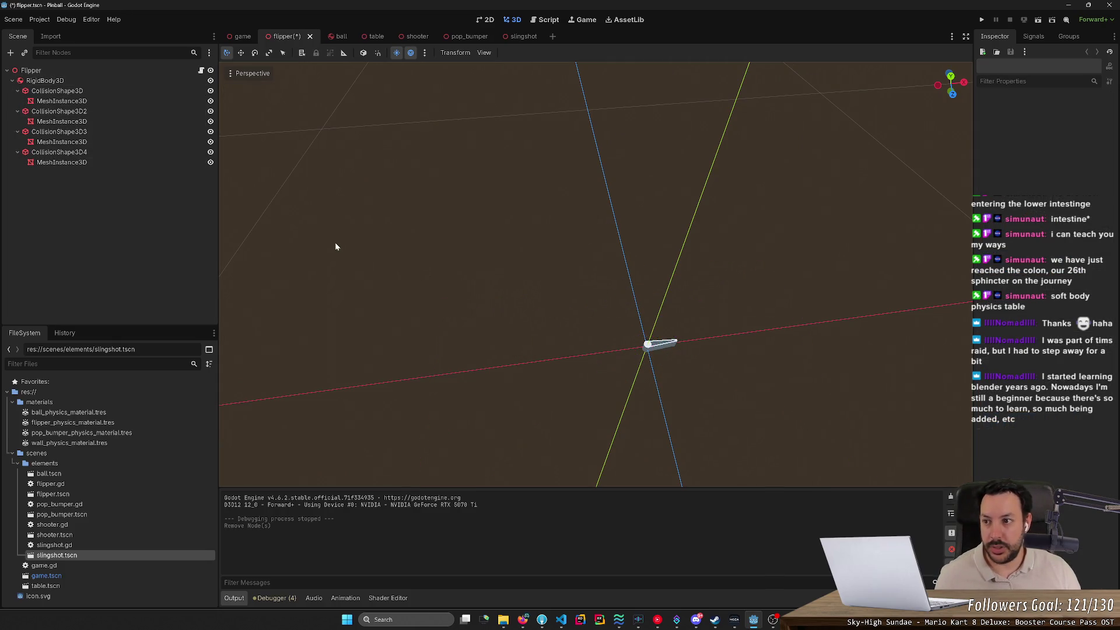
pyautogui.hotkey('ctrl', 's')
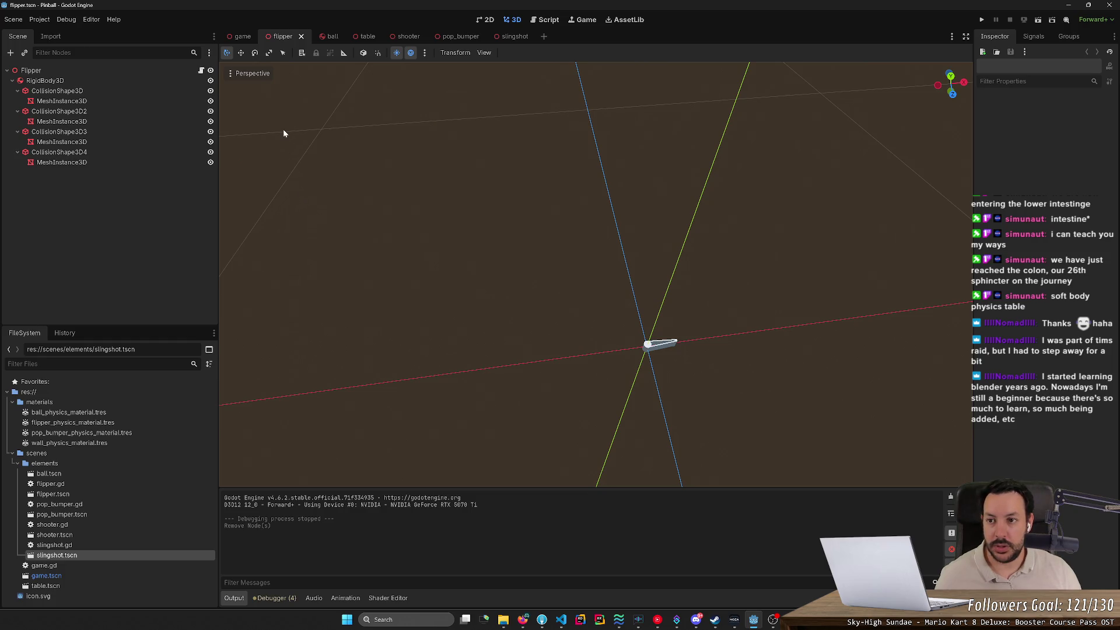
pyautogui.click(244, 37)
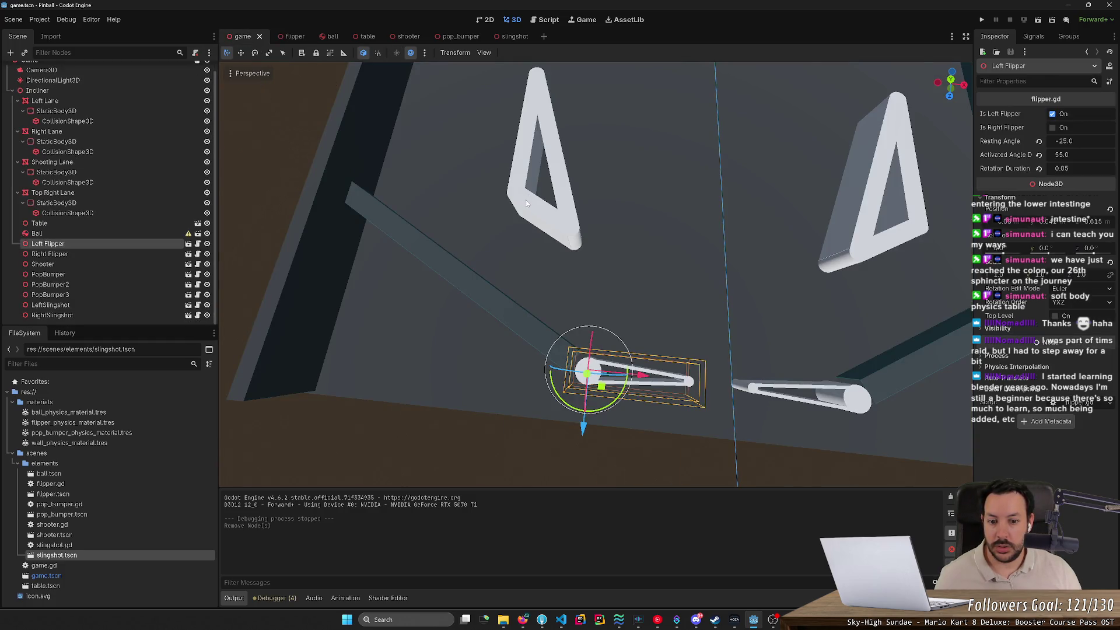
# Rerun the game with F5 and flick the left flipper at the ball.
pyautogui.press('F5')
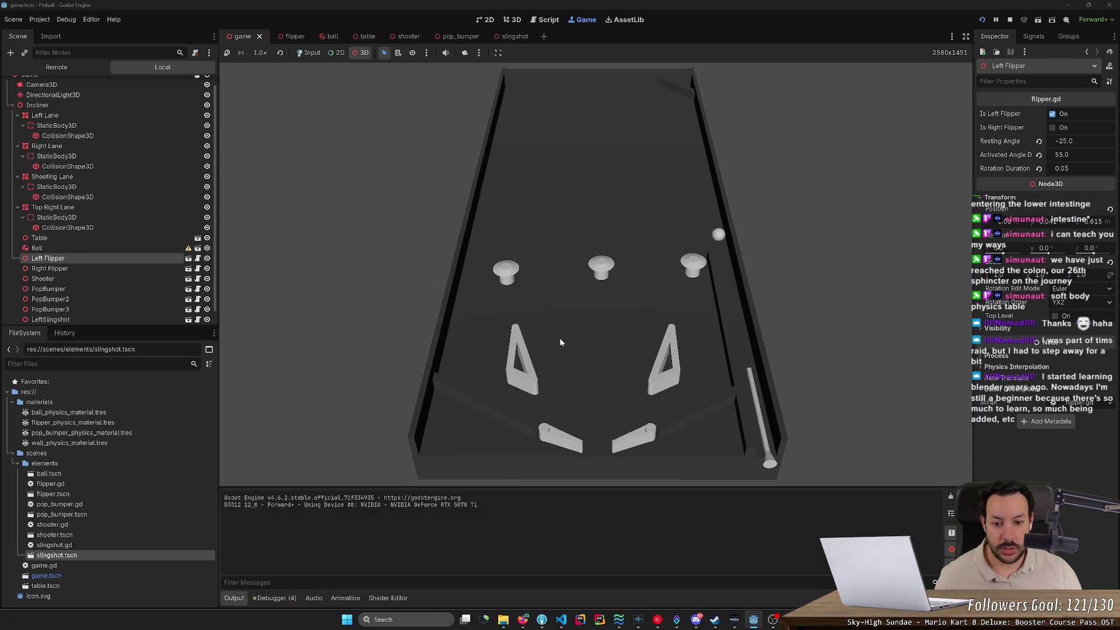
pyautogui.click(560, 341)
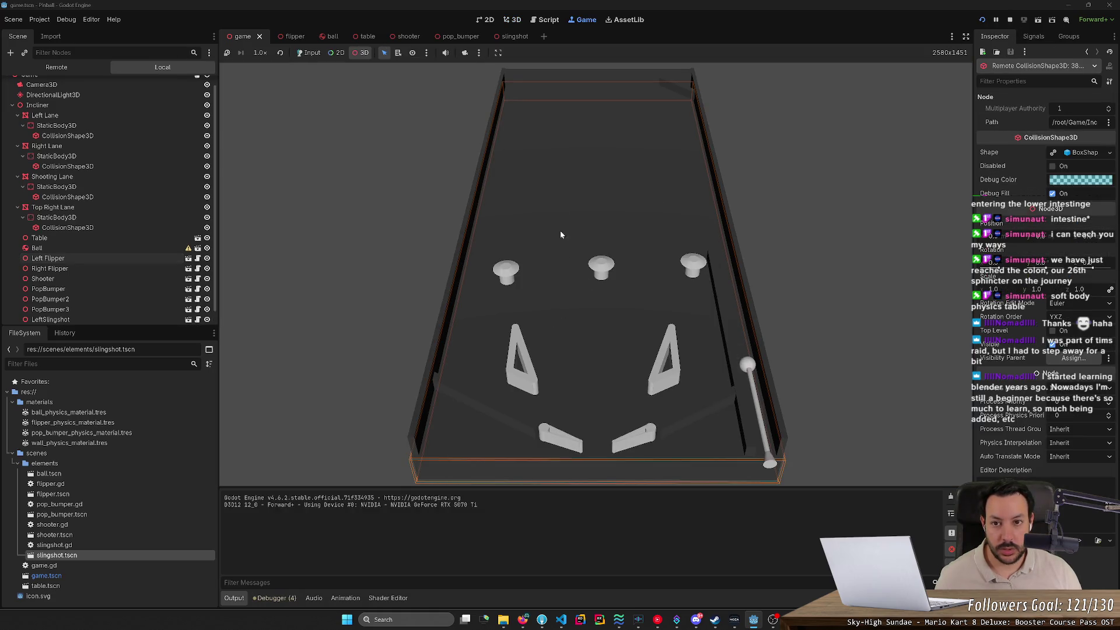
pyautogui.click(323, 55)
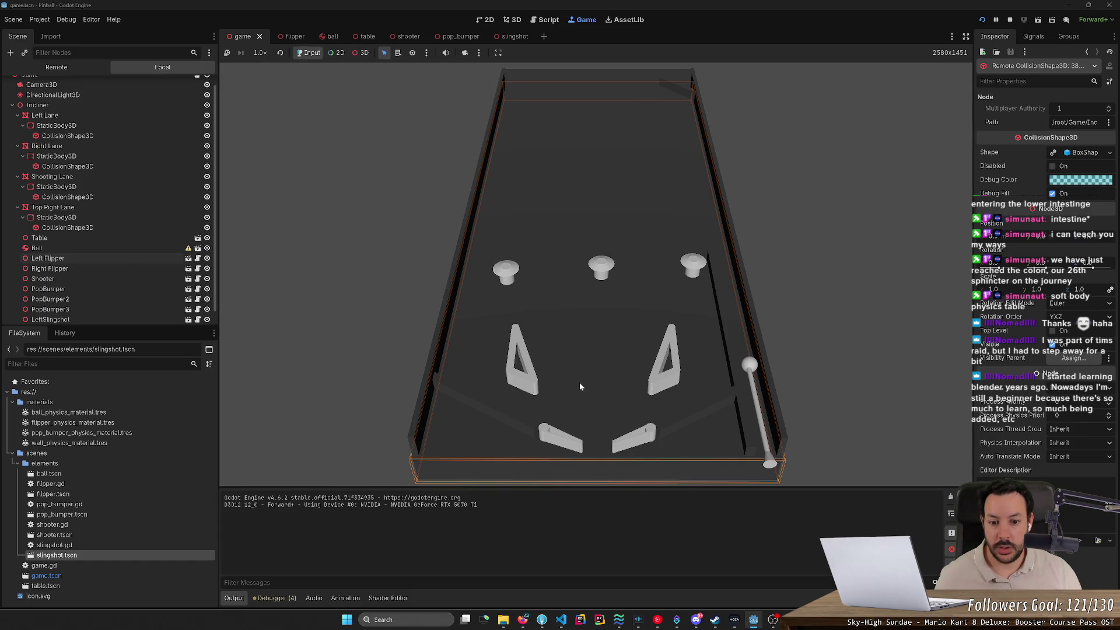
pyautogui.press('Left')
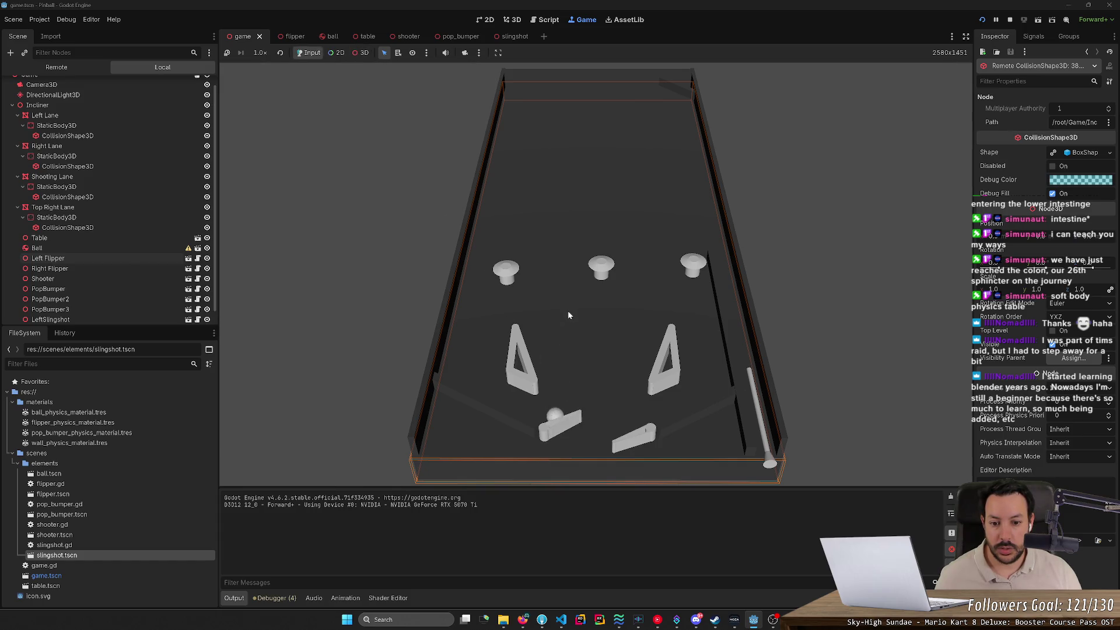
pyautogui.press('Left')
pyautogui.press('Left')
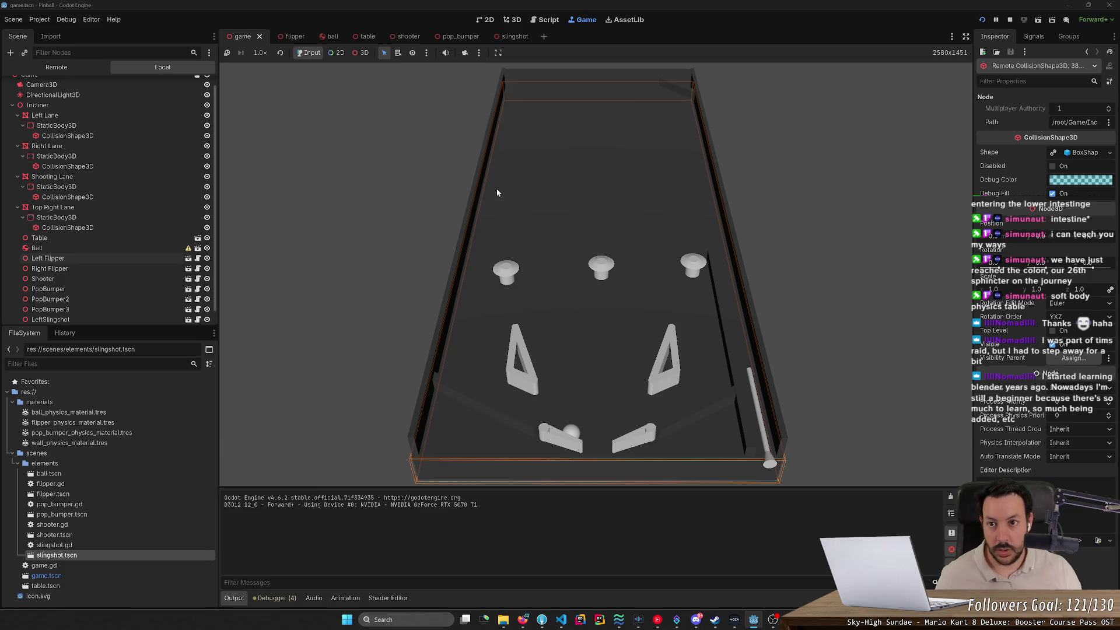
# Look at the ball with free camera override, then restore the game's own camera.
pyautogui.click(360, 53)
pyautogui.click(464, 53)
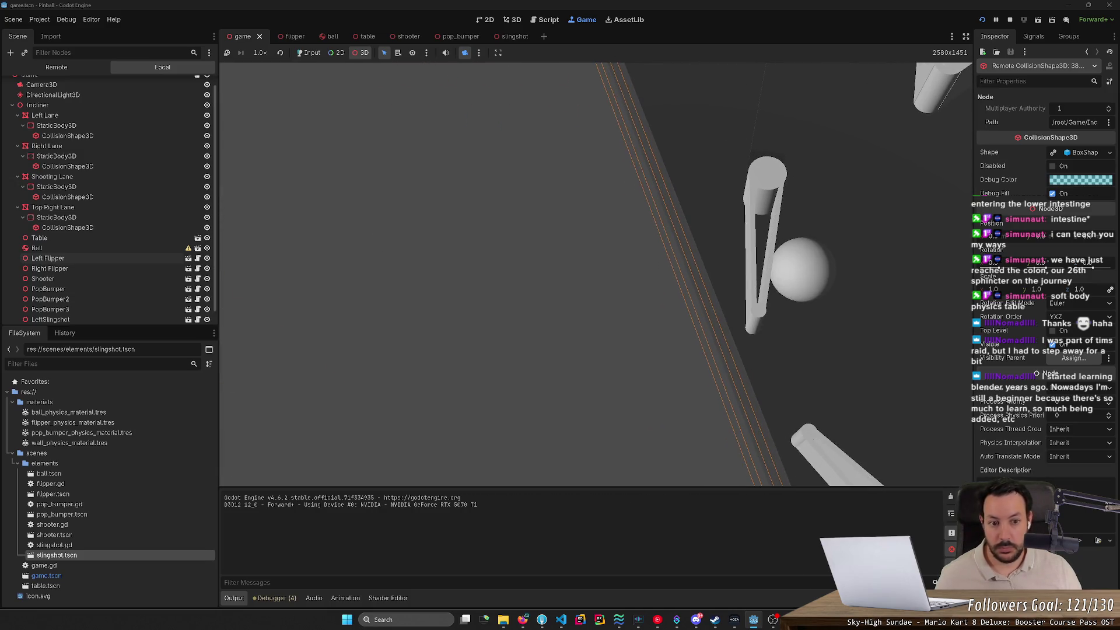
pyautogui.scroll(-5, 595, 274)
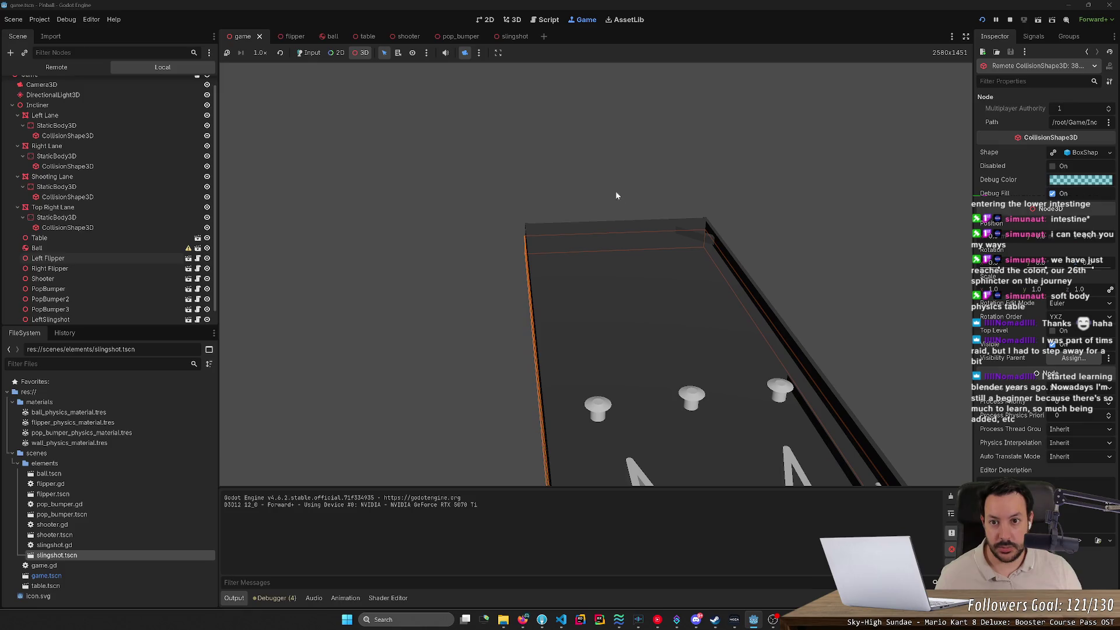
pyautogui.click(321, 53)
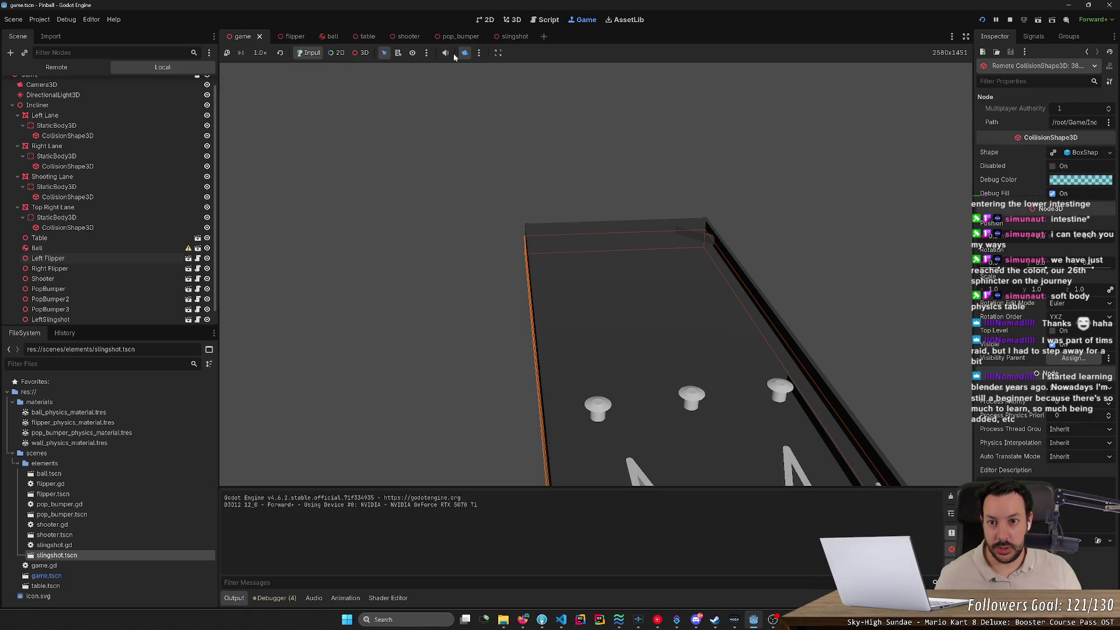
pyautogui.click(465, 53)
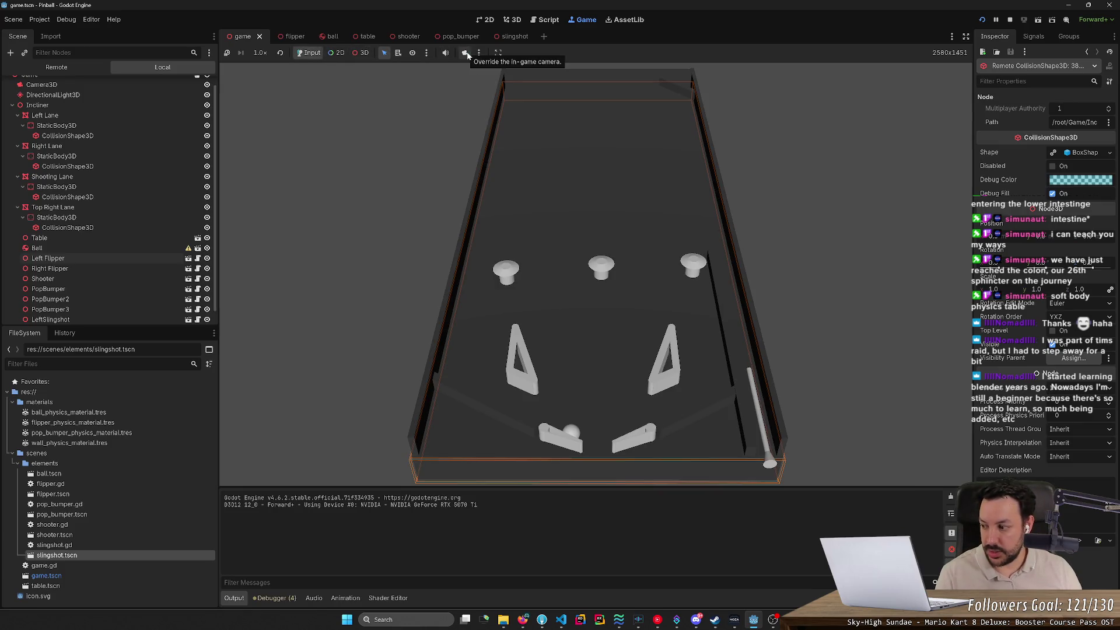
# Drop the ball onto the table between the left and centre pop bumpers.
pyautogui.click(573, 159)
pyautogui.click(360, 53)
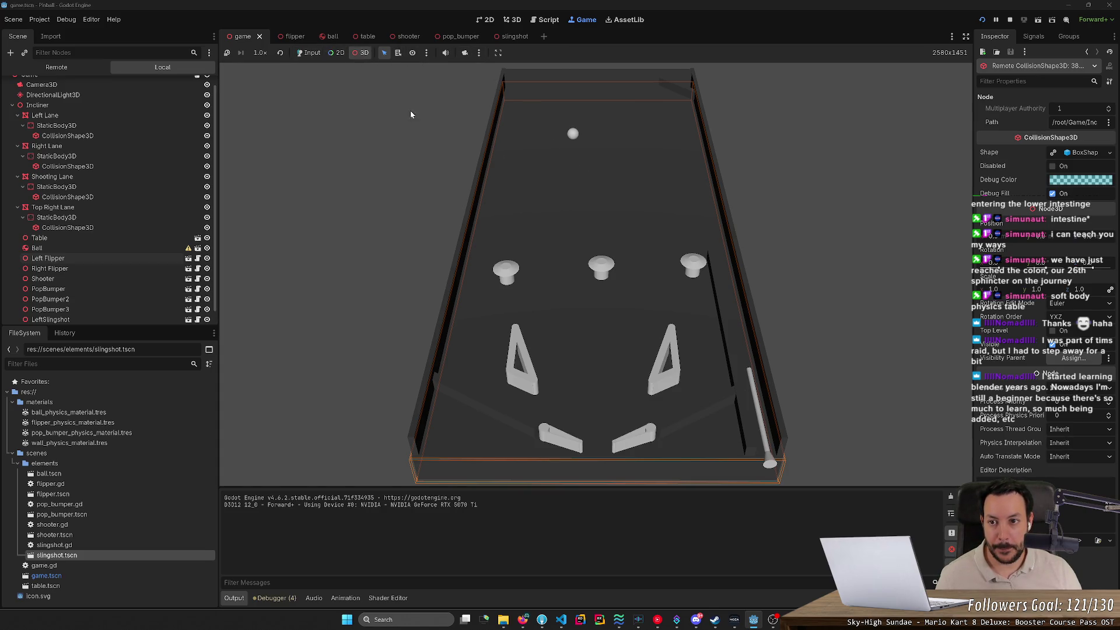
pyautogui.click(300, 54)
pyautogui.click(551, 205)
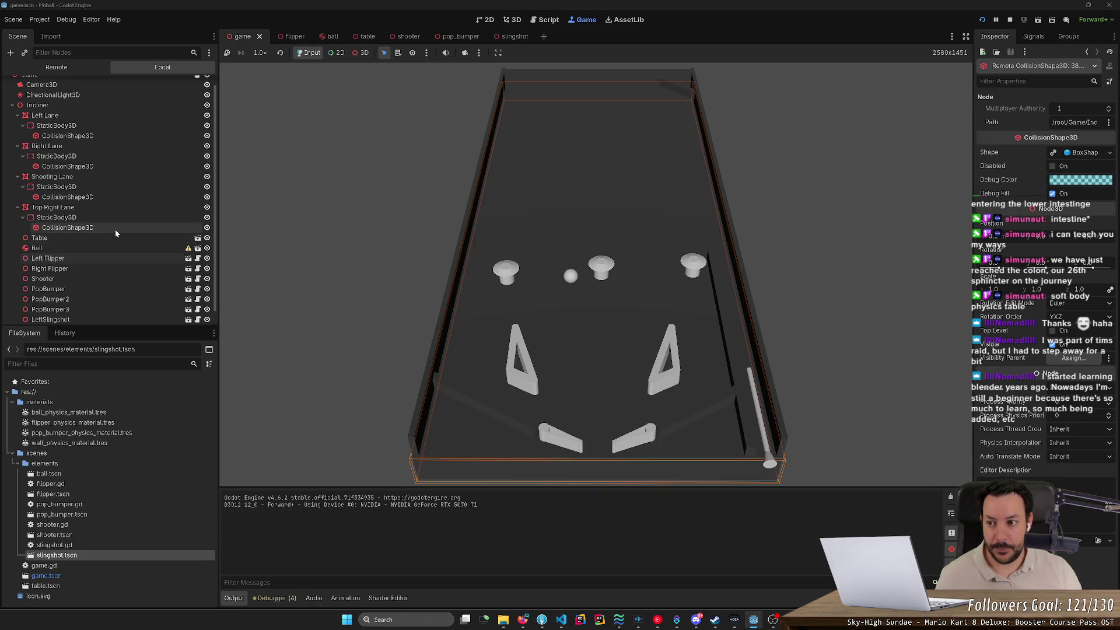
pyautogui.scroll(-1, 112, 237)
pyautogui.scroll(2, 100, 263)
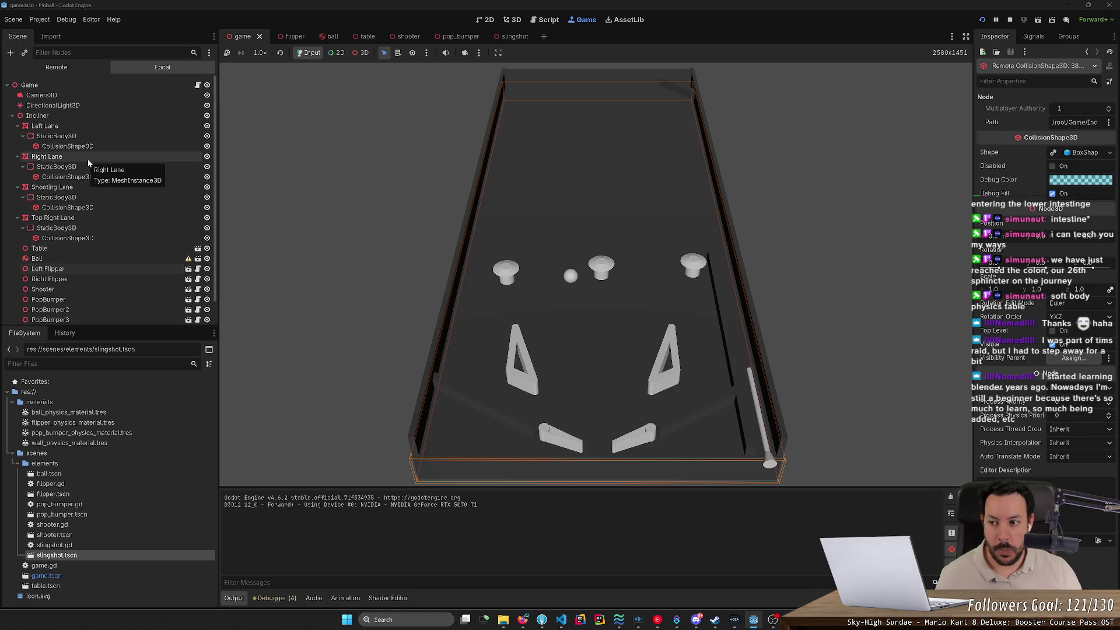
# In the Remote tree, expand Left Flipper's RigidBody3D and select its collision shapes.
pyautogui.click(56, 67)
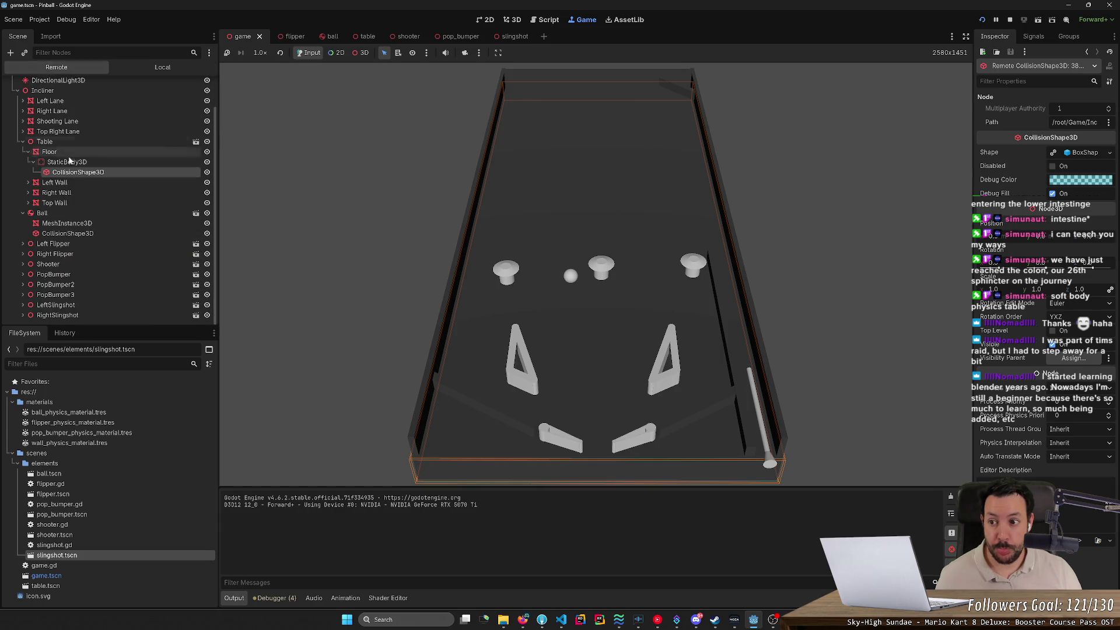
pyautogui.click(23, 244)
pyautogui.click(59, 257)
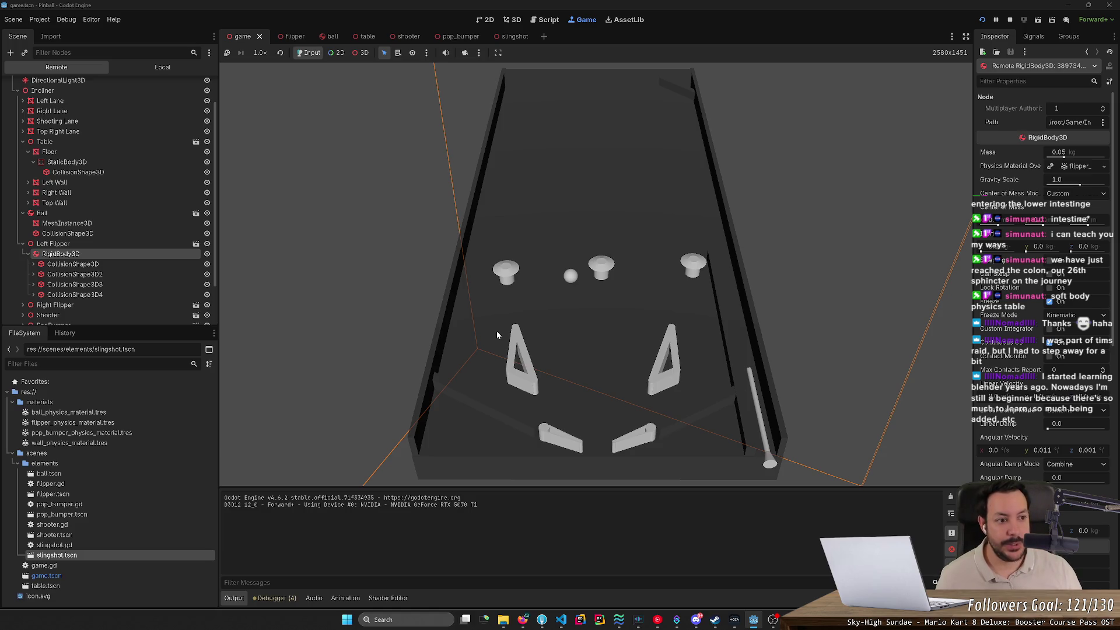
pyautogui.click(65, 263)
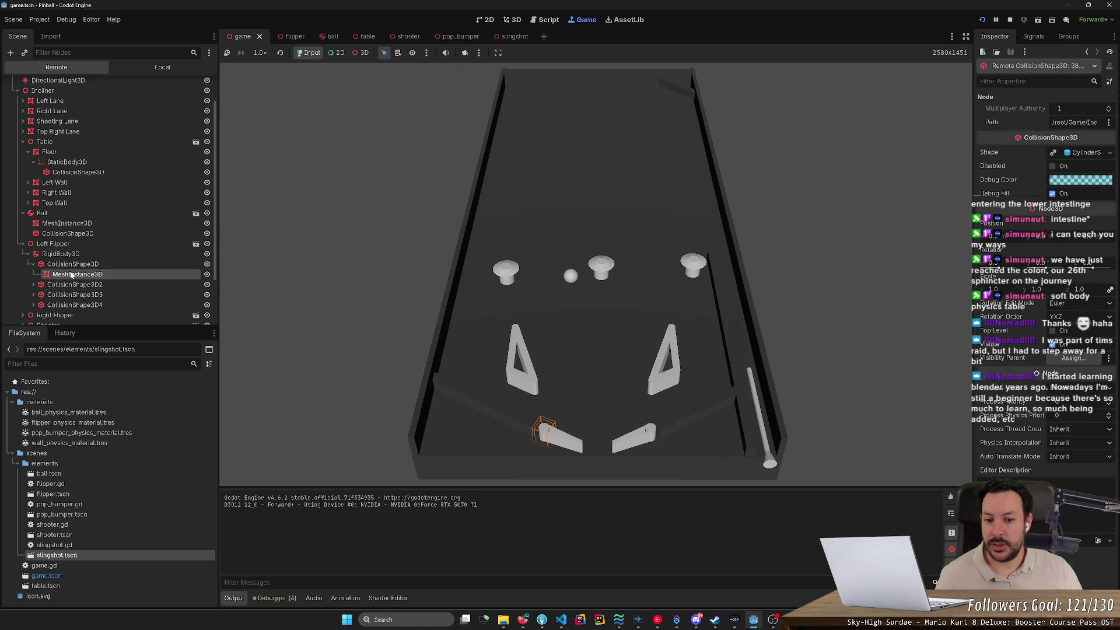
pyautogui.click(85, 276)
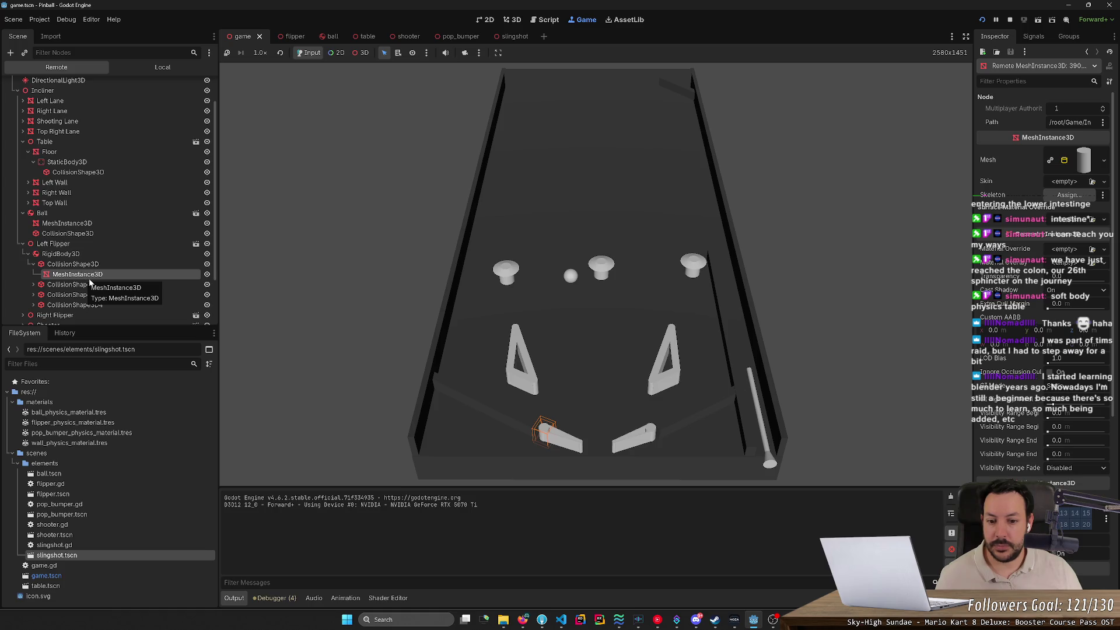
pyautogui.click(82, 284)
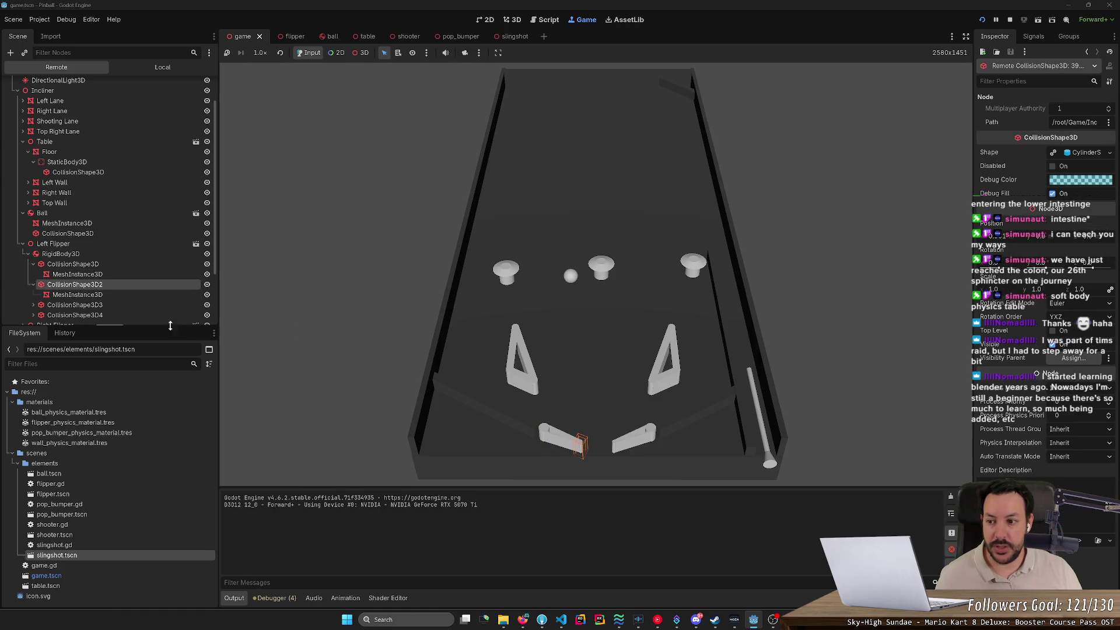
pyautogui.click(125, 305)
# Override the camera and focus on the flipper collision shape, then restart the game.
pyautogui.click(569, 371)
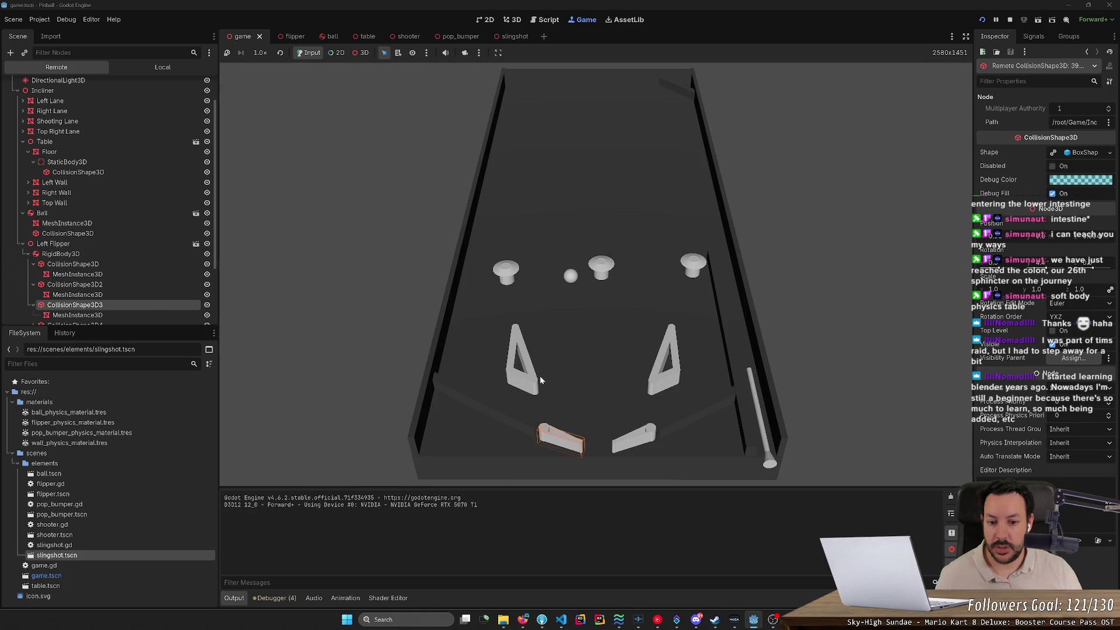
pyautogui.click(465, 52)
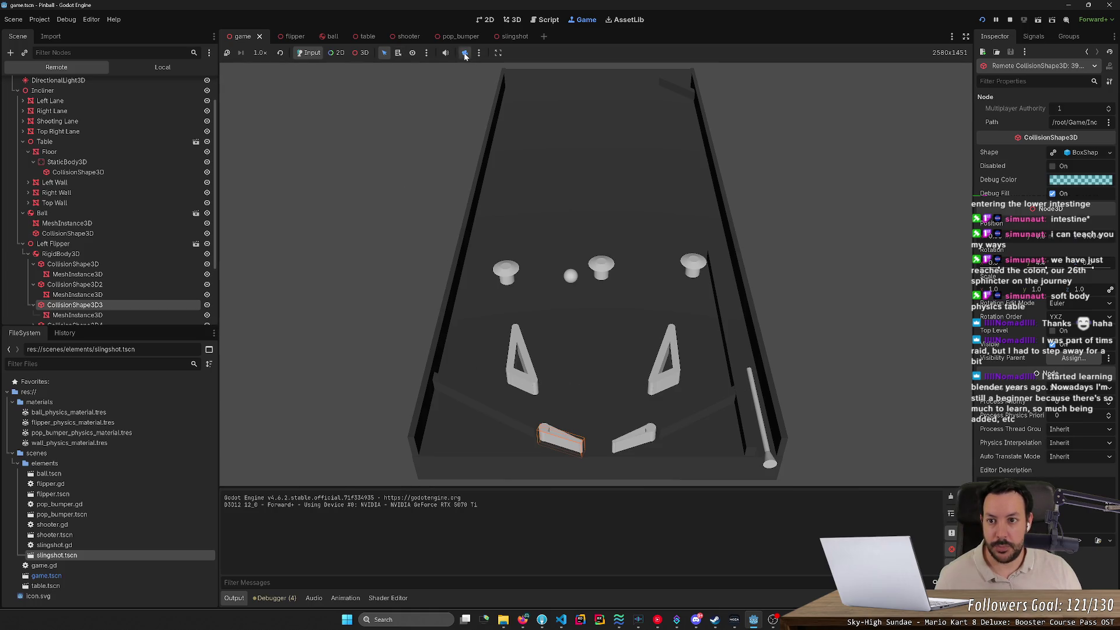
pyautogui.click(361, 52)
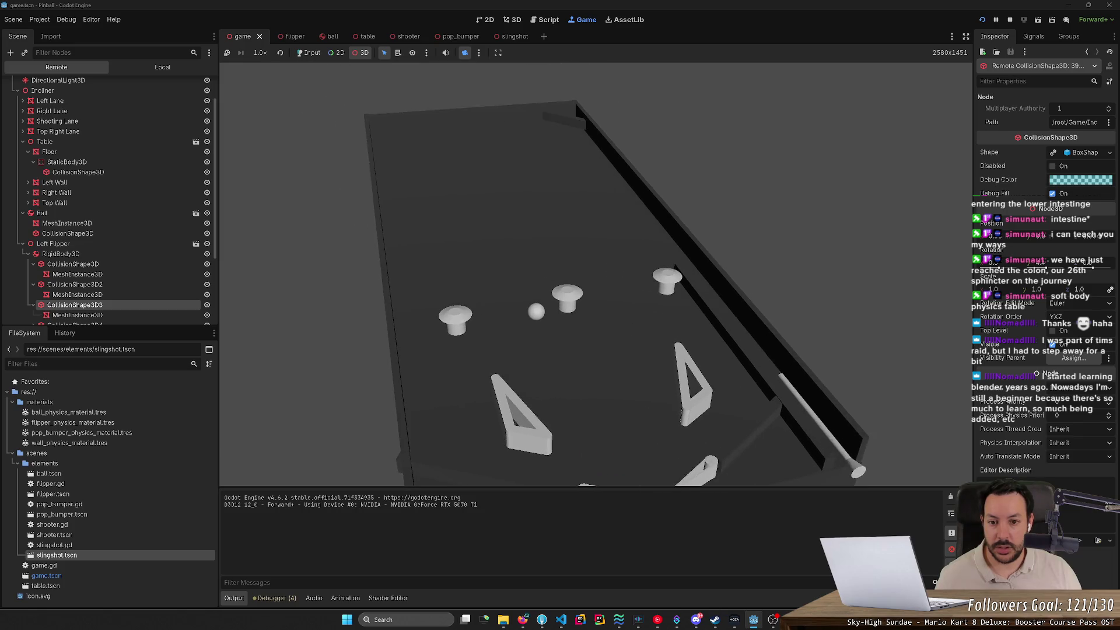
pyautogui.press('f')
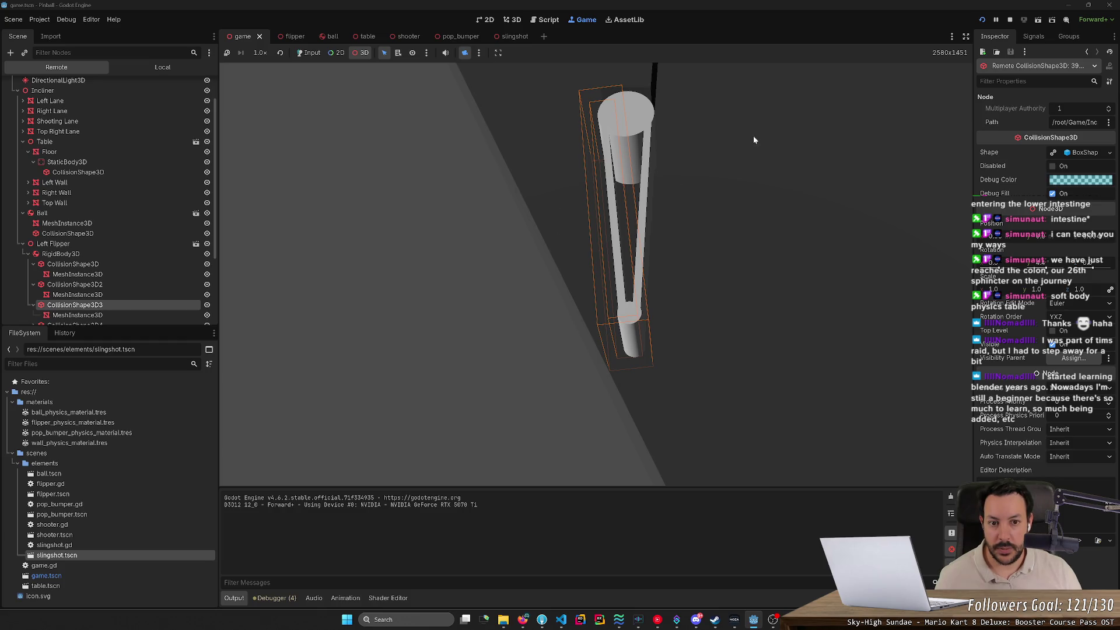
pyautogui.moveTo(753, 135); pyautogui.dragTo(612, 192)
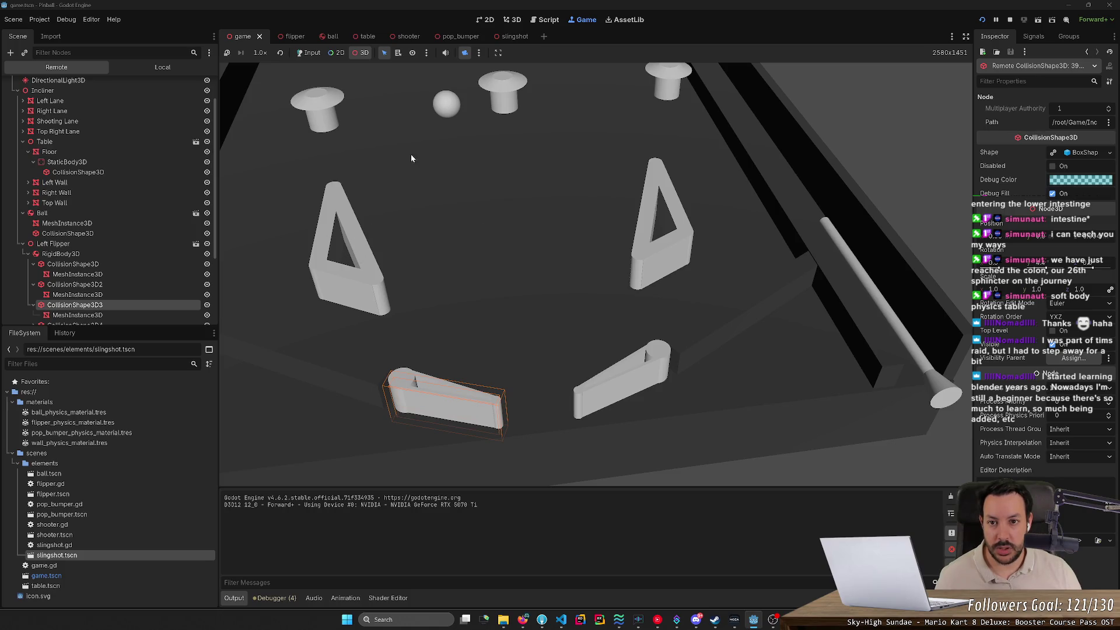
pyautogui.click(982, 19)
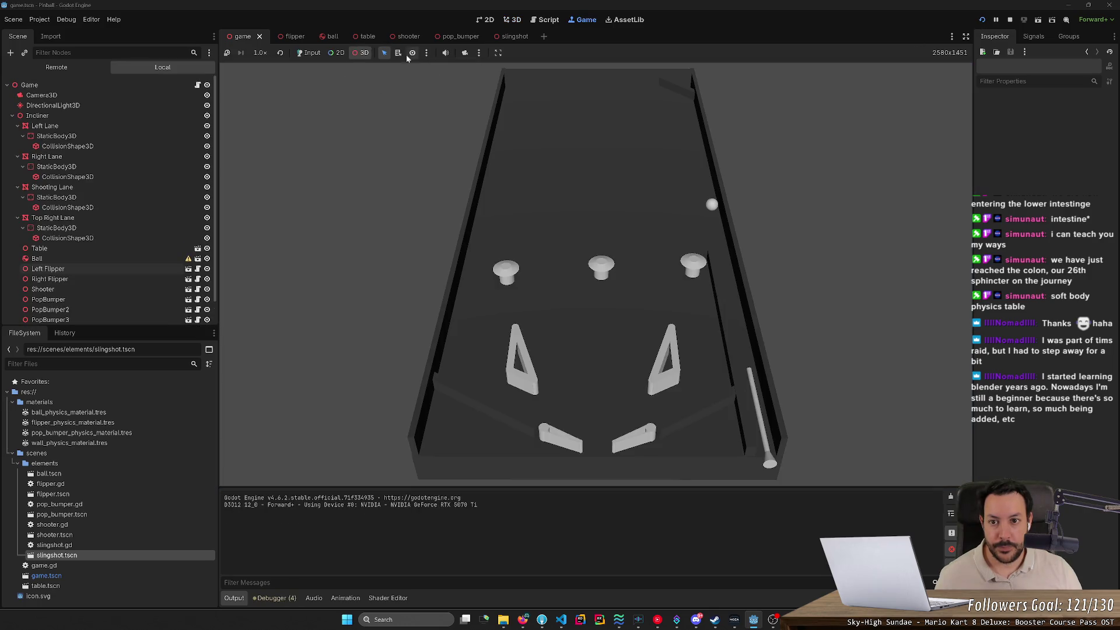
# Restart the game, flip the ball up with the left flipper, then switch to the browser.
pyautogui.click(542, 323)
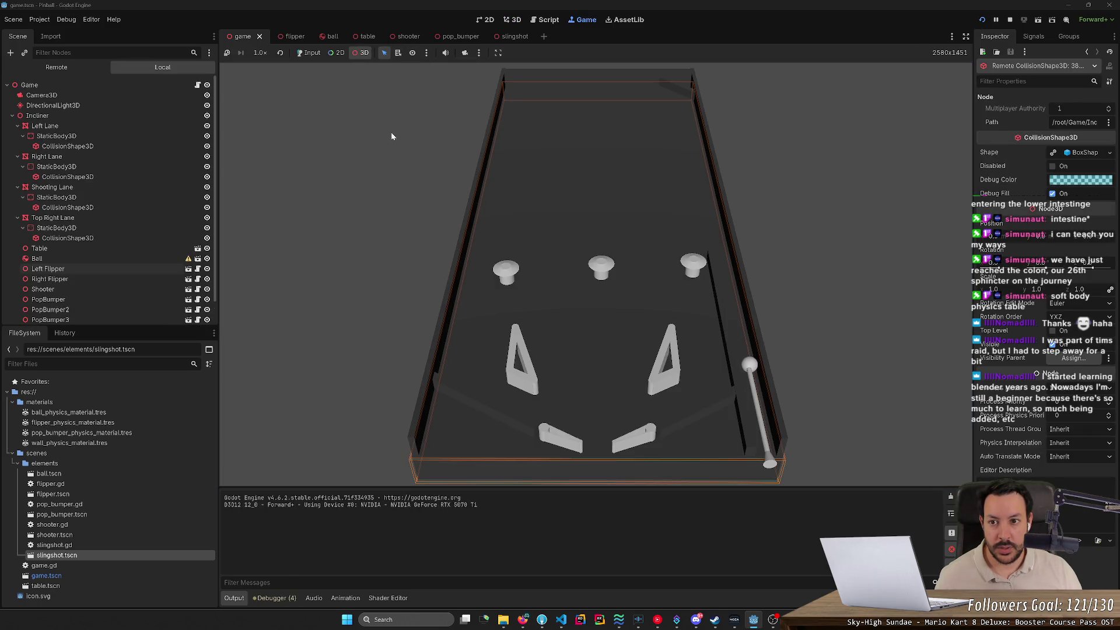
pyautogui.click(313, 52)
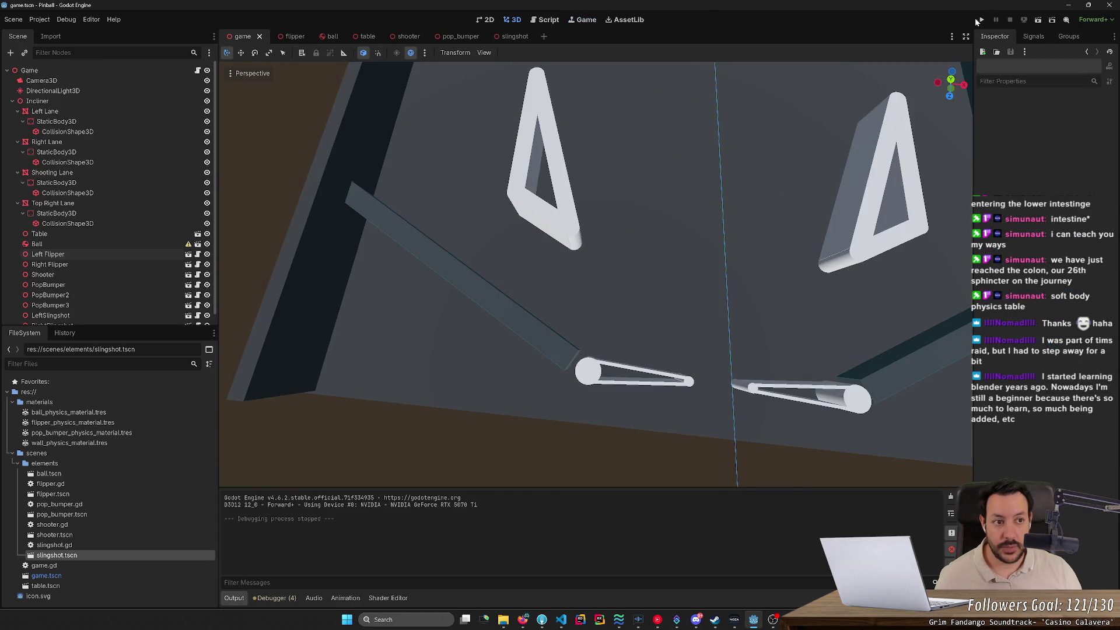
pyautogui.click(982, 20)
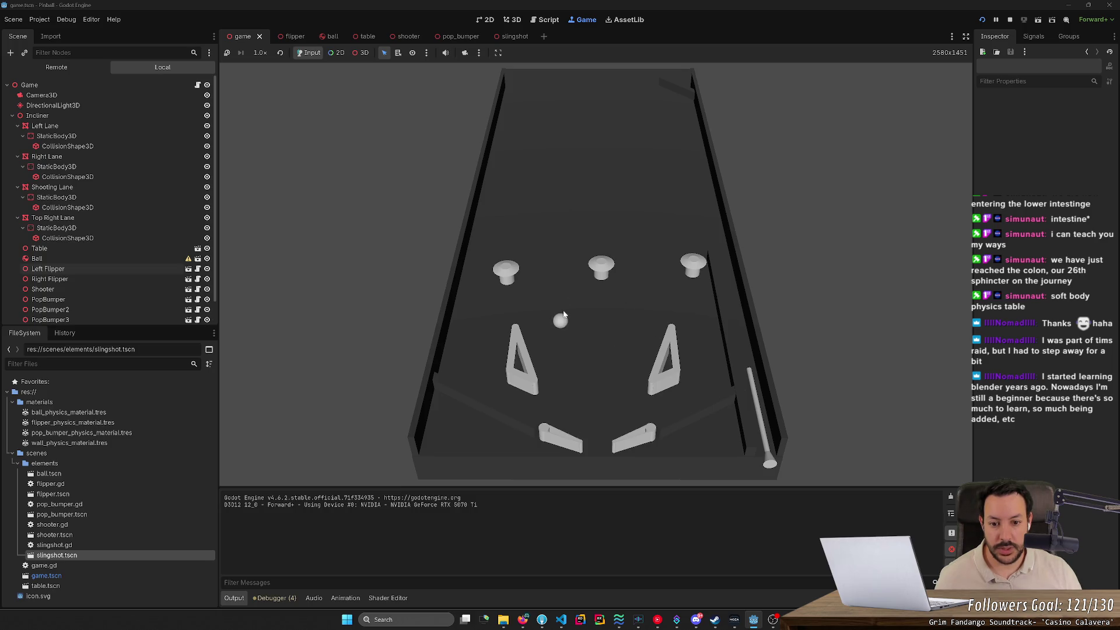
pyautogui.press('Left')
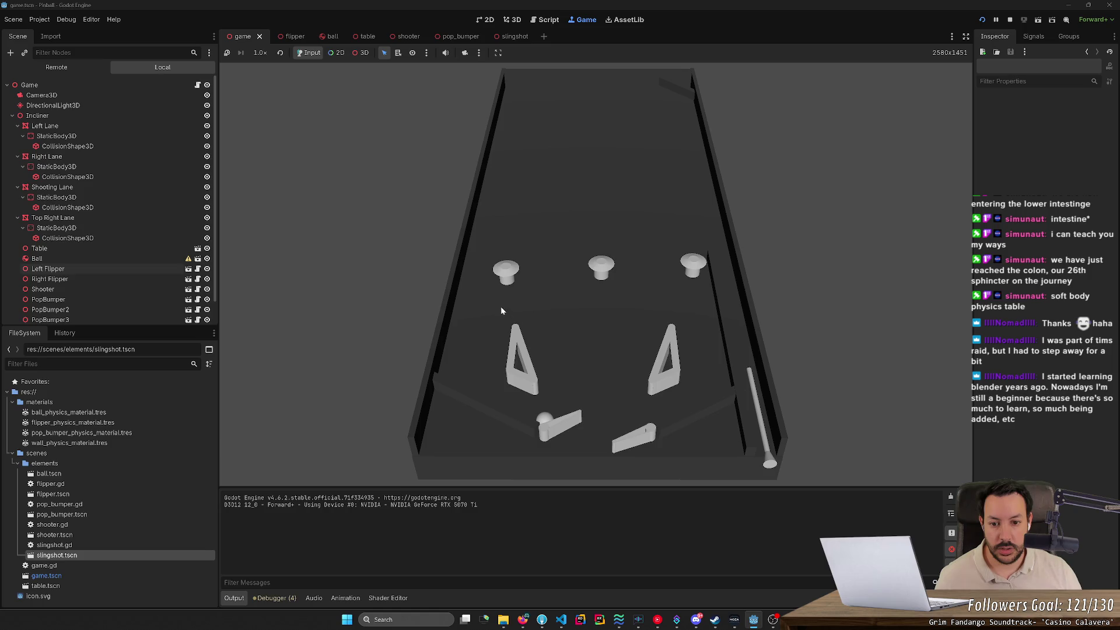
pyautogui.press('Left')
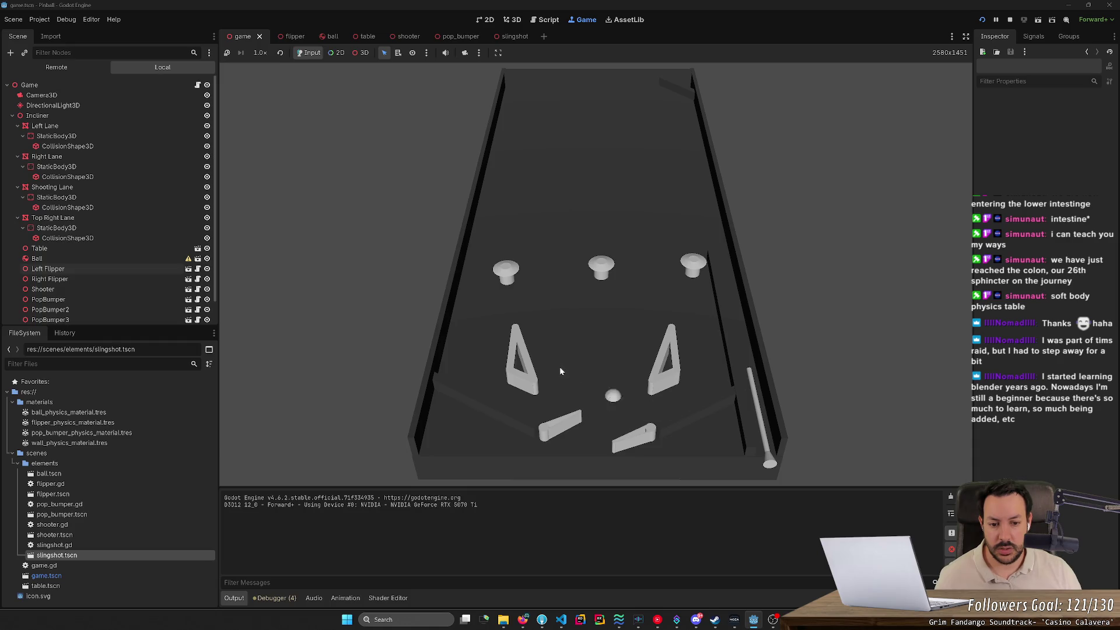
pyautogui.hotkey('alt', 'Tab')
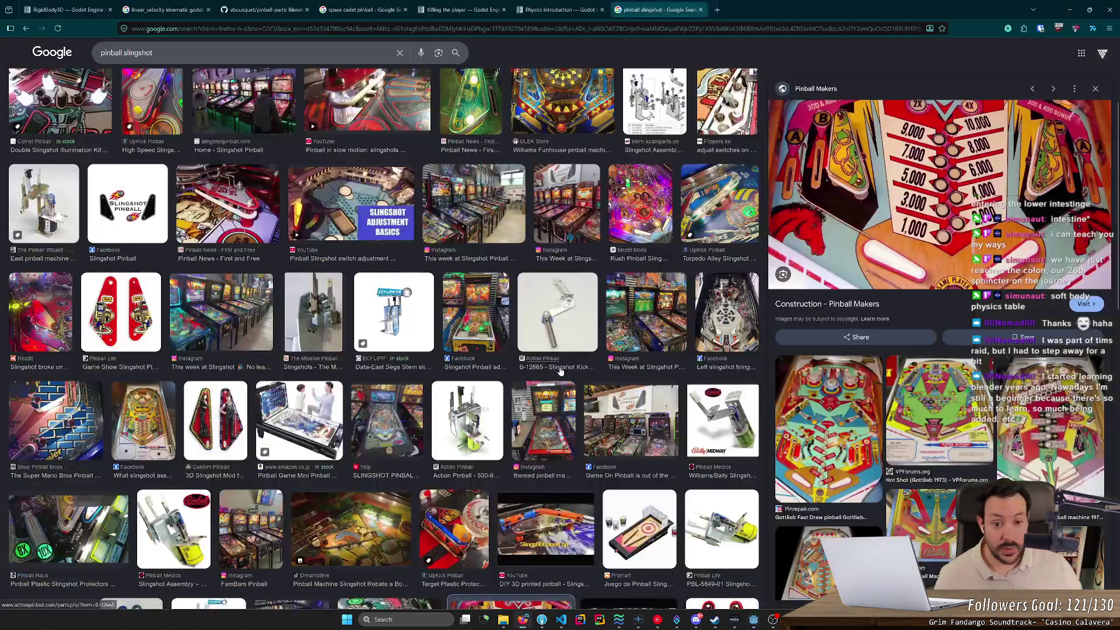
# Search Google for 'godot collider too big' in a new browser tab.
pyautogui.hotkey('ctrl', 't')
pyautogui.write('g')
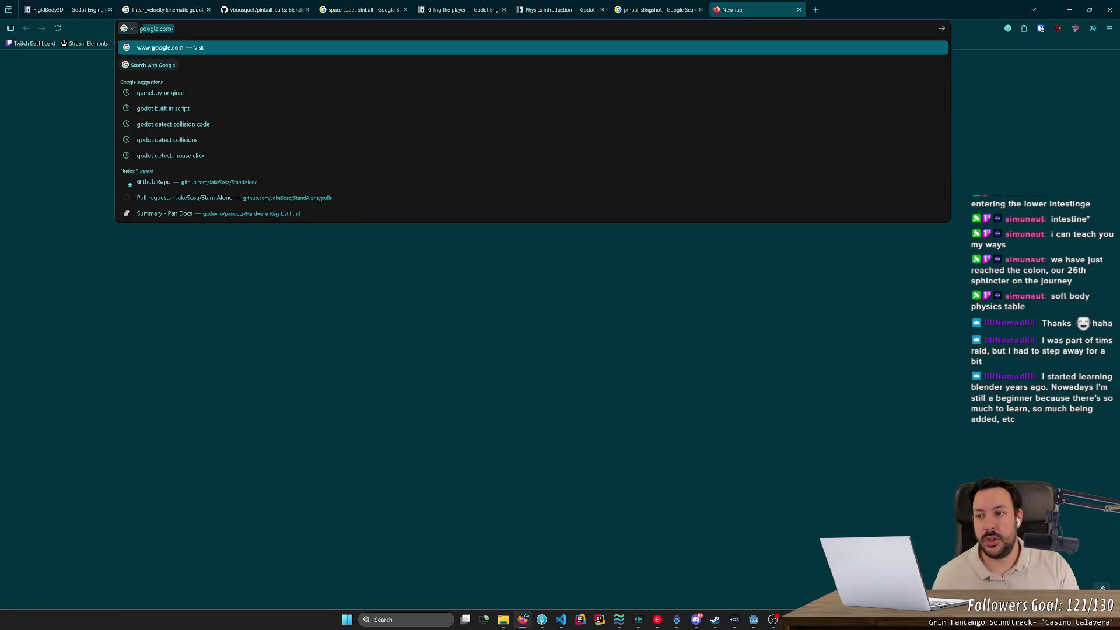
pyautogui.write('odot')
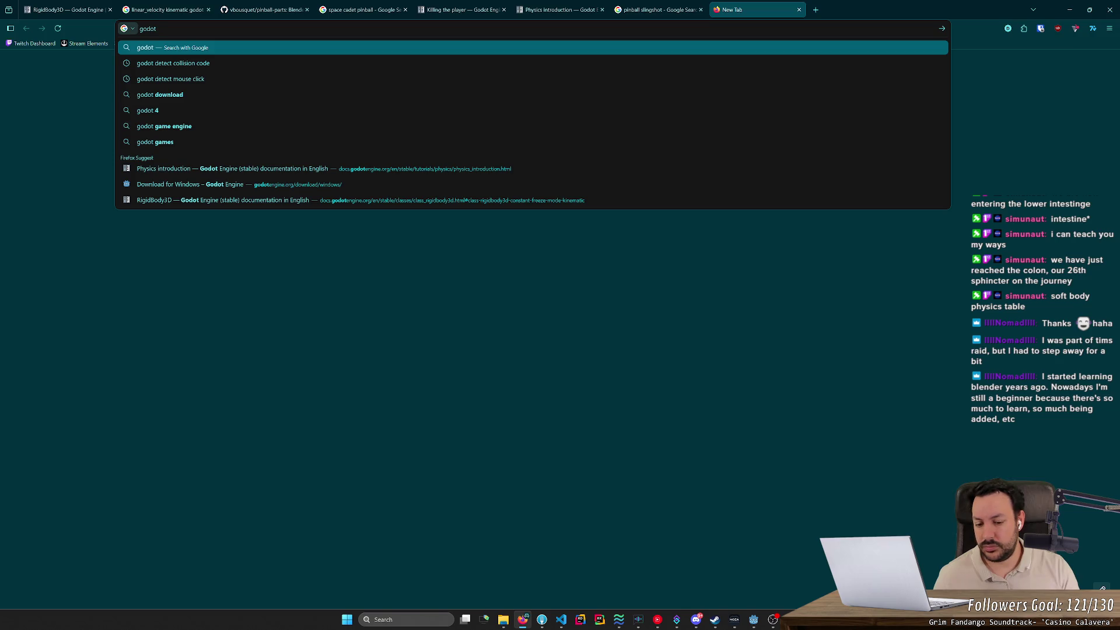
pyautogui.write(' collider')
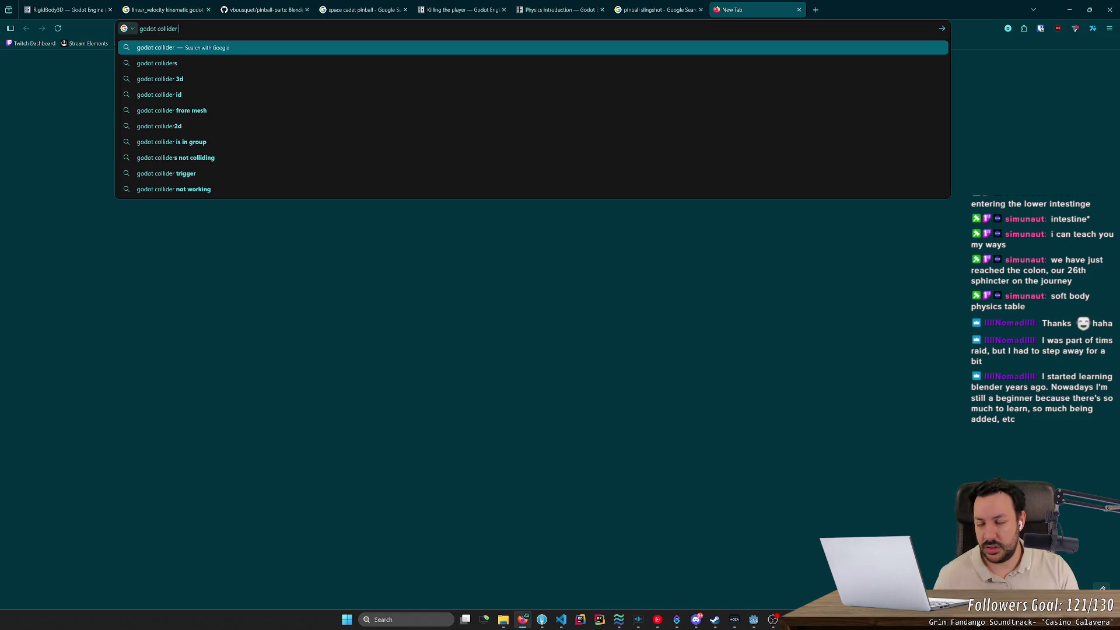
pyautogui.write(' too big')
pyautogui.press('Return')
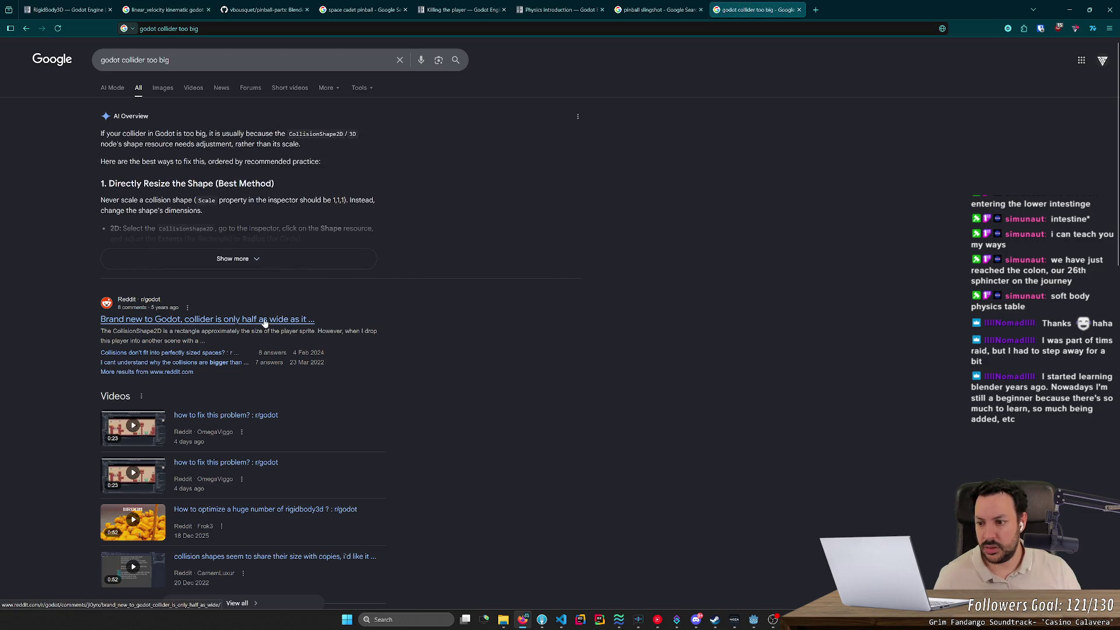
# Read the r/godot replies on oversized collisions and collision margins, then return to Godot.
pyautogui.click(111, 363)
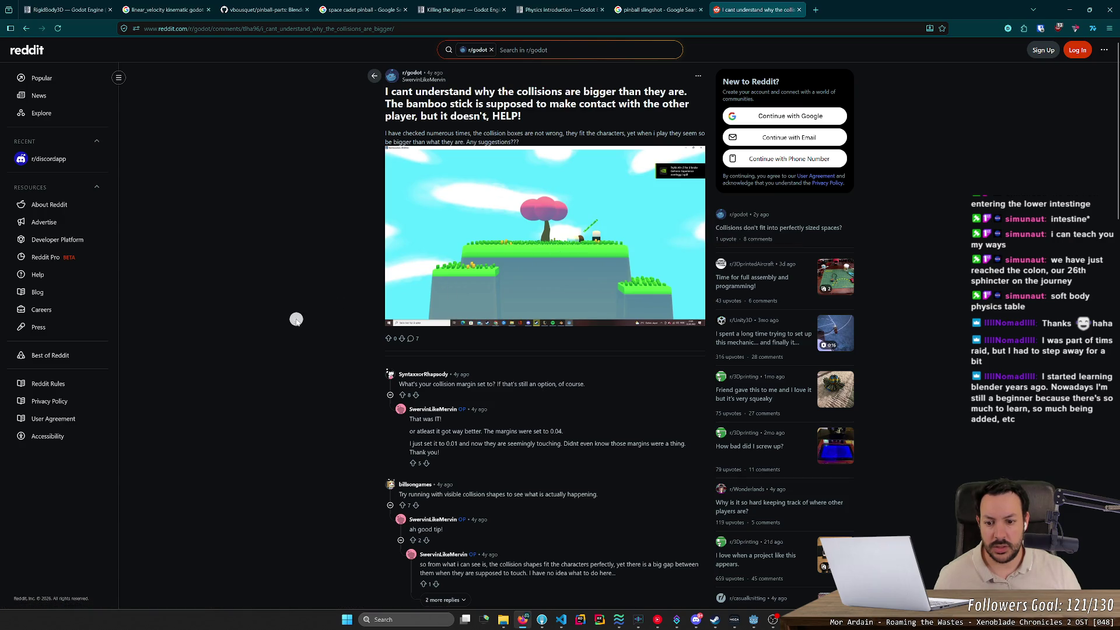
pyautogui.scroll(-1, 295, 327)
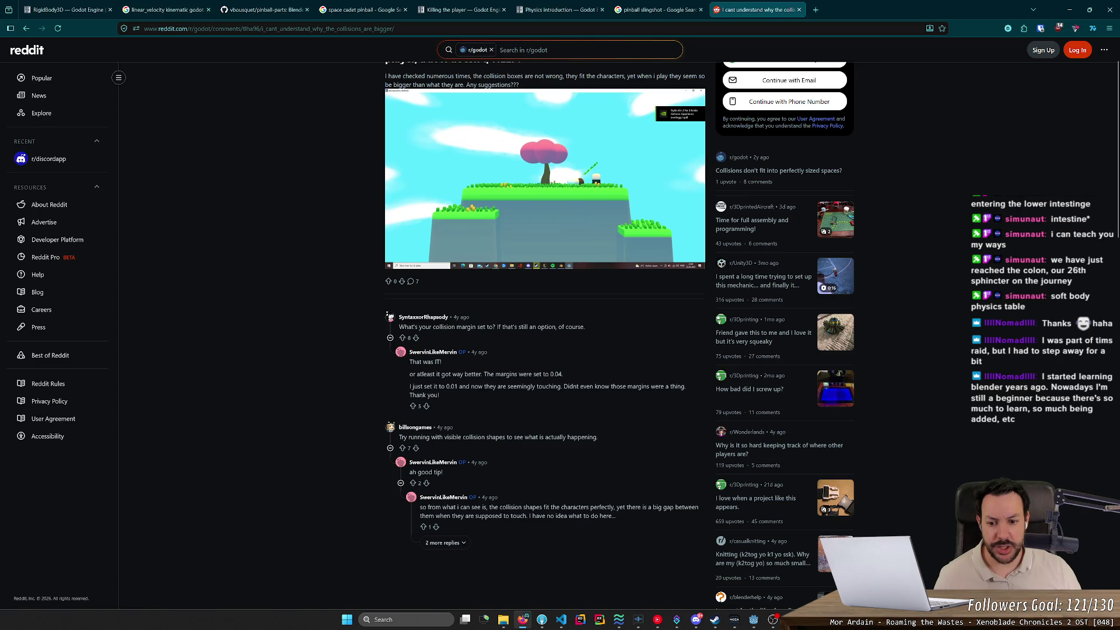
pyautogui.hotkey('alt', 'Tab')
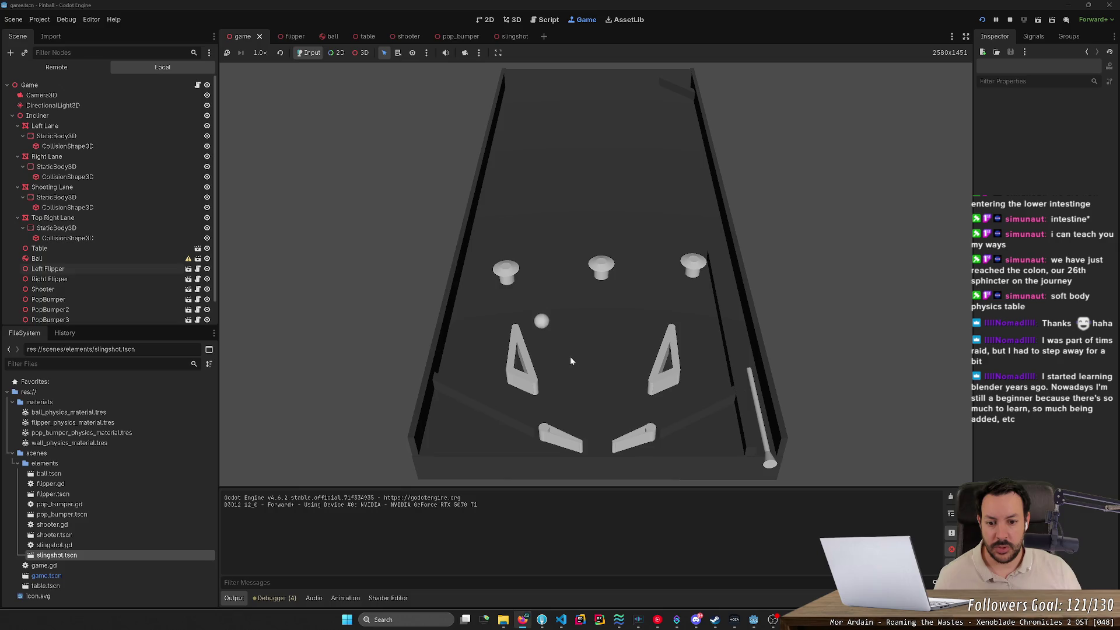
# Hit the ball twice with the left flipper, then stop the test run.
pyautogui.press('Left')
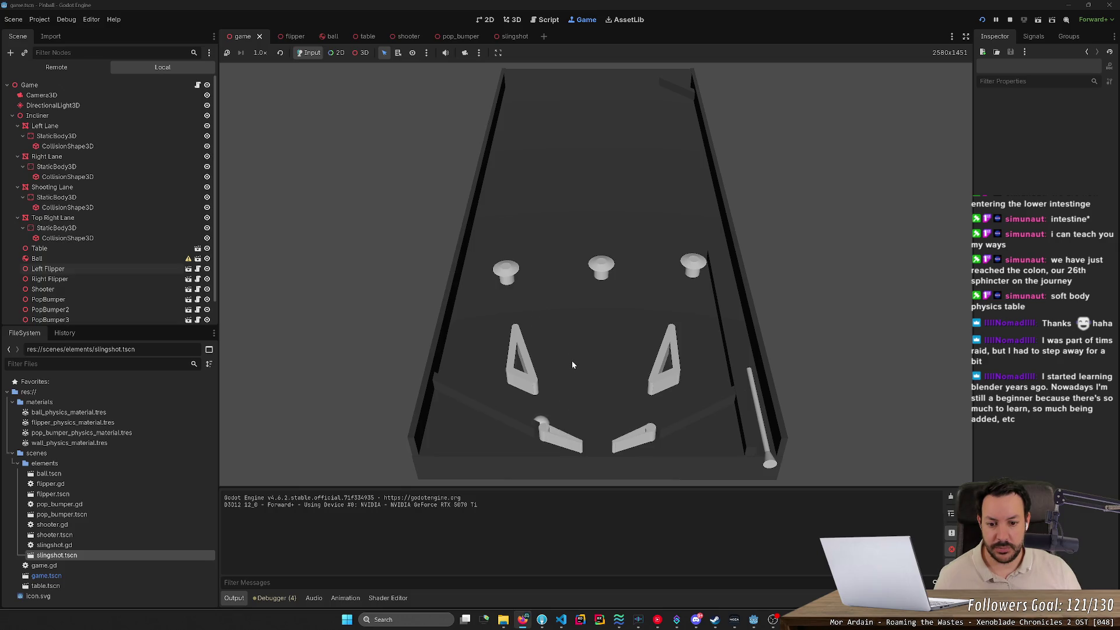
pyautogui.press('Left')
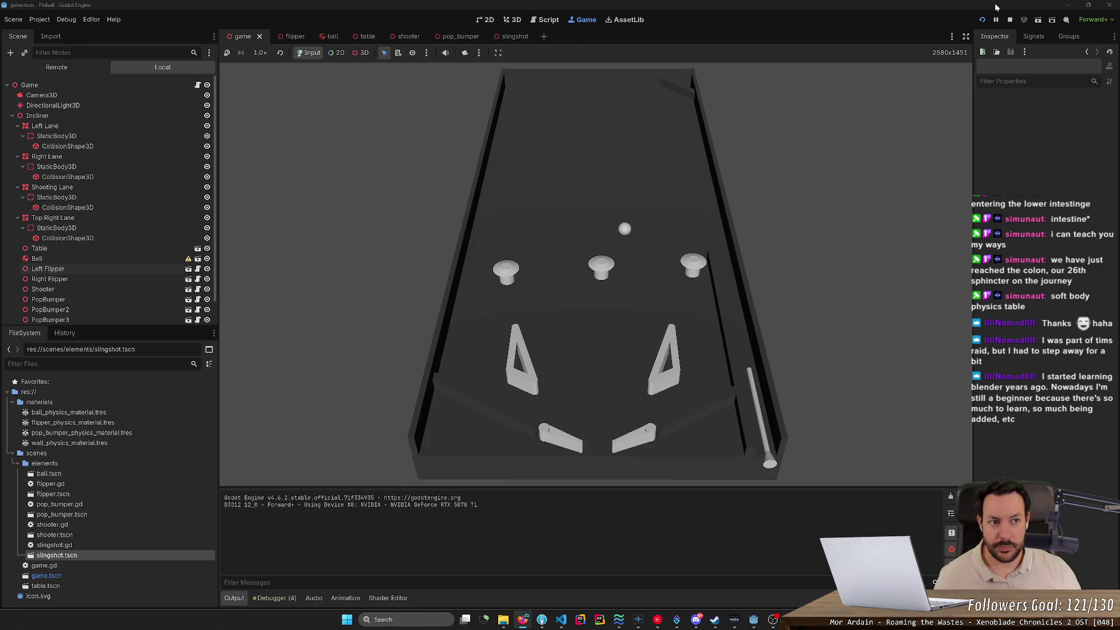
pyautogui.click(1010, 20)
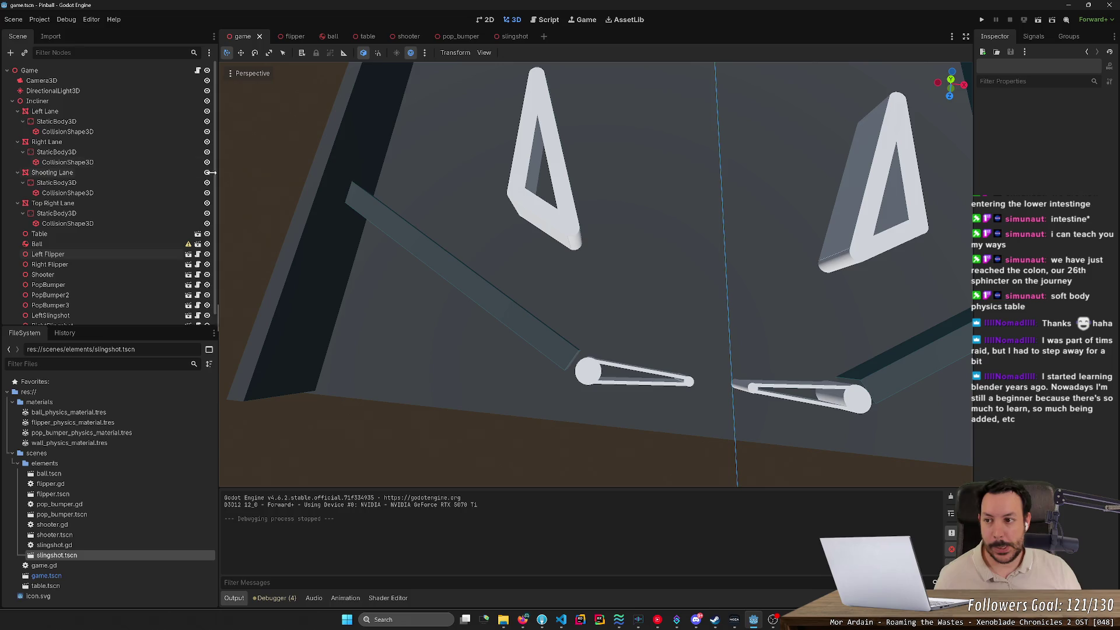
# In the flipper scene, select all four CollisionShape3D nodes.
pyautogui.click(288, 36)
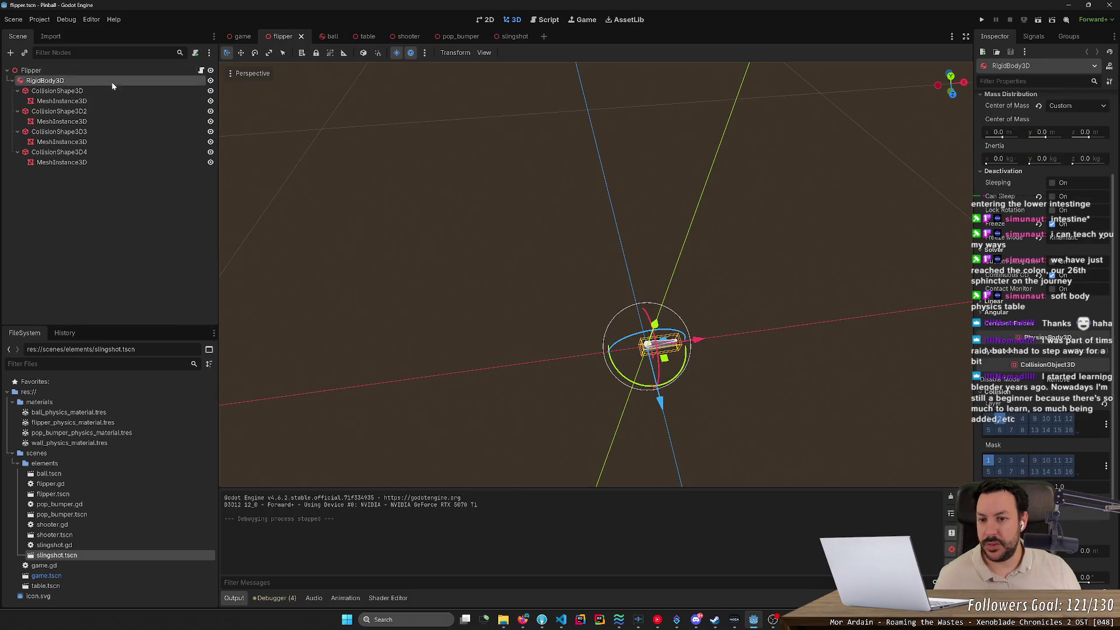
pyautogui.scroll(5, 1038, 239)
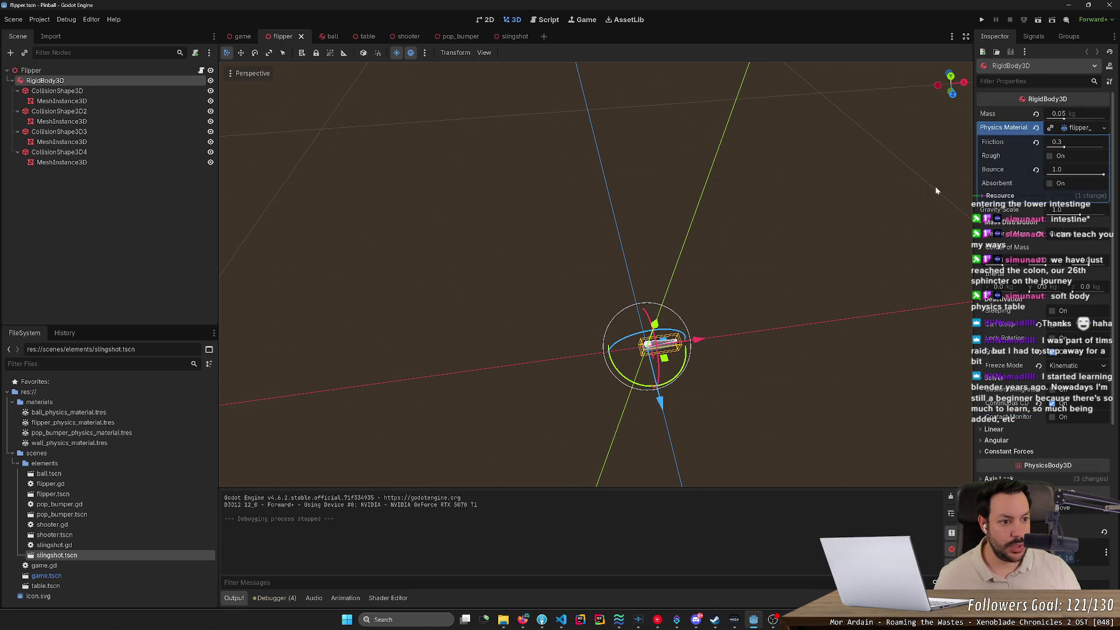
pyautogui.click(58, 91)
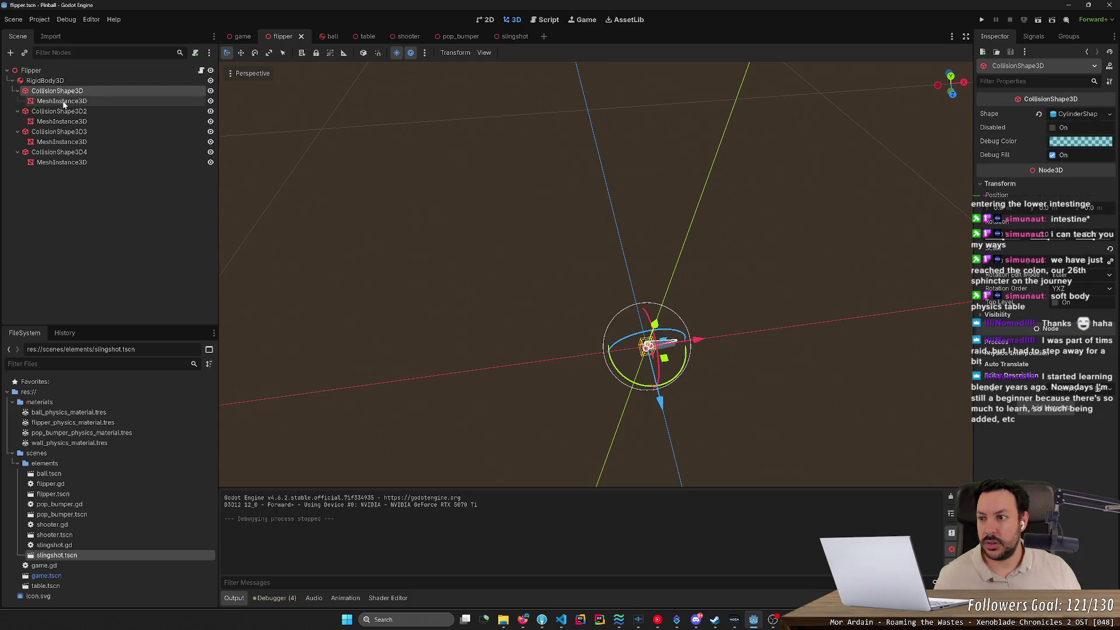
pyautogui.keyDown('ctrl'); pyautogui.click(59, 111); pyautogui.keyUp('ctrl')
pyautogui.keyDown('ctrl'); pyautogui.click(59, 131); pyautogui.keyUp('ctrl')
pyautogui.keyDown('ctrl'); pyautogui.click(59, 152); pyautogui.keyUp('ctrl')
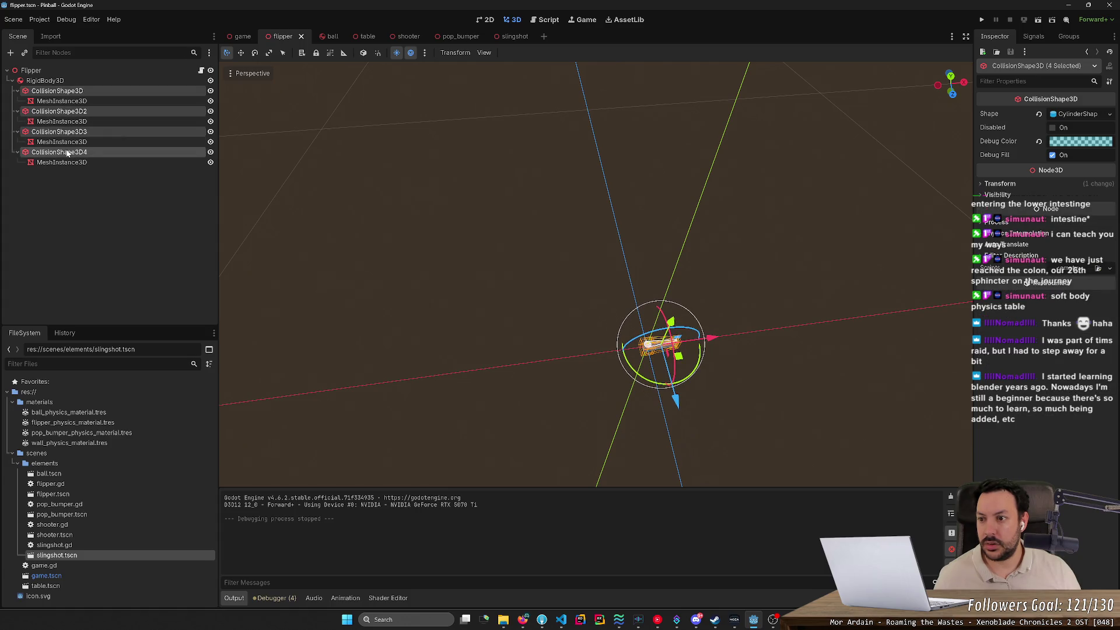
# Check the first collision shape's CylinderShape margin of 0.04 m, then open the ball scene.
pyautogui.click(1091, 115)
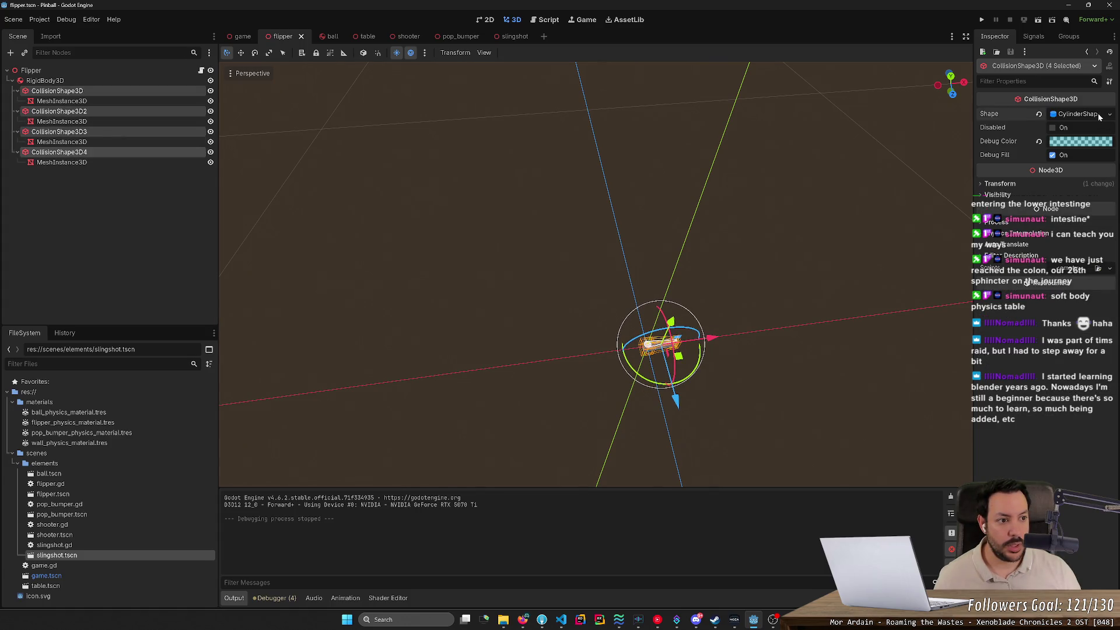
pyautogui.click(113, 92)
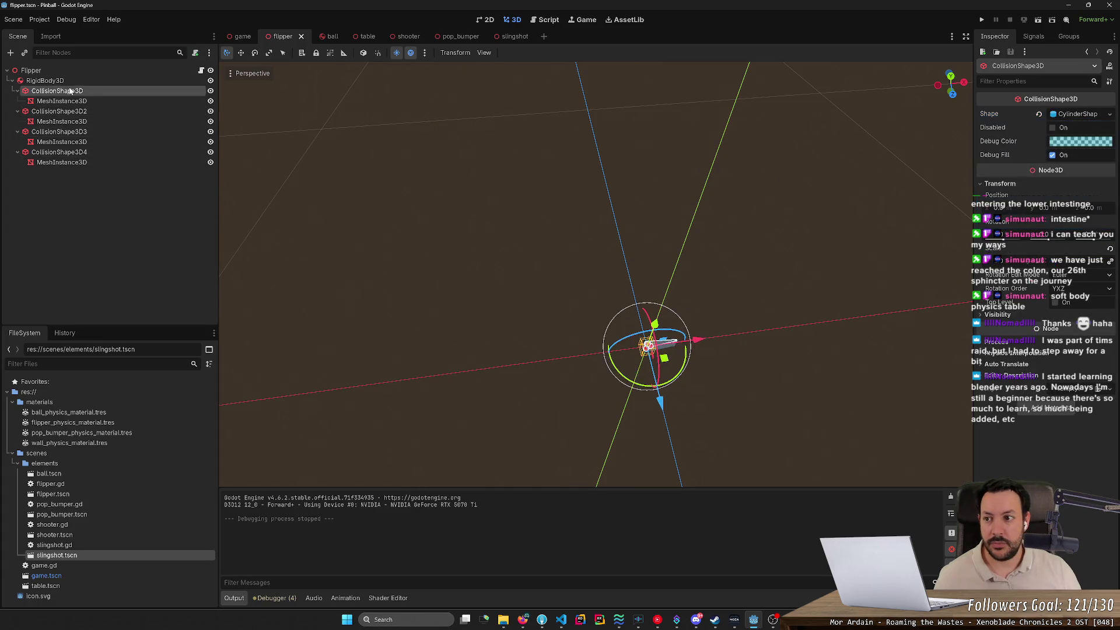
pyautogui.click(1090, 115)
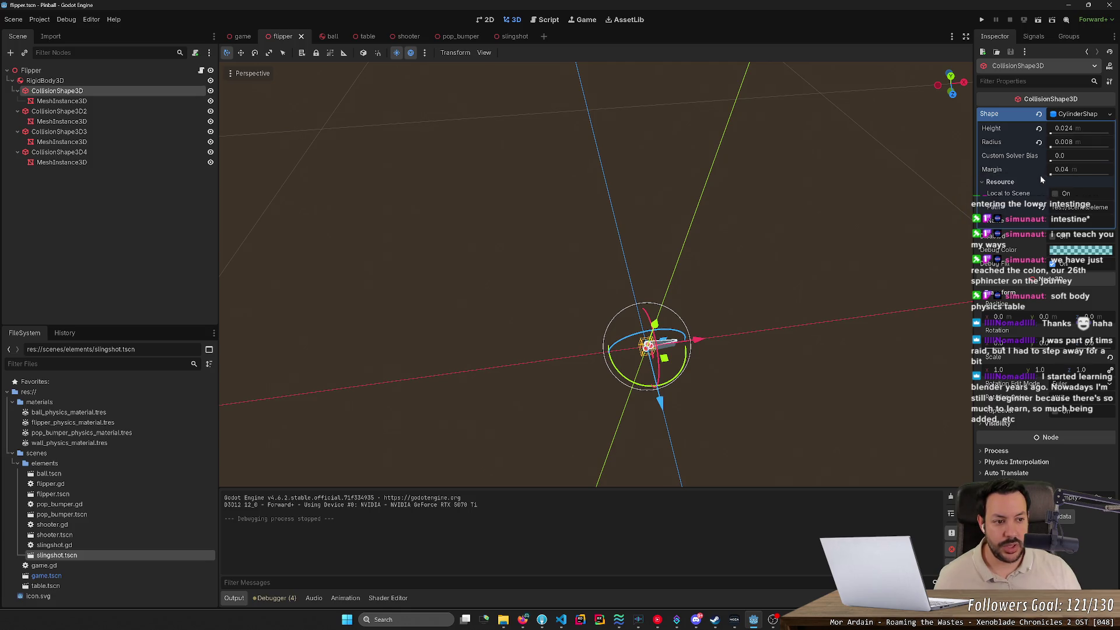
pyautogui.click(330, 36)
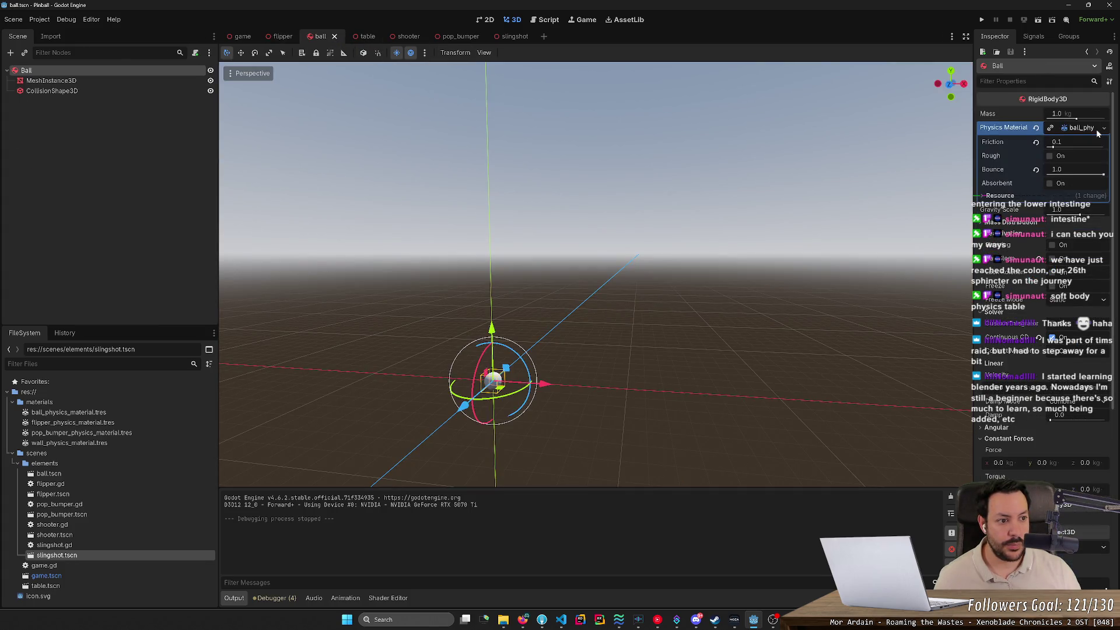
# Set the ball CollisionShape3D's SphereShape Margin to 0.1.
pyautogui.click(111, 94)
pyautogui.click(1090, 158)
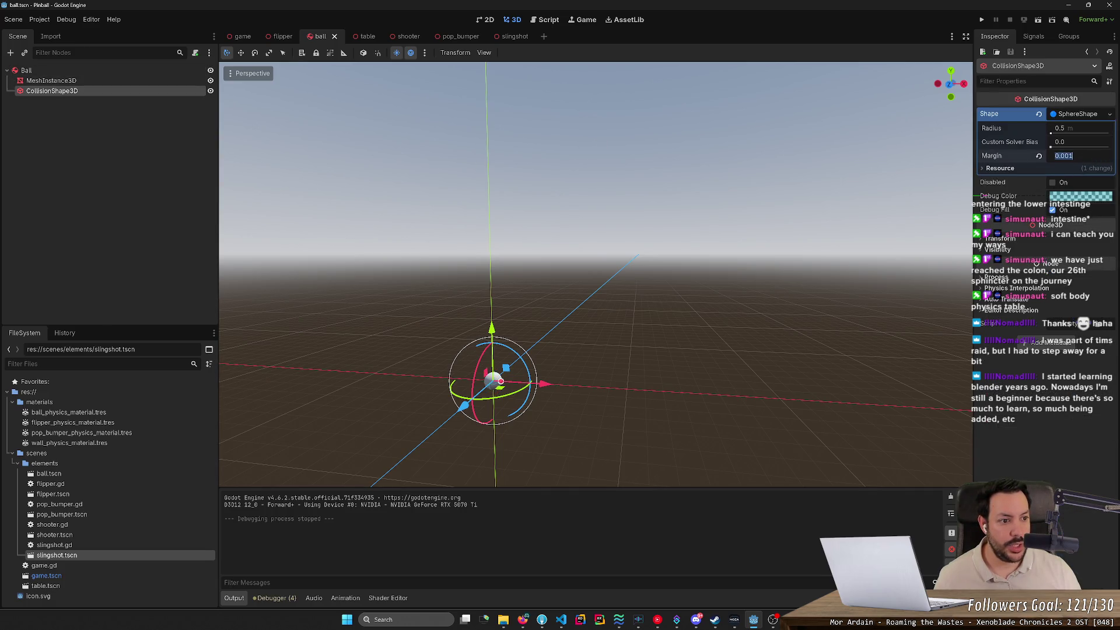
pyautogui.press('BackSpace')
pyautogui.write('1')
pyautogui.press('Return')
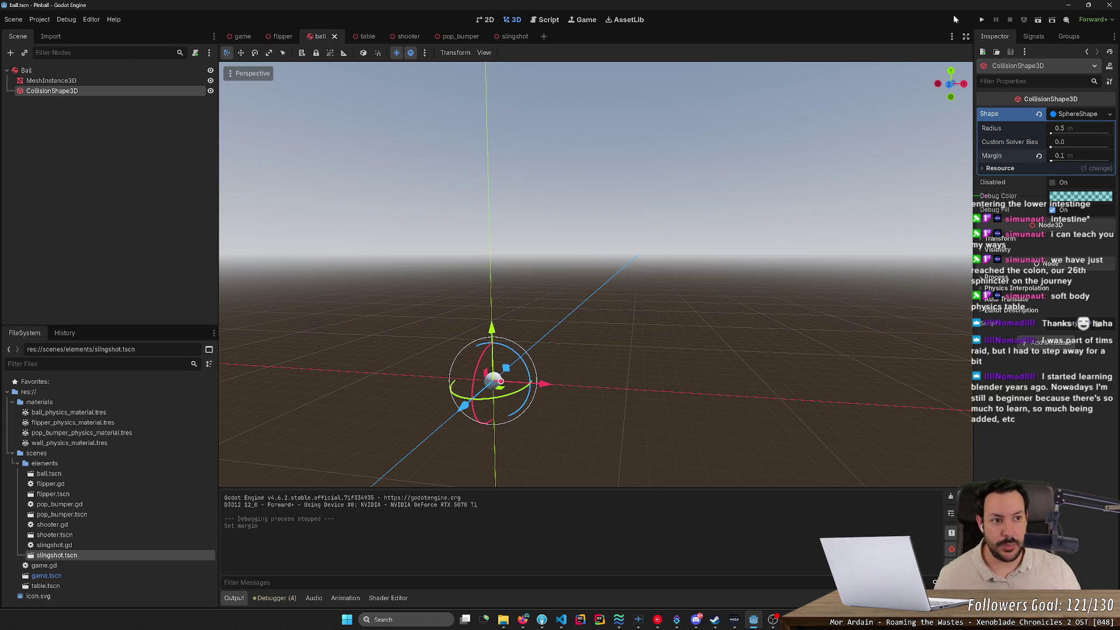
# Test the 0.1 m margin in a game run using both flippers, then stop.
pyautogui.click(982, 20)
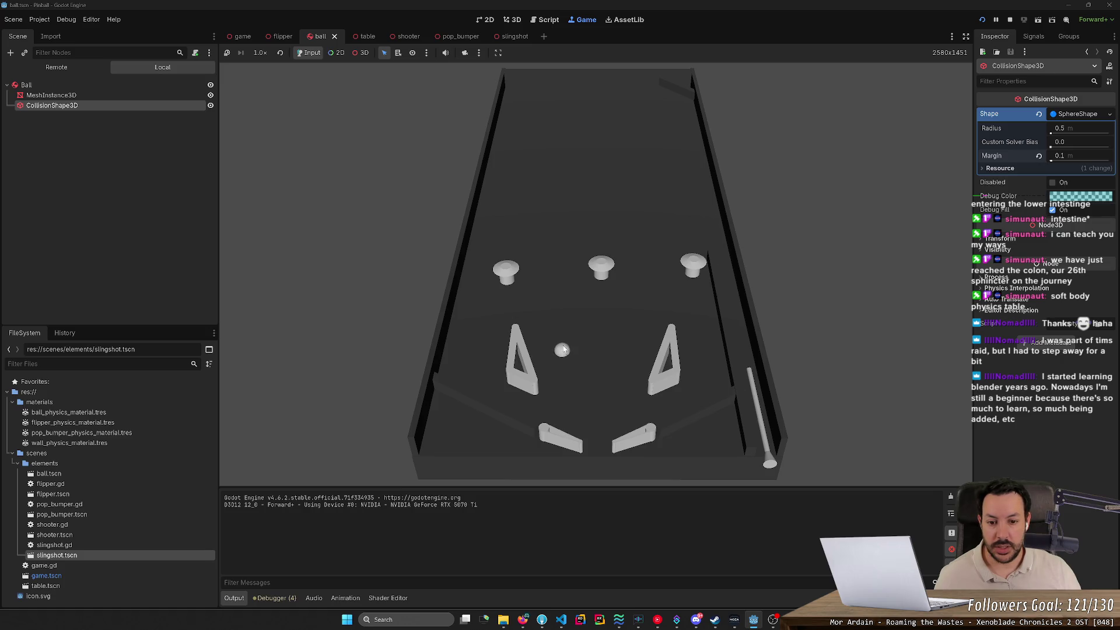
pyautogui.press('Left')
pyautogui.press('Right')
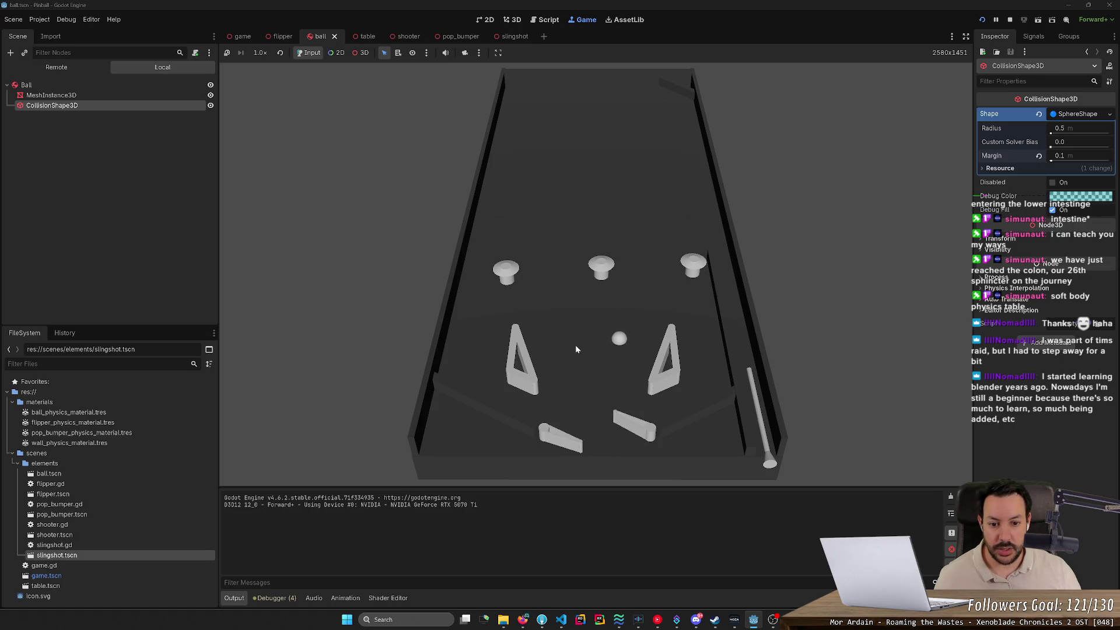
pyautogui.press('Left')
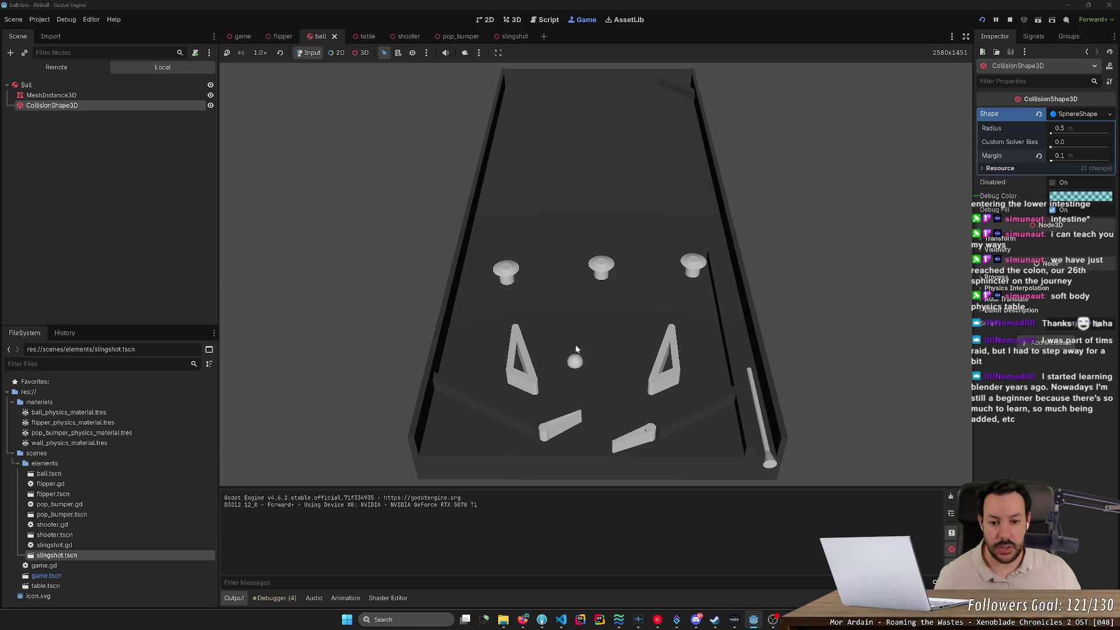
pyautogui.press('Left')
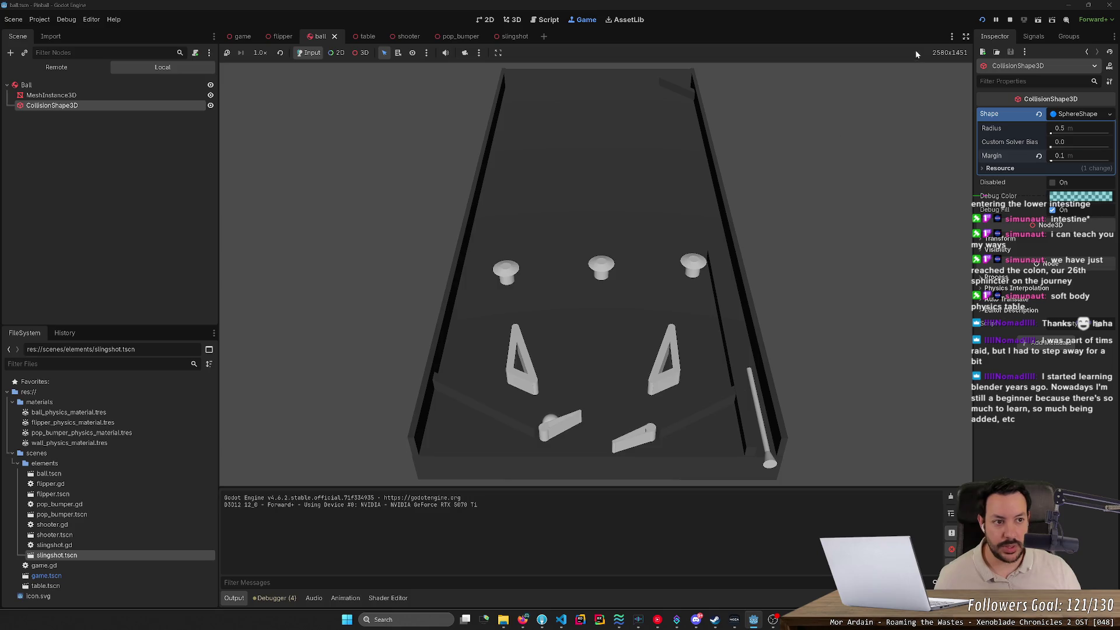
pyautogui.click(1010, 19)
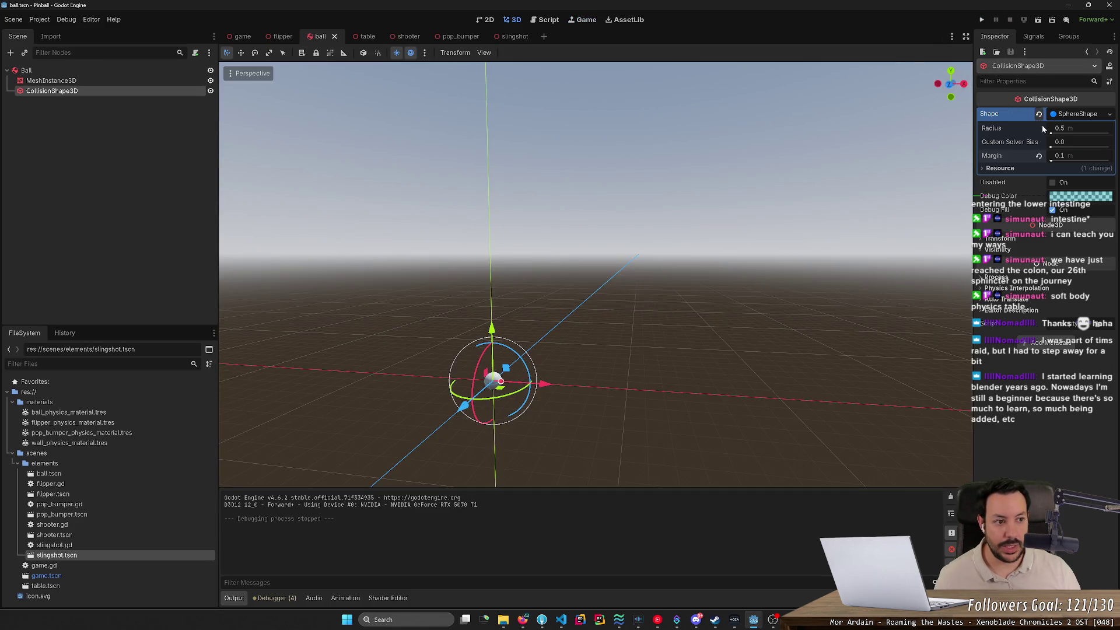
# Change the ball's collision margin to 1.0 and run the game with F5.
pyautogui.click(1083, 161)
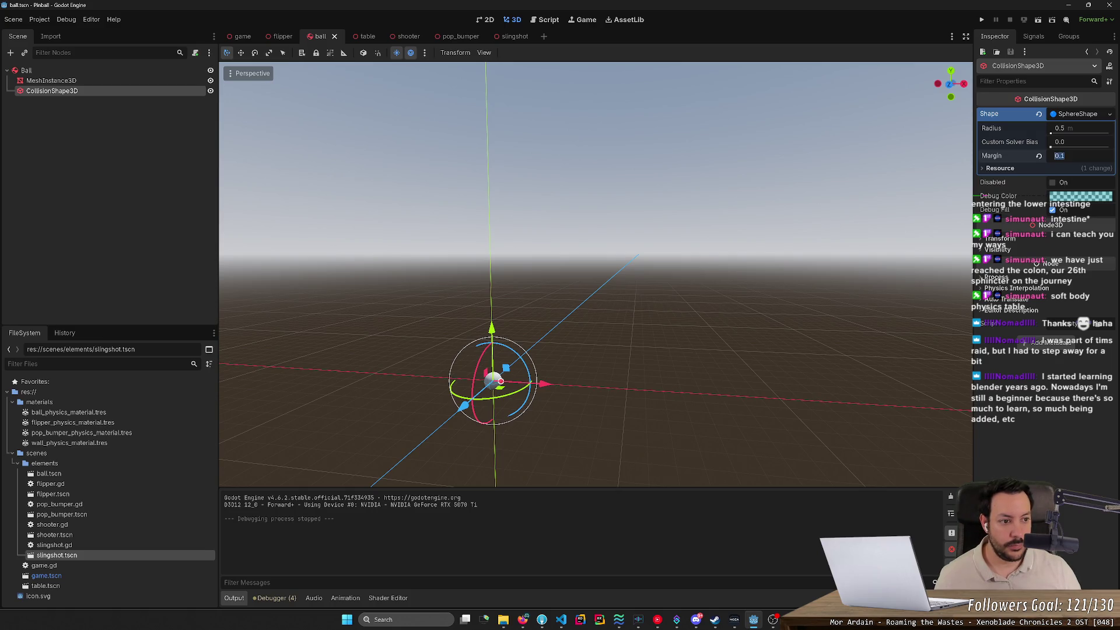
pyautogui.write('1')
pyautogui.press('Return')
pyautogui.press('F5')
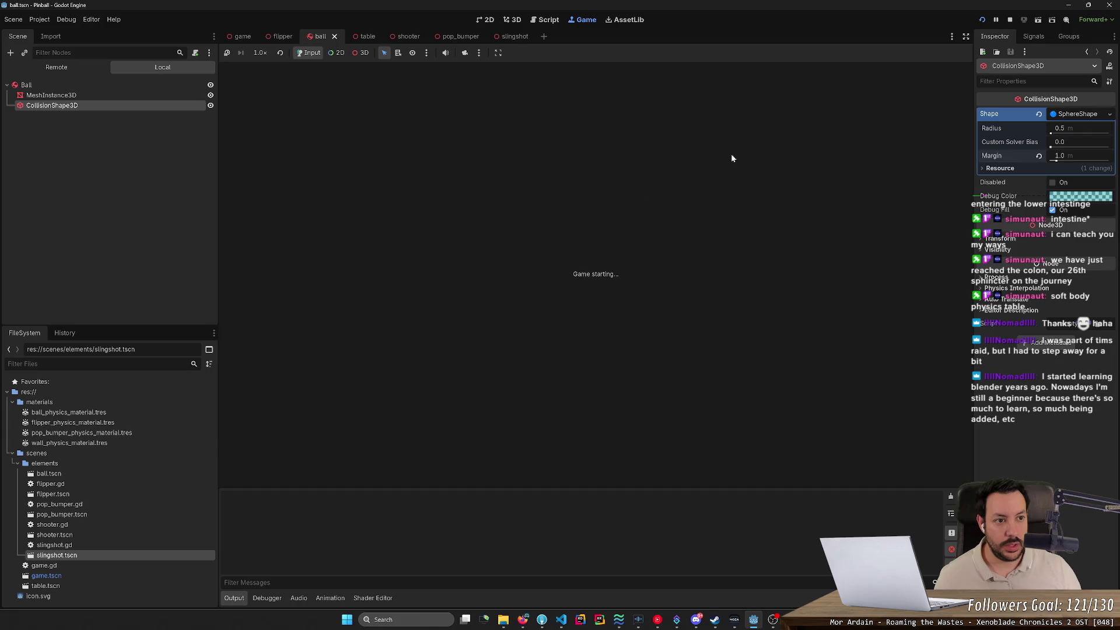
# Launch the ball with the left flipper, then orbit the overridden camera in on it before stopping.
pyautogui.press('Left')
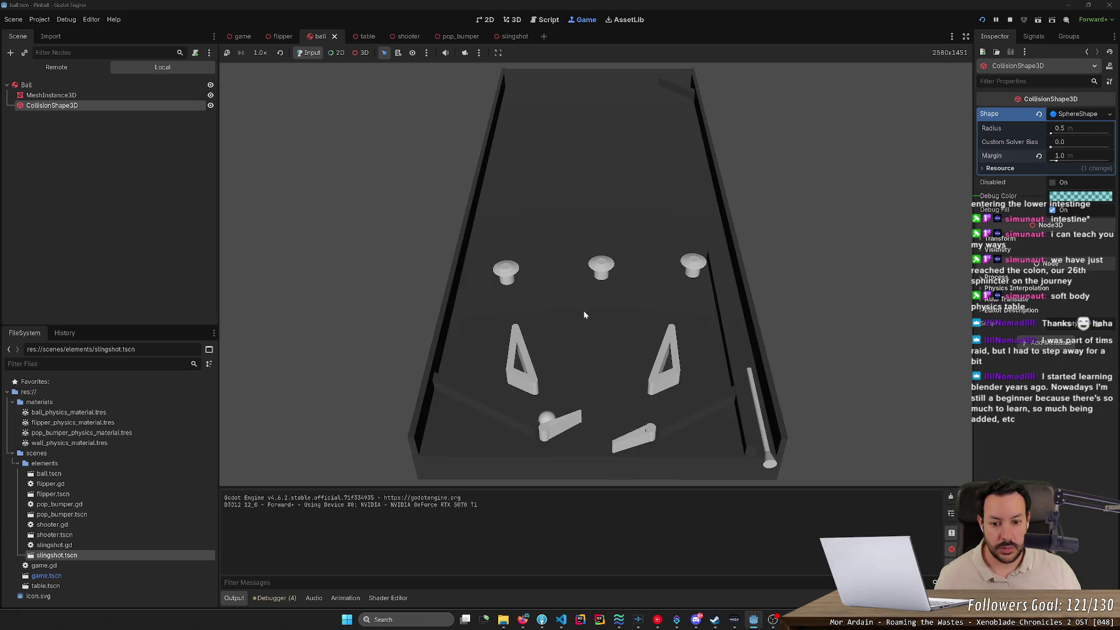
pyautogui.press('Left')
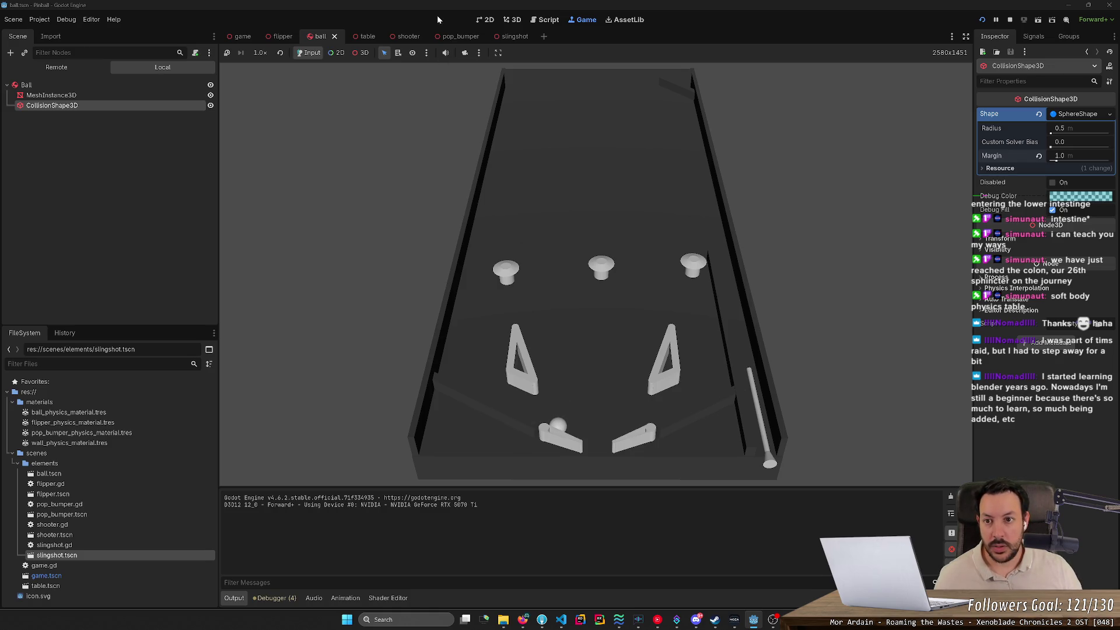
pyautogui.click(362, 53)
pyautogui.click(466, 54)
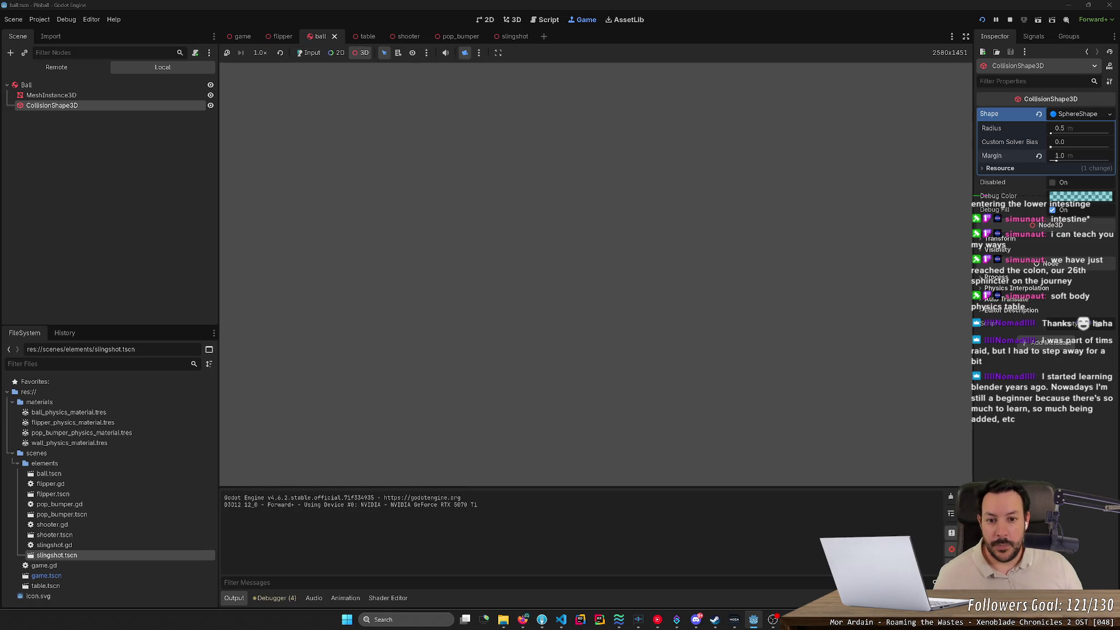
pyautogui.moveTo(595, 274)
pyautogui.mouseDown()
pyautogui.moveTo(560, 239)
pyautogui.moveTo(595, 274)
pyautogui.moveTo(478, 274)
pyautogui.mouseUp()
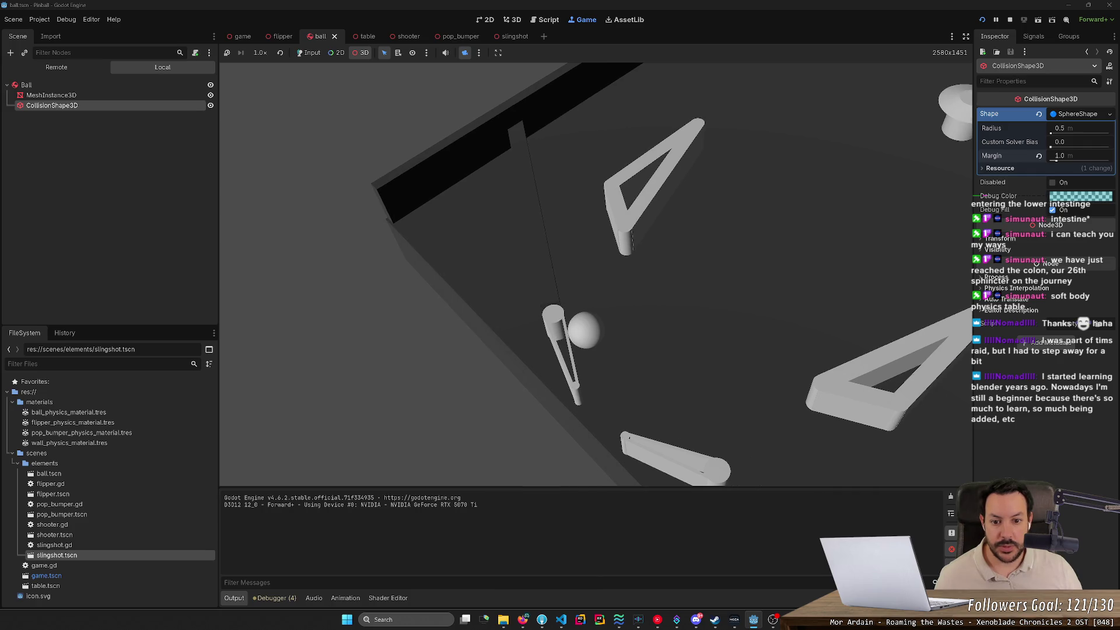
pyautogui.click(1008, 20)
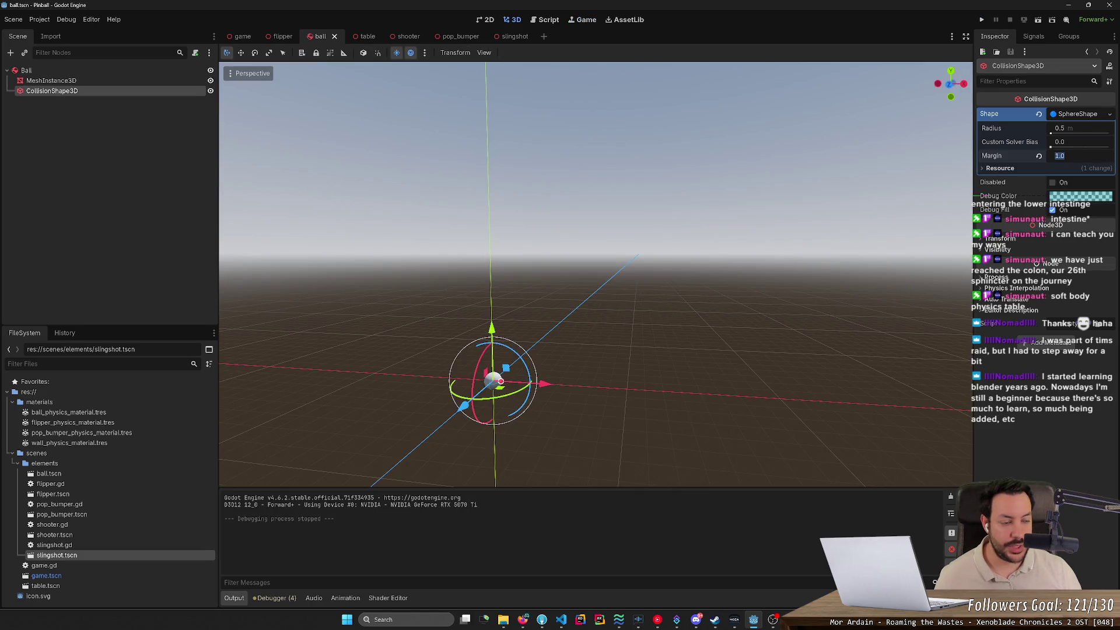
pyautogui.write('10')
# Play with a 10 m ball margin, launching the ball with Space, then reselect the ball's collision shape.
pyautogui.press('Return')
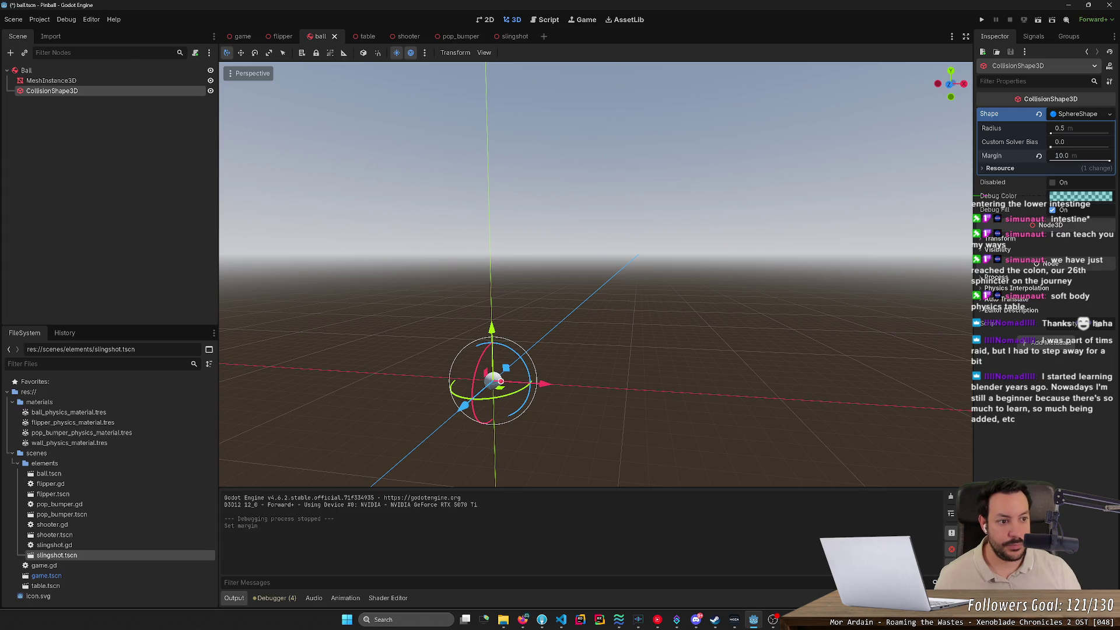
pyautogui.click(982, 22)
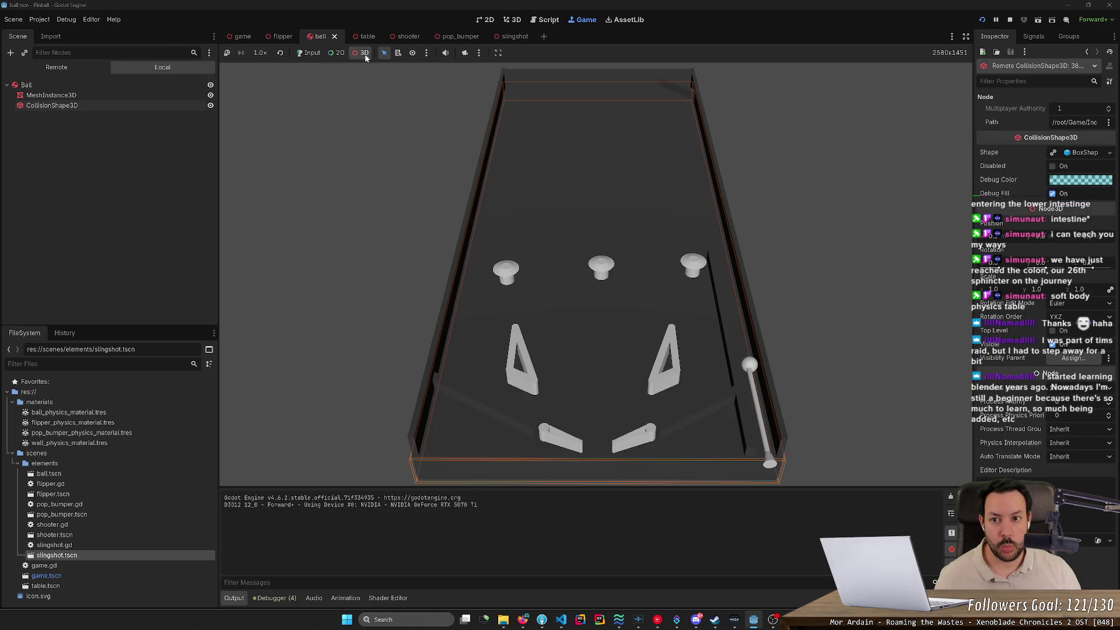
pyautogui.click(309, 52)
pyautogui.press('space')
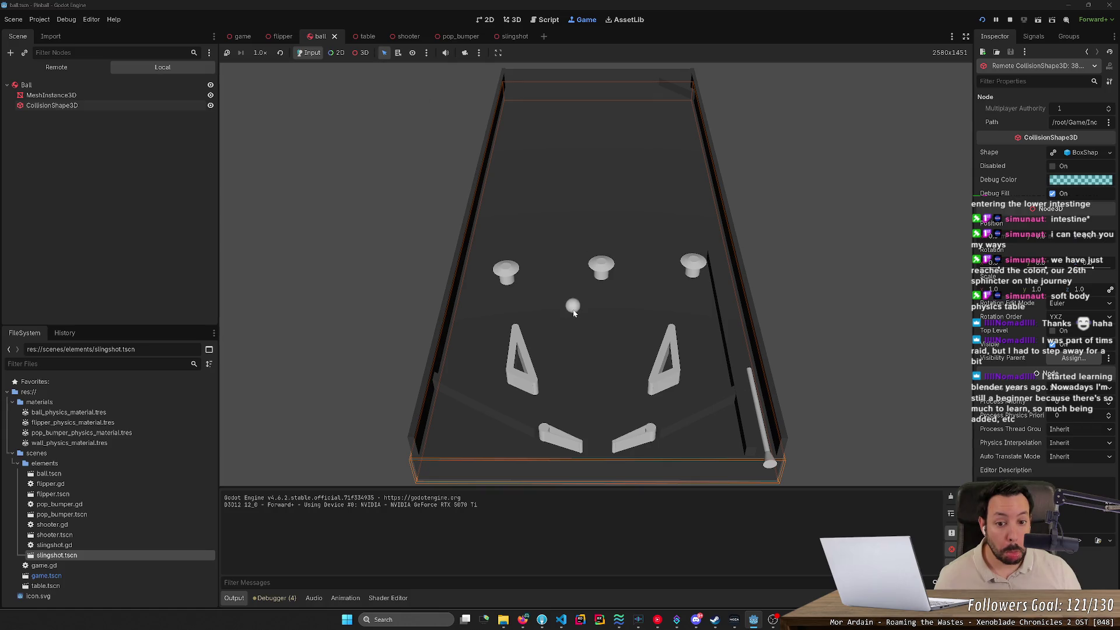
pyautogui.click(1010, 21)
pyautogui.click(126, 93)
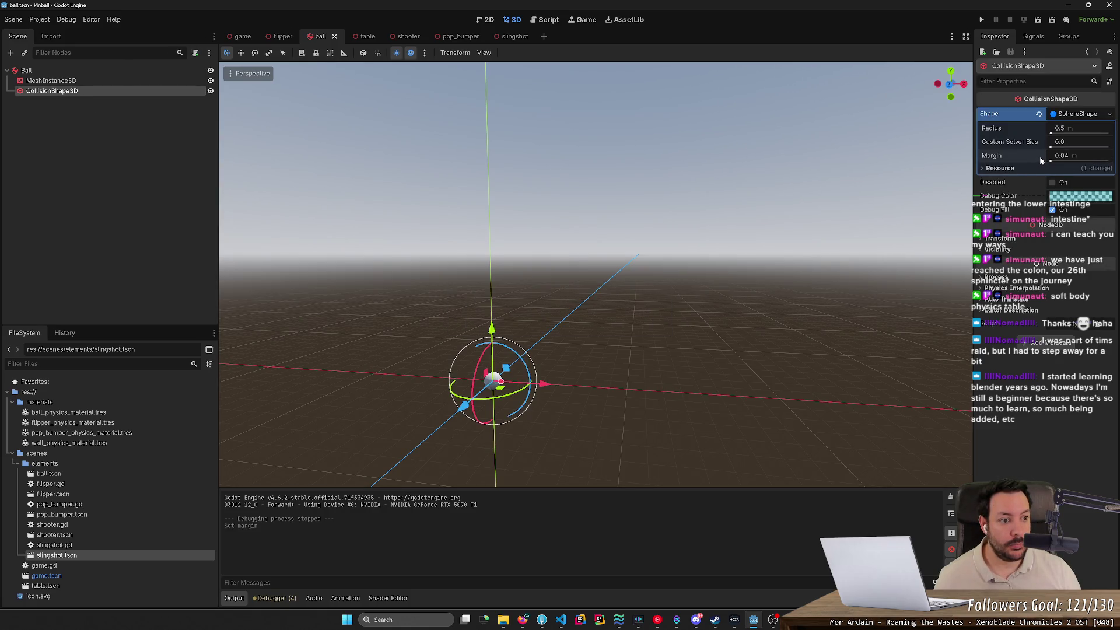
# Run the pinball game and enable Debug > Visible Collision Shapes.
pyautogui.hotkey('alt', 'Tab')
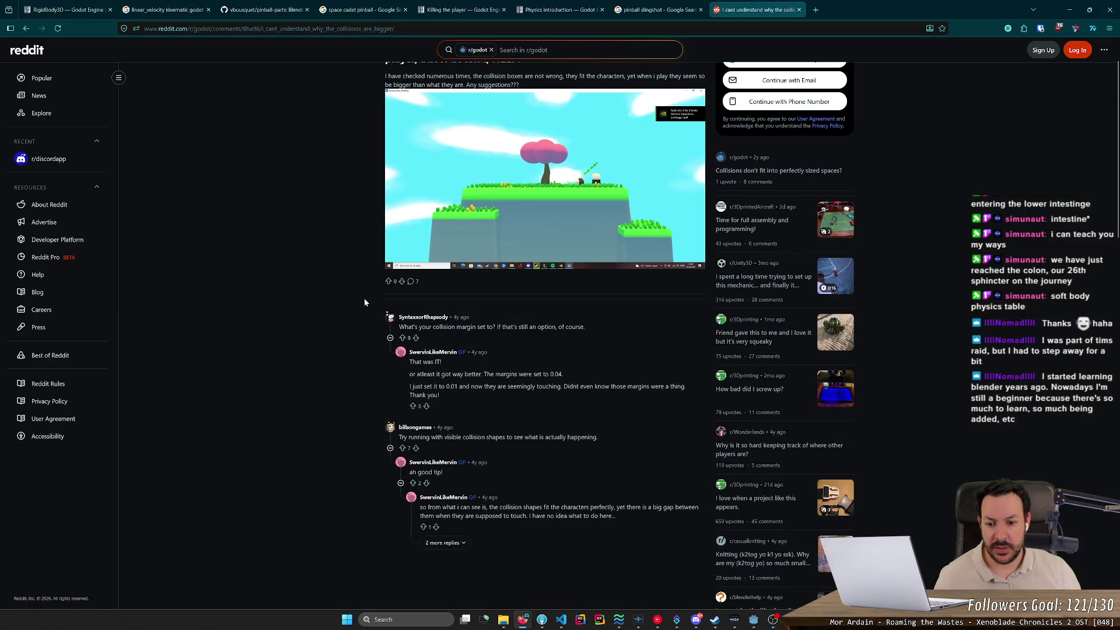
pyautogui.hotkey('alt', 'Tab')
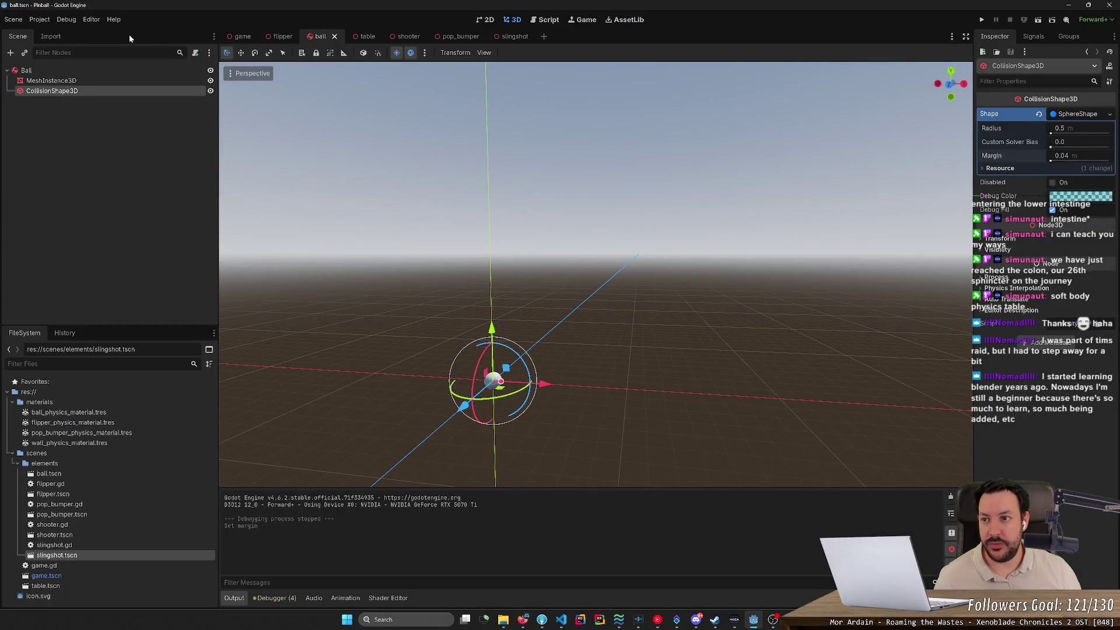
pyautogui.click(981, 19)
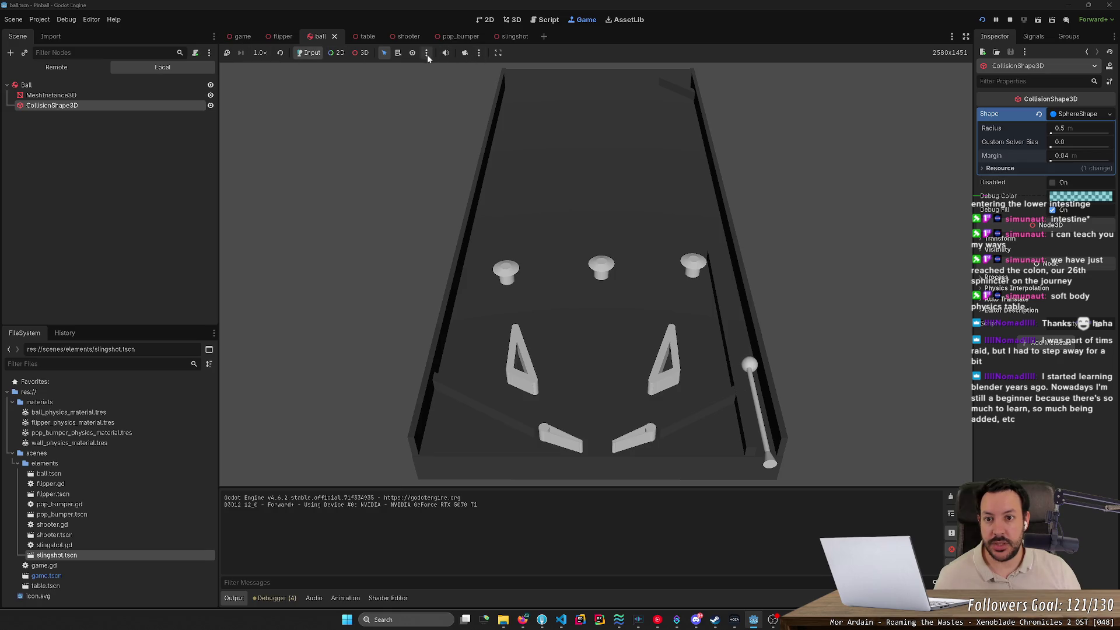
pyautogui.click(481, 53)
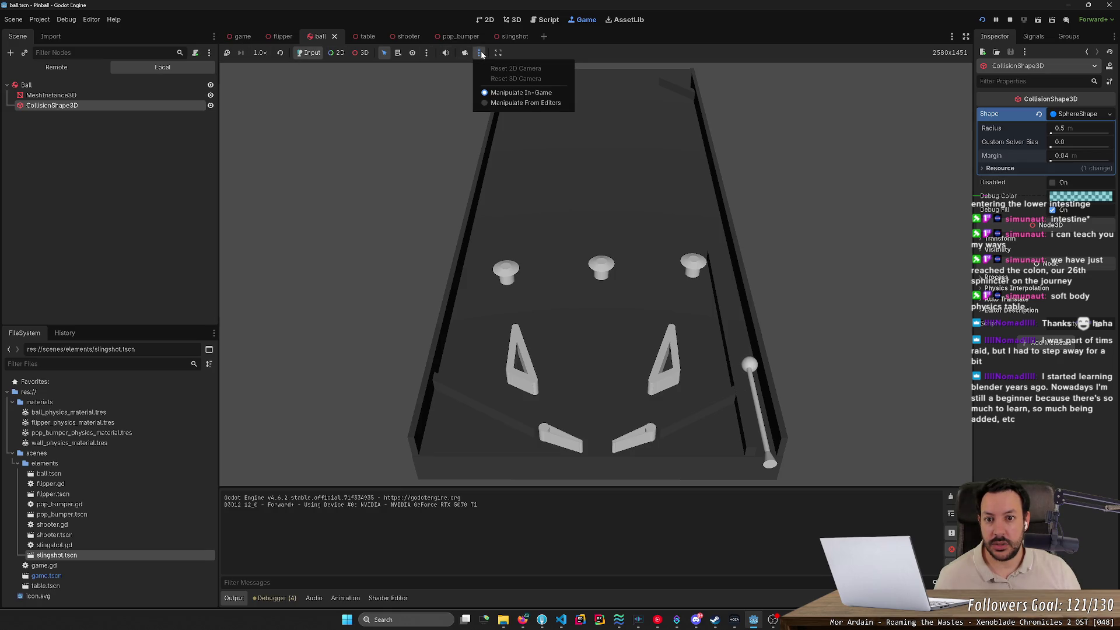
pyautogui.click(66, 19)
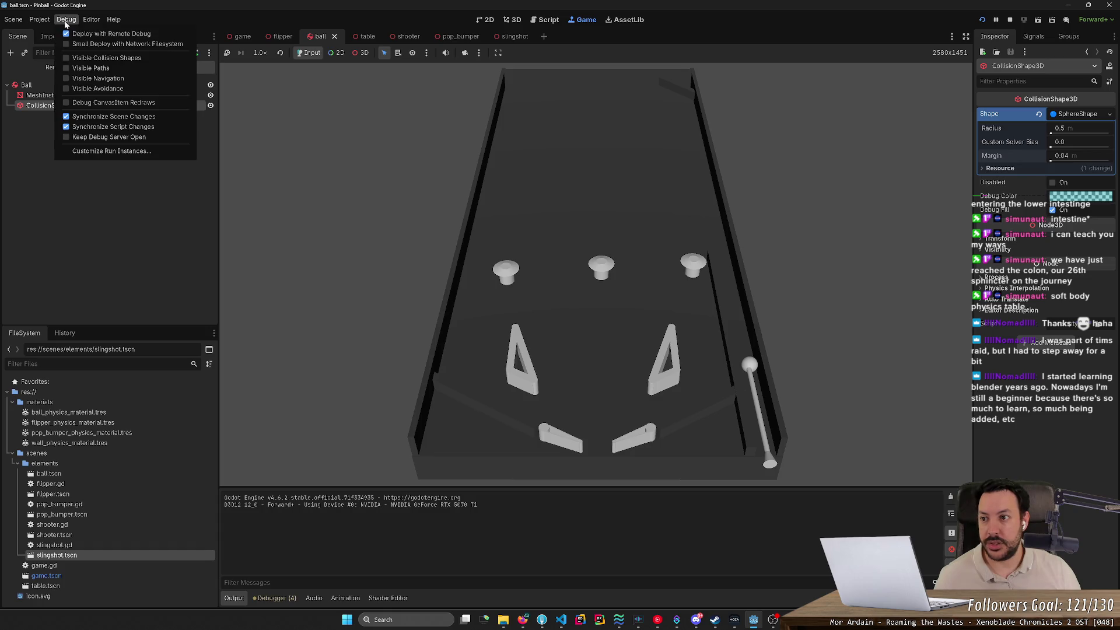
pyautogui.click(96, 58)
pyautogui.click(558, 205)
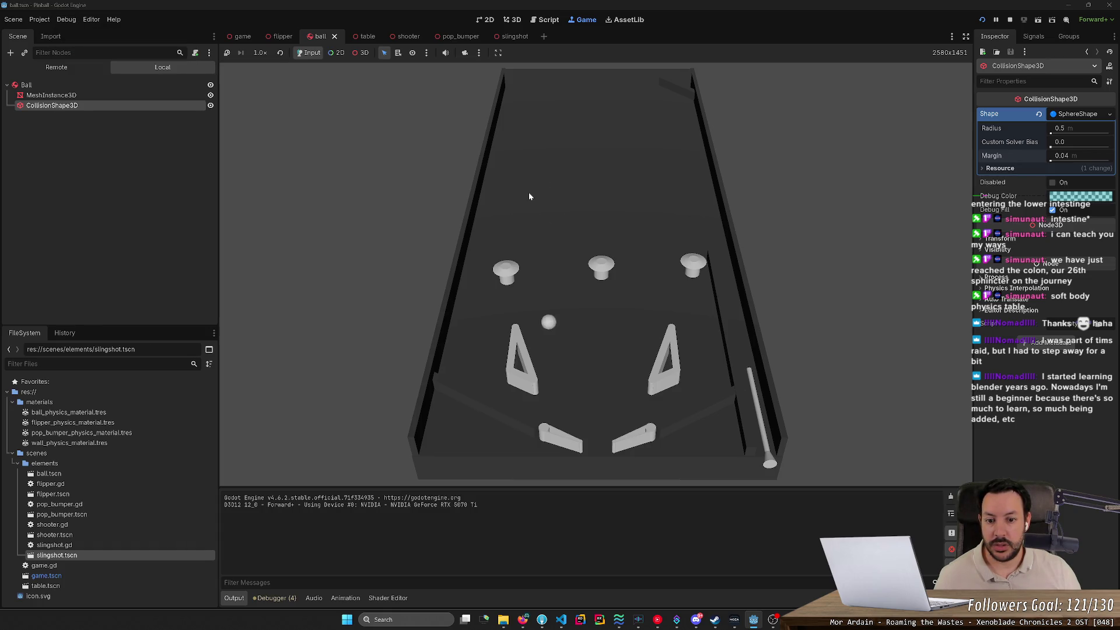
# Set the game camera override to Manipulate From Editors.
pyautogui.click(39, 19)
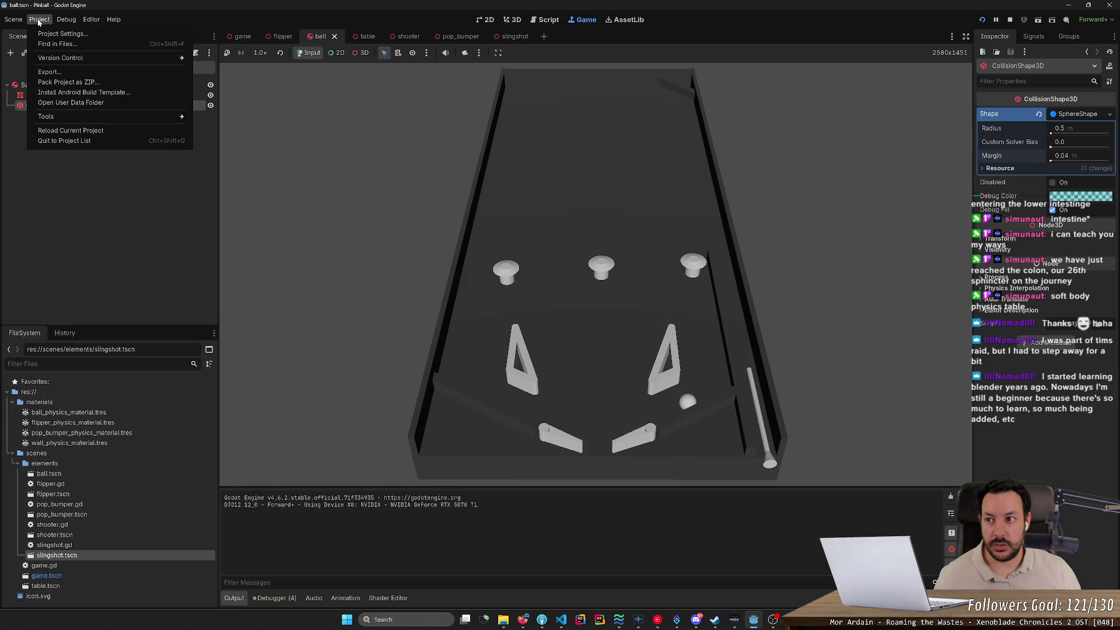
pyautogui.moveTo(66, 19)
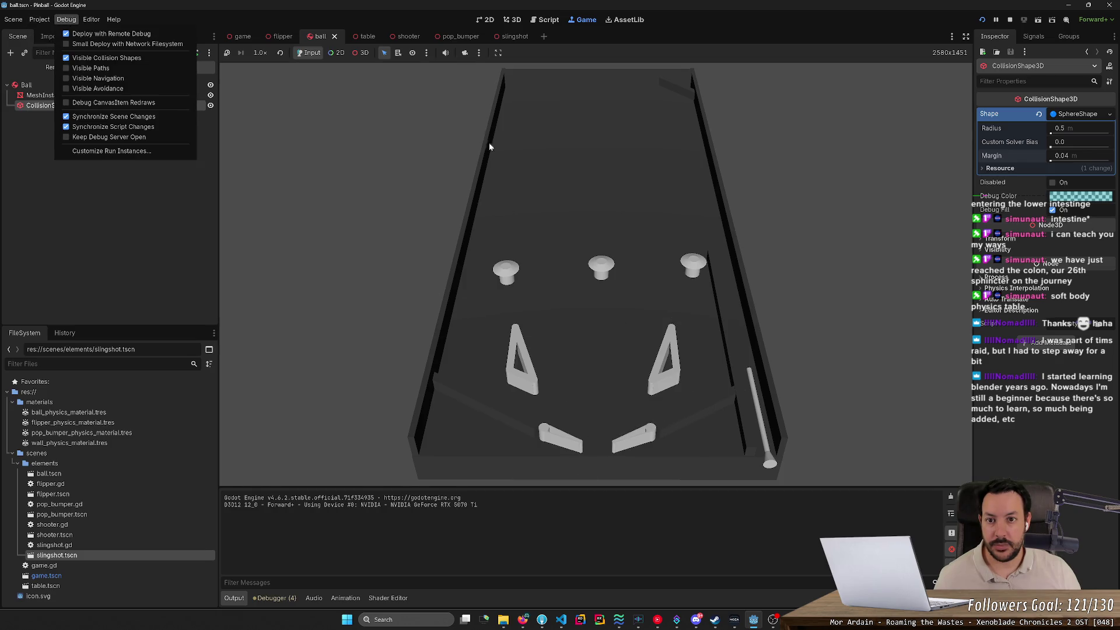
pyautogui.click(479, 52)
pyautogui.click(478, 52)
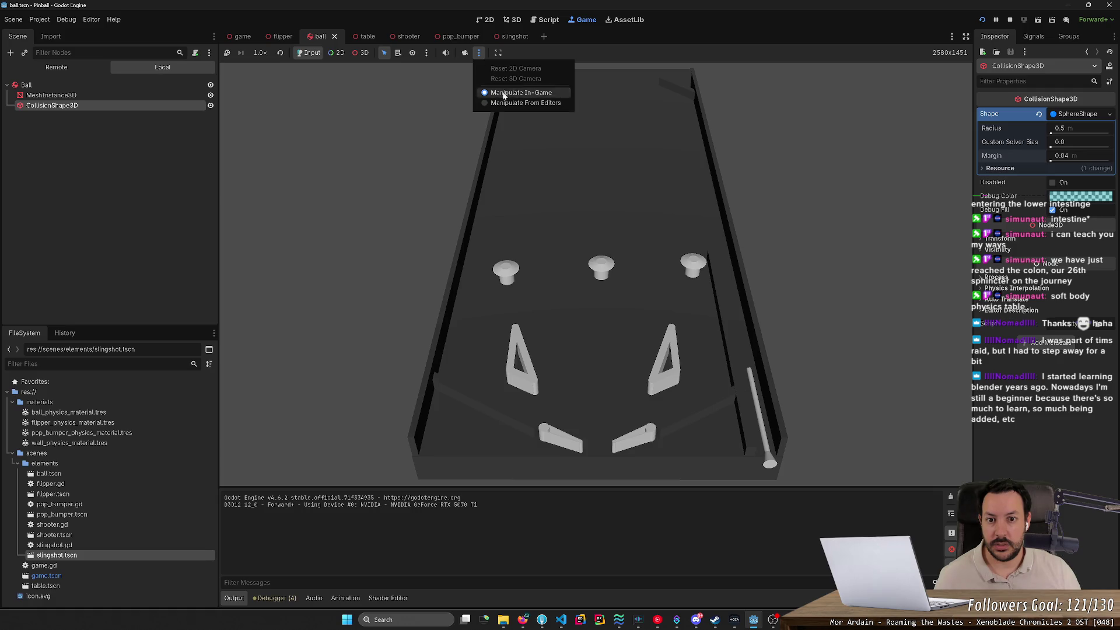
pyautogui.click(510, 104)
pyautogui.click(478, 55)
pyautogui.click(501, 97)
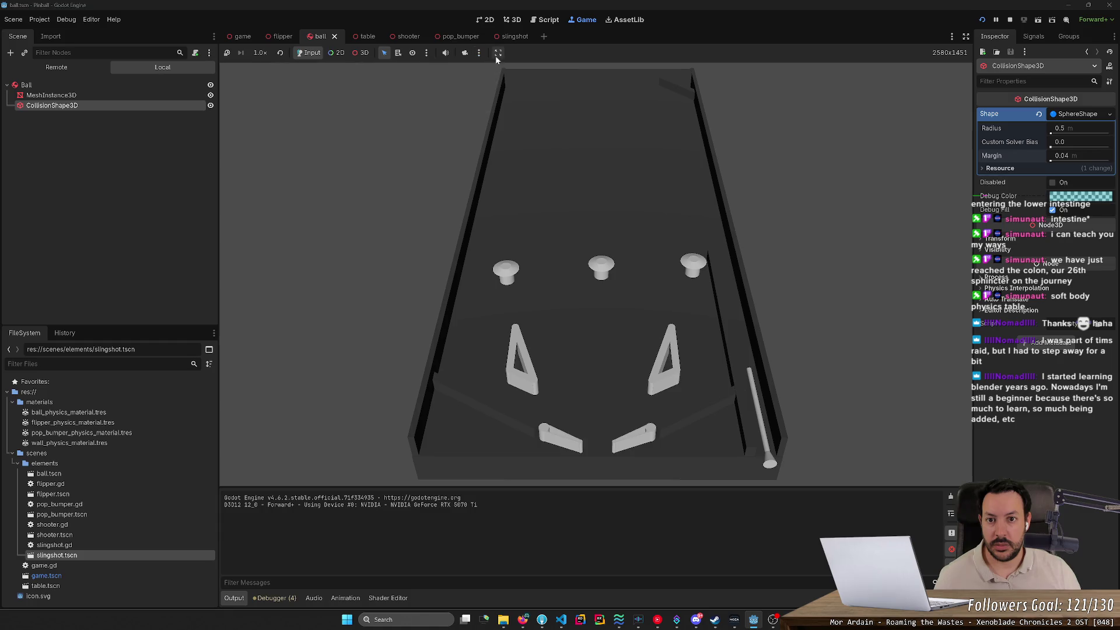
# Restart the game with collision shapes visible and repeatedly drop the ball near the table top.
pyautogui.click(1010, 20)
pyautogui.click(982, 19)
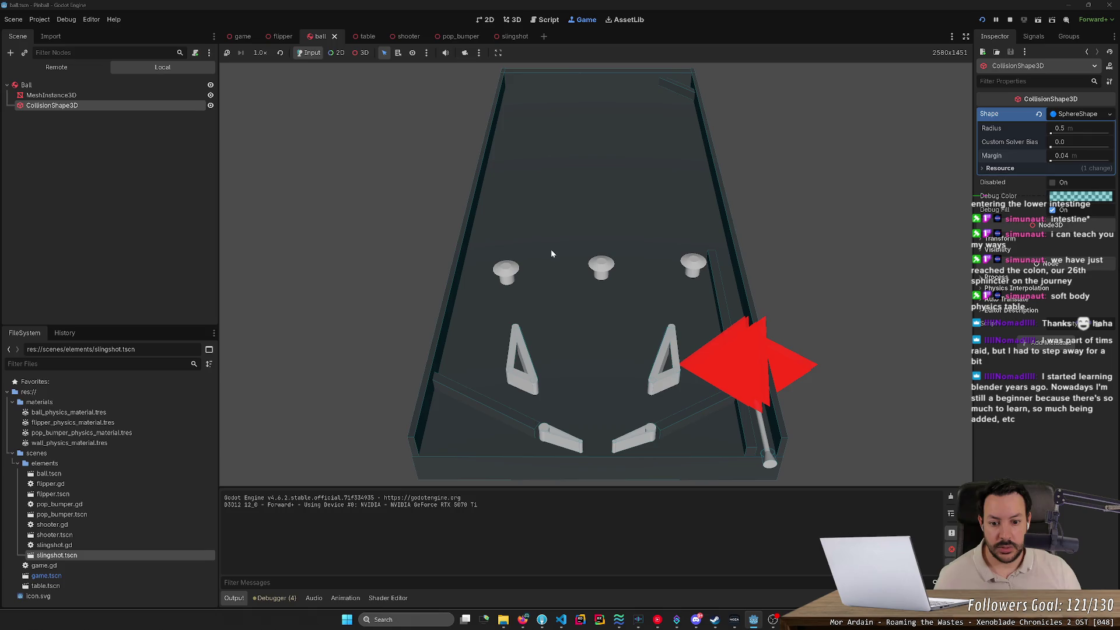
pyautogui.click(536, 284)
pyautogui.click(579, 127)
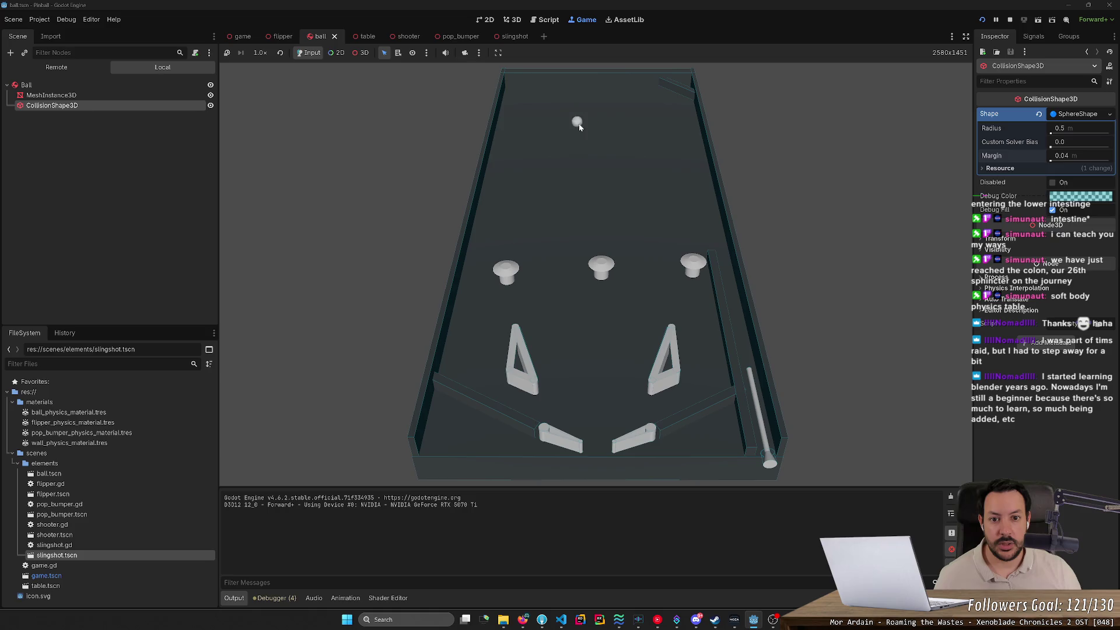
pyautogui.click(519, 108)
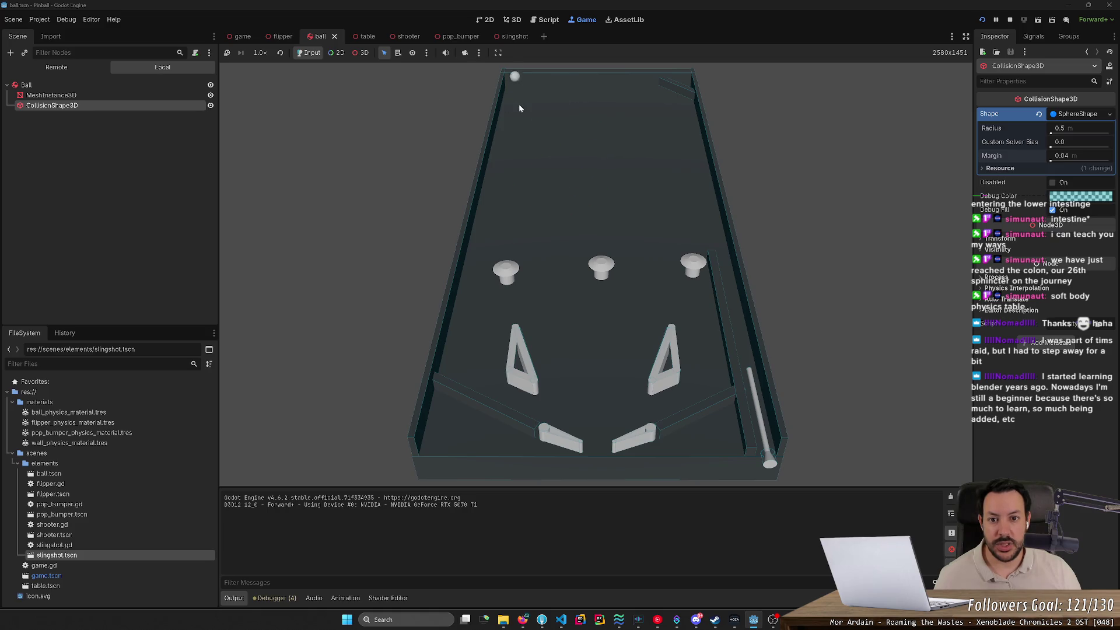
pyautogui.click(566, 98)
pyautogui.click(566, 101)
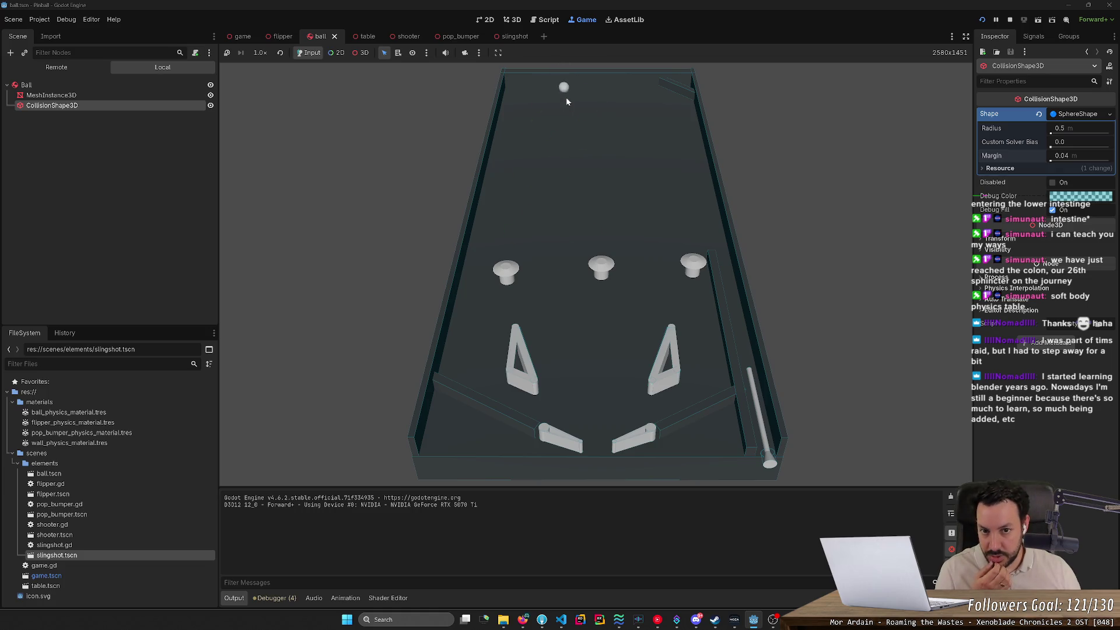
pyautogui.click(566, 102)
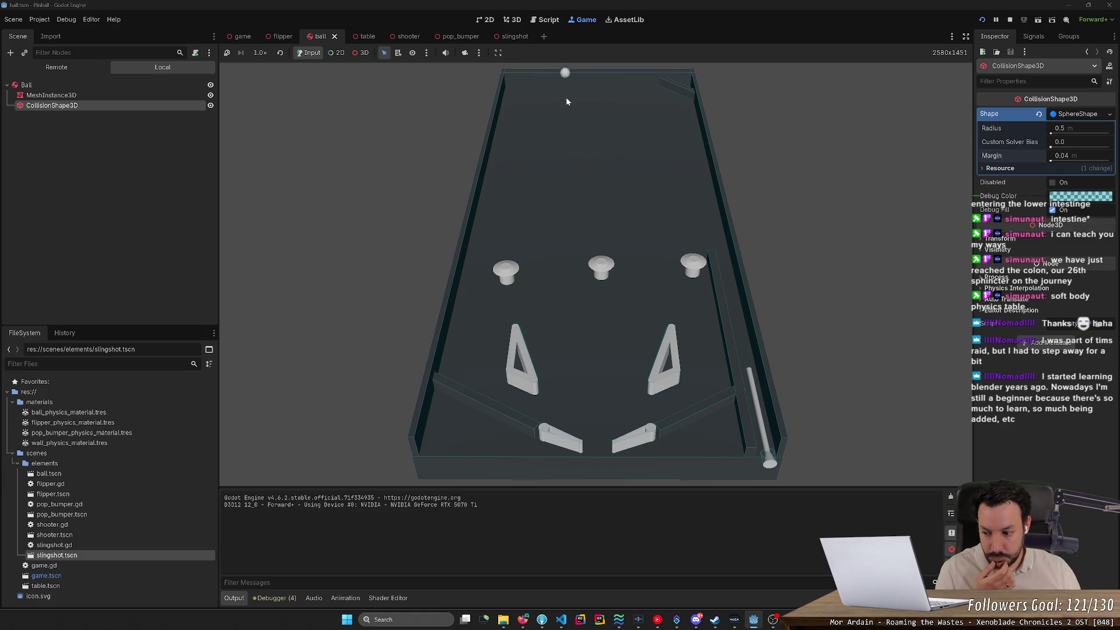
pyautogui.click(528, 102)
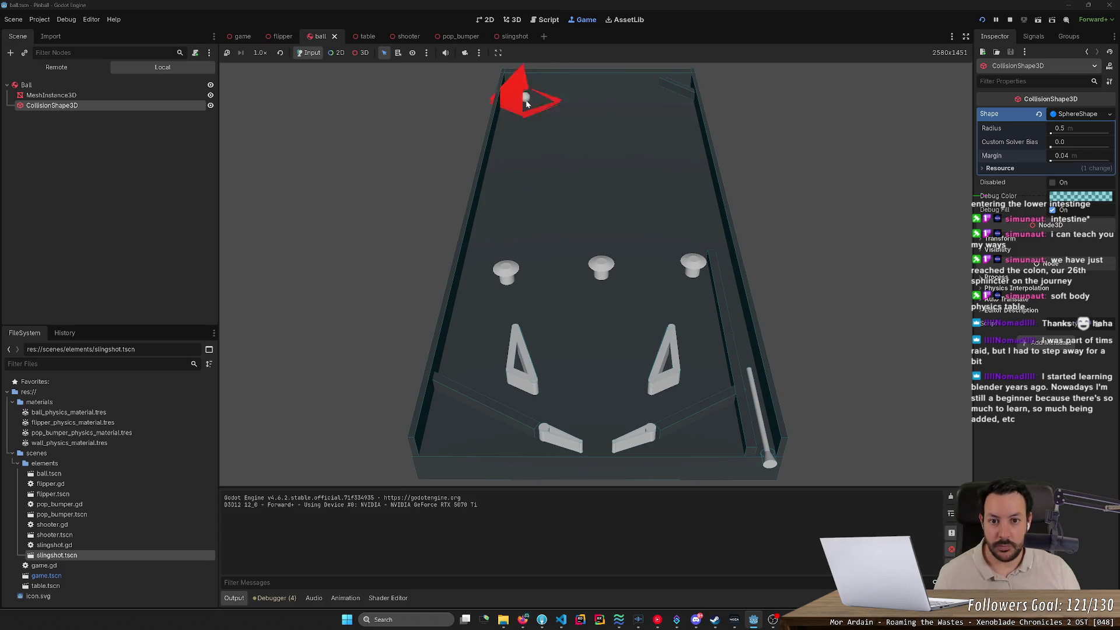
pyautogui.click(551, 128)
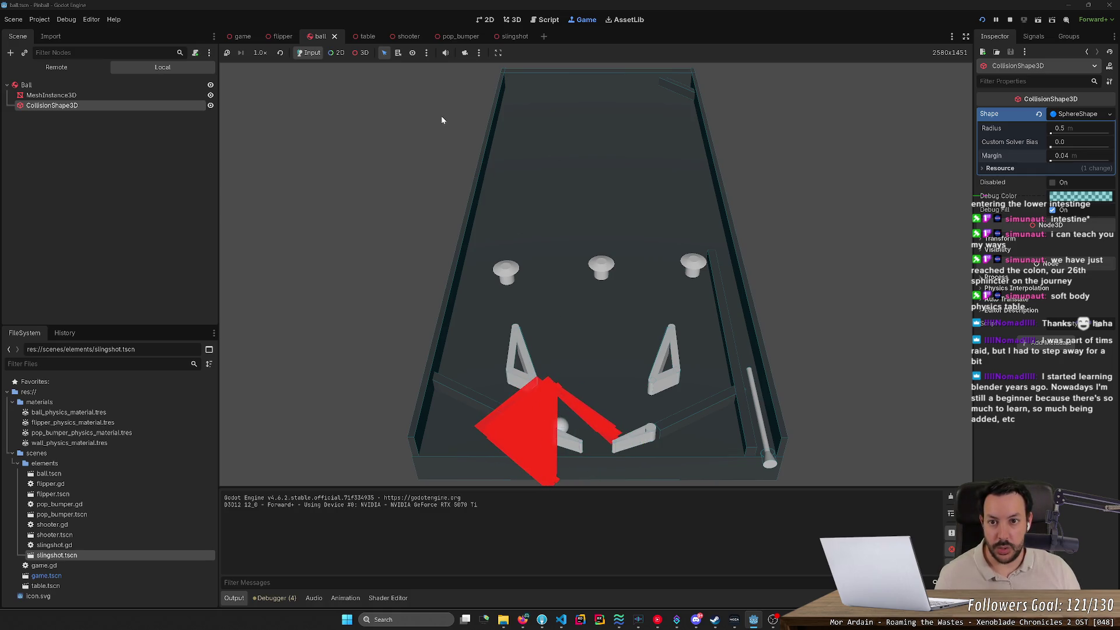
# Zoom the overridden game camera in on the ball near the left flipper, then go back to the search results.
pyautogui.click(465, 52)
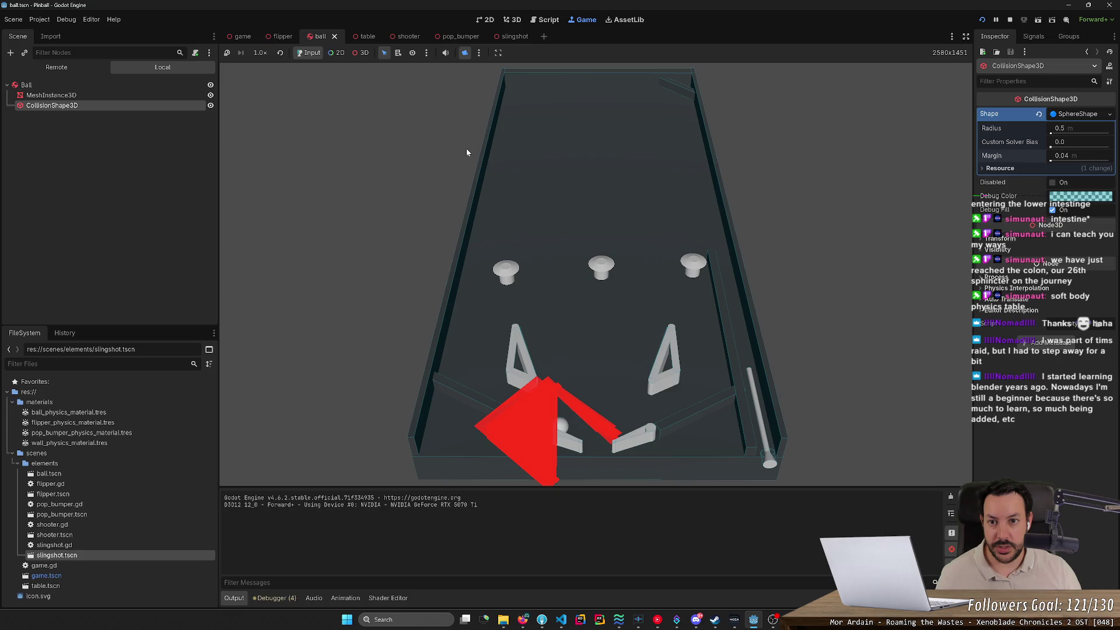
pyautogui.click(362, 52)
pyautogui.scroll(-3, 583, 262)
pyautogui.scroll(5, 584, 262)
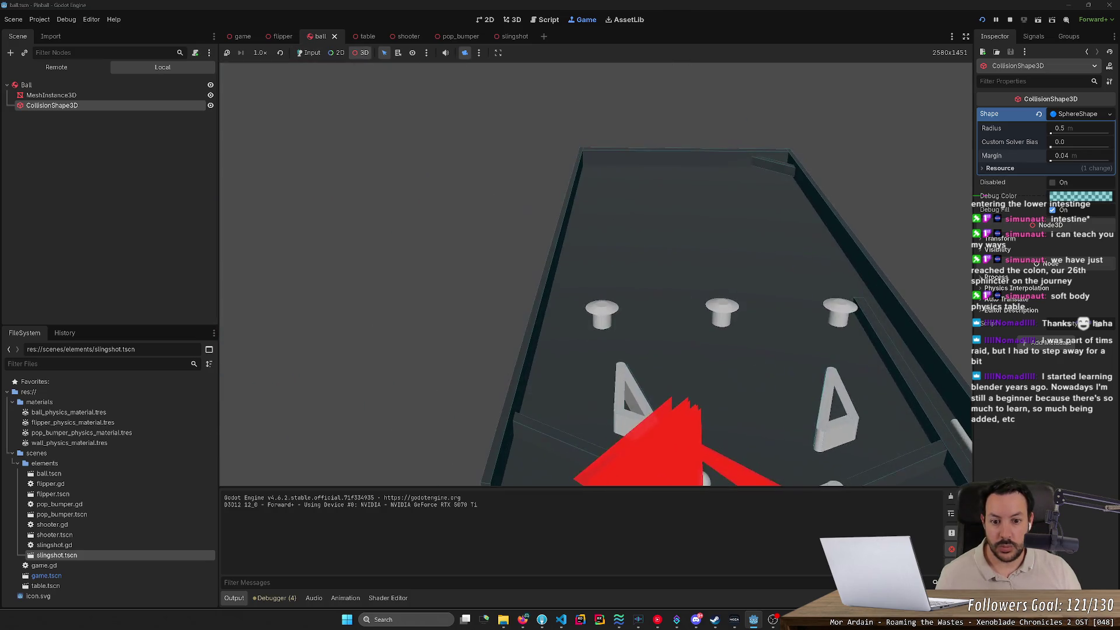
pyautogui.scroll(-3, 595, 274)
pyautogui.scroll(4, 595, 275)
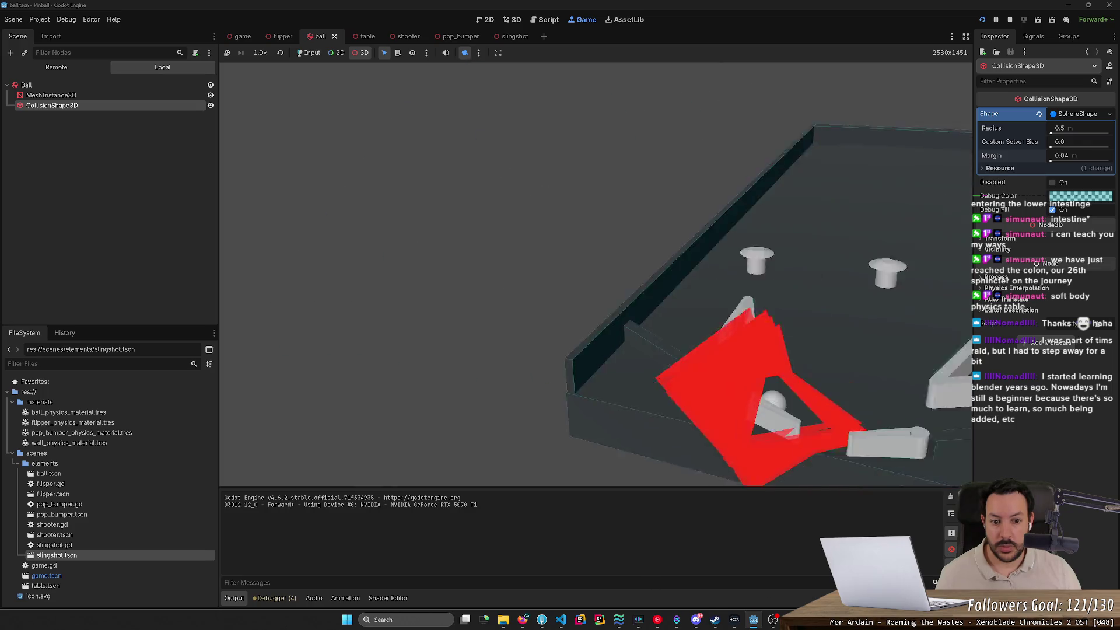
pyautogui.scroll(-3, 595, 274)
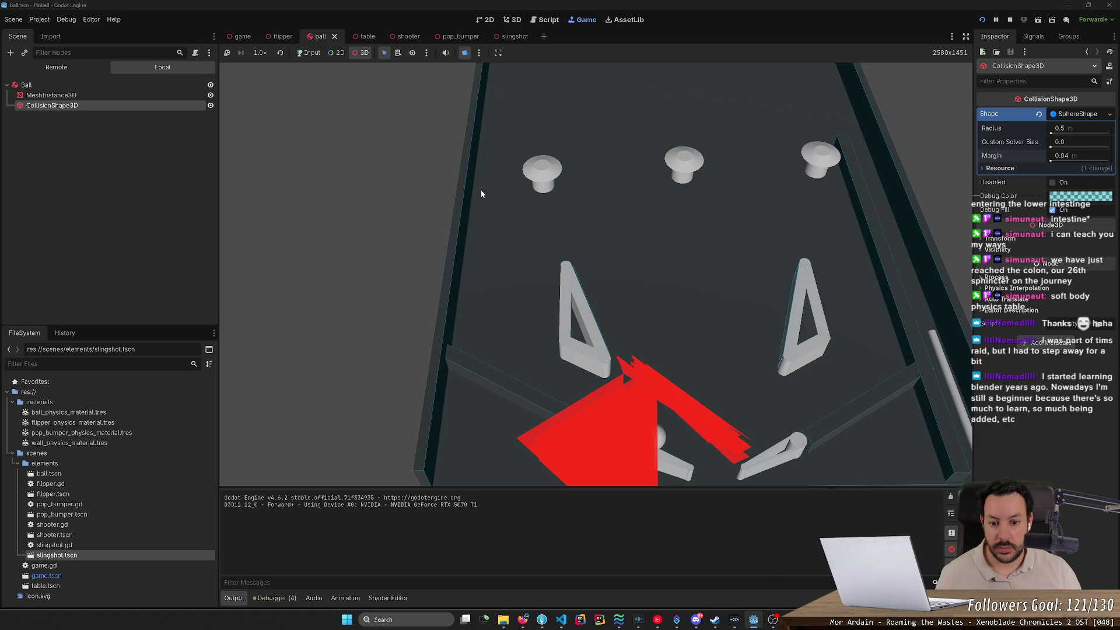
pyautogui.hotkey('alt', 'Tab')
pyautogui.hotkey('ctrl', 'w')
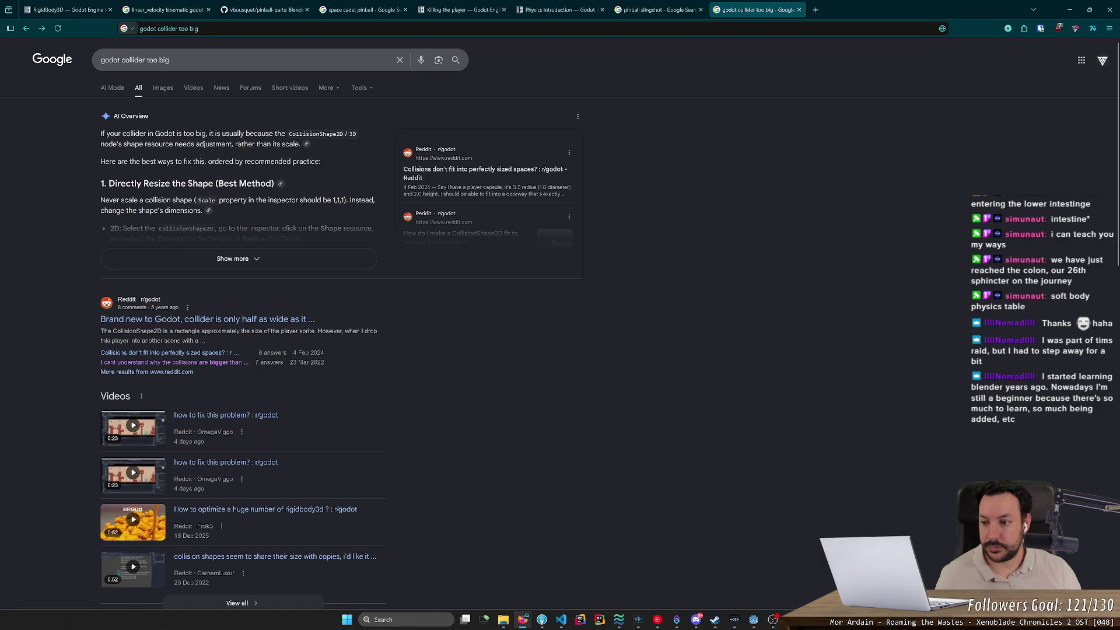
# Show only Reddit results for 'godot collider too big', then switch back to Godot.
pyautogui.click(165, 372)
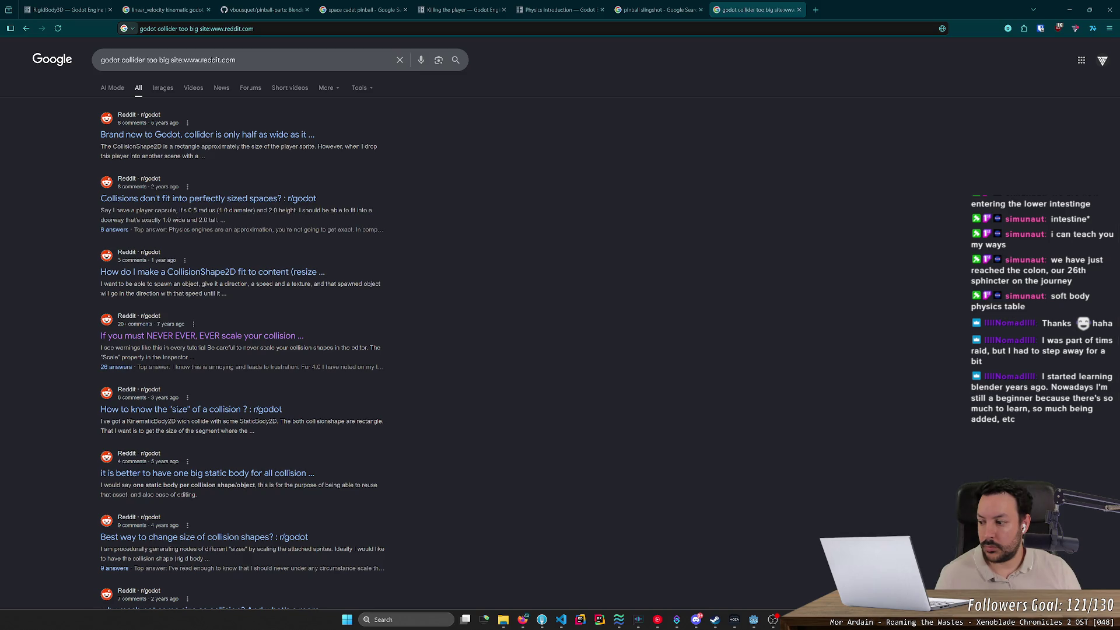
pyautogui.middleClick(485, 224)
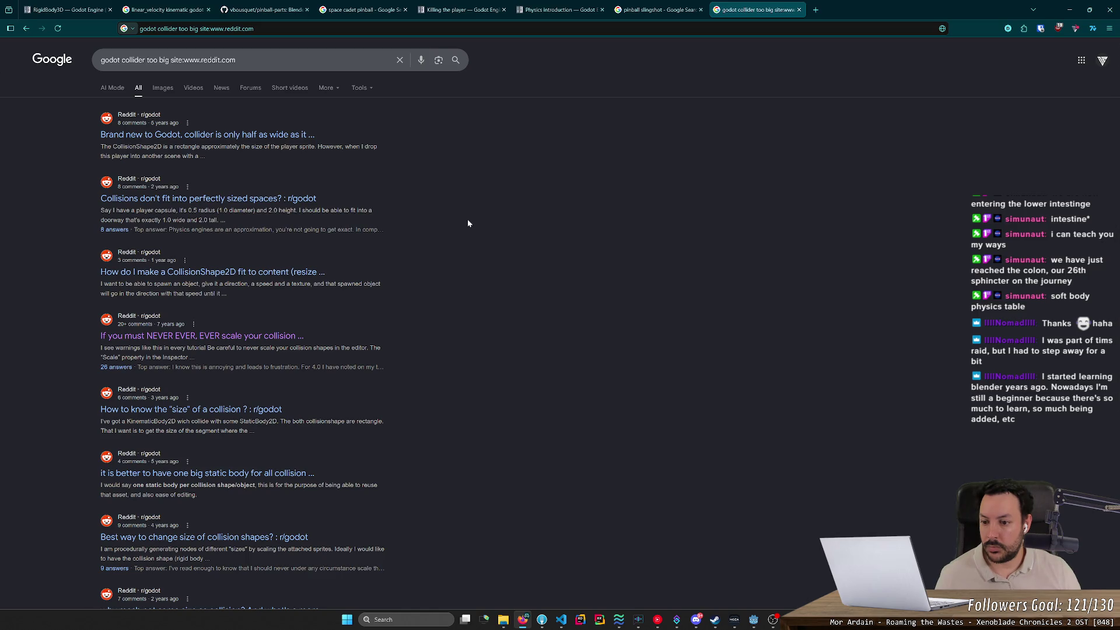
pyautogui.hotkey('alt', 'Tab')
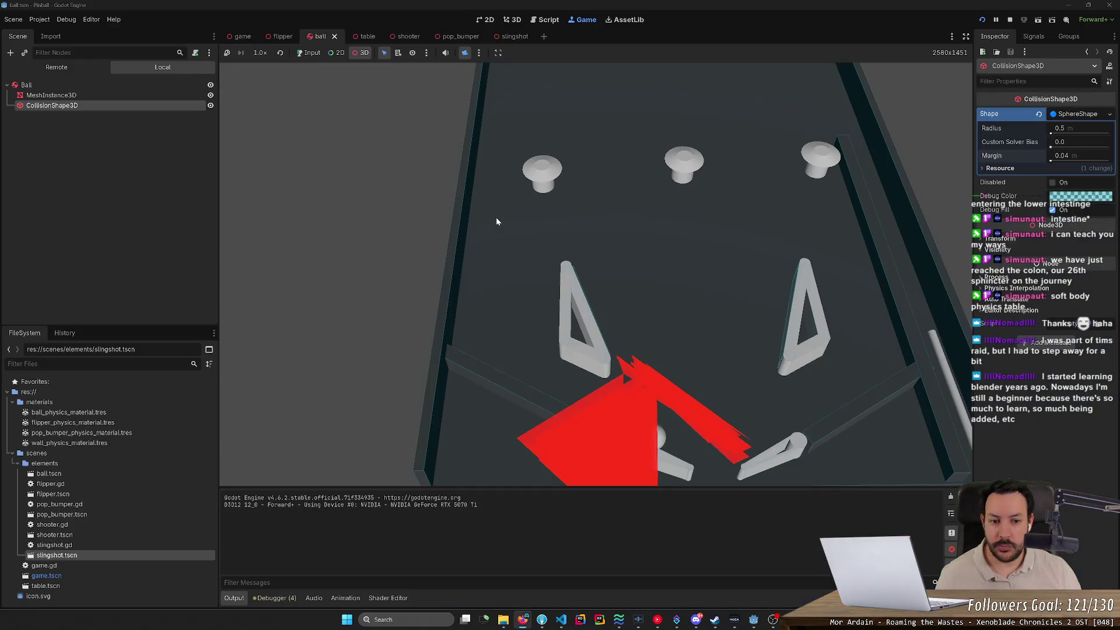
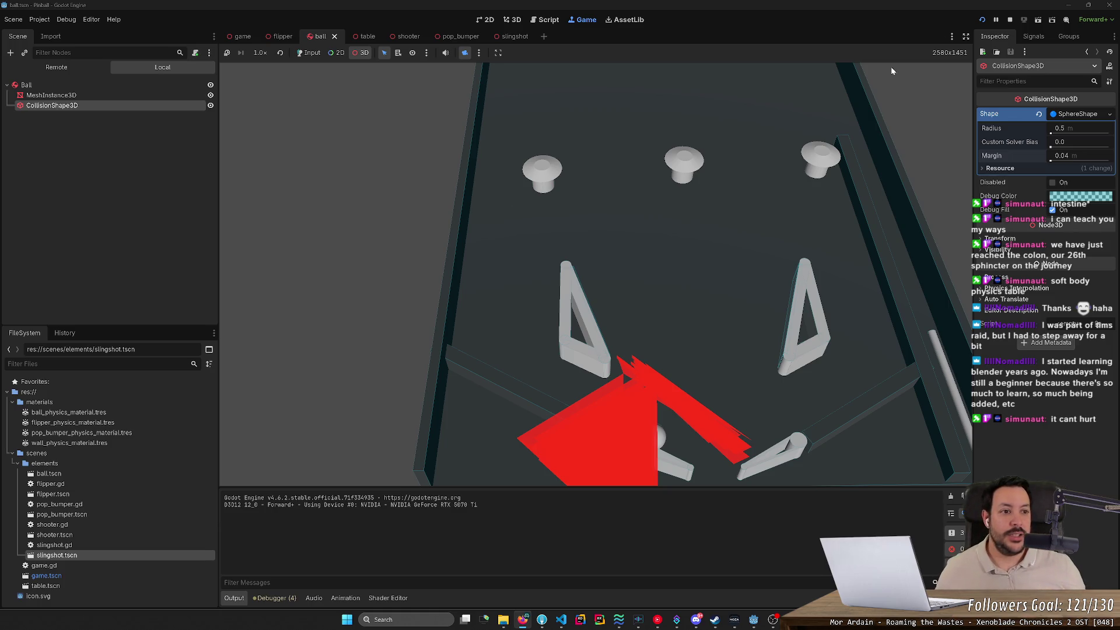
# Stop the running game and bring up the game.tscn scene in the 3D view.
pyautogui.click(1010, 19)
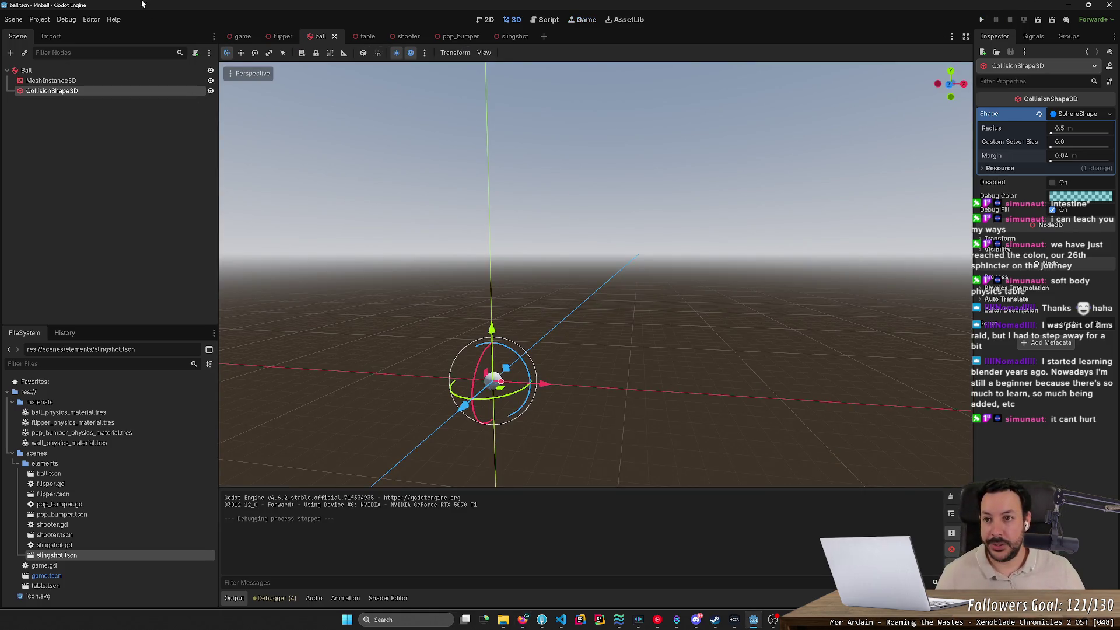
pyautogui.click(243, 36)
pyautogui.scroll(5, 560, 259)
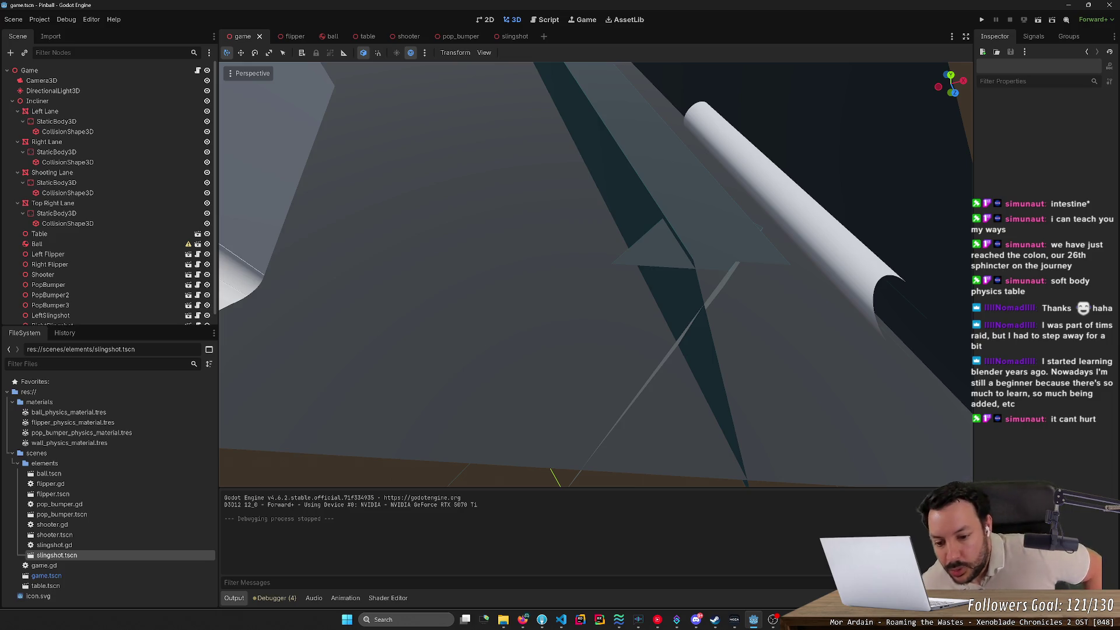
pyautogui.scroll(-1, 635, 269)
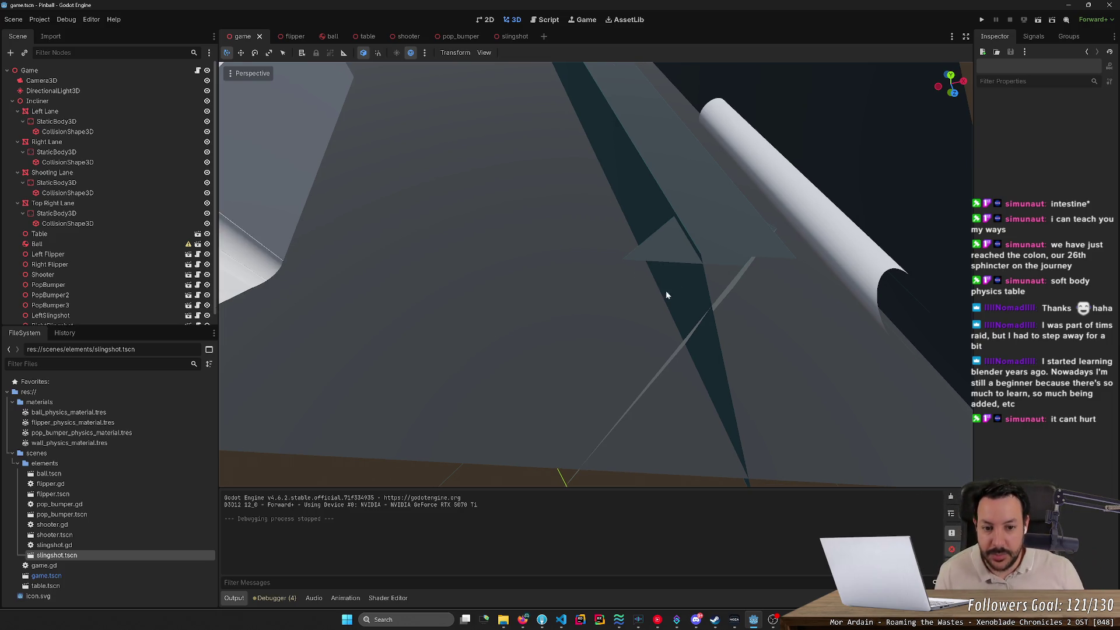
pyautogui.scroll(-5, 666, 295)
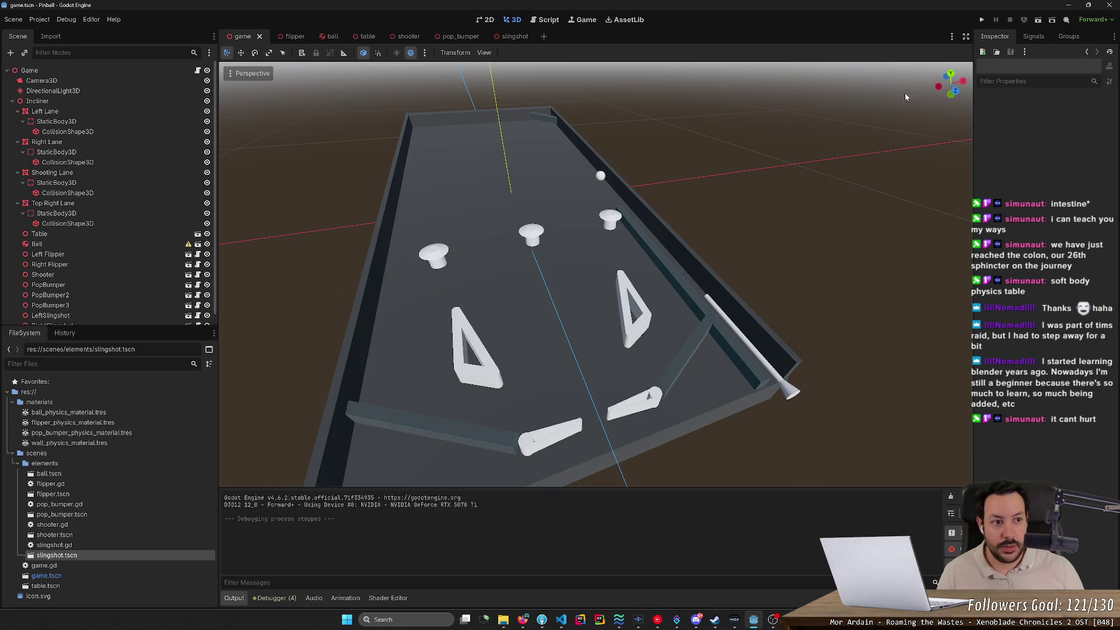
# Playtest the table once more, stop it, and select the Table node.
pyautogui.click(981, 19)
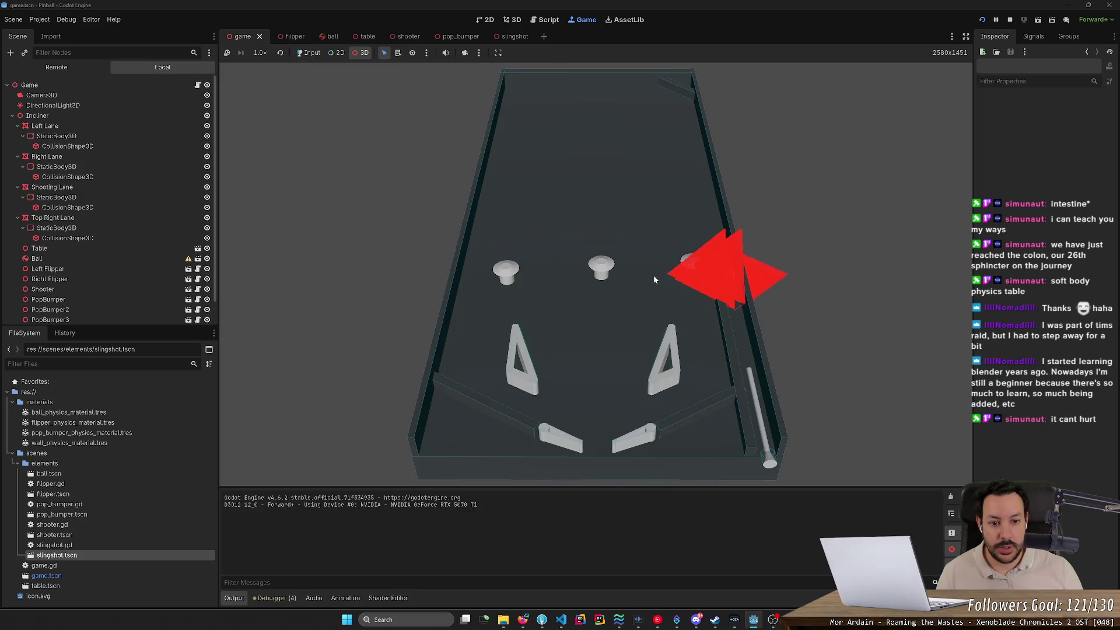
pyautogui.click(1009, 19)
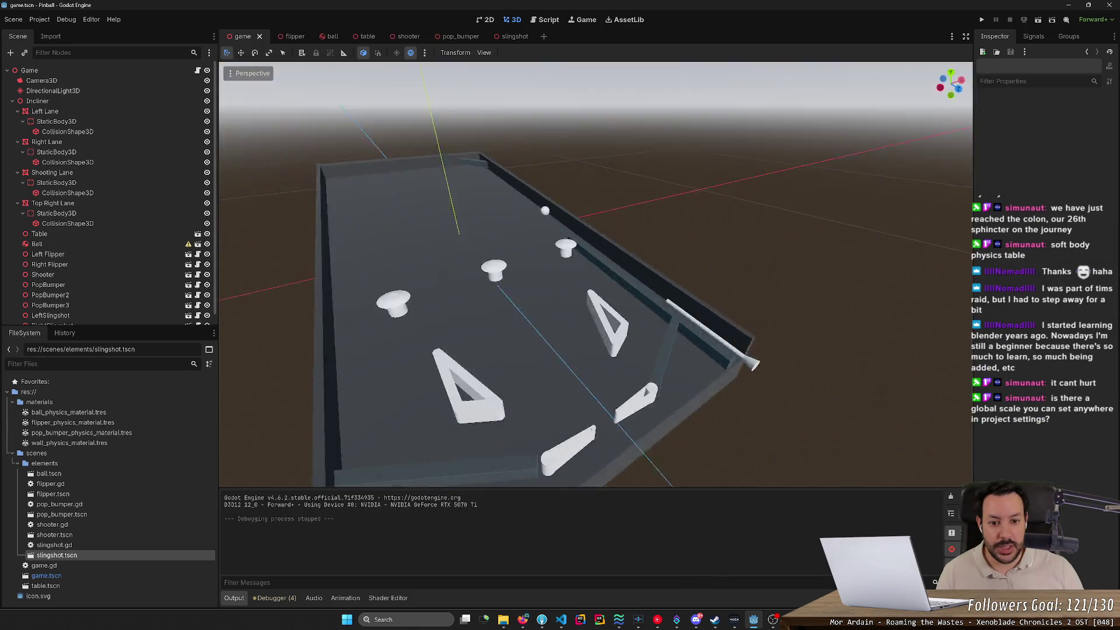
pyautogui.scroll(-3, 595, 274)
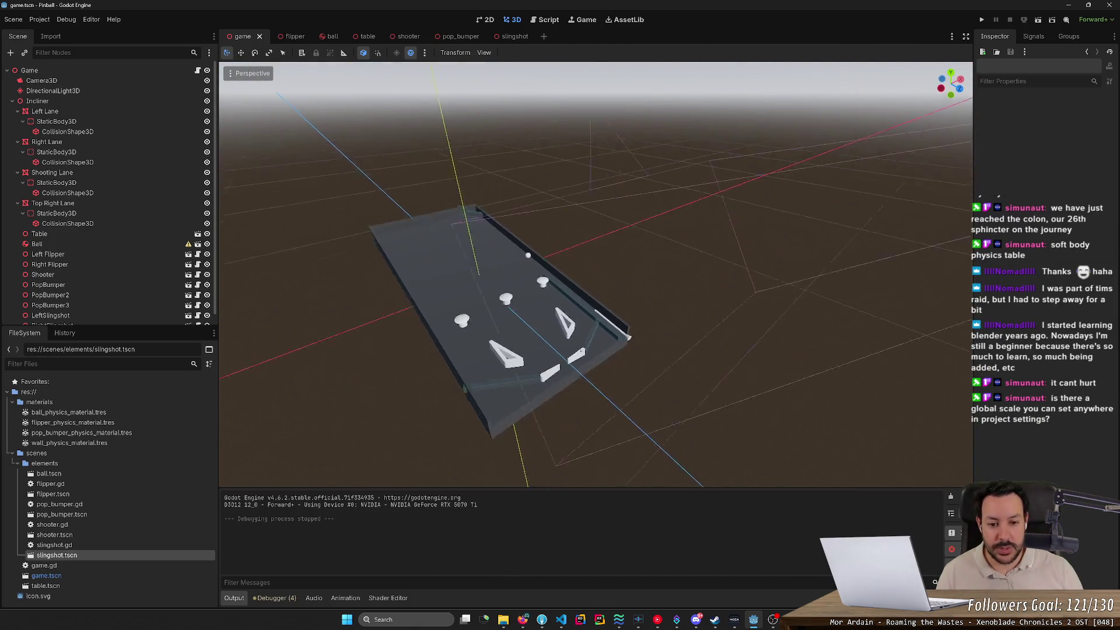
pyautogui.scroll(3, 595, 274)
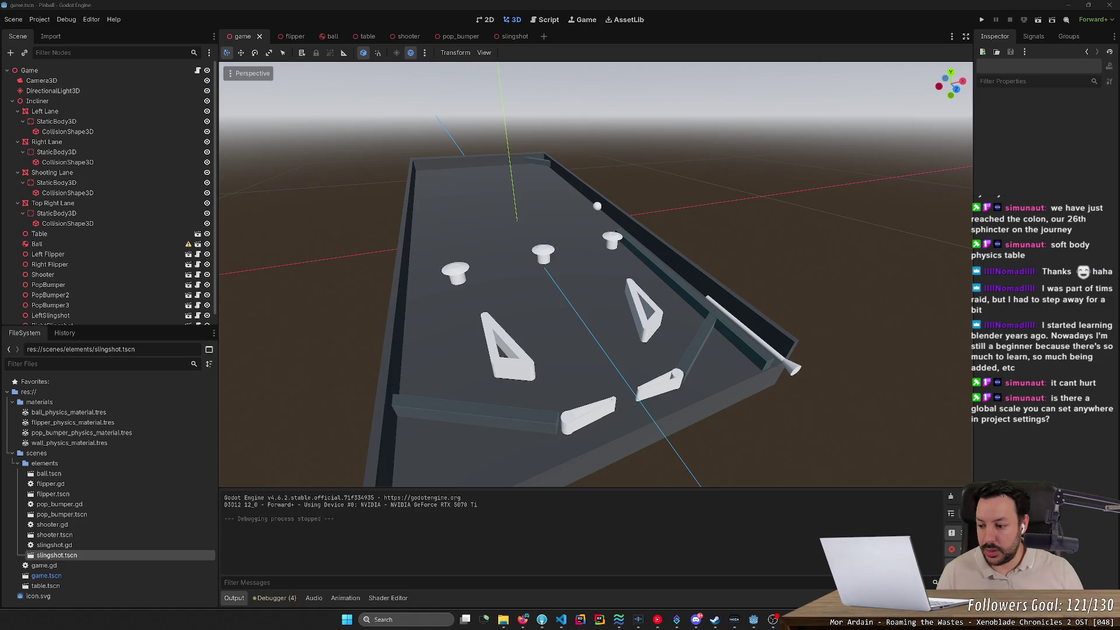
pyautogui.click(567, 285)
# Select the Right Lane wall and shorten it along X with the Scale tool.
pyautogui.press('f')
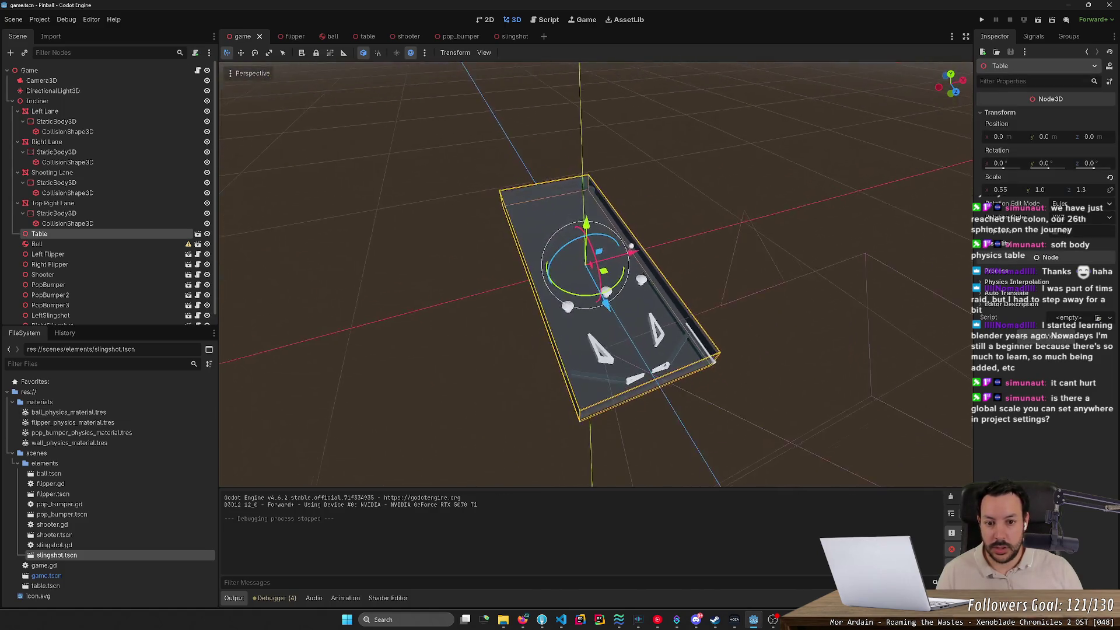
pyautogui.scroll(8, 595, 274)
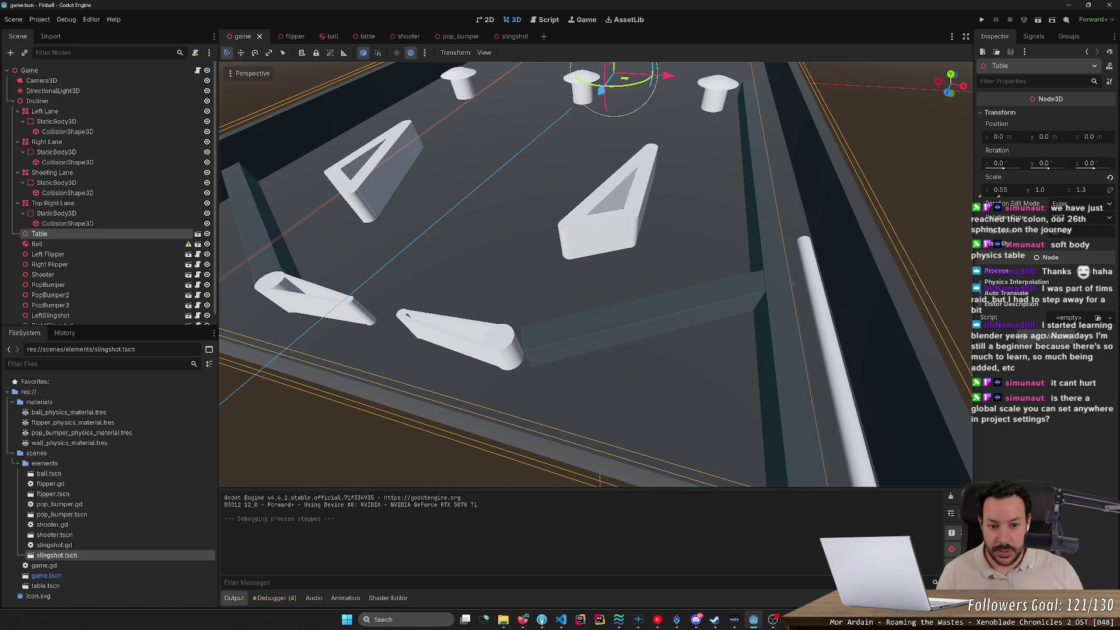
pyautogui.click(599, 331)
pyautogui.press('w')
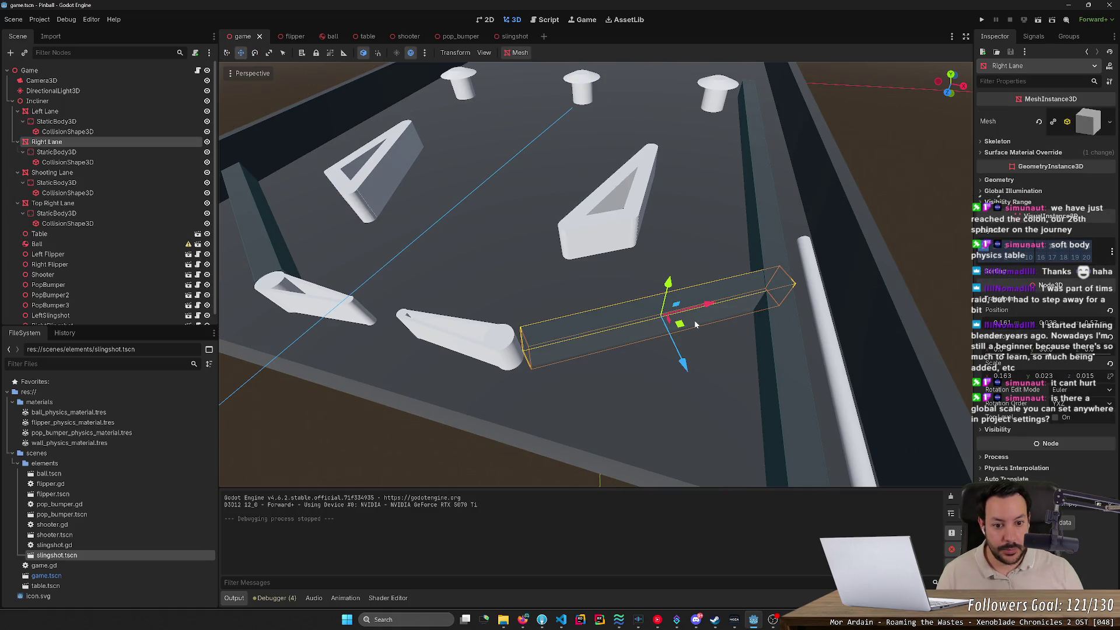
pyautogui.press('e')
pyautogui.press('w')
pyautogui.press('q')
pyautogui.press('e')
pyautogui.press('w')
pyautogui.press('r')
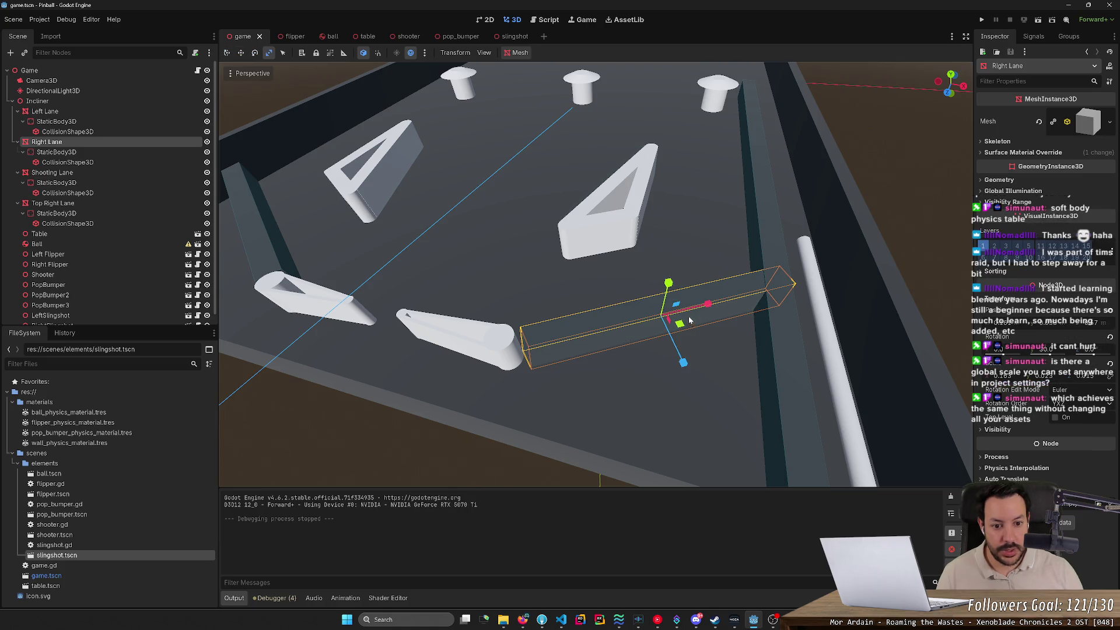
pyautogui.moveTo(707, 305); pyautogui.dragTo(695, 308)
pyautogui.press('w')
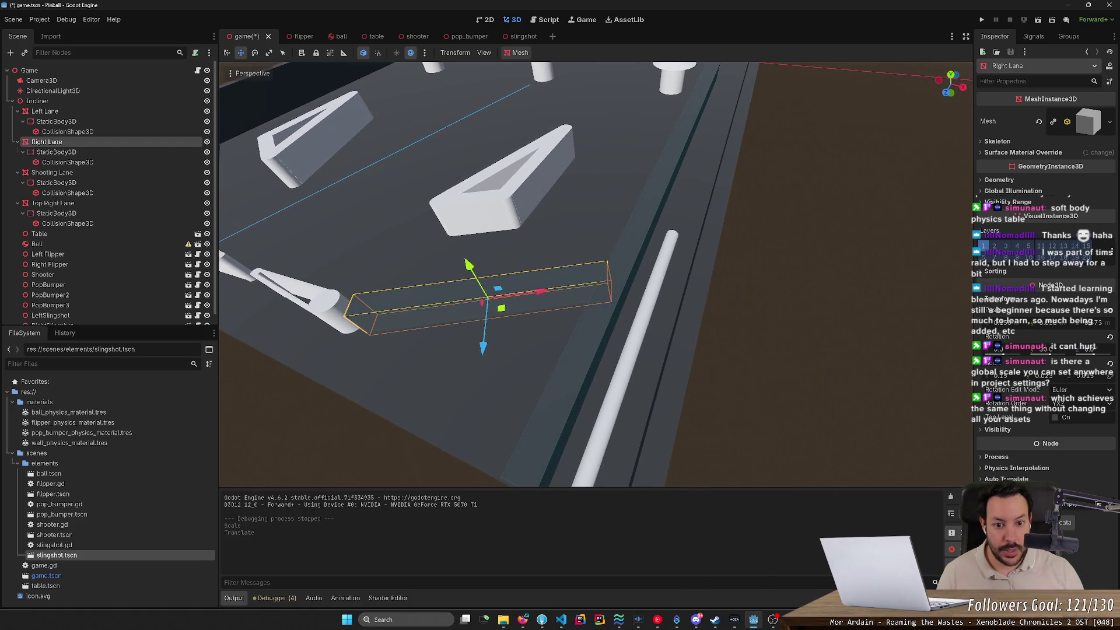
pyautogui.press('r')
pyautogui.press('e')
pyautogui.press('r')
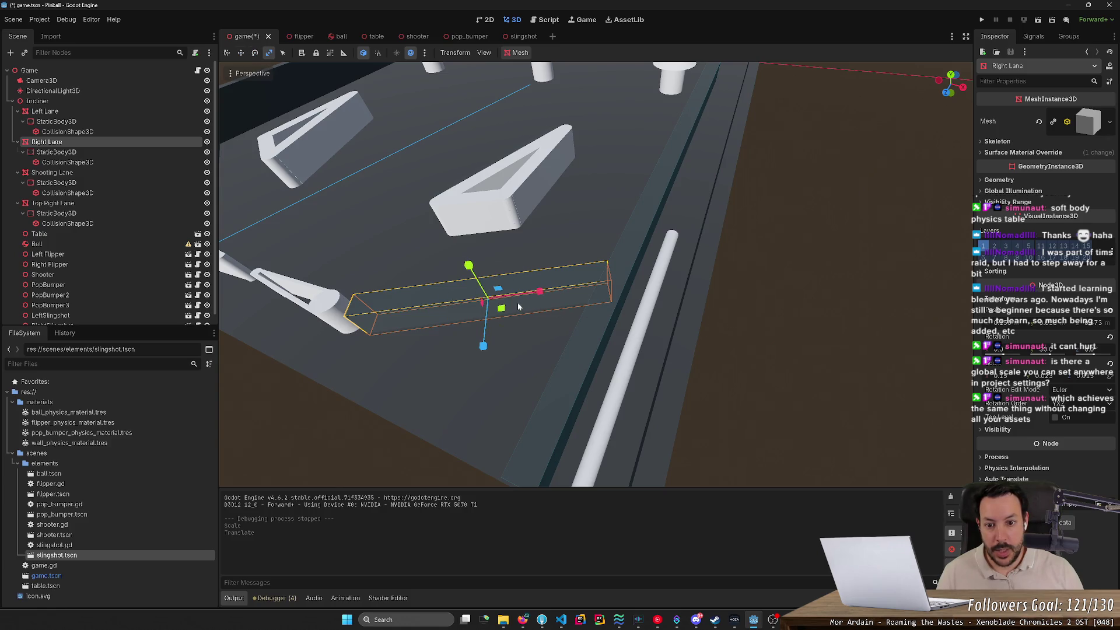
pyautogui.moveTo(539, 293)
pyautogui.mouseDown()
pyautogui.moveTo(606, 286)
pyautogui.moveTo(548, 292)
pyautogui.mouseUp()
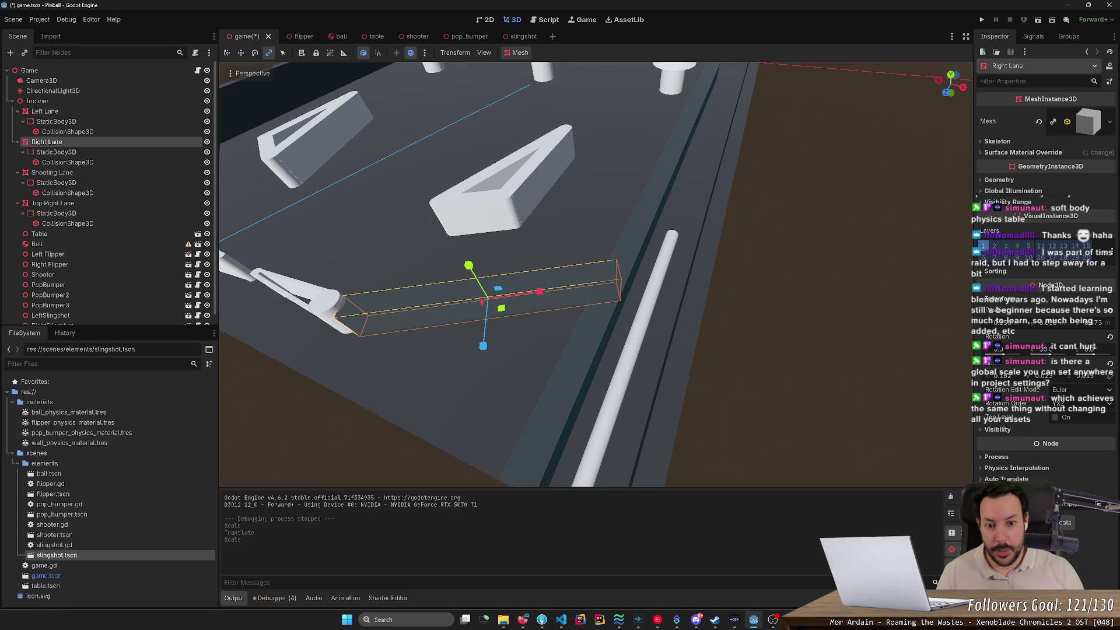
# Slide the Right Lane wall until it meets the right flipper, then save the game scene.
pyautogui.press('f')
pyautogui.press('s')
pyautogui.press('w')
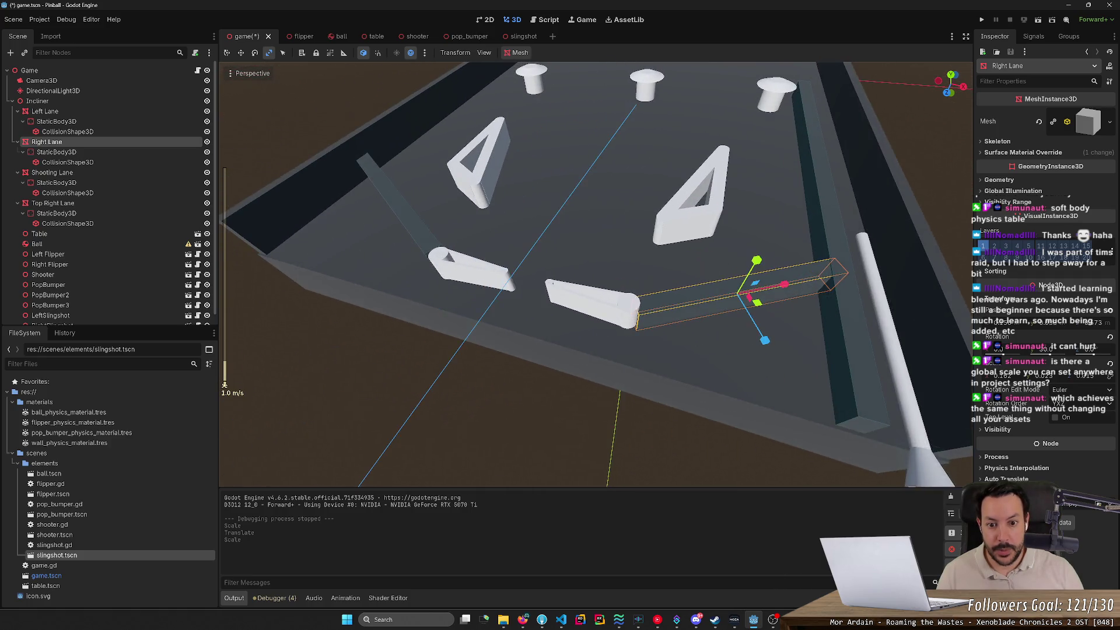
pyautogui.press('w')
pyautogui.moveTo(655, 286); pyautogui.dragTo(658, 288)
pyautogui.scroll(-3, 658, 288)
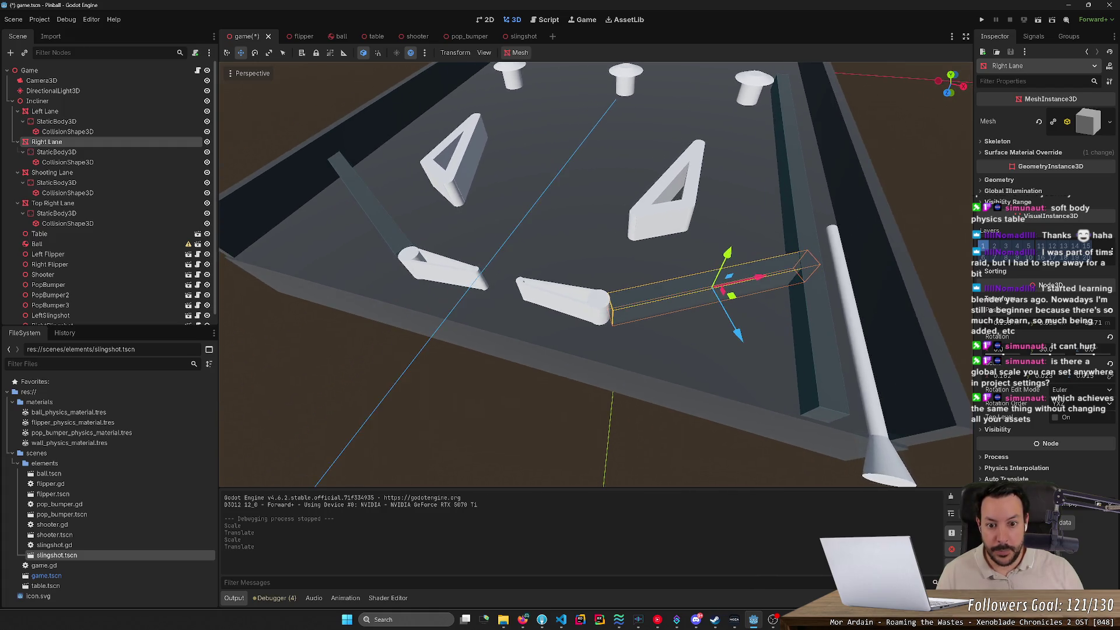
pyautogui.scroll(3, 778, 322)
pyautogui.moveTo(676, 273); pyautogui.dragTo(675, 274)
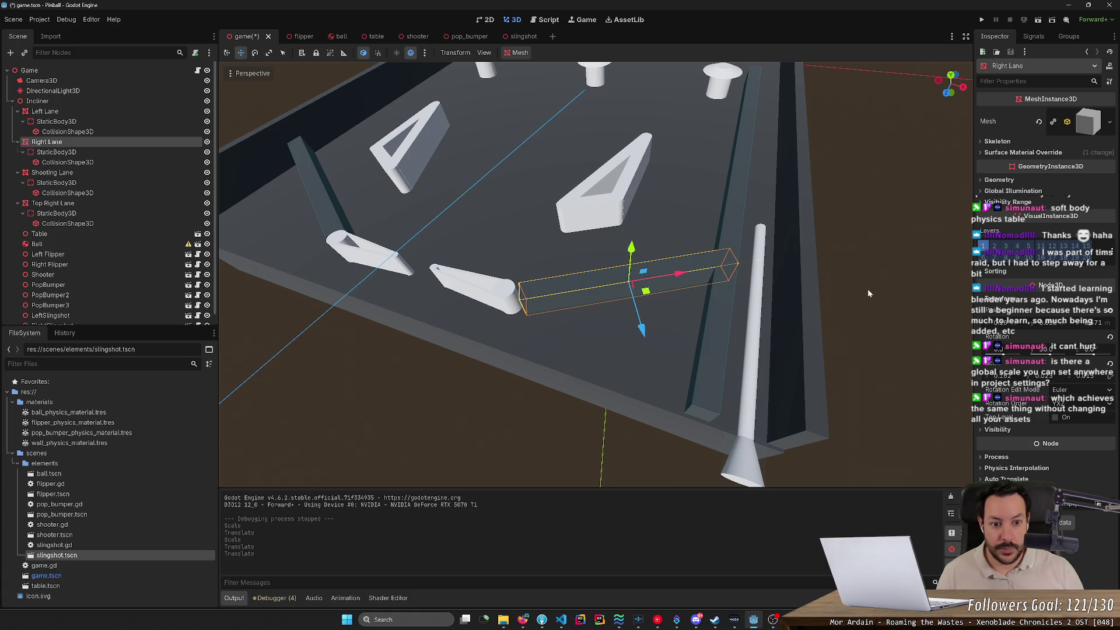
pyautogui.click(868, 290)
pyautogui.scroll(-2, 868, 292)
pyautogui.hotkey('ctrl', 's')
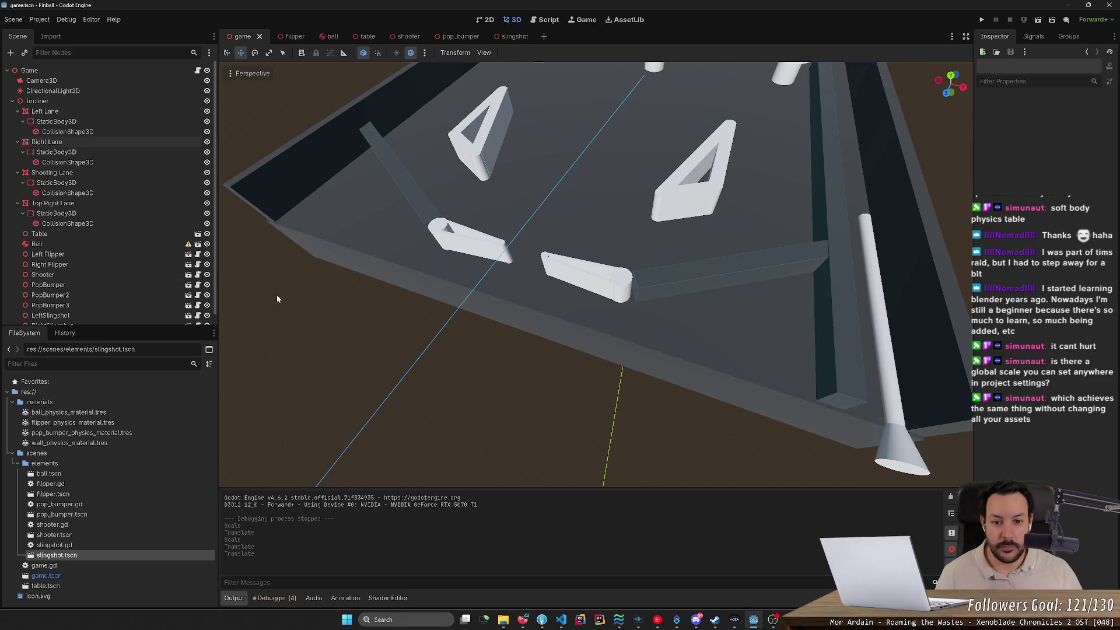
pyautogui.scroll(-5, 595, 274)
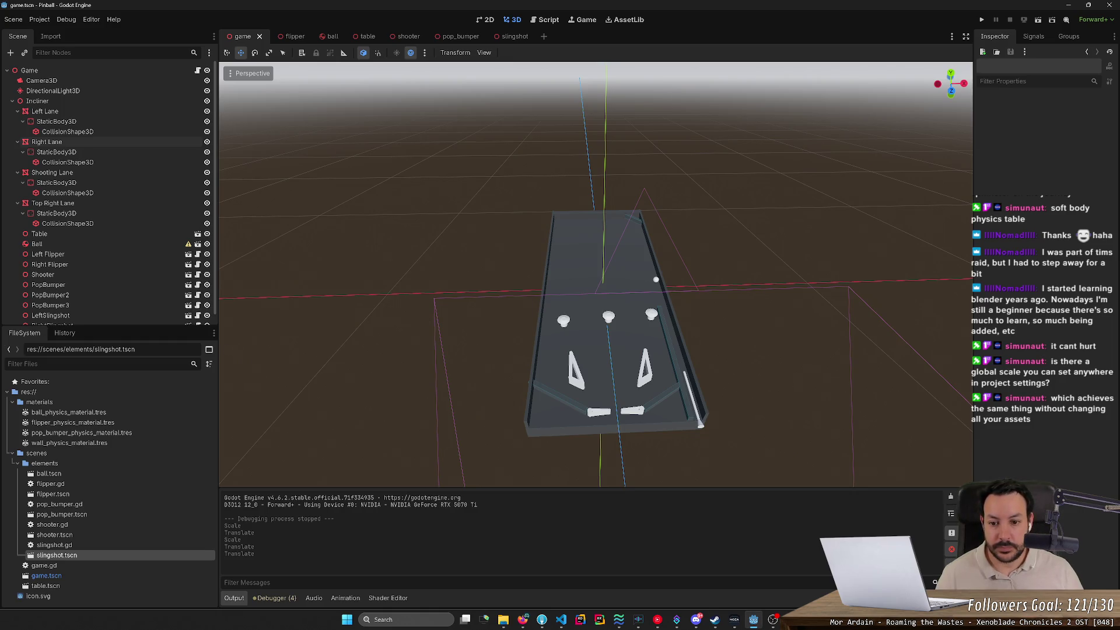
pyautogui.press('w')
pyautogui.press('s')
pyautogui.scroll(-5, 595, 274)
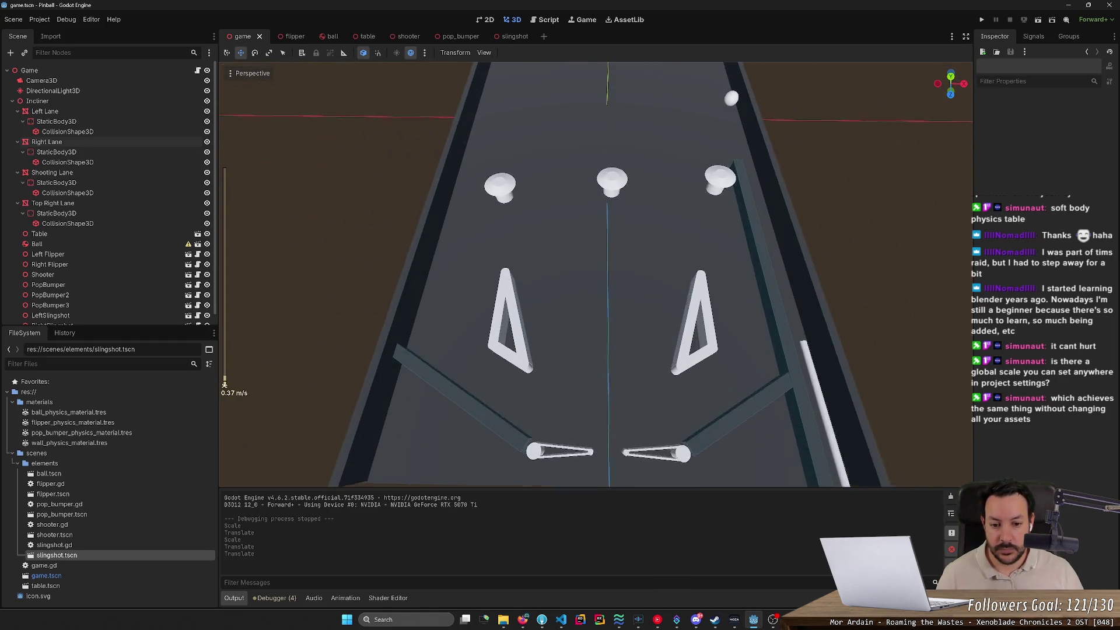
pyautogui.press('w')
pyautogui.press('s')
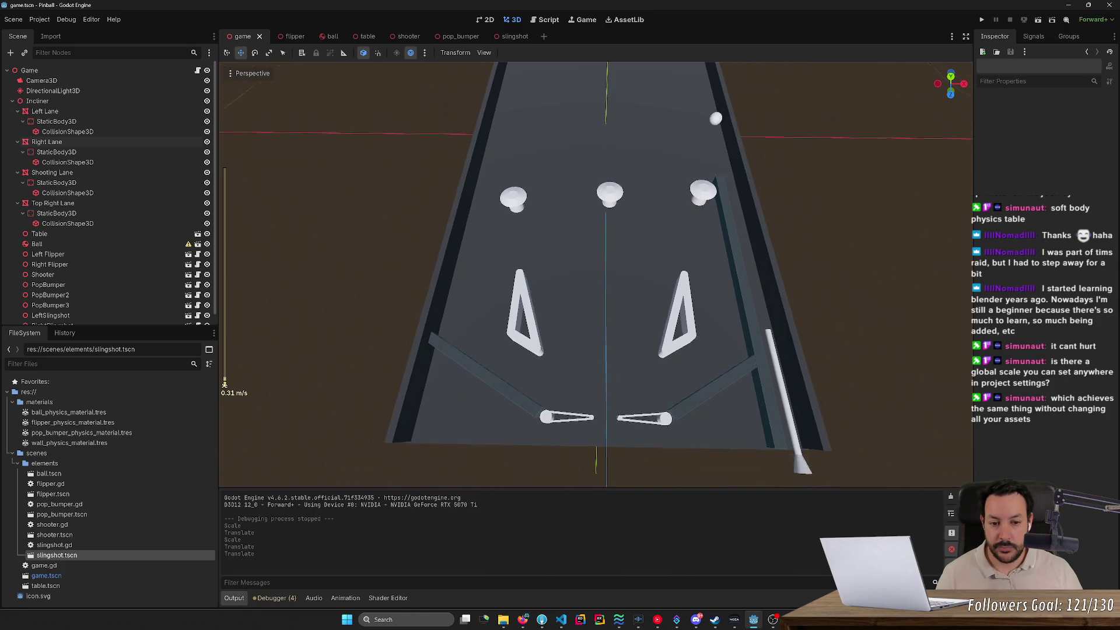
pyautogui.press('w')
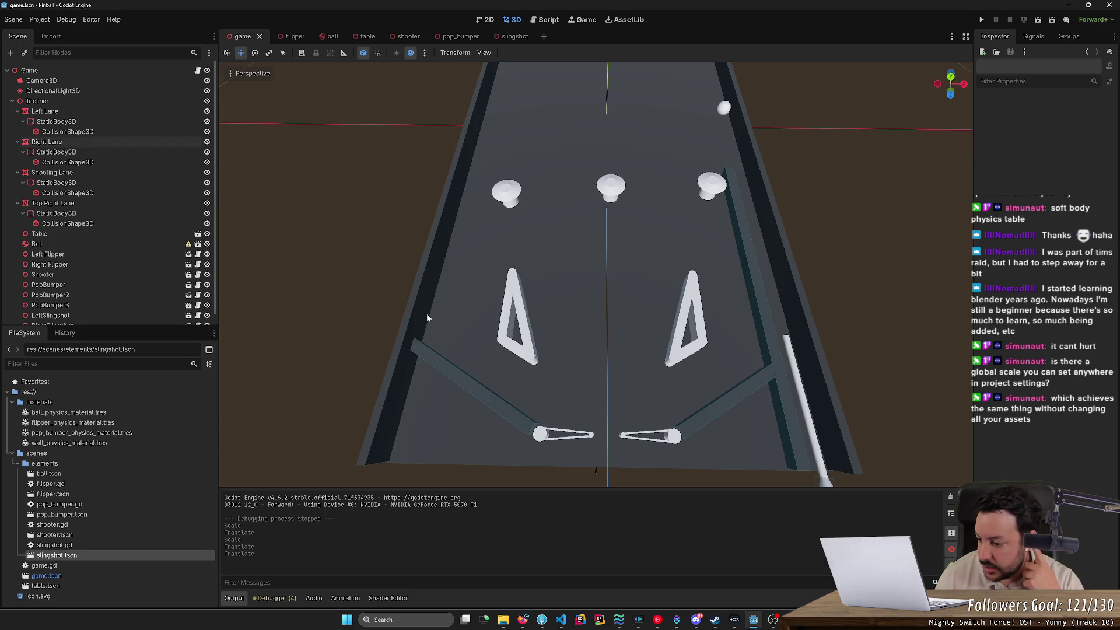
# Open Project Settings and browse the Application, Accessibility and Display window pages on the General tab.
pyautogui.click(39, 20)
pyautogui.click(52, 30)
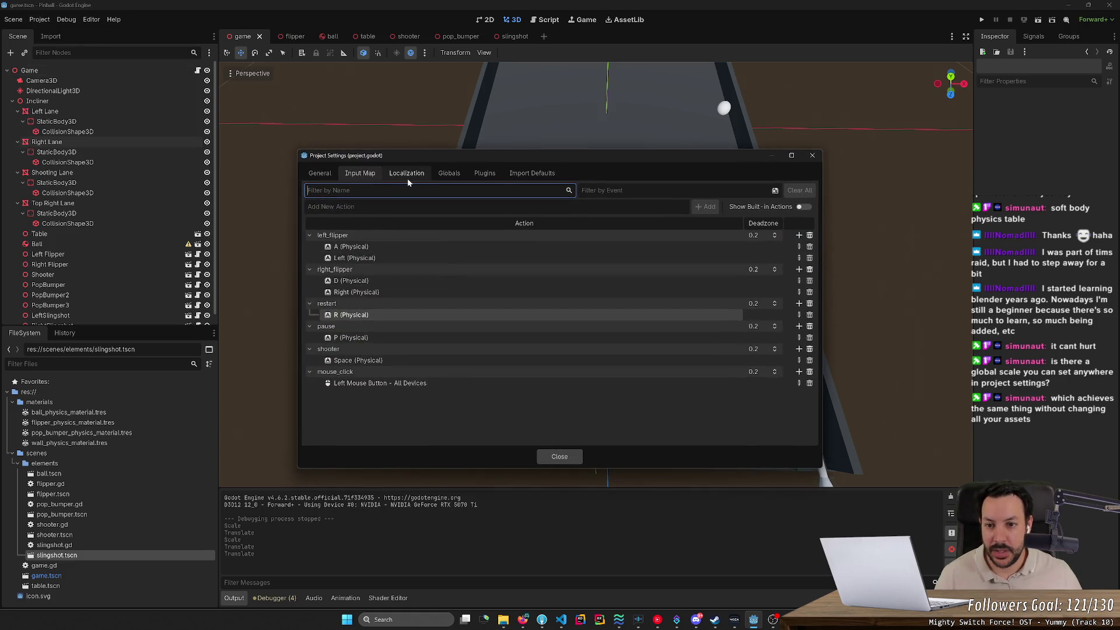
pyautogui.click(330, 172)
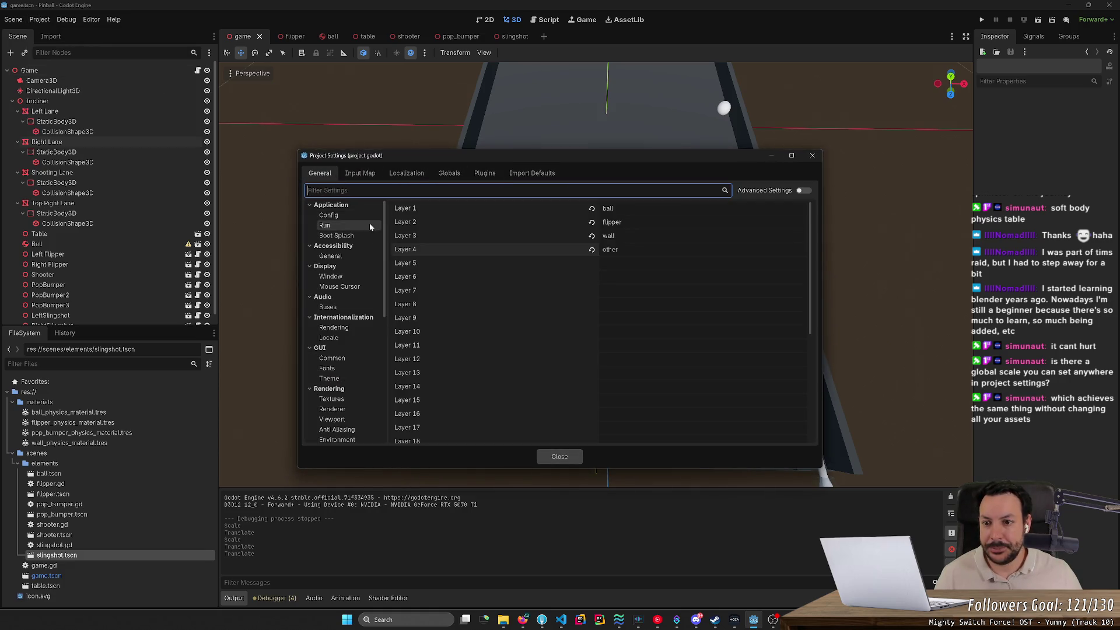
pyautogui.click(364, 208)
pyautogui.scroll(-5, 364, 209)
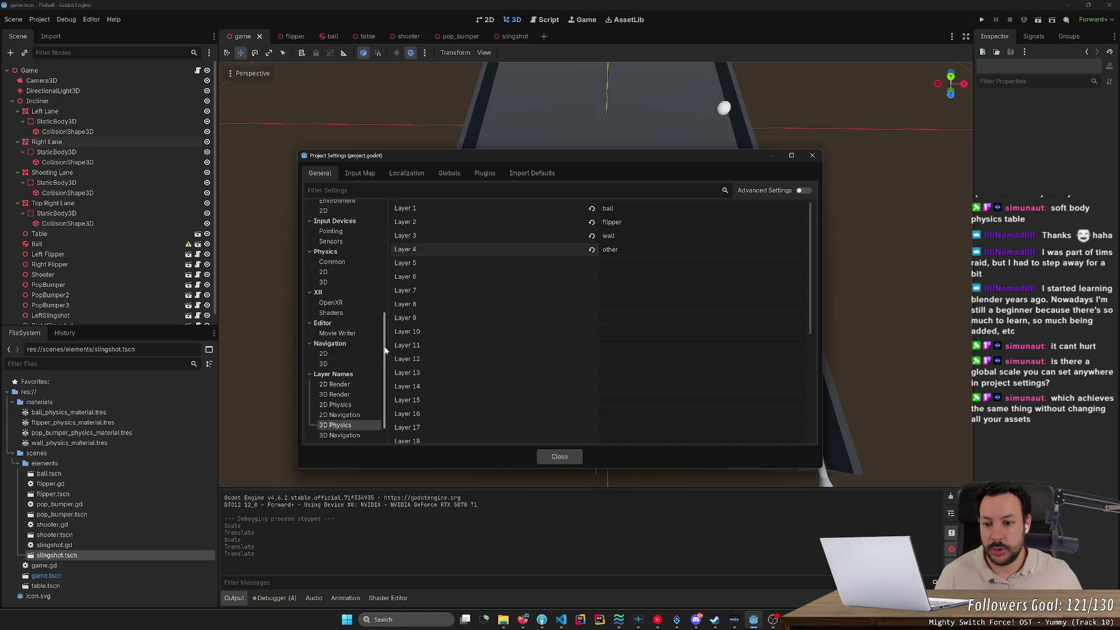
pyautogui.scroll(5, 355, 350)
pyautogui.click(344, 217)
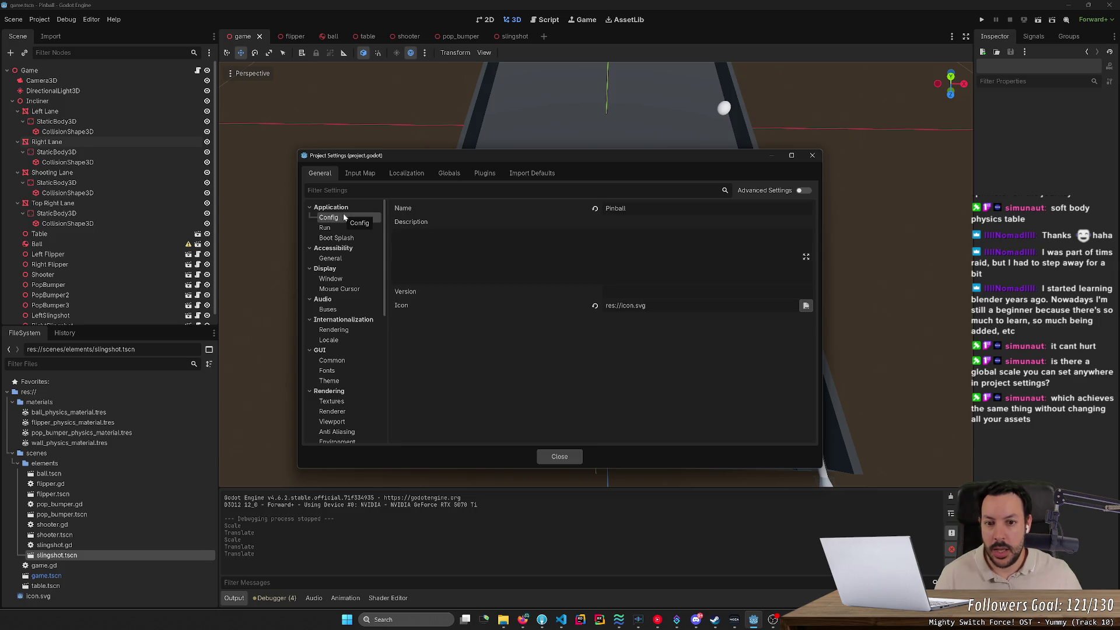
pyautogui.click(342, 228)
pyautogui.click(343, 239)
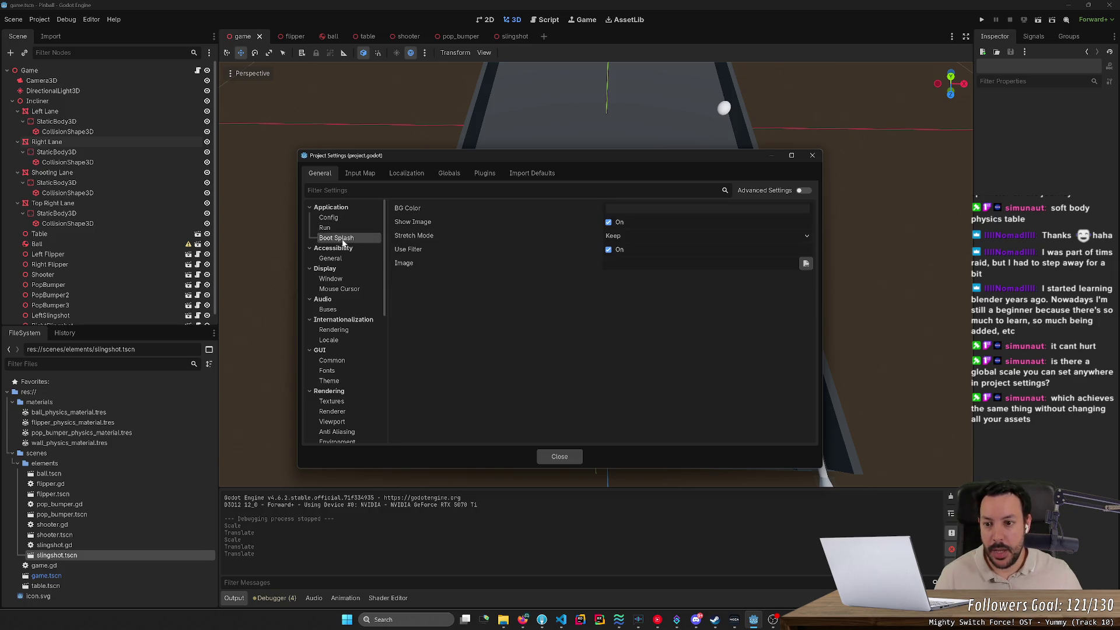
pyautogui.click(342, 258)
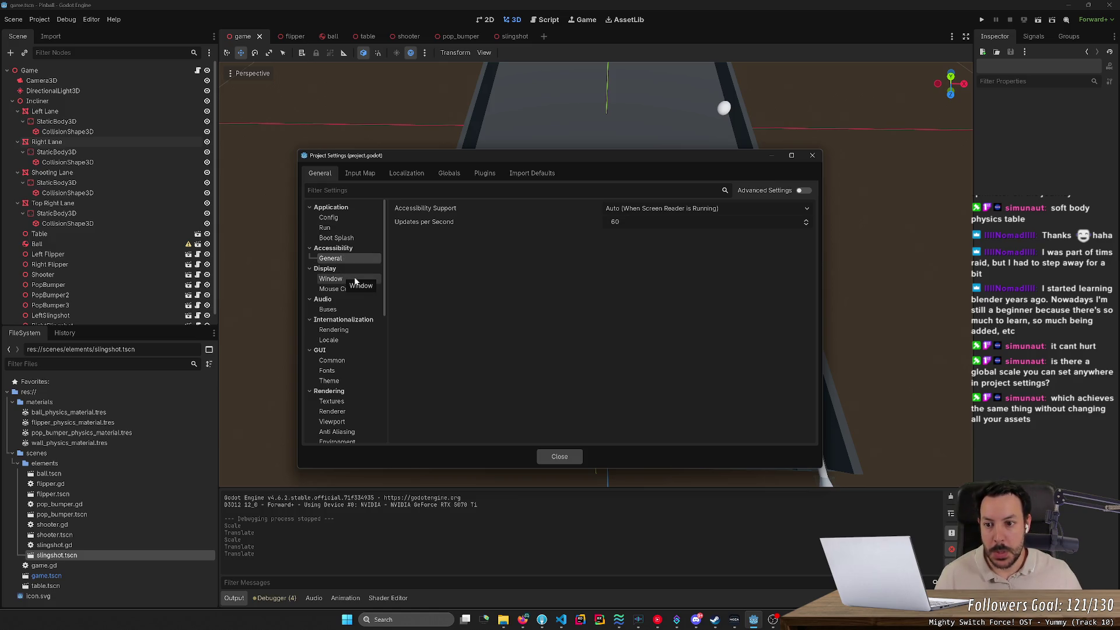
pyautogui.click(355, 281)
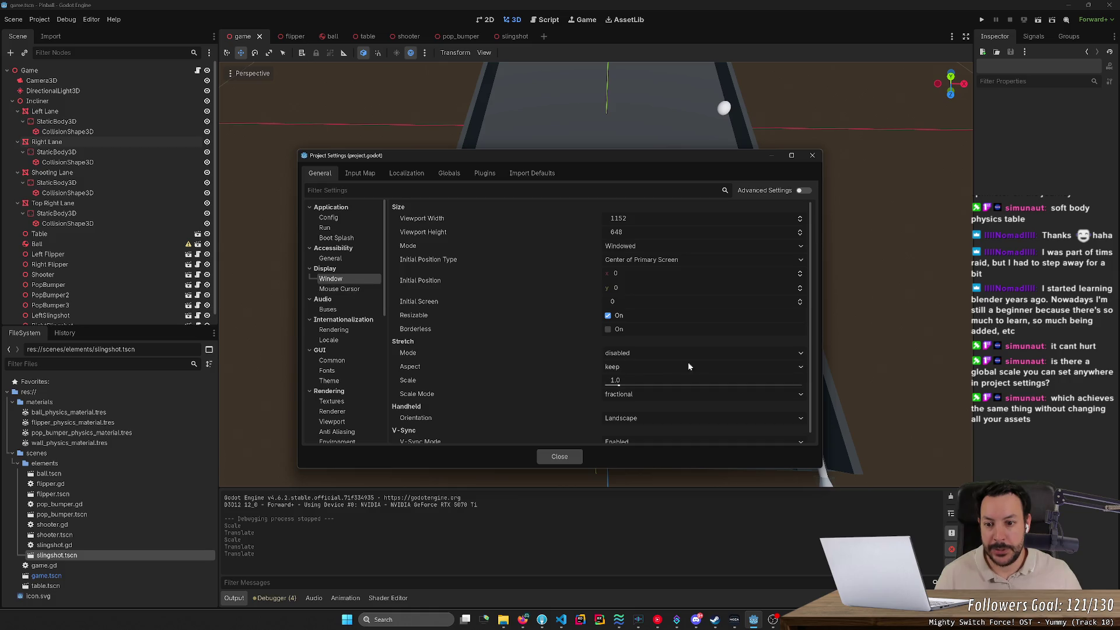
# Browse the Audio, Internationalization, GUI, Fonts and Theme pages, ending on Rendering > Textures.
pyautogui.scroll(-1, 810, 321)
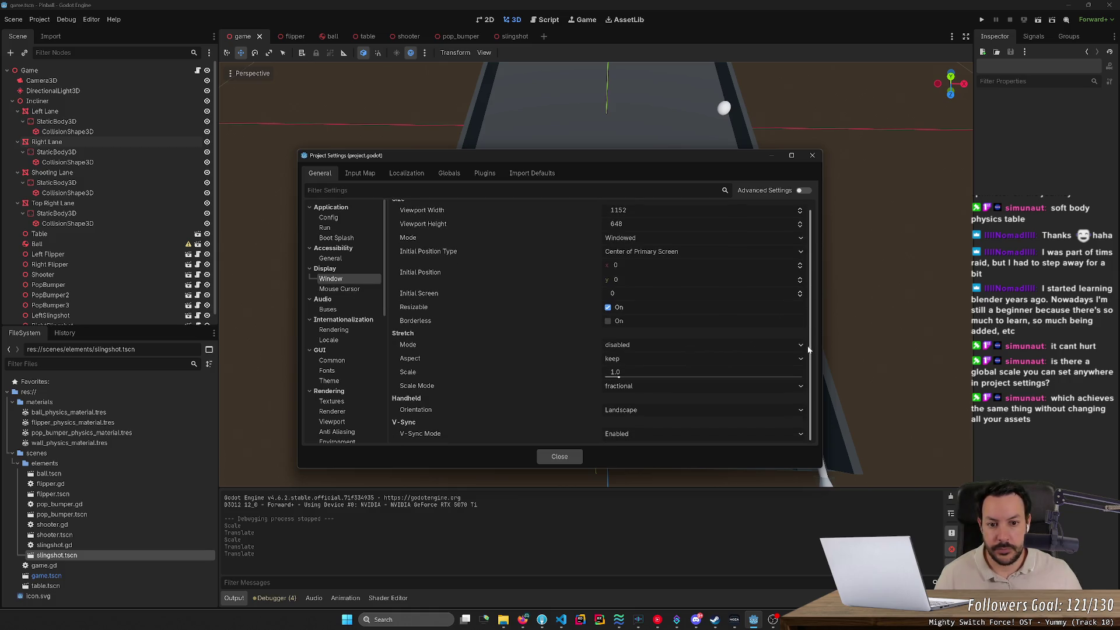
pyautogui.click(333, 310)
pyautogui.click(345, 290)
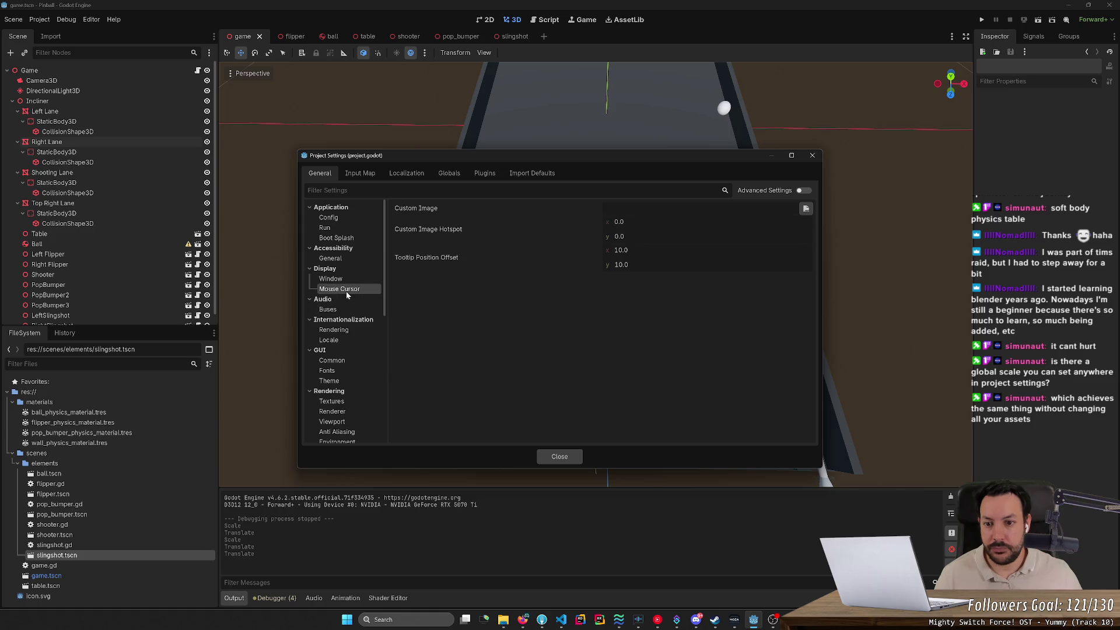
pyautogui.click(343, 330)
pyautogui.click(345, 341)
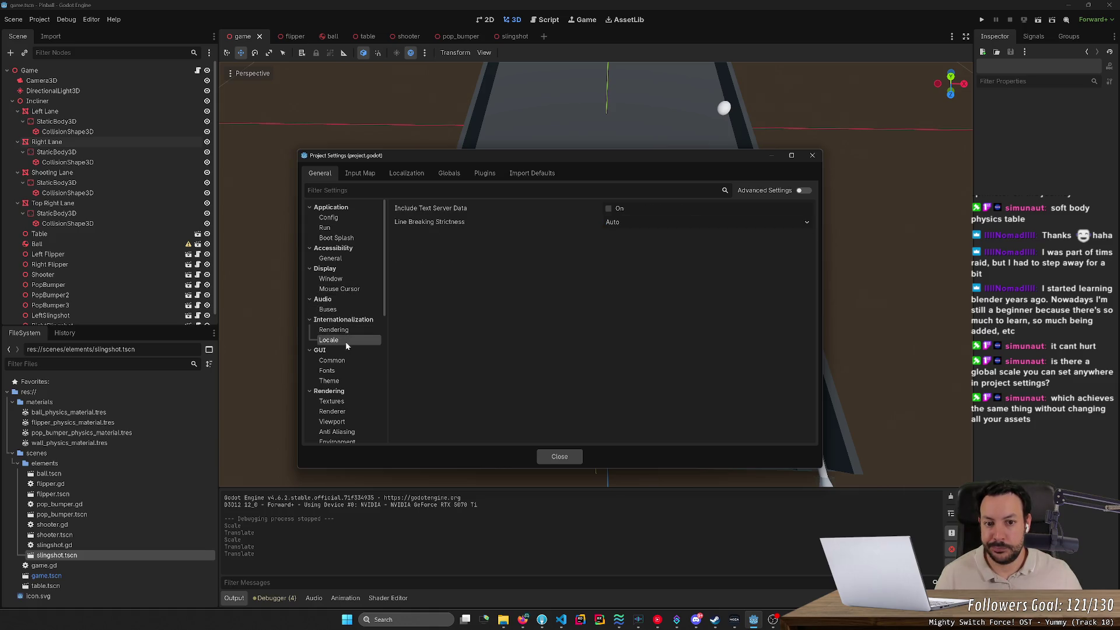
pyautogui.click(345, 361)
pyautogui.click(346, 372)
pyautogui.click(346, 381)
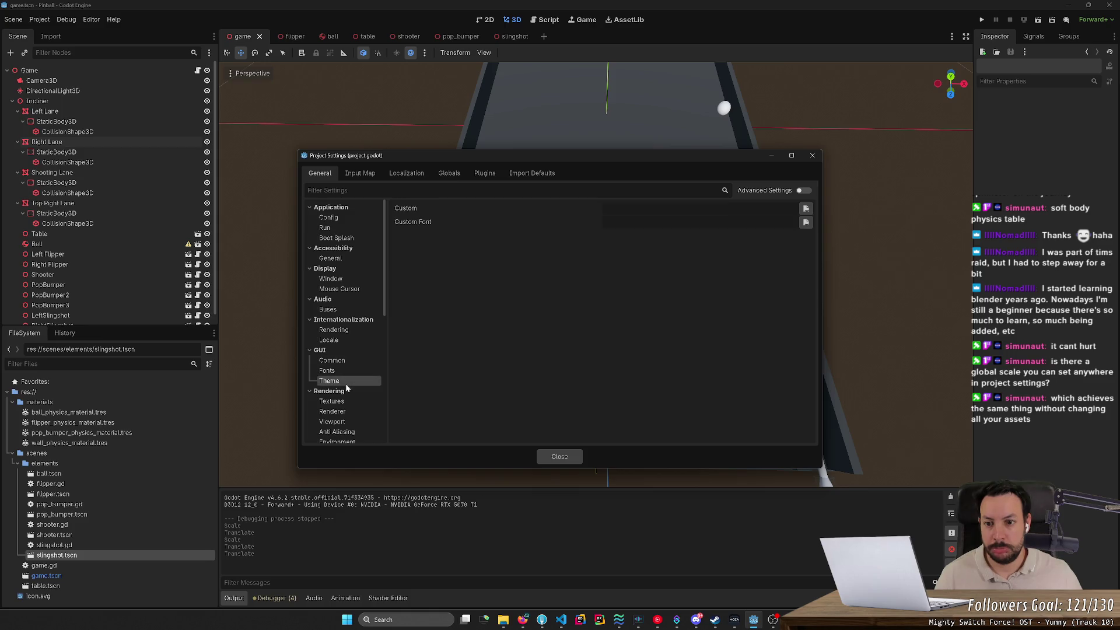
pyautogui.click(349, 401)
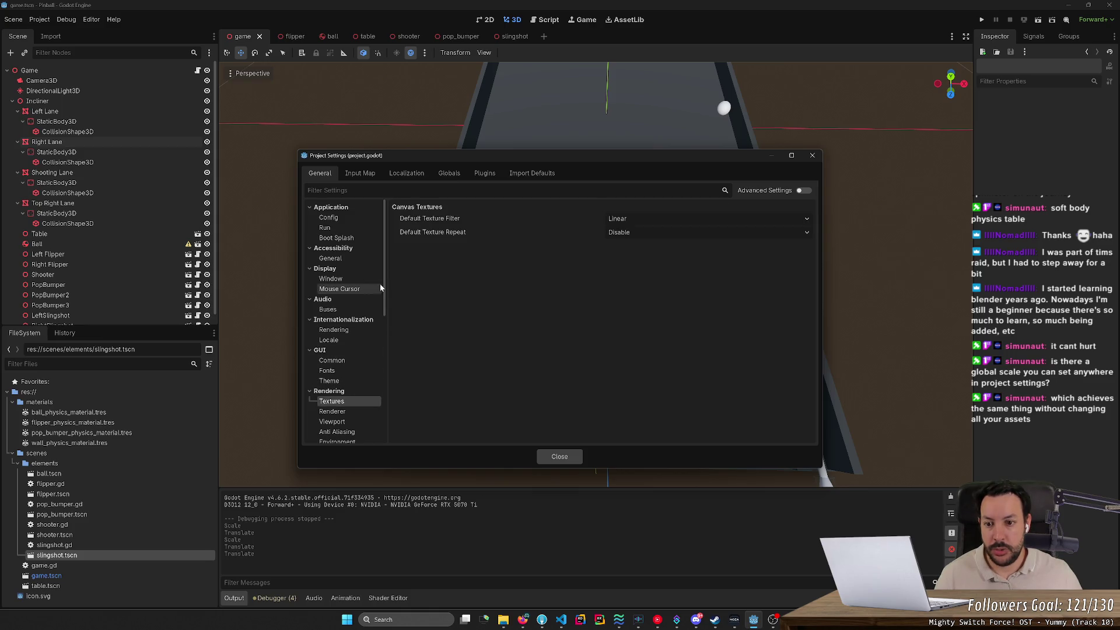
# Review the renderer, viewport, environment and input settings, keeping the forward_plus rendering method.
pyautogui.scroll(-4, 382, 332)
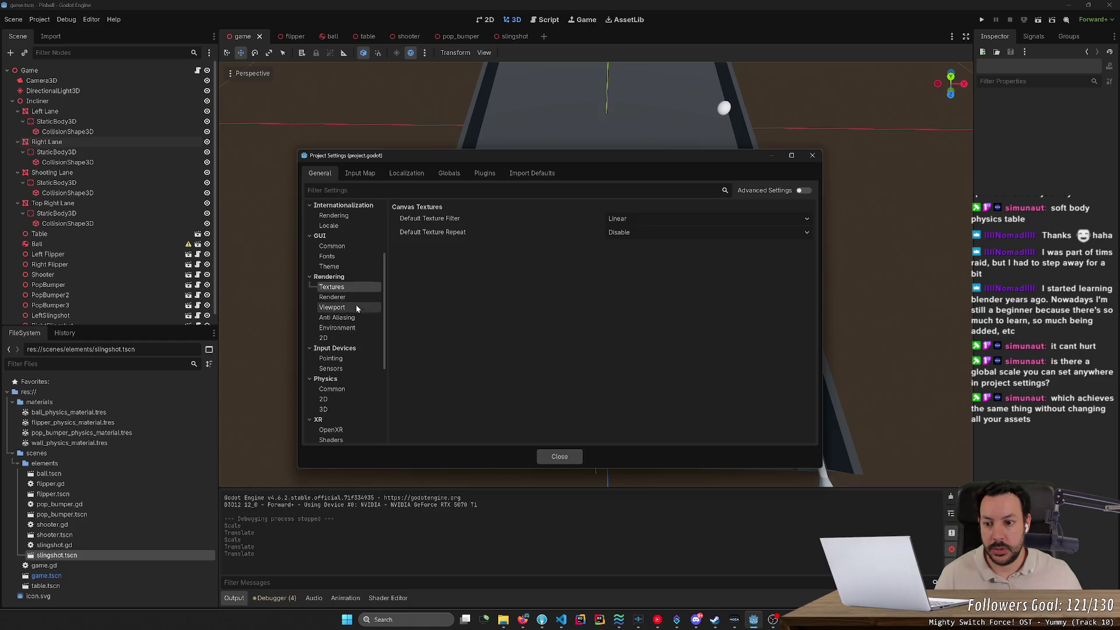
pyautogui.click(352, 297)
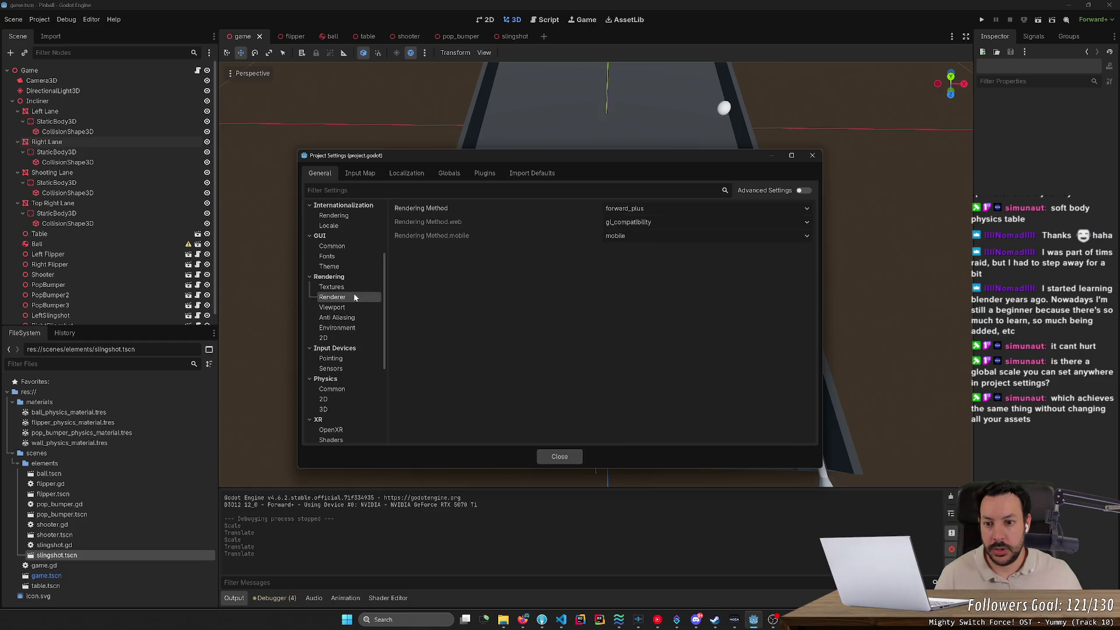
pyautogui.click(691, 209)
pyautogui.click(691, 208)
pyautogui.click(674, 223)
pyautogui.click(666, 233)
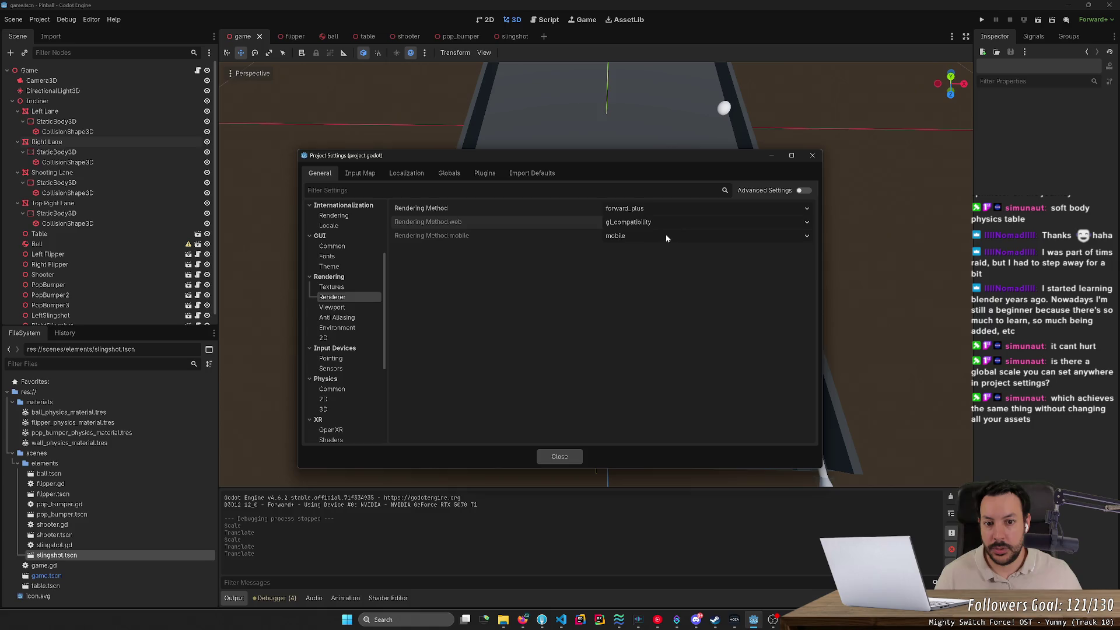
pyautogui.click(665, 235)
pyautogui.click(664, 236)
pyautogui.click(337, 318)
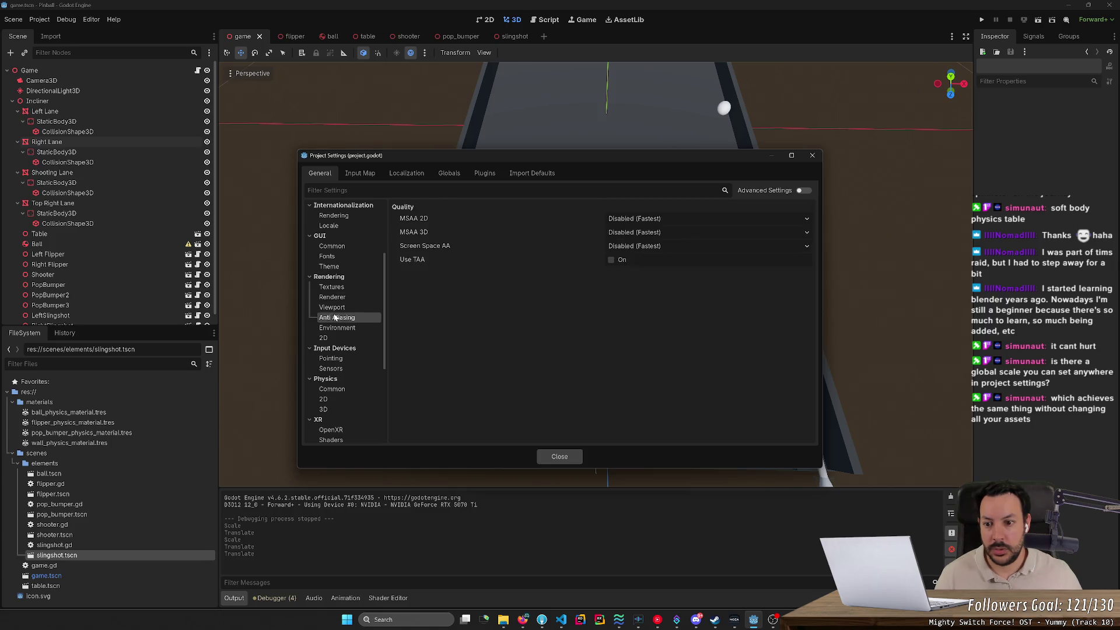
pyautogui.click(332, 308)
pyautogui.click(337, 320)
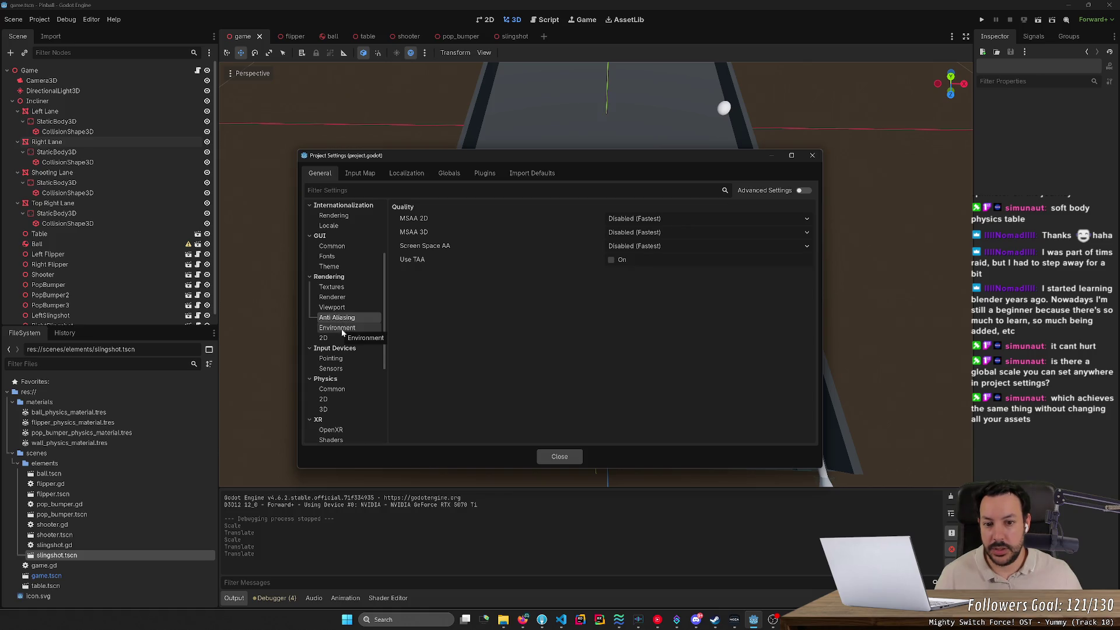
pyautogui.click(342, 329)
pyautogui.click(342, 338)
pyautogui.click(343, 359)
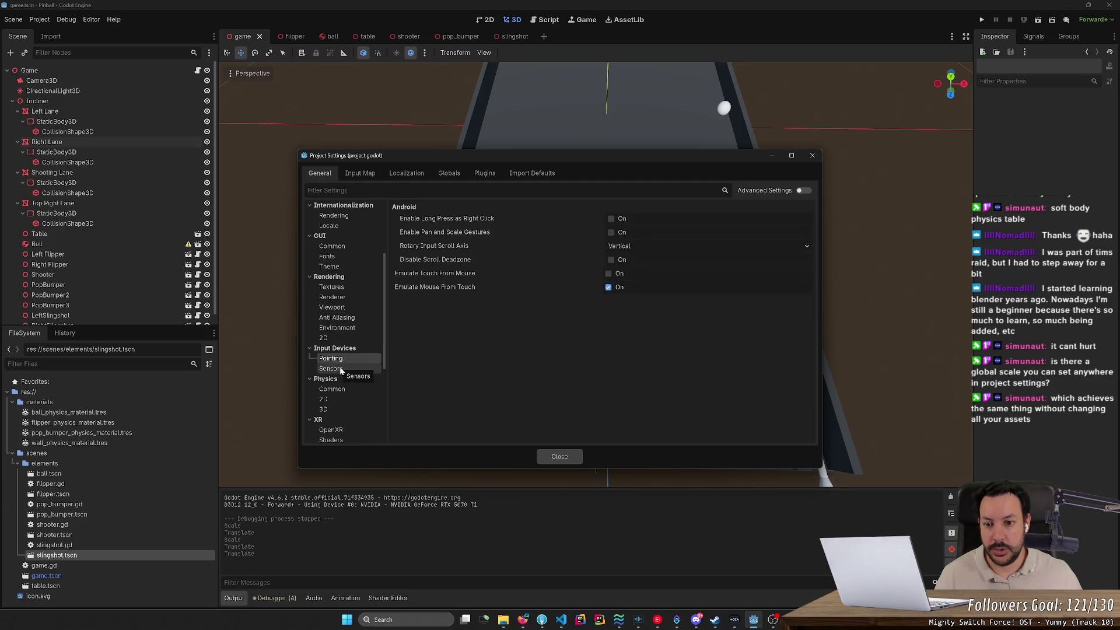
pyautogui.click(341, 370)
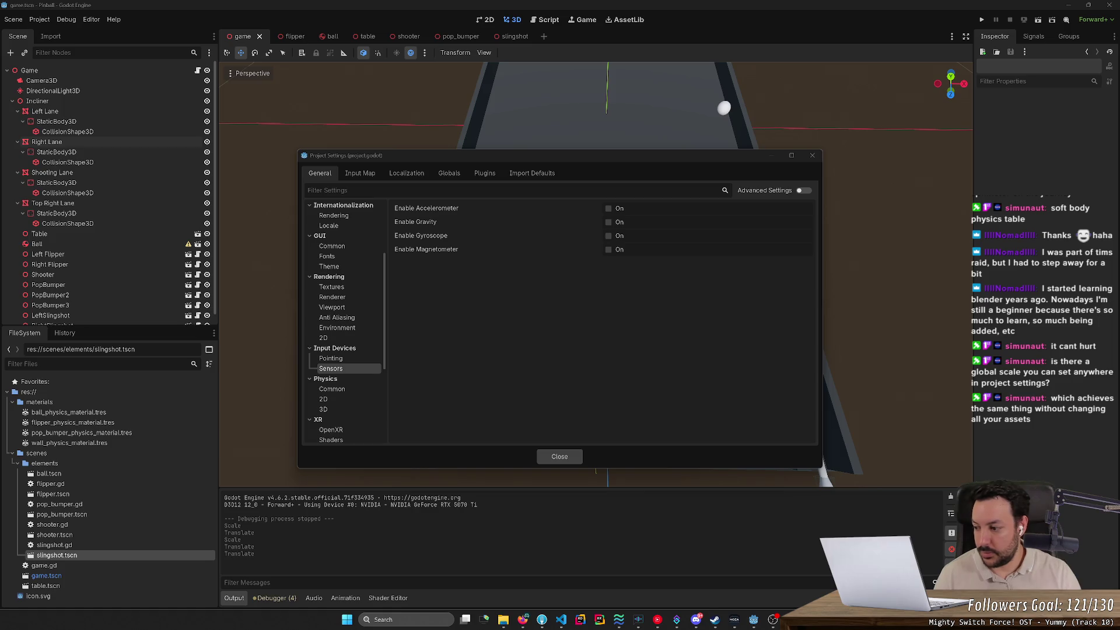
# Set Physics > 3D Physics Engine to GodotPhysics3D and save and restart the editor.
pyautogui.click(350, 387)
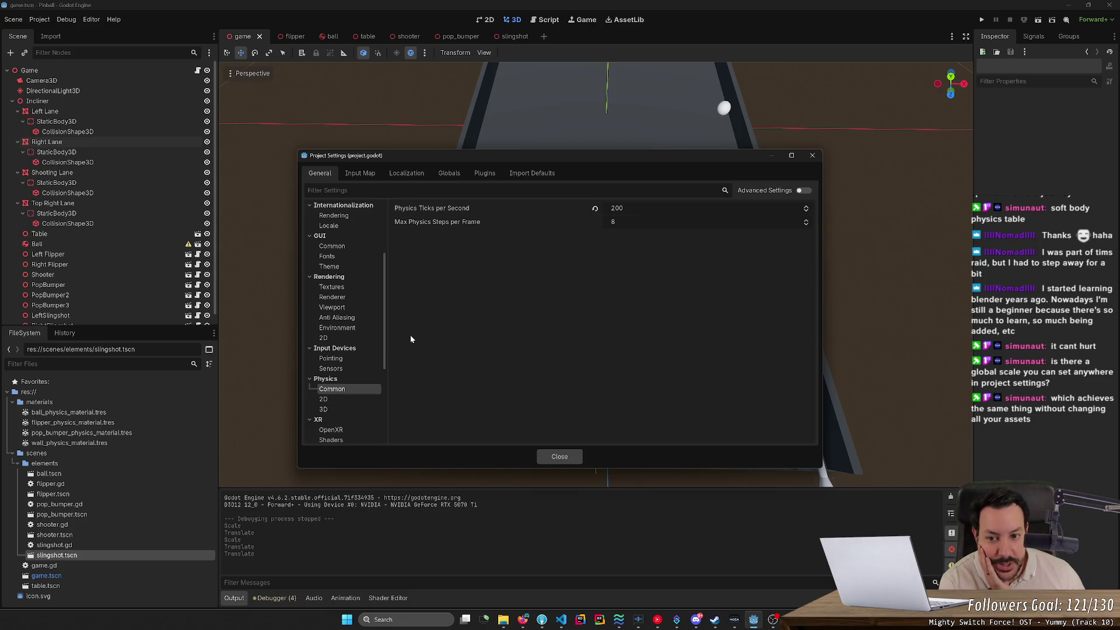
pyautogui.click(363, 399)
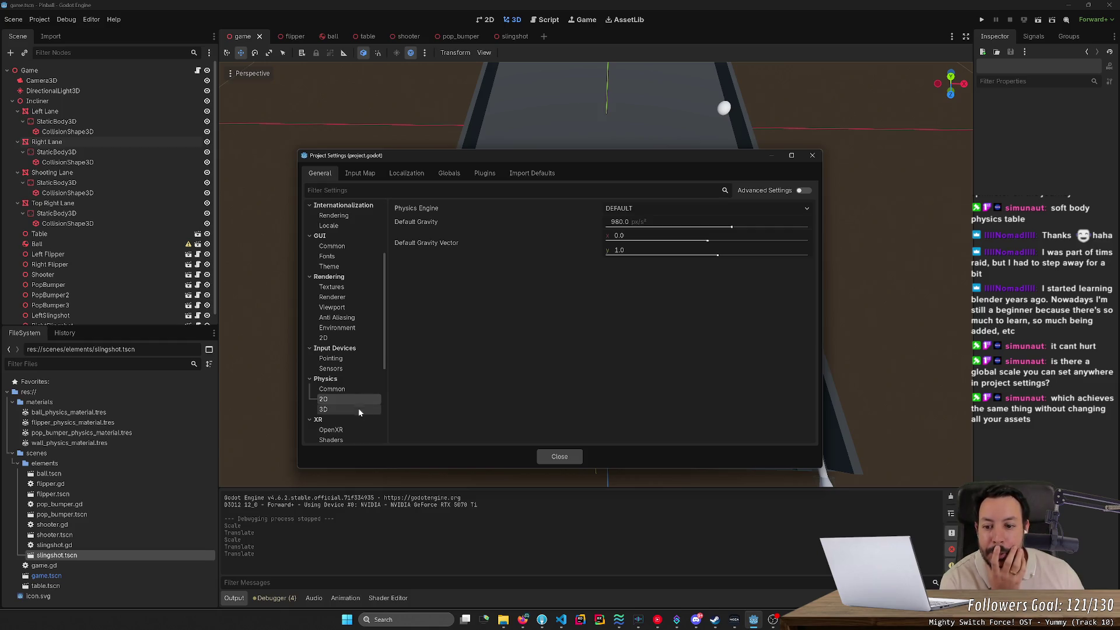
pyautogui.click(358, 411)
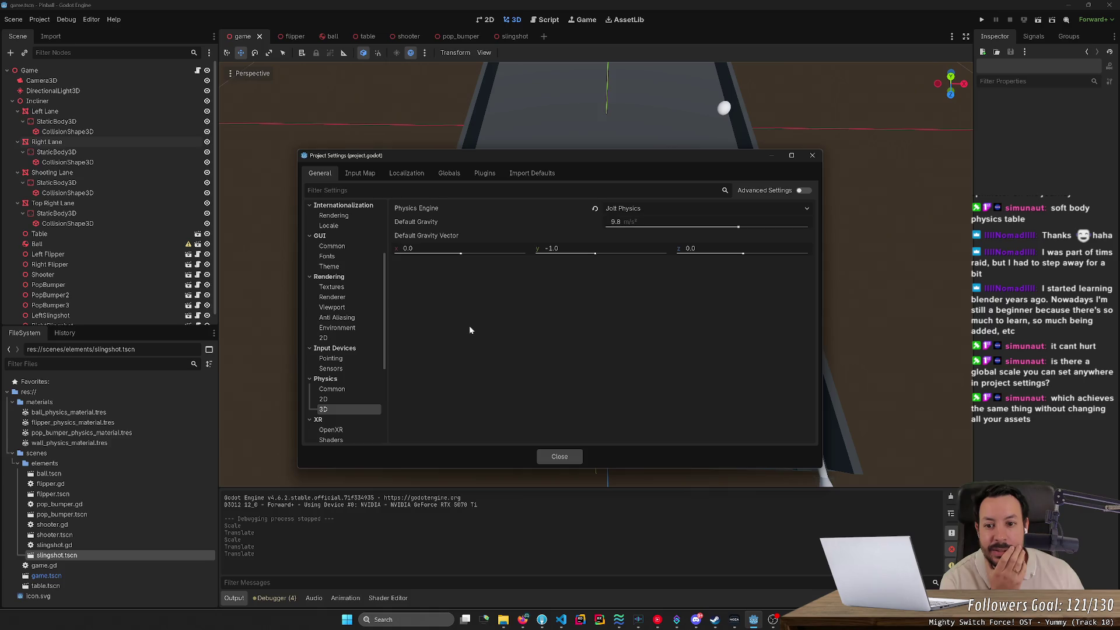
pyautogui.click(650, 207)
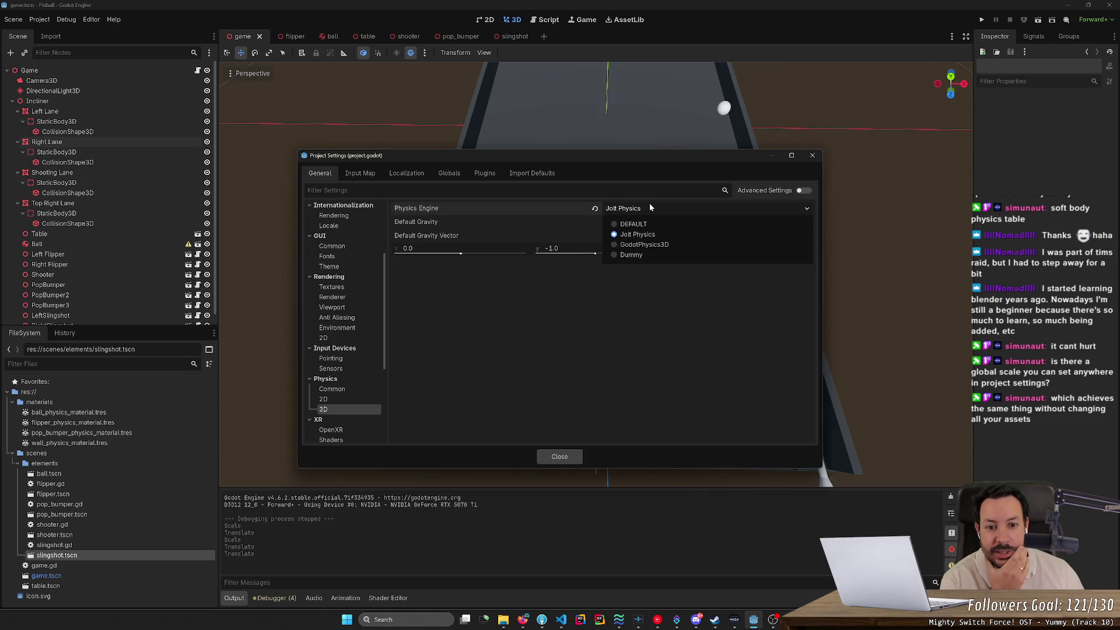
pyautogui.click(645, 245)
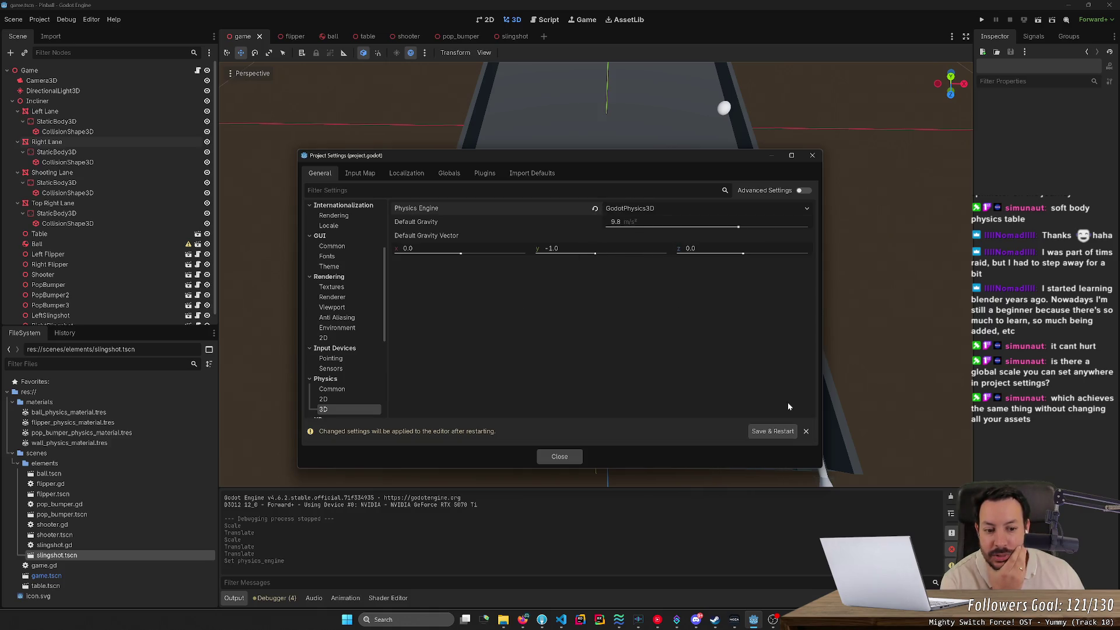
pyautogui.click(772, 431)
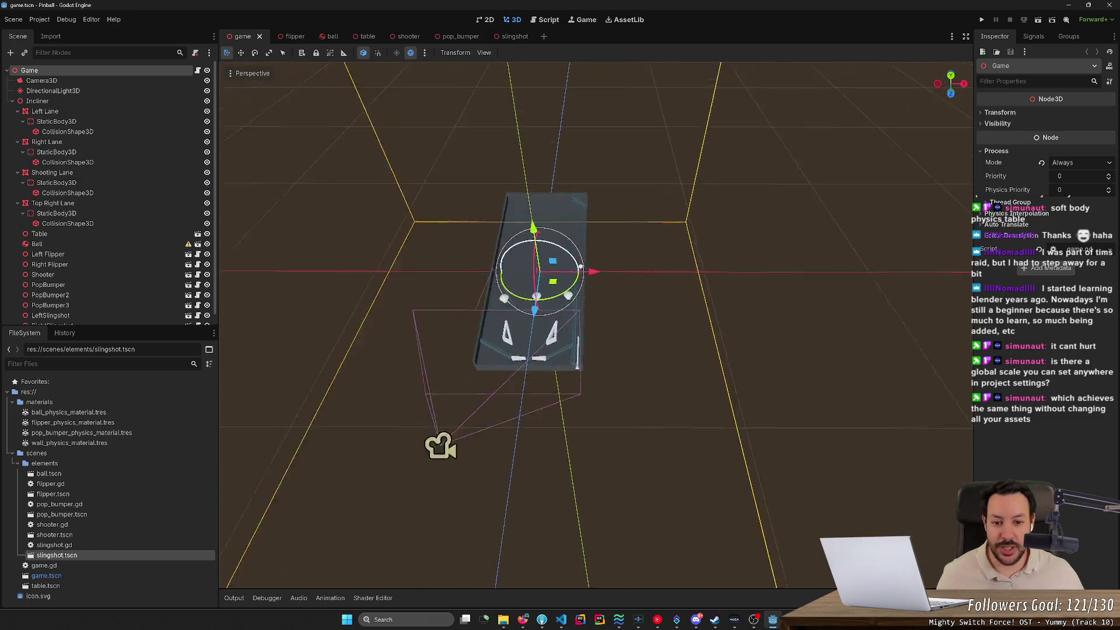
# Playtest the table, then select the Ball and undo its 0.027 scale back to full size.
pyautogui.click(983, 20)
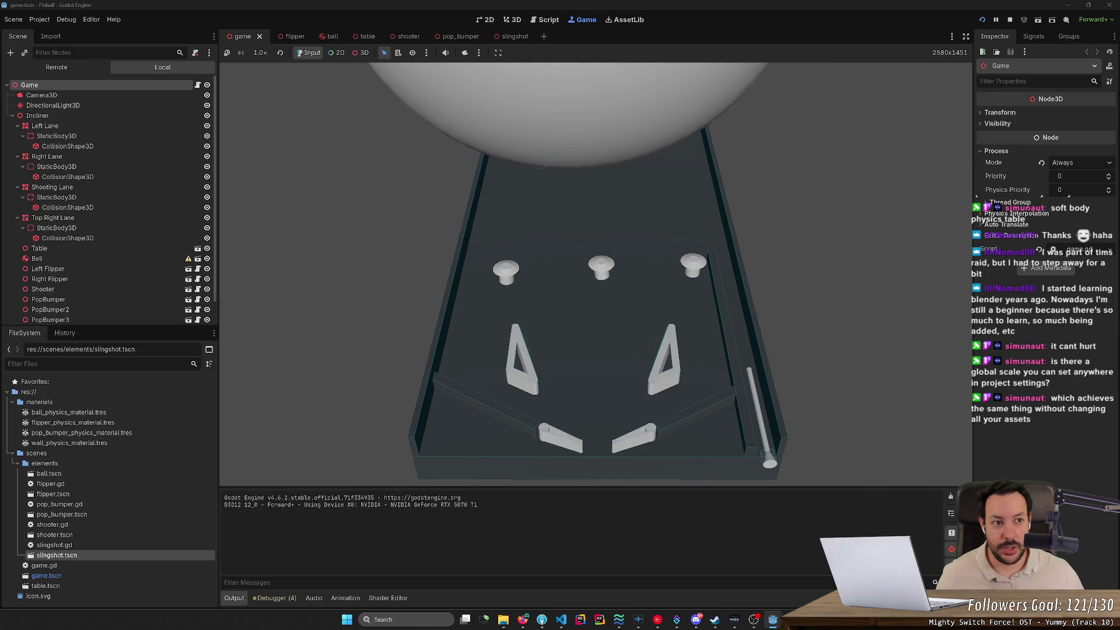
pyautogui.press('F8')
pyautogui.click(105, 247)
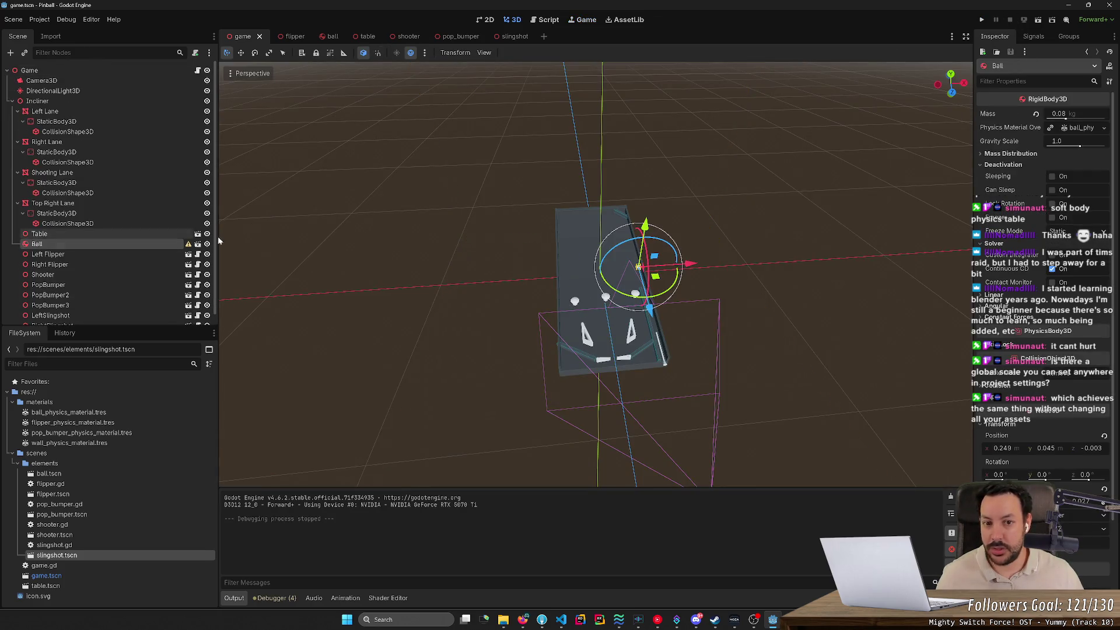
pyautogui.scroll(-2, 985, 449)
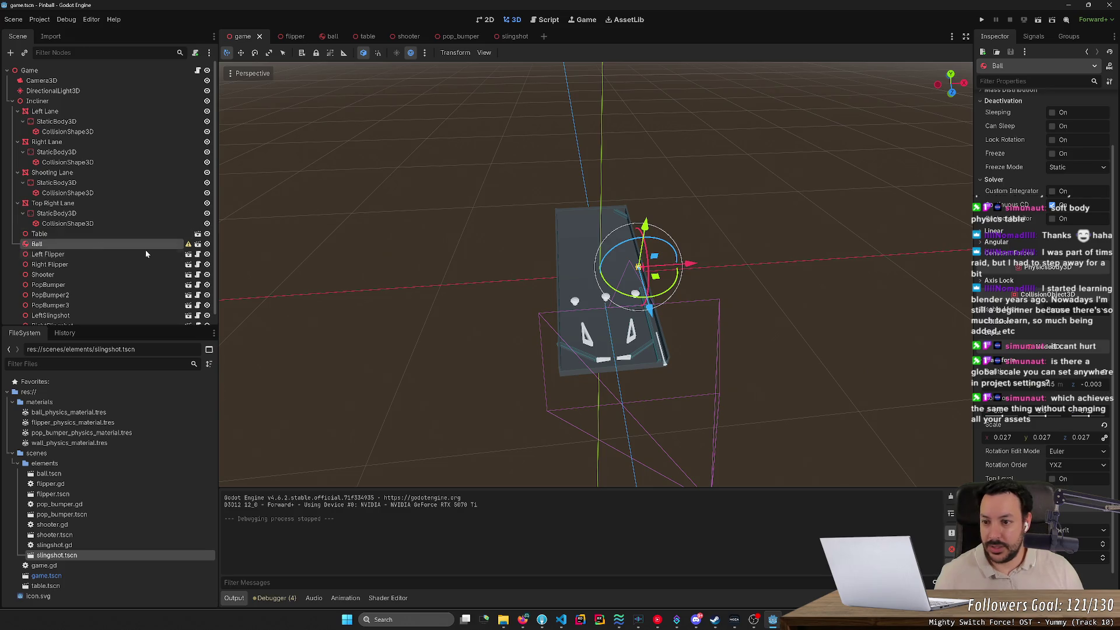
pyautogui.scroll(3, 1029, 212)
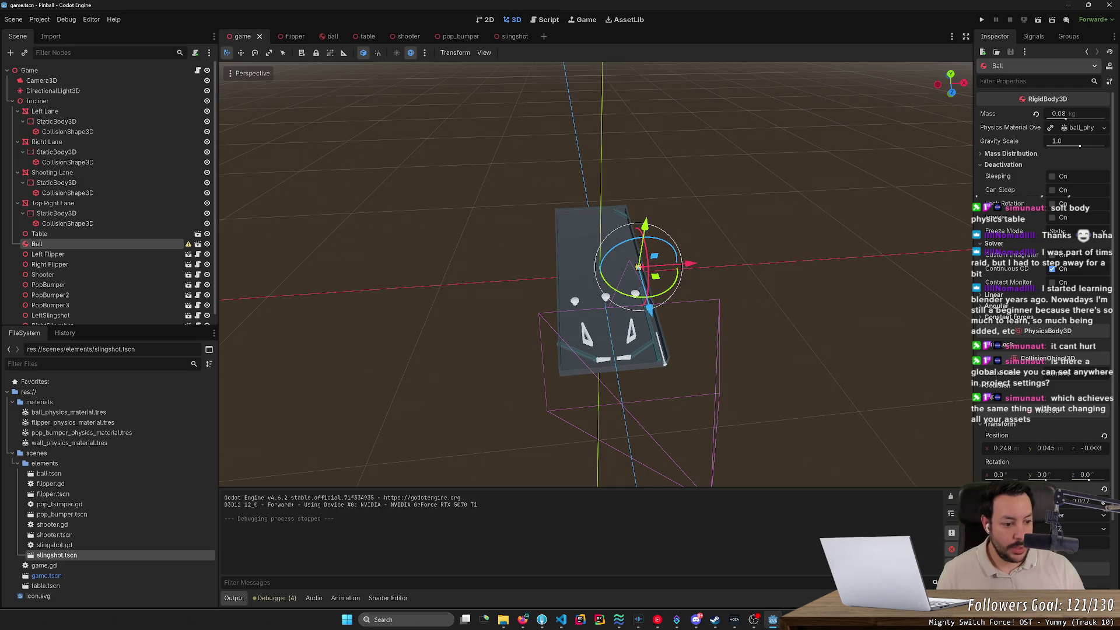
pyautogui.hotkey('ctrl', 'z')
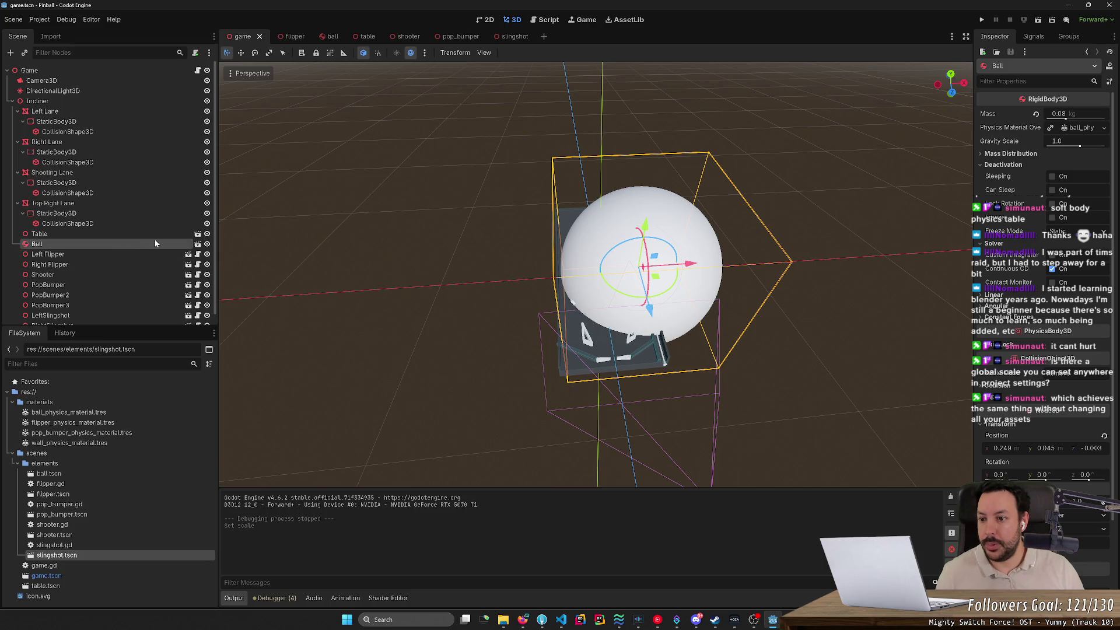
# Open ball.tscn and set the MeshInstance3D's X and Y scale to 0.027, then save.
pyautogui.click(197, 244)
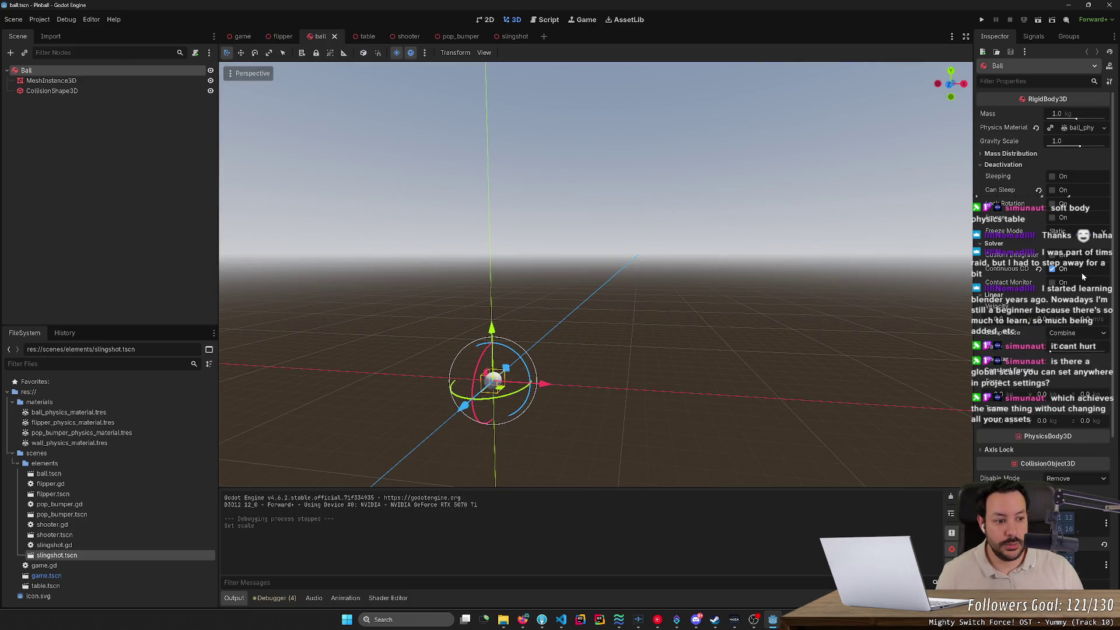
pyautogui.click(123, 91)
pyautogui.click(127, 82)
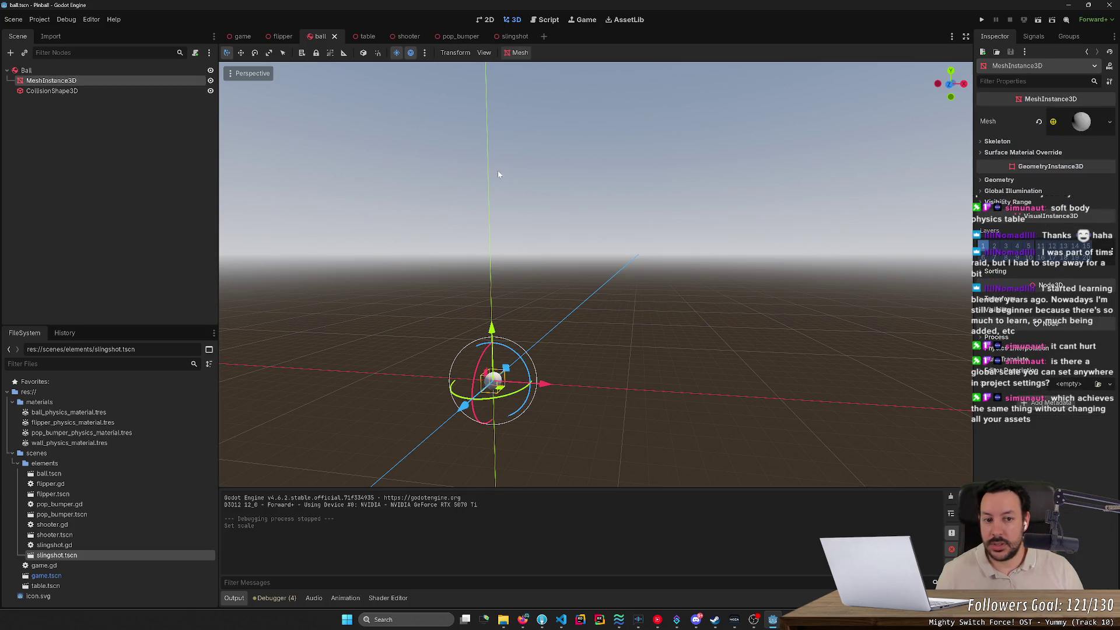
pyautogui.click(1000, 301)
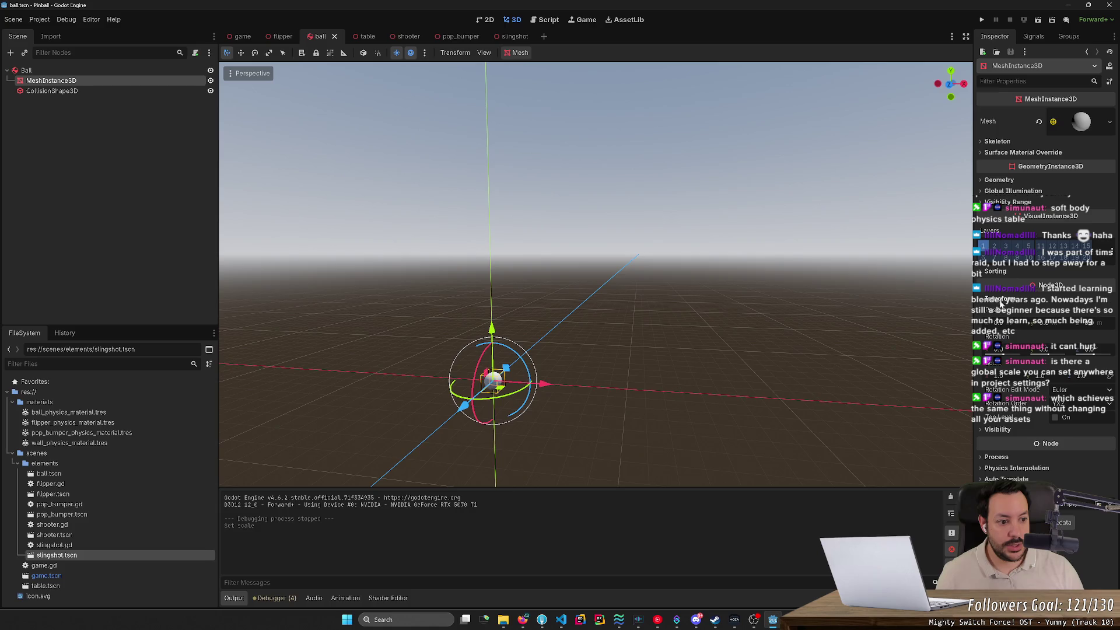
pyautogui.click(1008, 376)
pyautogui.write('0.027')
pyautogui.press('Tab')
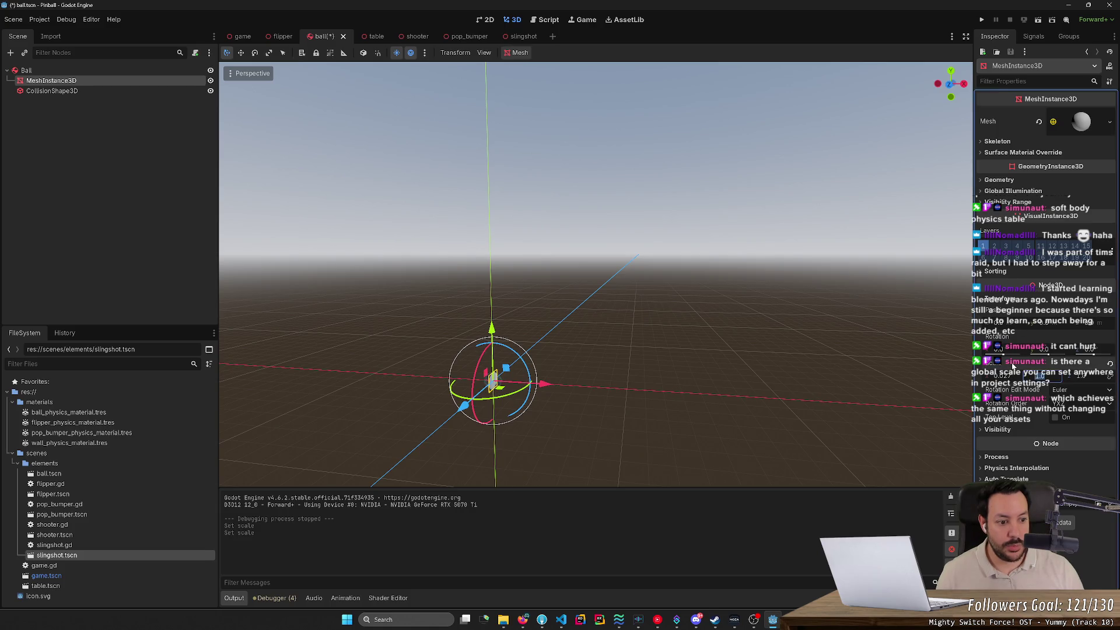
pyautogui.write('0.027')
pyautogui.press('Tab')
pyautogui.hotkey('ctrl', 's')
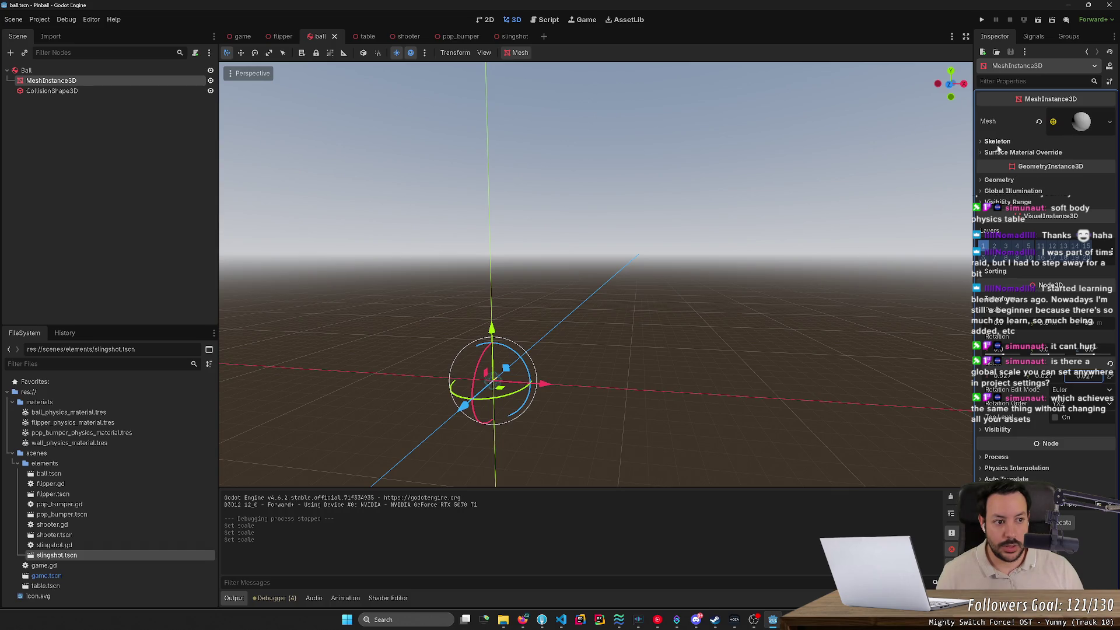
# Reset the mesh scale to 1, shrink the SphereMesh radius instead, save, and select CollisionShape3D.
pyautogui.press('BackSpace')
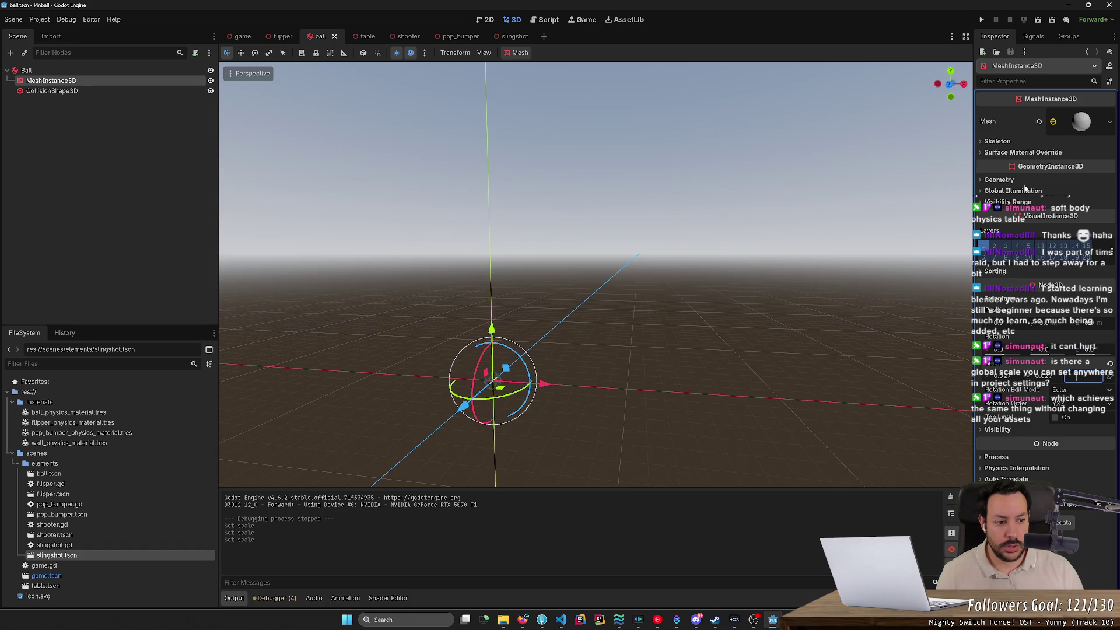
pyautogui.write('1')
pyautogui.press('Return')
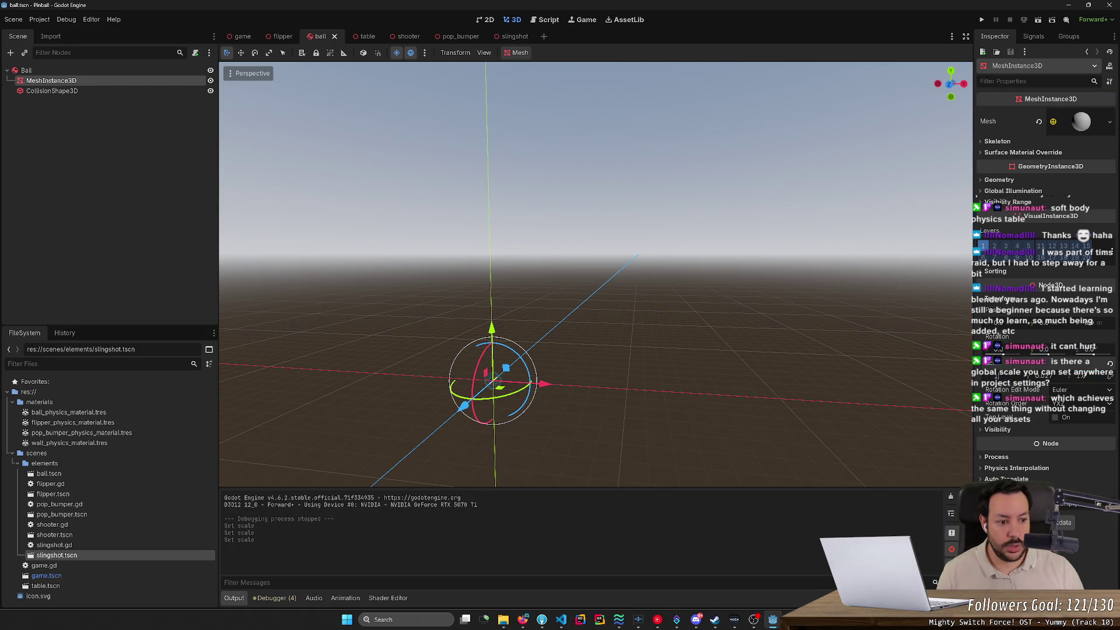
pyautogui.hotkey('ctrl', 's')
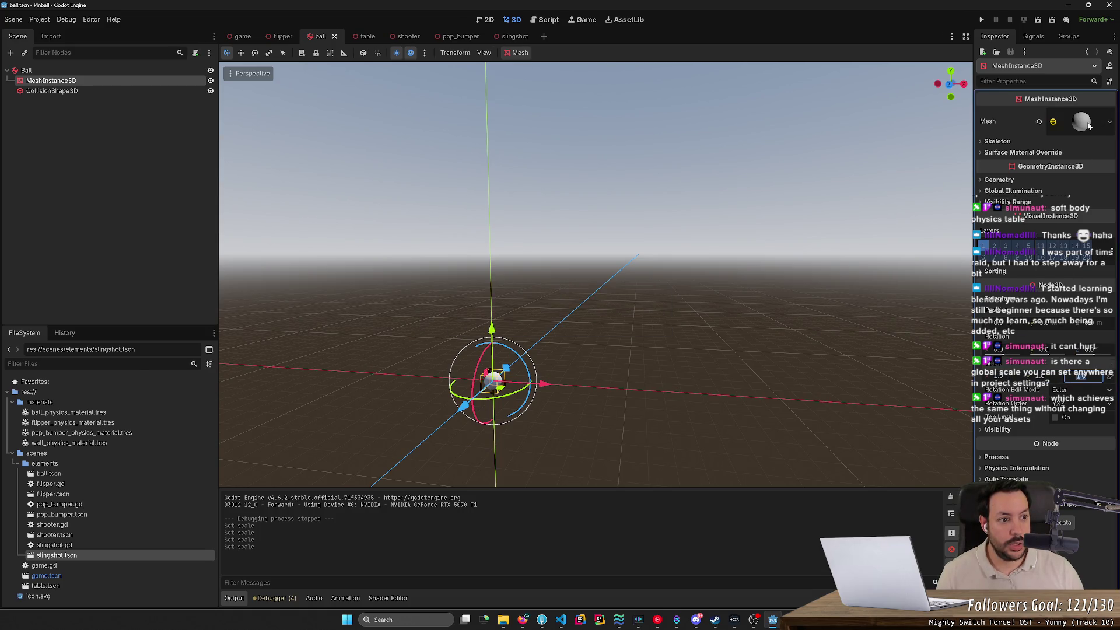
pyautogui.click(1081, 132)
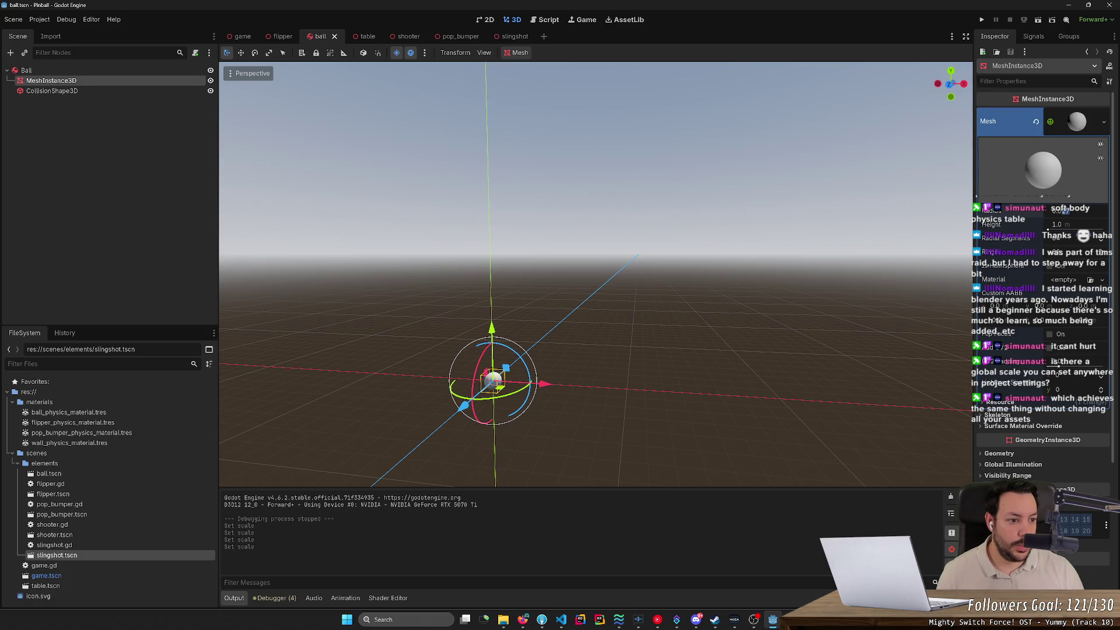
pyautogui.press('Return')
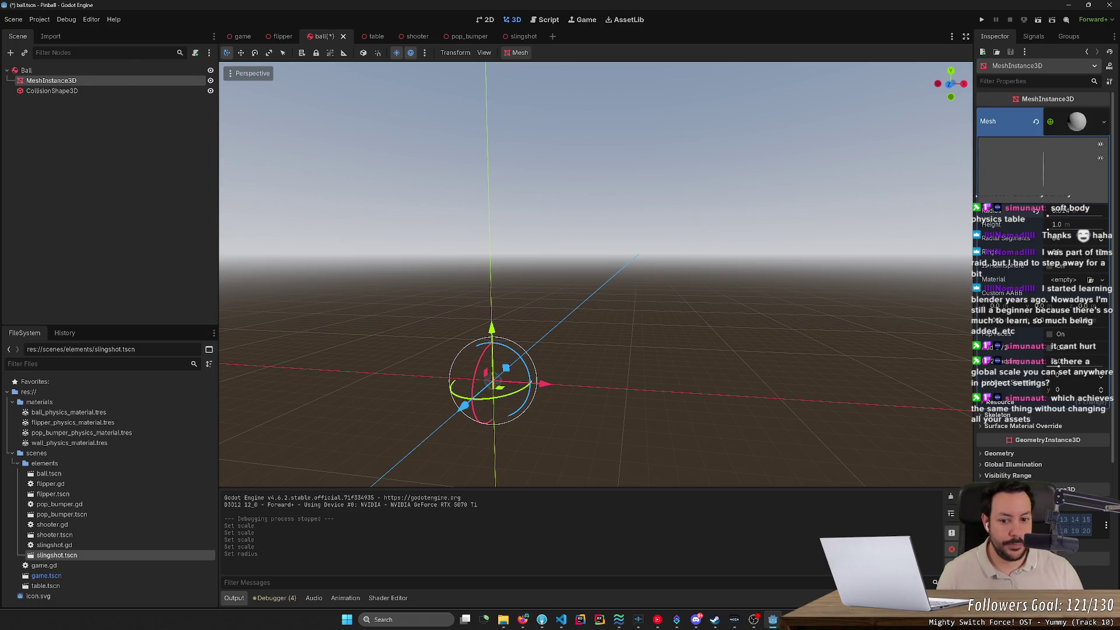
pyautogui.scroll(2, 552, 407)
pyautogui.hotkey('ctrl', 's')
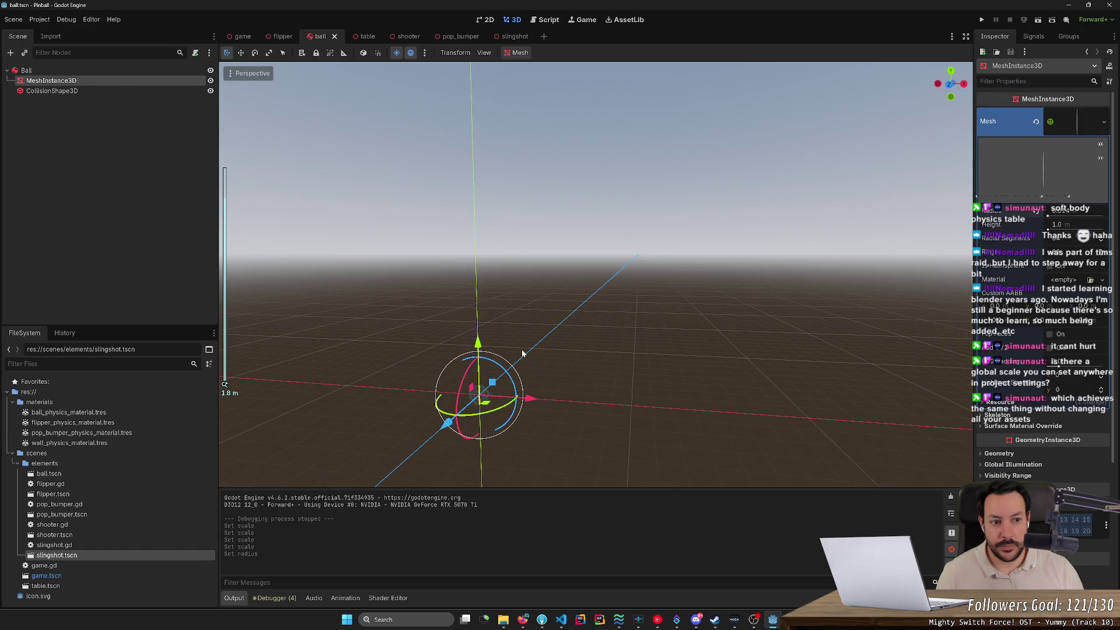
pyautogui.click(125, 91)
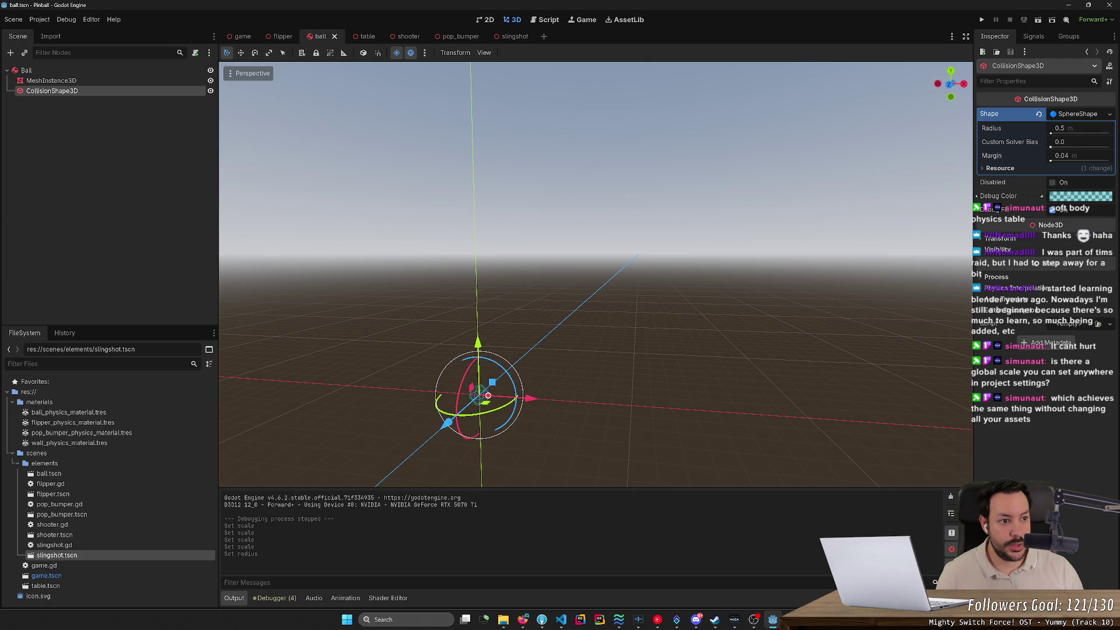
# Set the collision SphereShape radius to 0.014 m and frame the ball in the view.
pyautogui.click(1079, 128)
pyautogui.write('0.014')
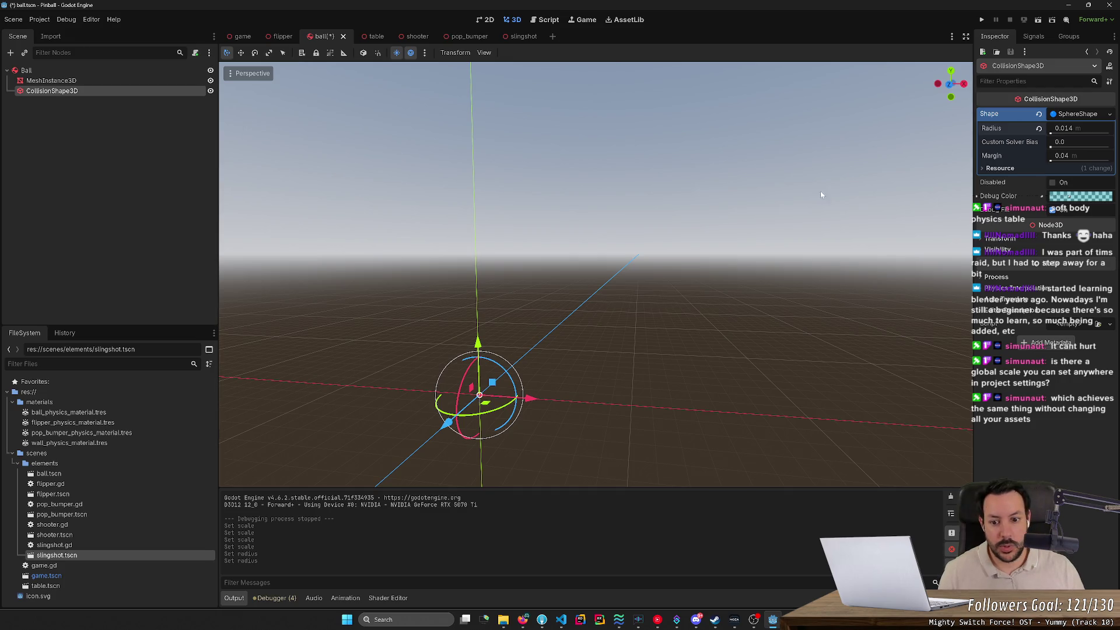
pyautogui.click(723, 255)
pyautogui.click(132, 91)
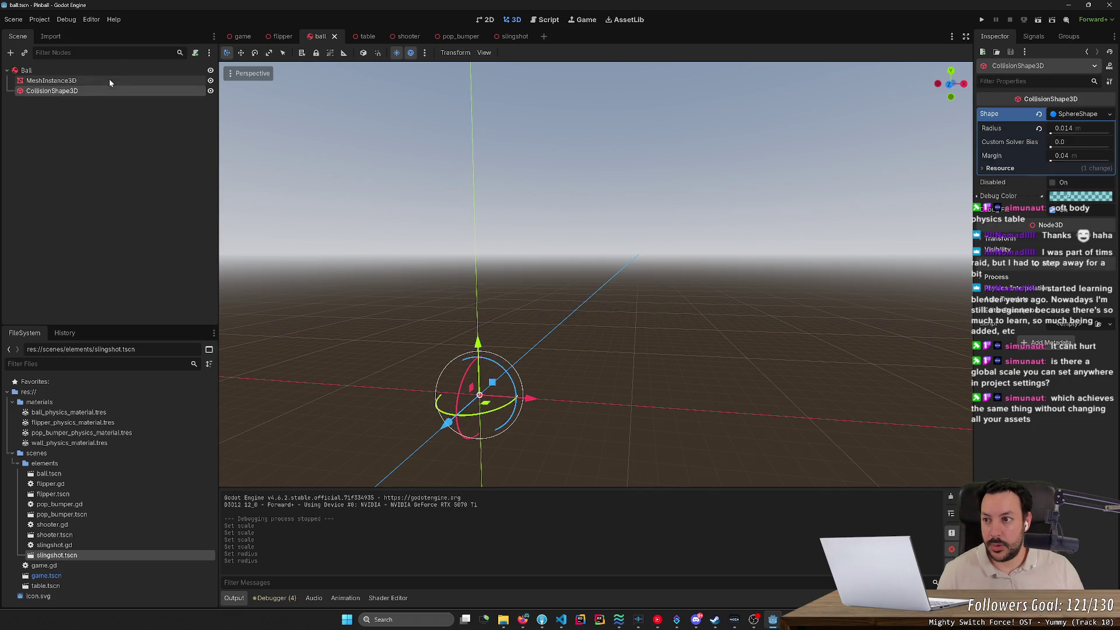
pyautogui.click(111, 72)
pyautogui.press('f')
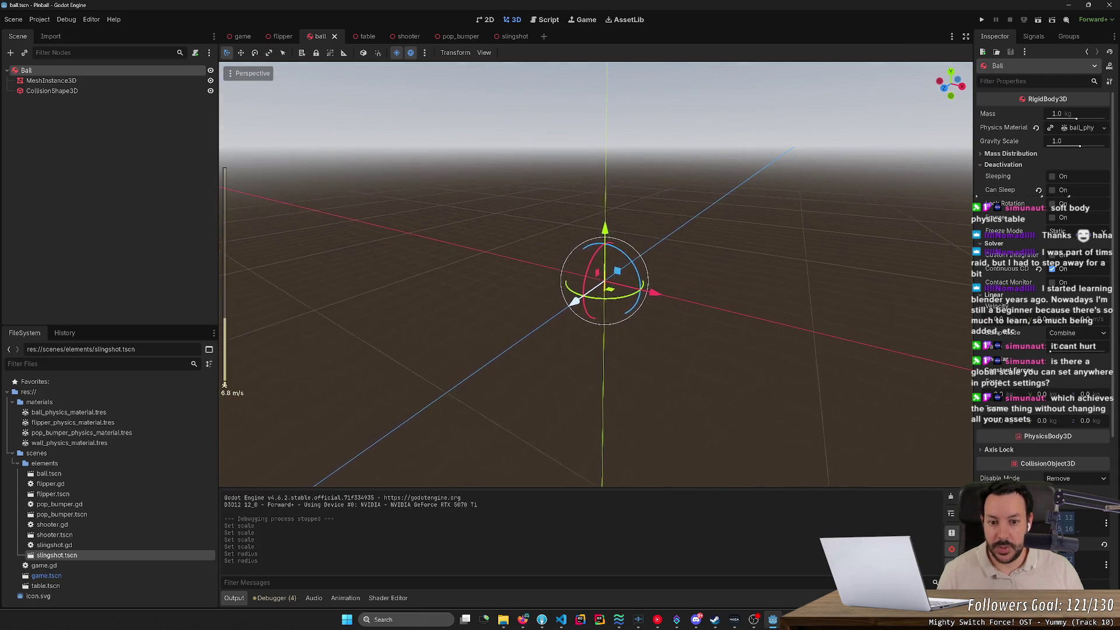
pyautogui.press('s')
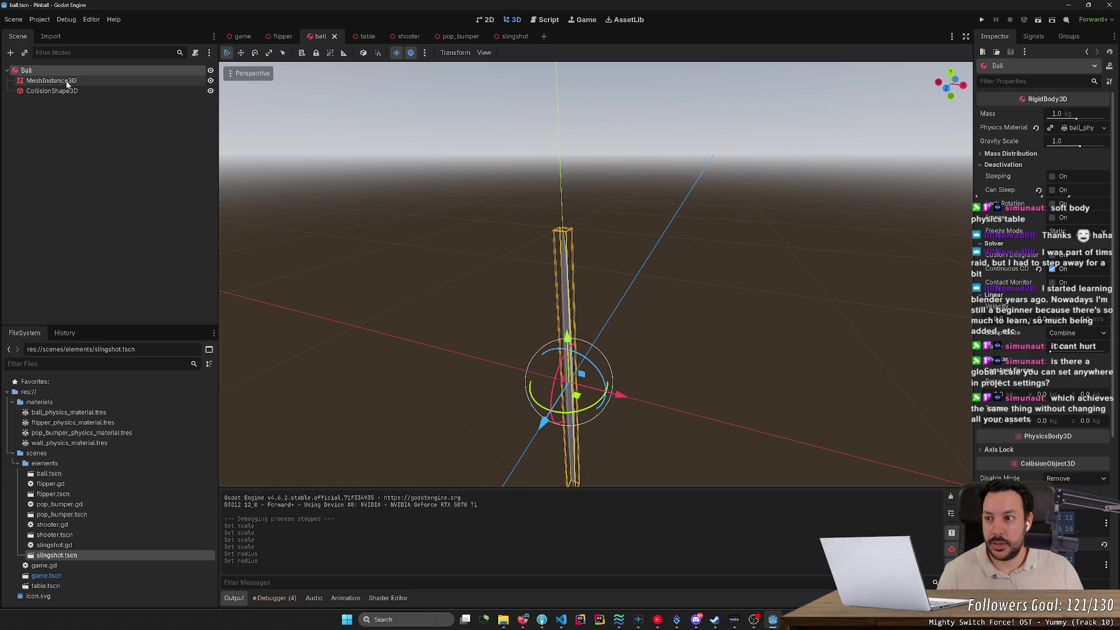
# Set the ball mesh height to 0.014 (it becomes 0.027) and save the ball scene.
pyautogui.click(47, 84)
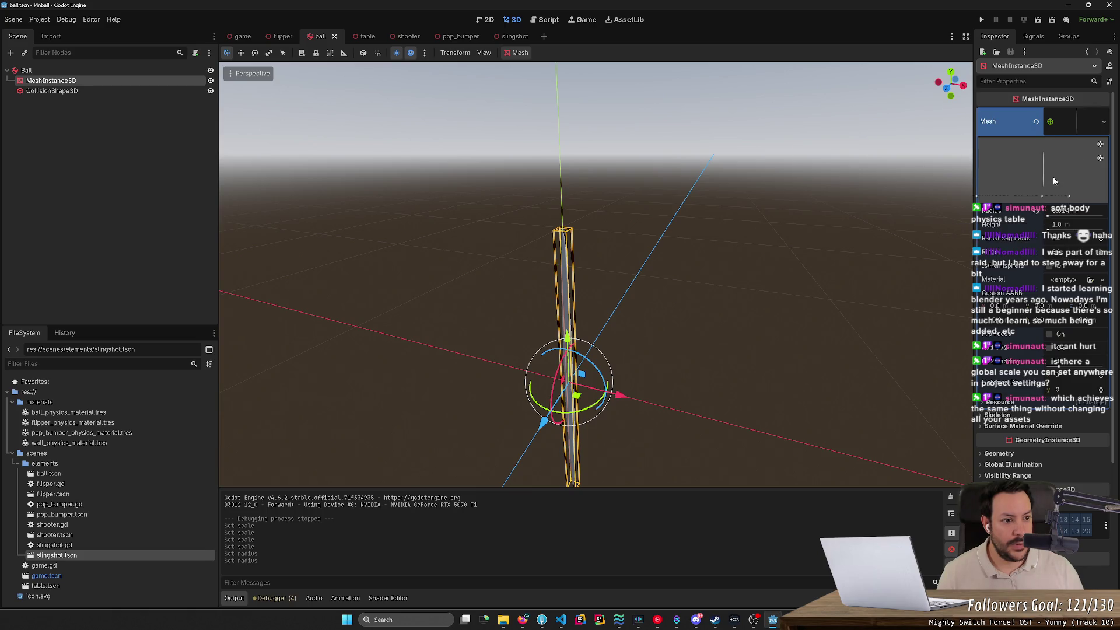
pyautogui.click(1069, 127)
pyautogui.click(1068, 127)
pyautogui.click(1075, 227)
pyautogui.write('0.014')
pyautogui.press('Return')
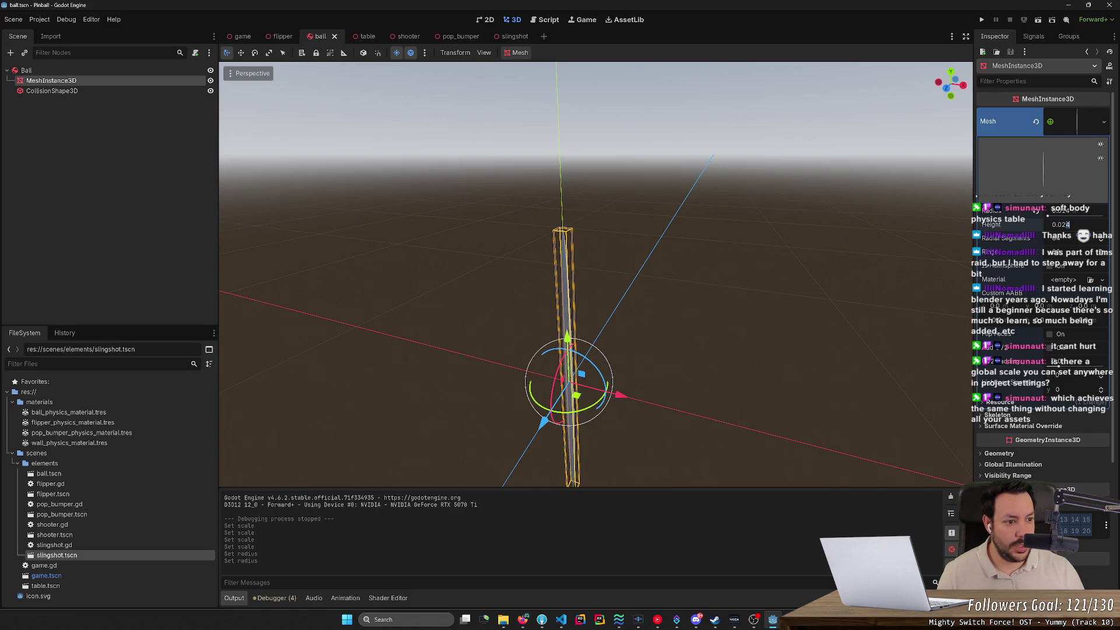
pyautogui.press('Return')
pyautogui.hotkey('ctrl', 's')
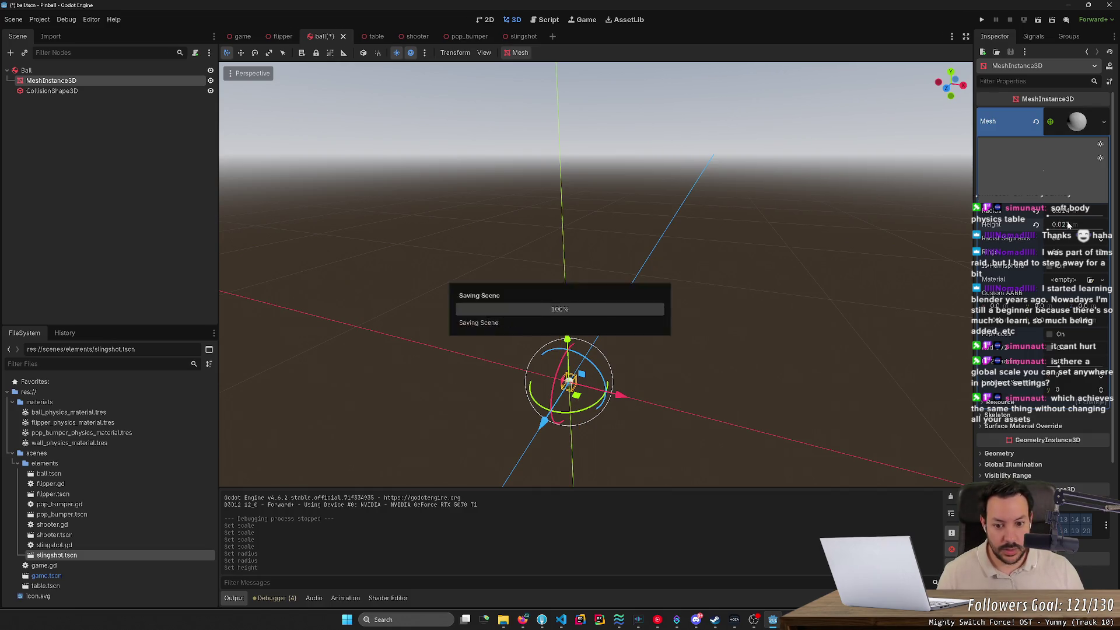
# Run the game with F5, launch the ball, hit it three times with the right flipper, then stop.
pyautogui.press('F5')
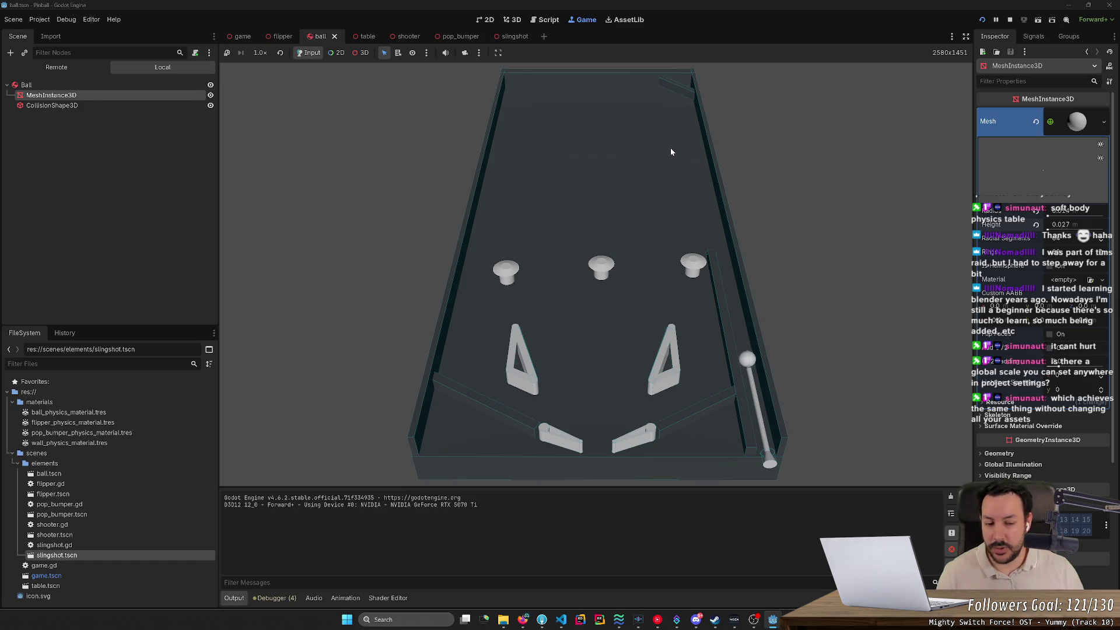
pyautogui.press('space')
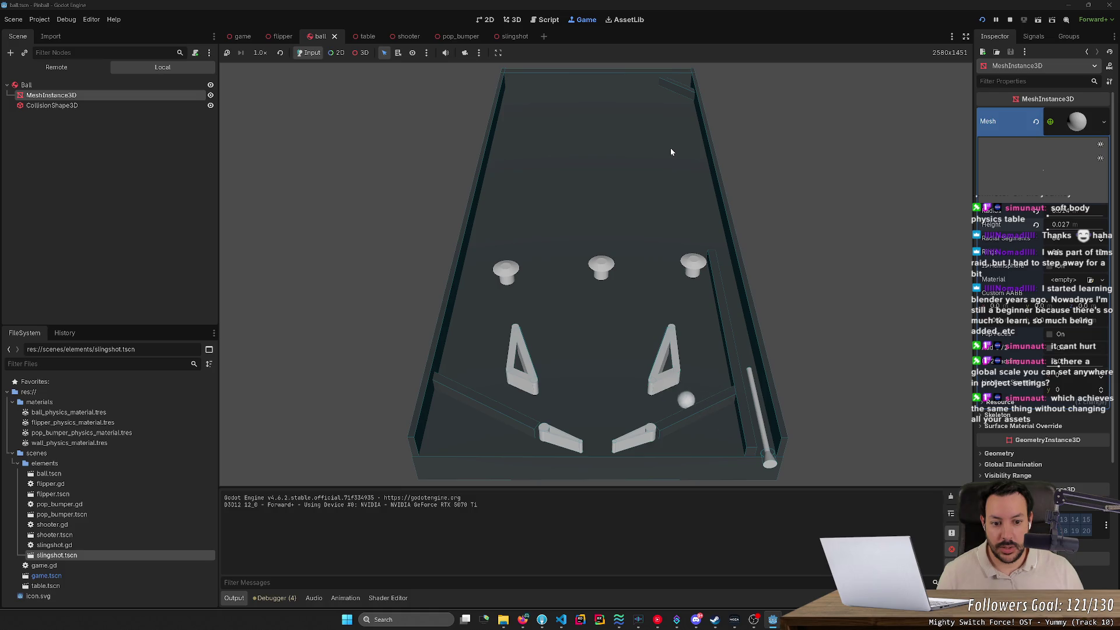
pyautogui.press('Right')
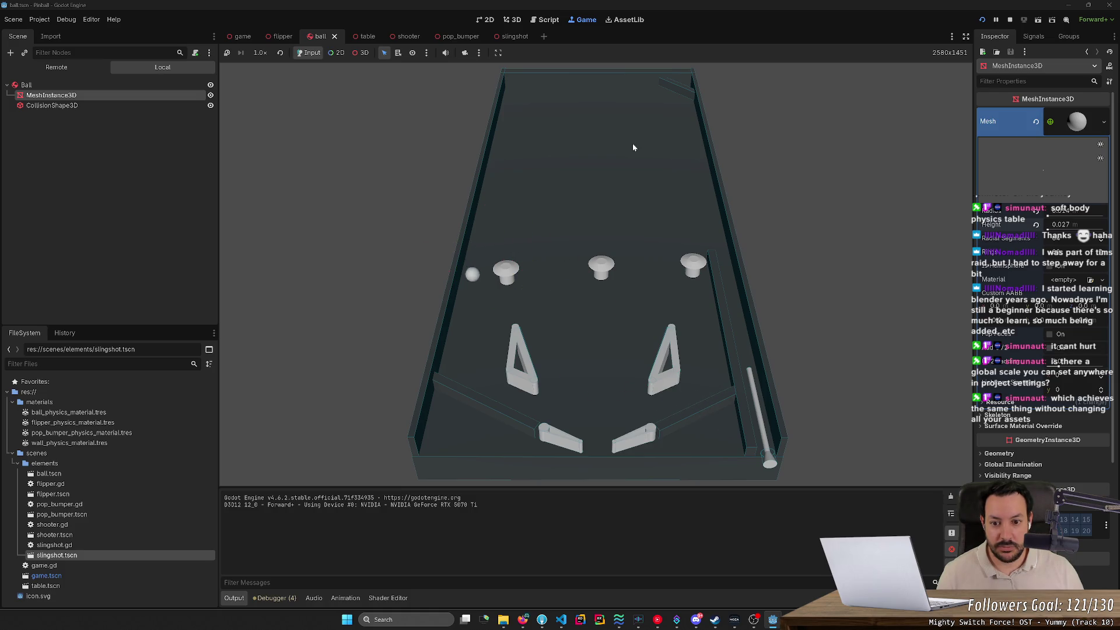
pyautogui.press('Right')
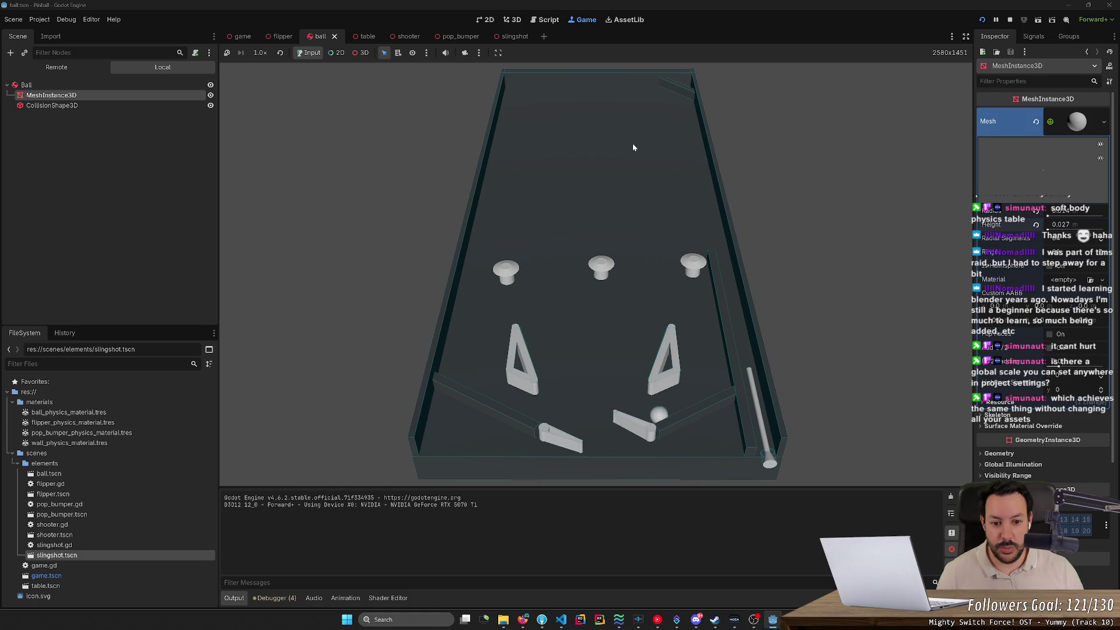
pyautogui.press('Right')
pyautogui.press('F8')
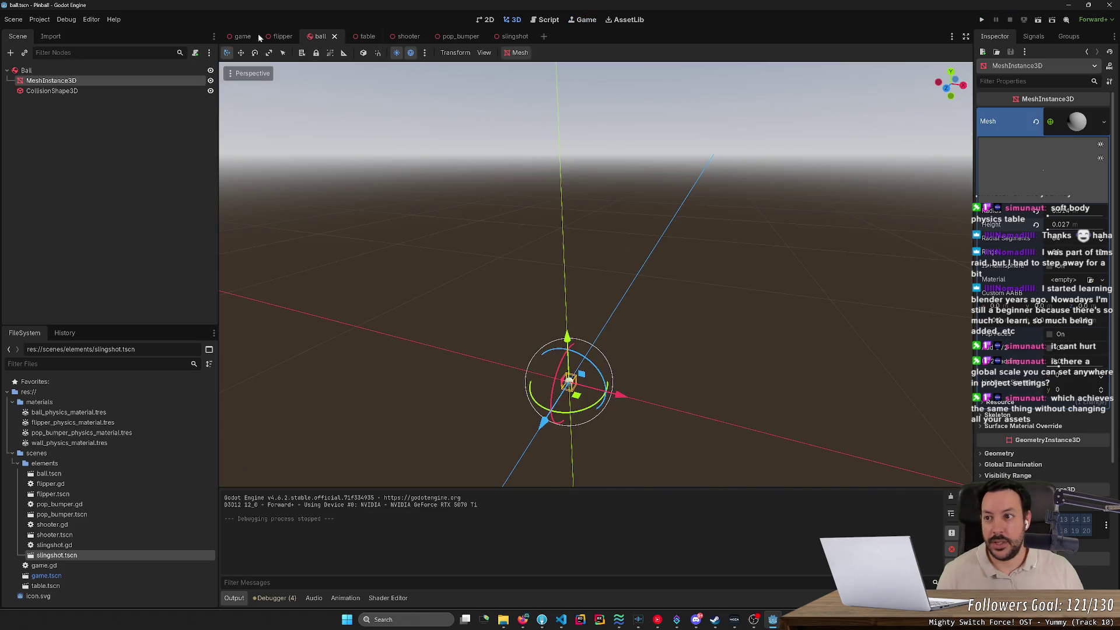
# Turn off Visible Collision Shapes in the Debug menu.
pyautogui.click(40, 19)
pyautogui.moveTo(68, 19)
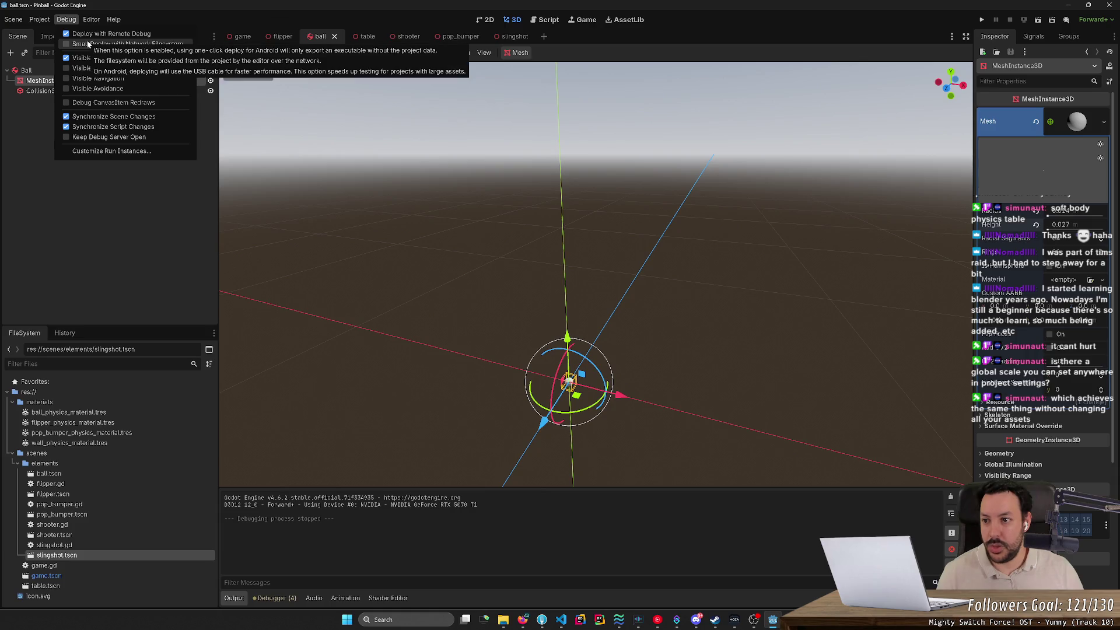
pyautogui.click(128, 57)
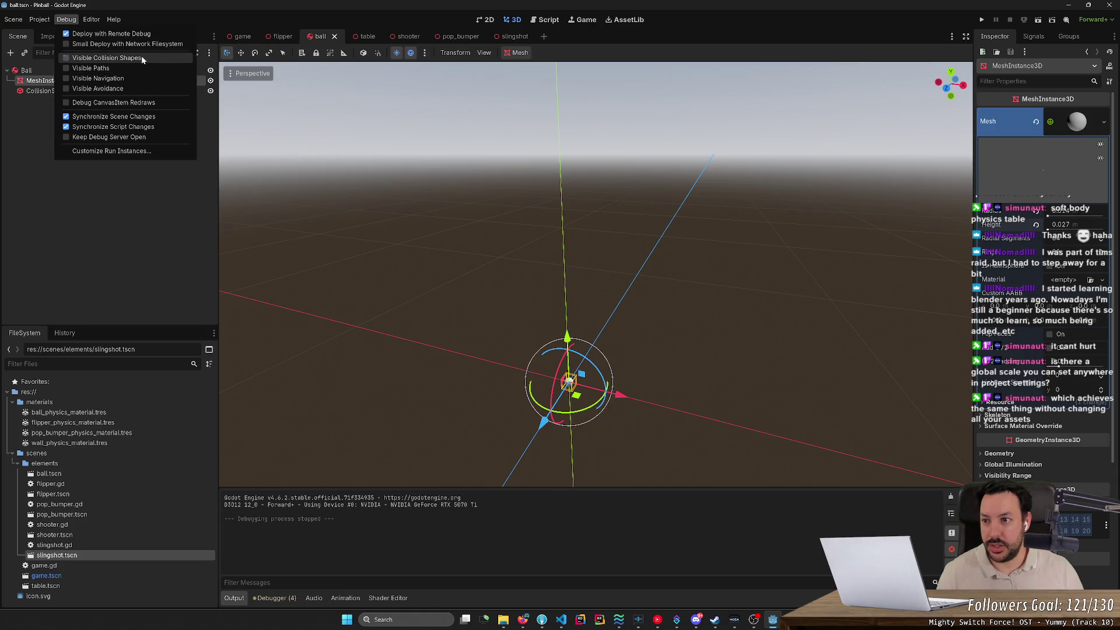
pyautogui.click(1003, 21)
# Run the game, launch the ball, and drag it to the left slingshot and left bumper.
pyautogui.click(982, 19)
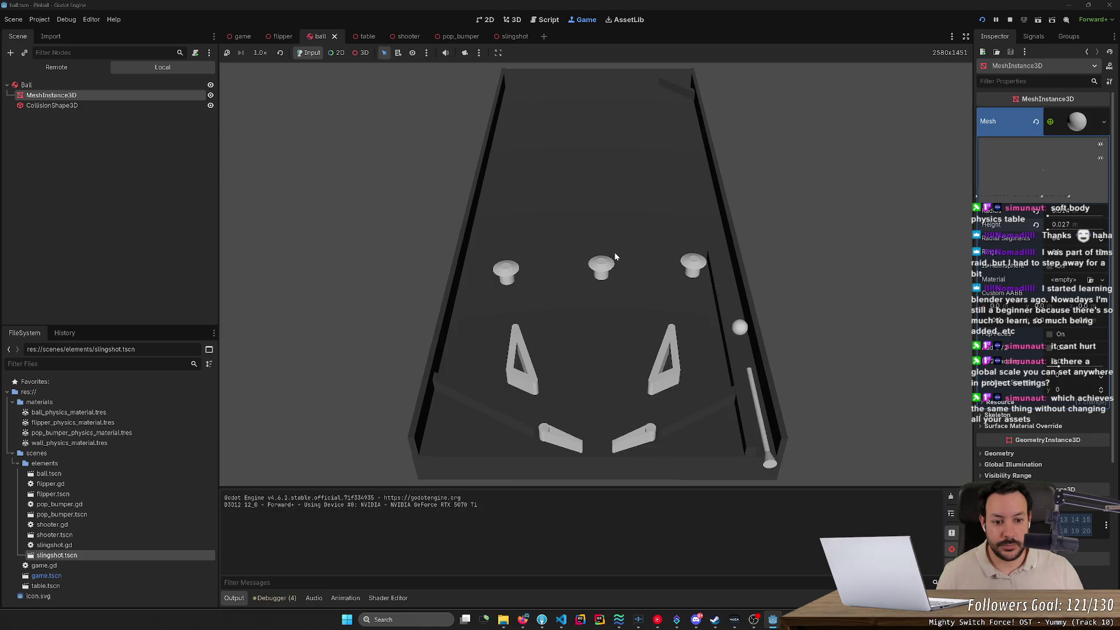
pyautogui.press('space')
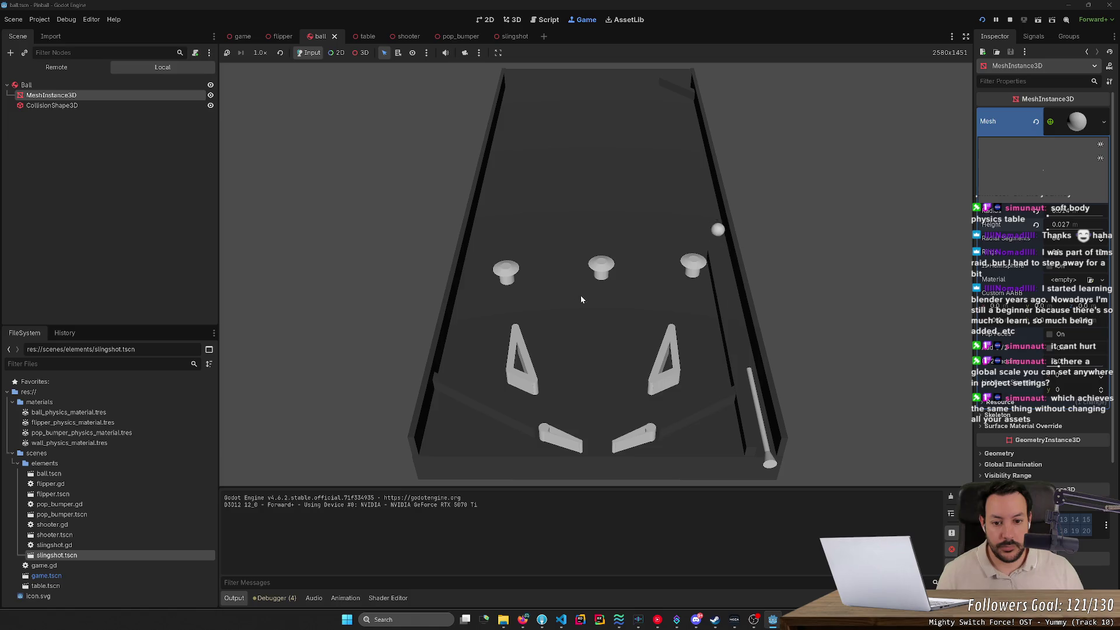
pyautogui.moveTo(580, 299)
pyautogui.mouseDown()
pyautogui.moveTo(530, 311)
pyautogui.moveTo(537, 343)
pyautogui.mouseUp()
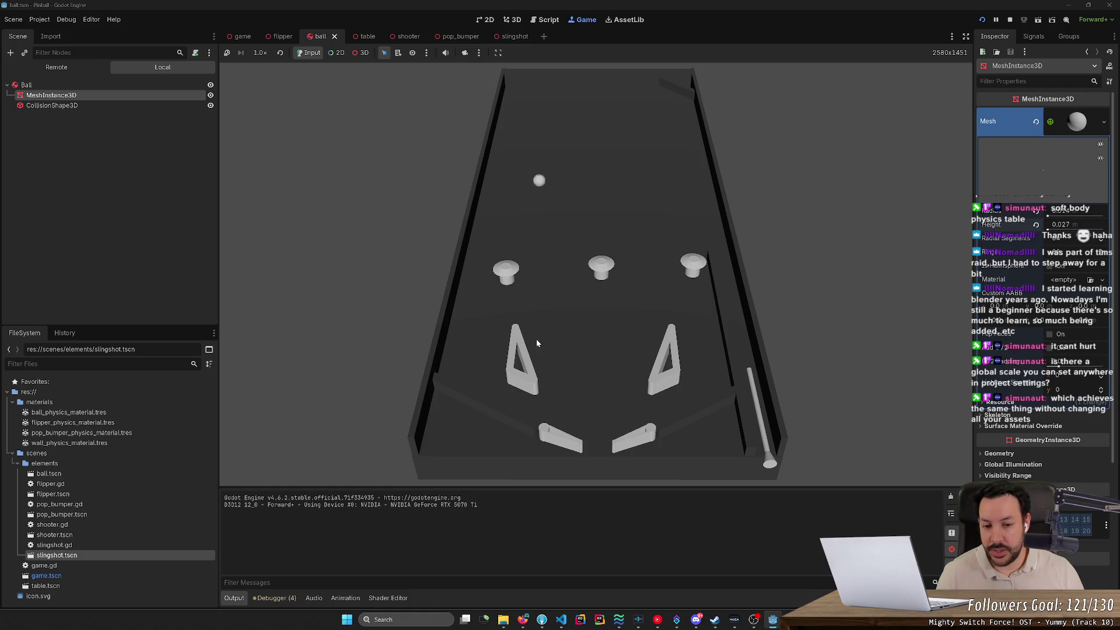
pyautogui.moveTo(537, 343); pyautogui.dragTo(537, 343)
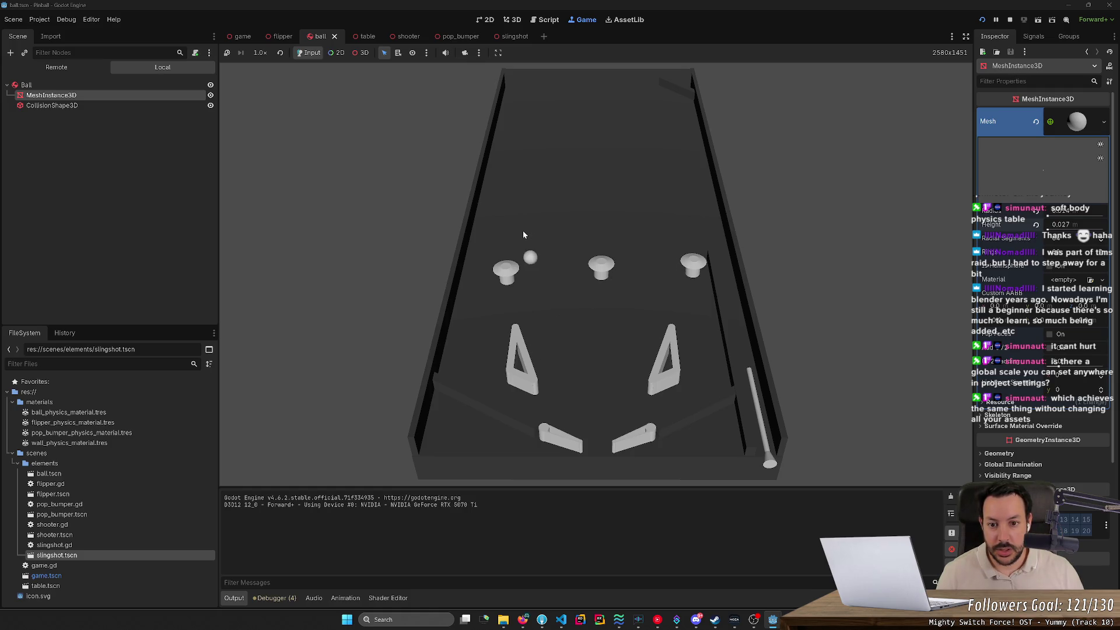
pyautogui.click(519, 249)
pyautogui.click(526, 268)
pyautogui.click(525, 270)
pyautogui.click(523, 270)
pyautogui.click(524, 271)
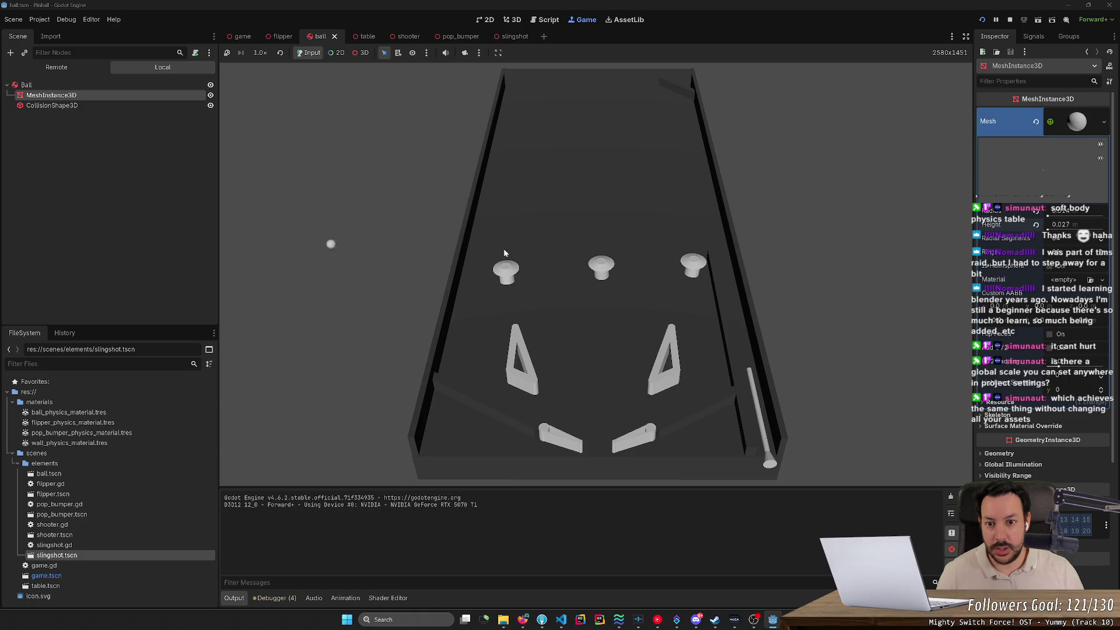
# Fling the ball upper left and toward the shooter lane, flip the left flipper, then stop.
pyautogui.click(505, 253)
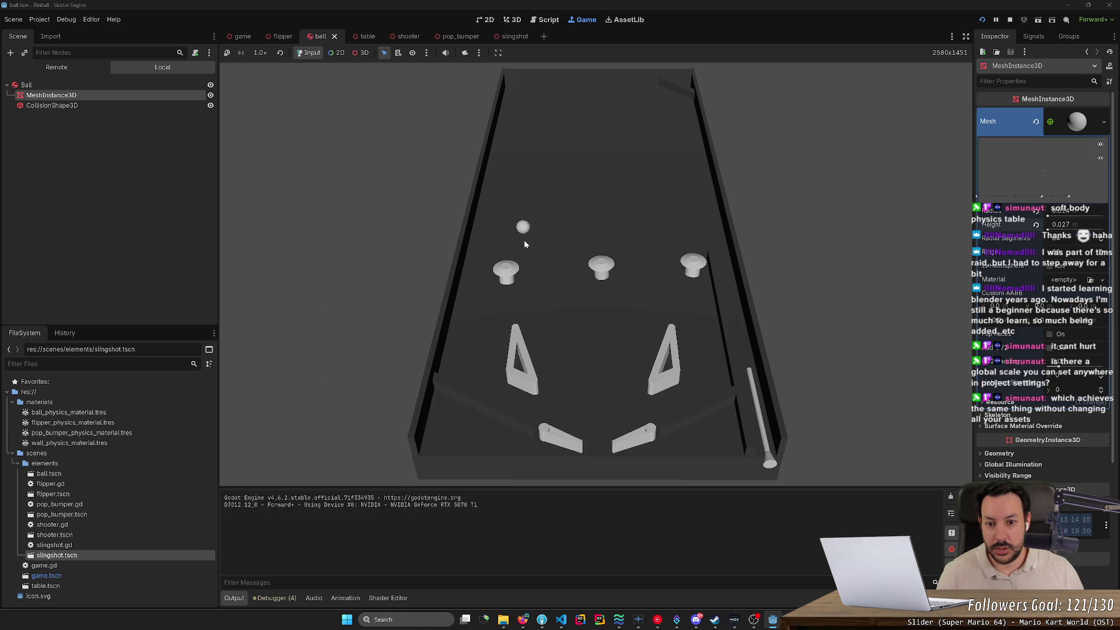
pyautogui.click(748, 348)
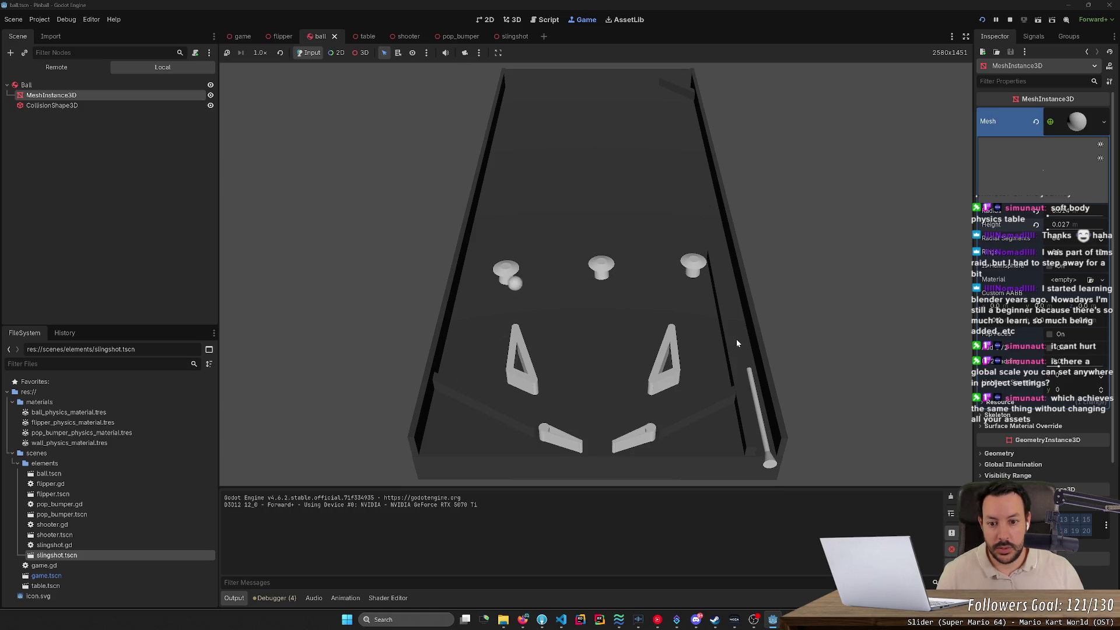
pyautogui.press('Left')
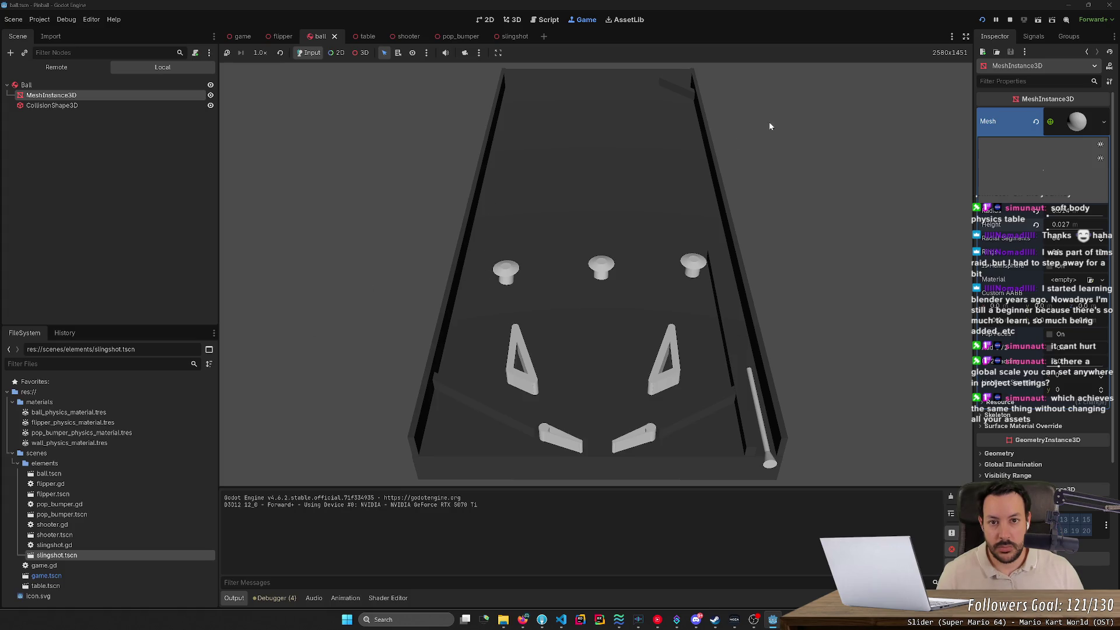
pyautogui.click(1007, 21)
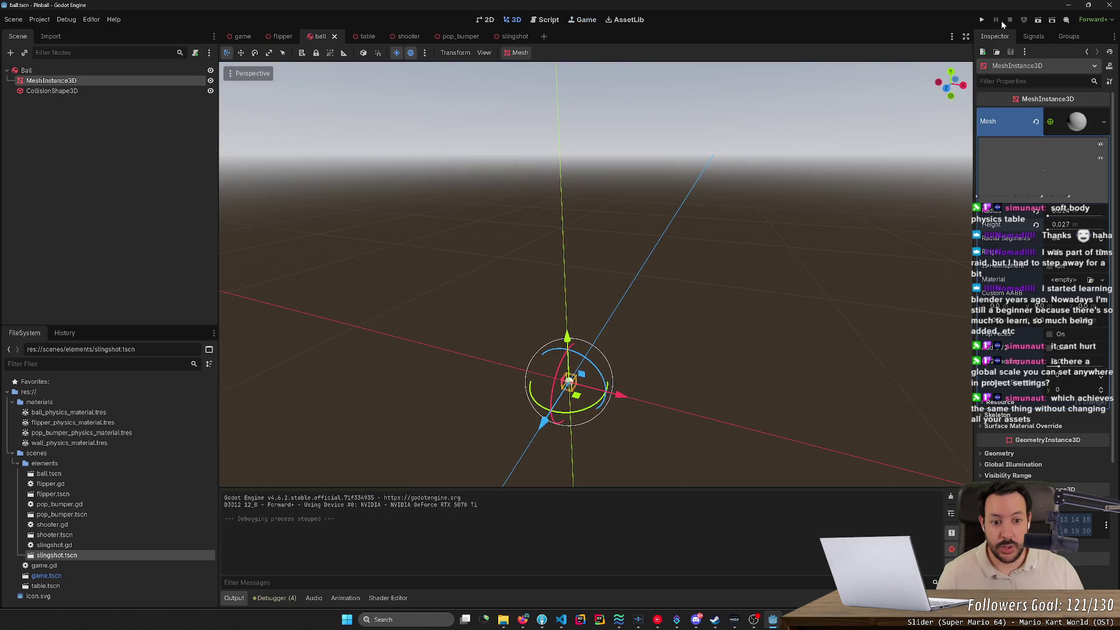
# In Project Settings > Physics > 3D, set the Physics Engine to Jolt Physics and Save & Restart.
pyautogui.click(13, 19)
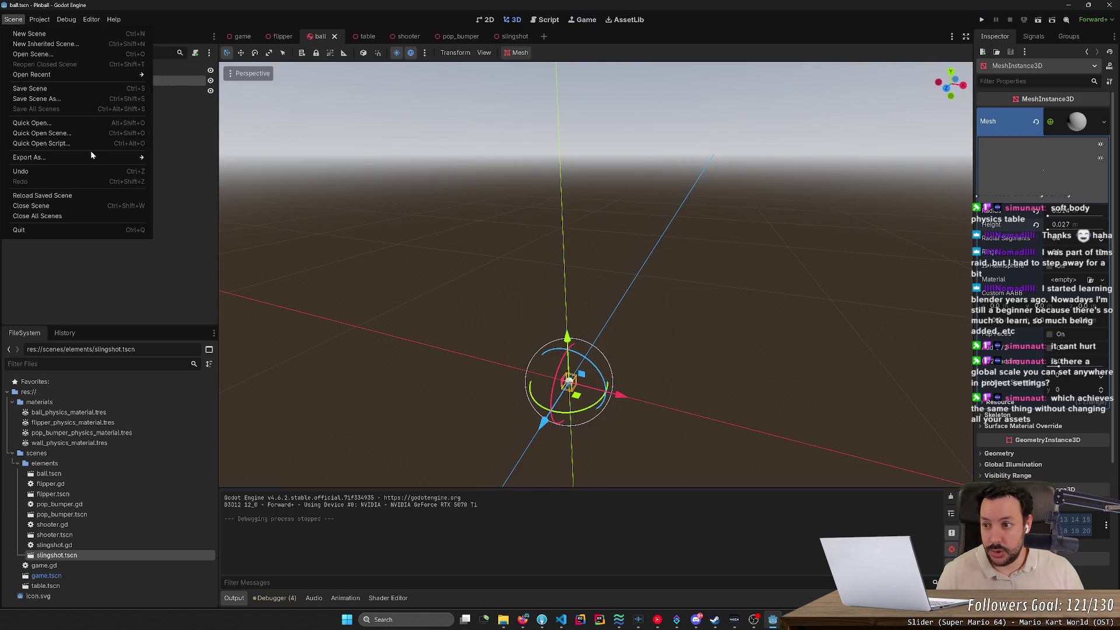
pyautogui.click(39, 21)
pyautogui.click(59, 33)
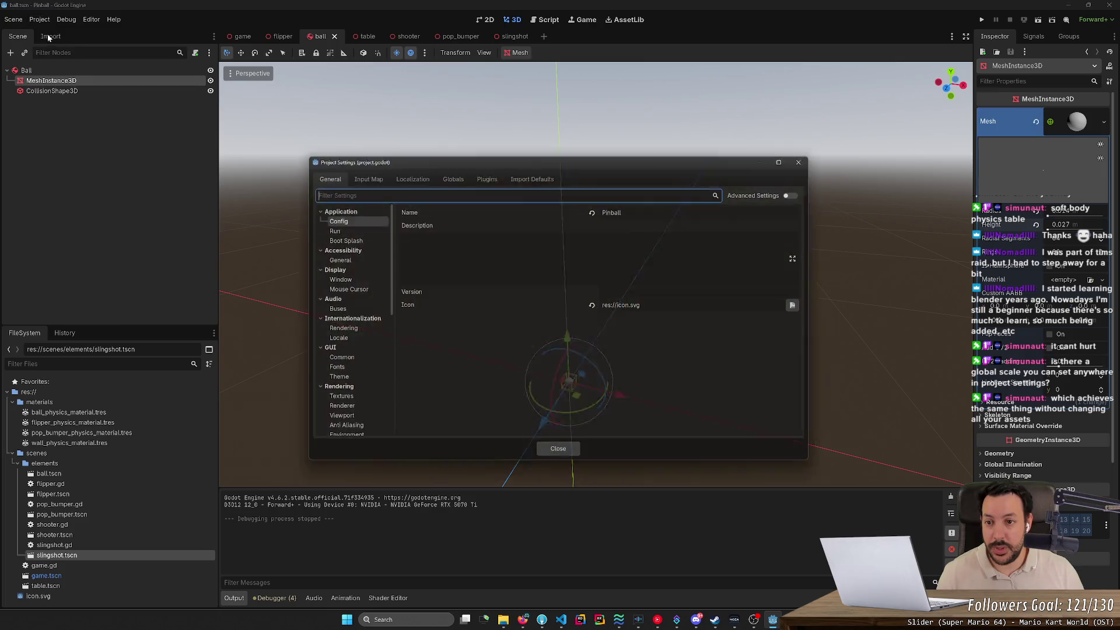
pyautogui.scroll(-3, 338, 317)
pyautogui.scroll(-2, 339, 318)
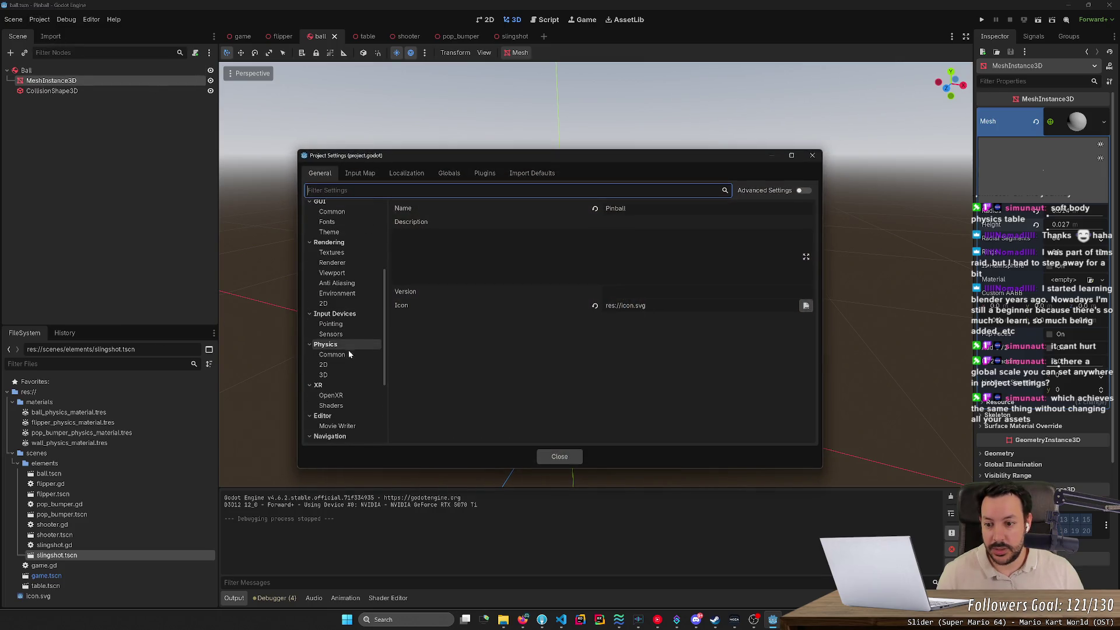
pyautogui.click(323, 374)
pyautogui.click(672, 209)
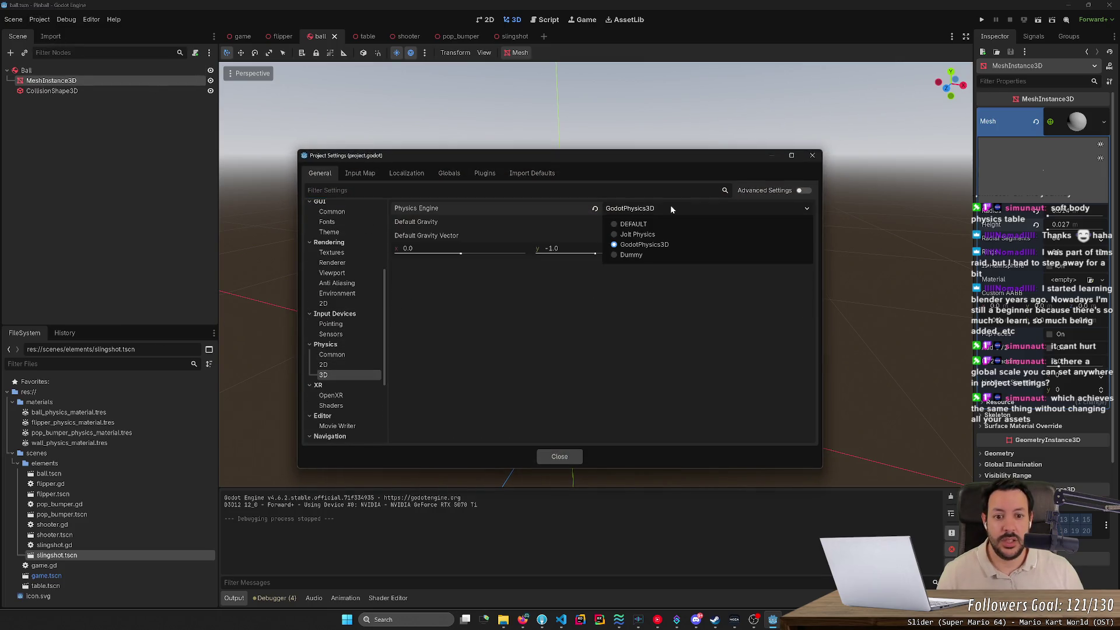
pyautogui.click(627, 234)
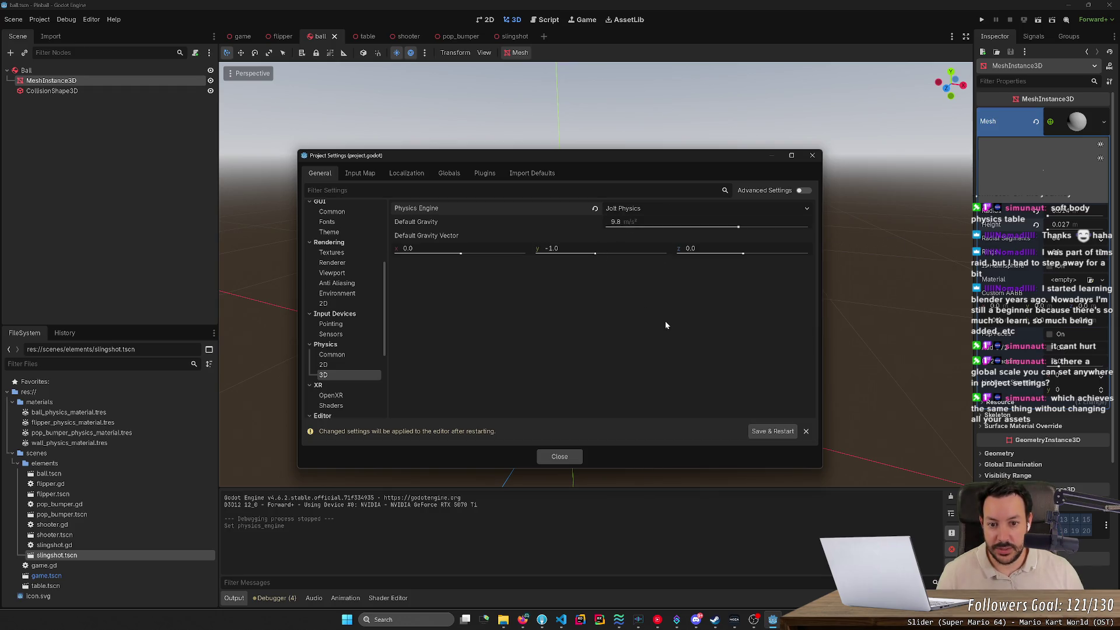
pyautogui.click(771, 431)
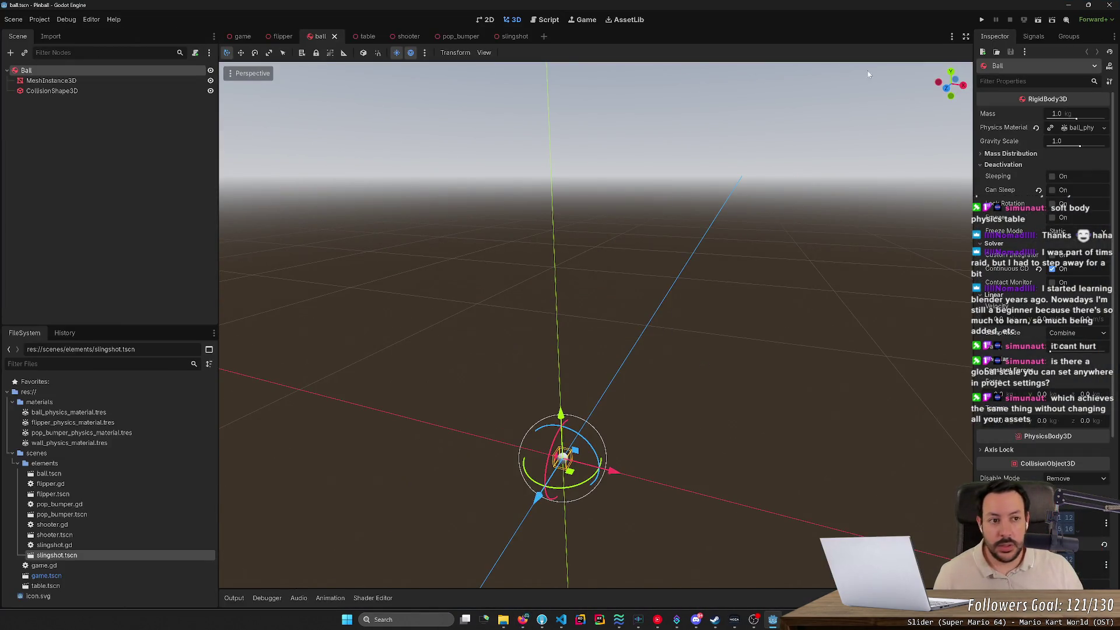
# Run the game under Jolt, launch the ball with the plunger and raise the left flipper.
pyautogui.click(984, 20)
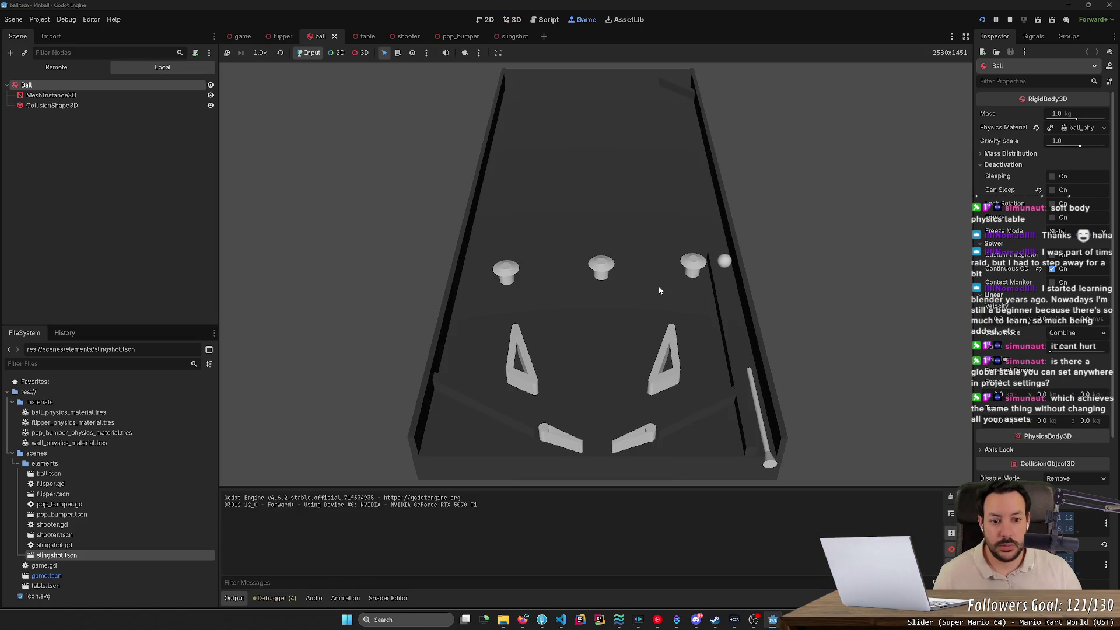
pyautogui.press('space')
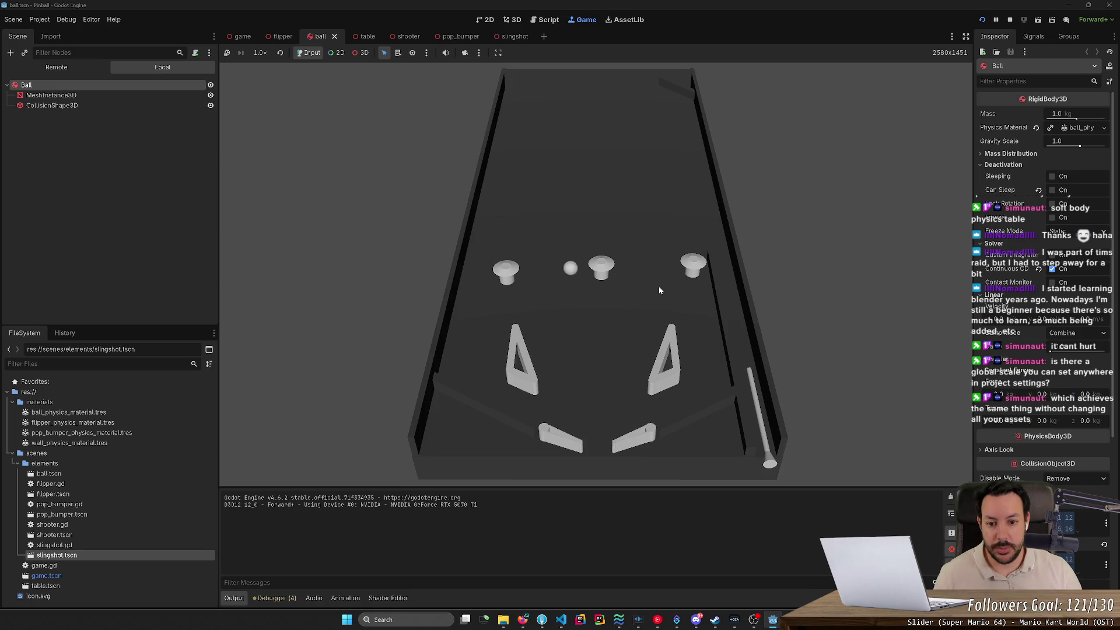
pyautogui.press('Left')
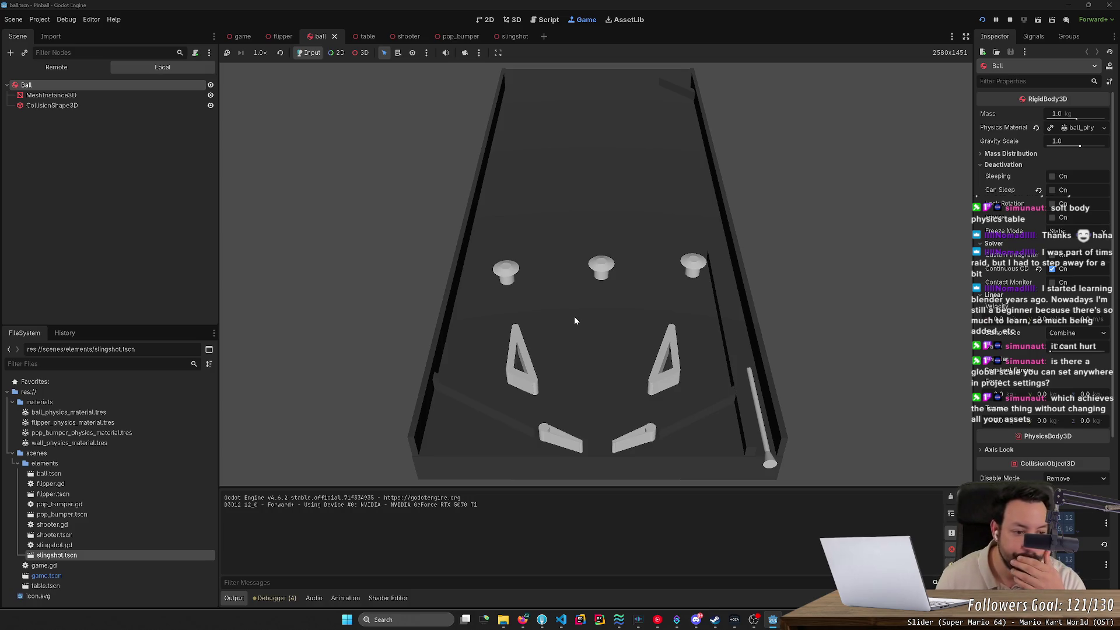
pyautogui.click(40, 20)
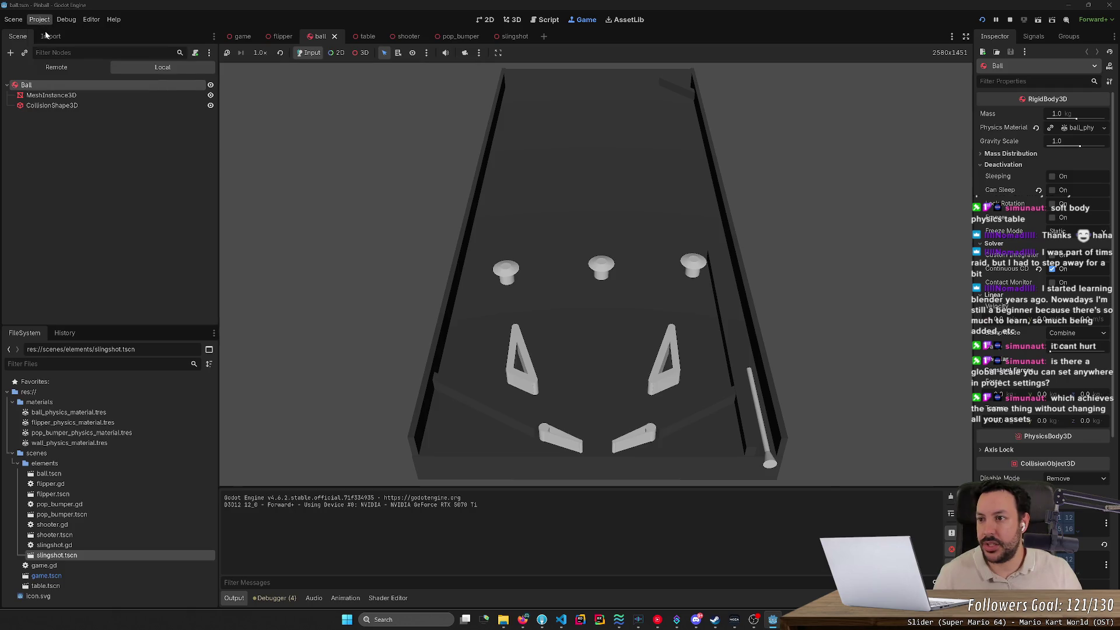
pyautogui.click(59, 35)
pyautogui.scroll(-8, 362, 290)
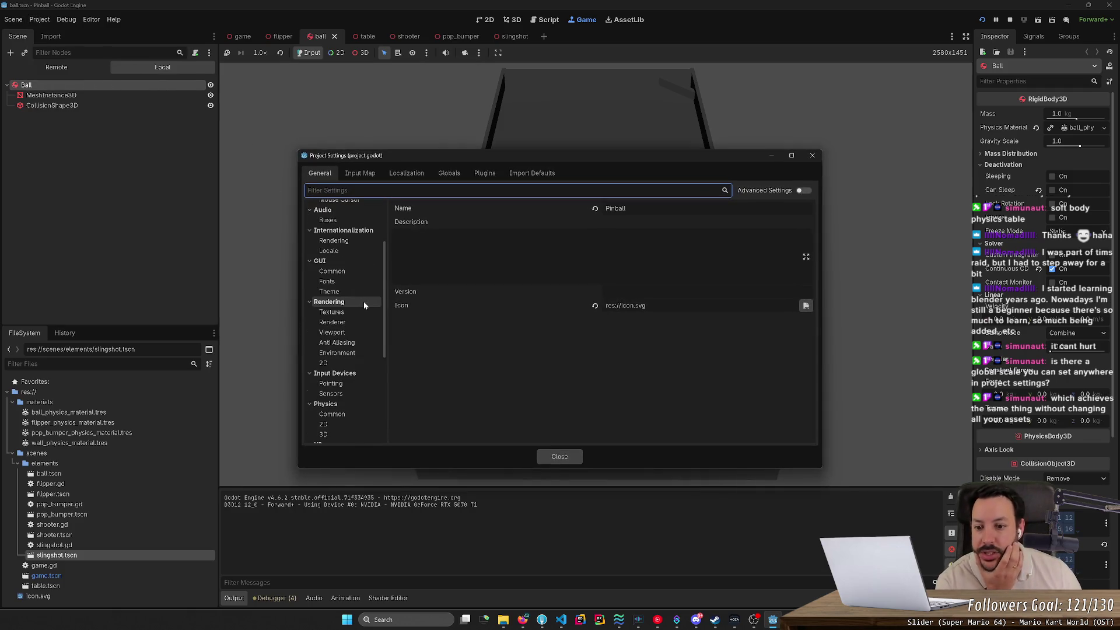
pyautogui.scroll(-2, 354, 397)
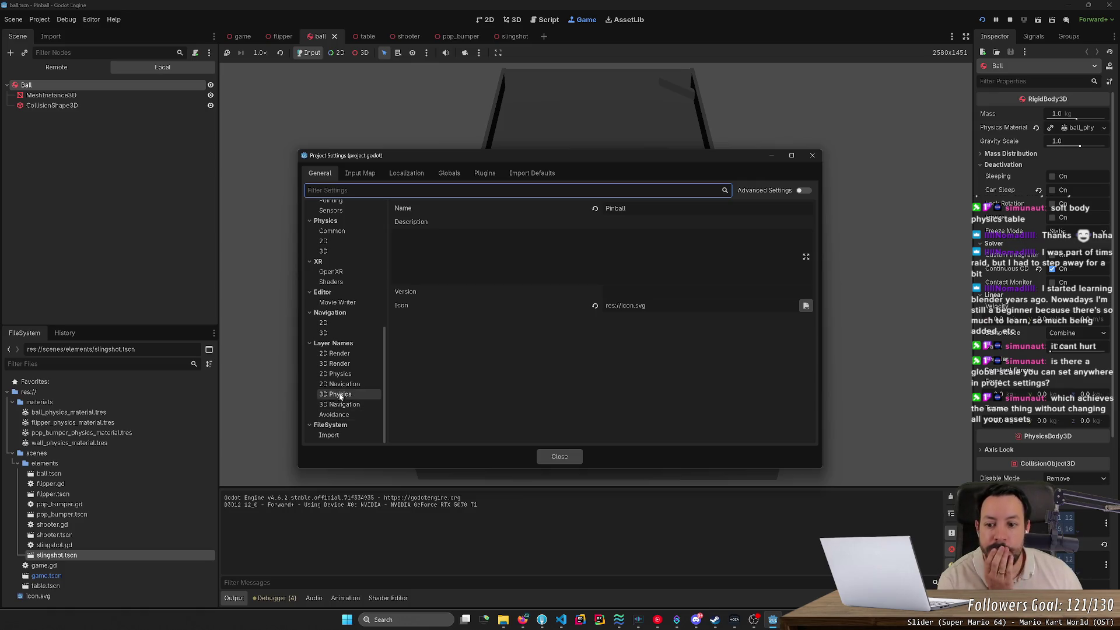
pyautogui.click(351, 394)
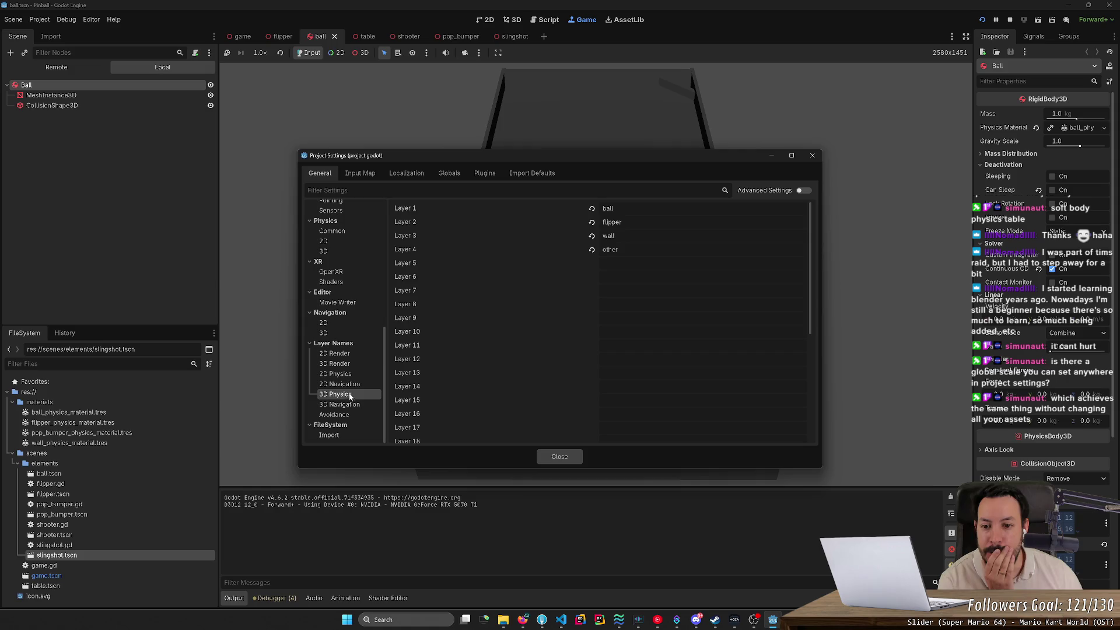
pyautogui.click(346, 364)
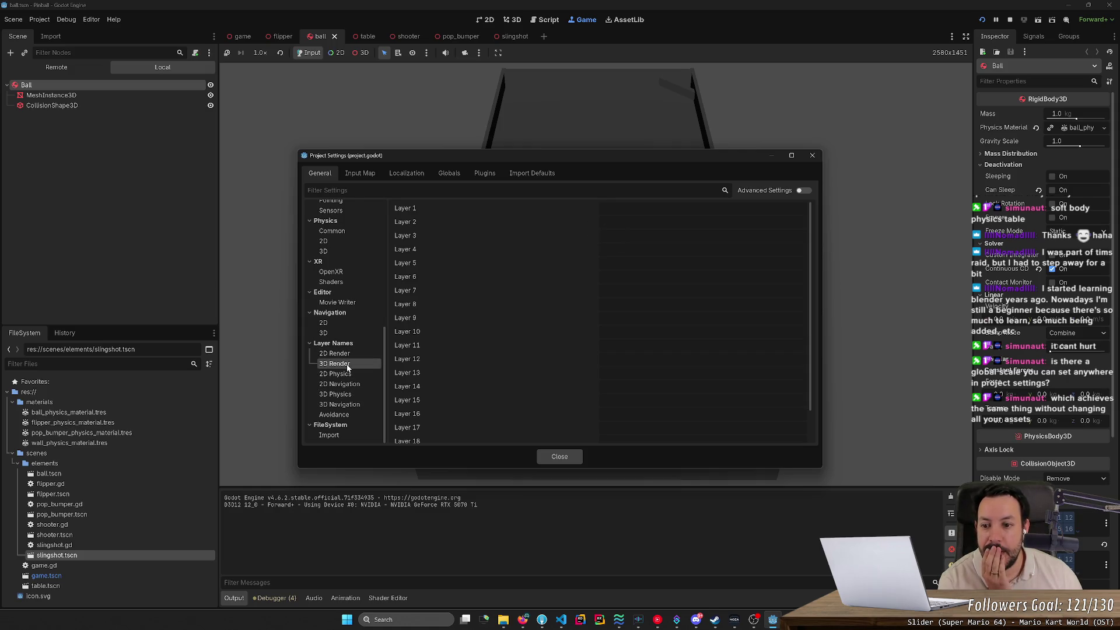
pyautogui.scroll(2, 347, 366)
pyautogui.click(343, 382)
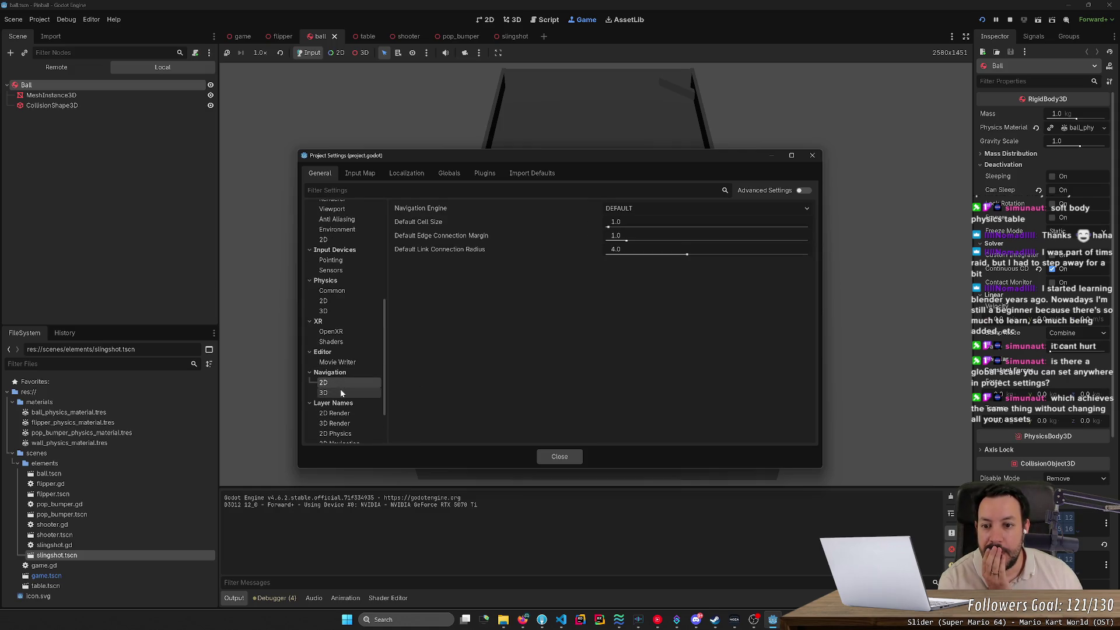
pyautogui.click(341, 390)
pyautogui.scroll(3, 337, 373)
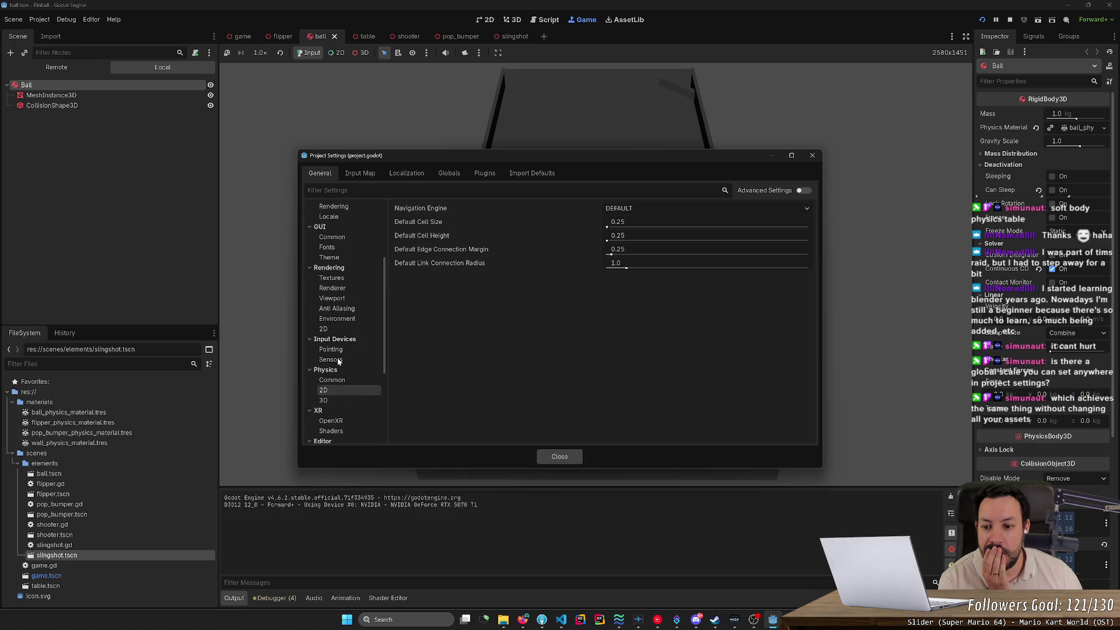
pyautogui.click(336, 381)
pyautogui.click(337, 390)
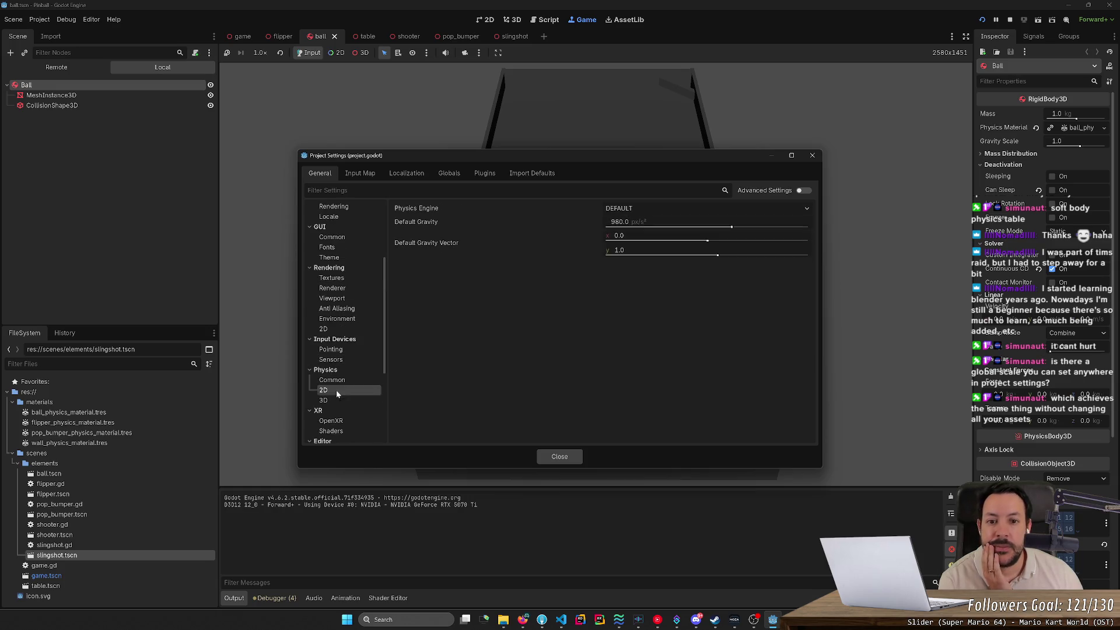
pyautogui.click(338, 399)
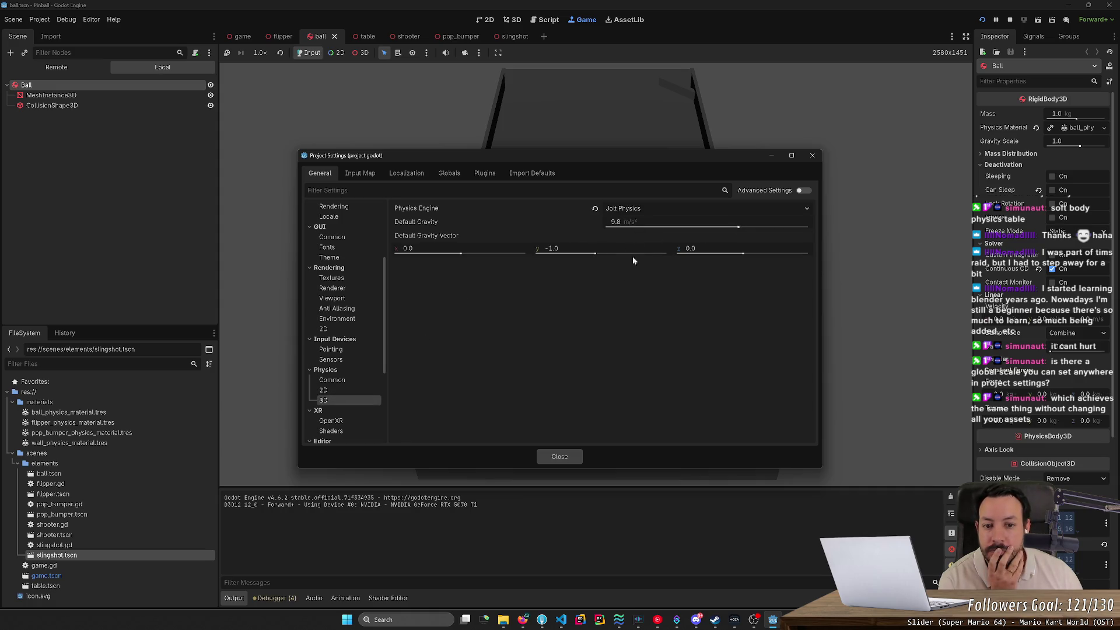
pyautogui.click(475, 173)
pyautogui.click(451, 173)
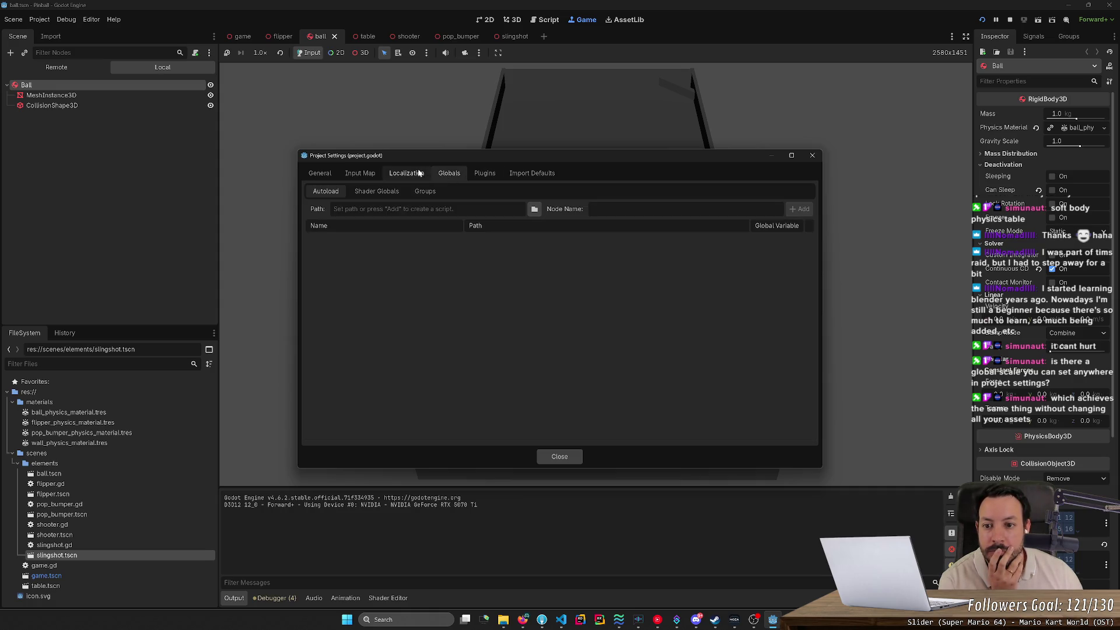
pyautogui.click(419, 173)
pyautogui.click(362, 173)
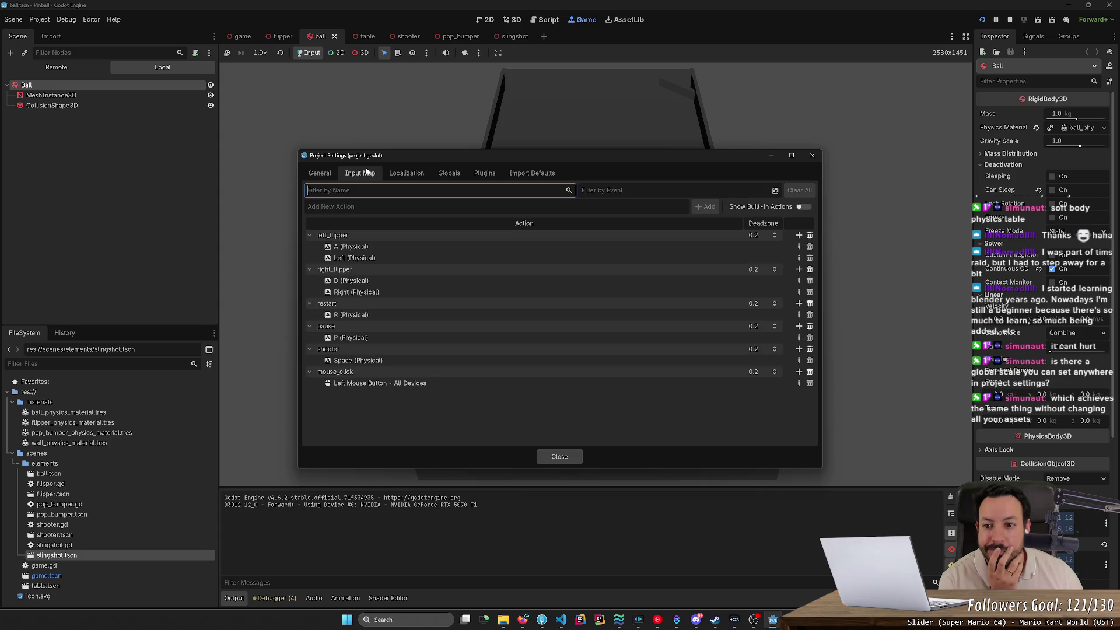
pyautogui.click(532, 173)
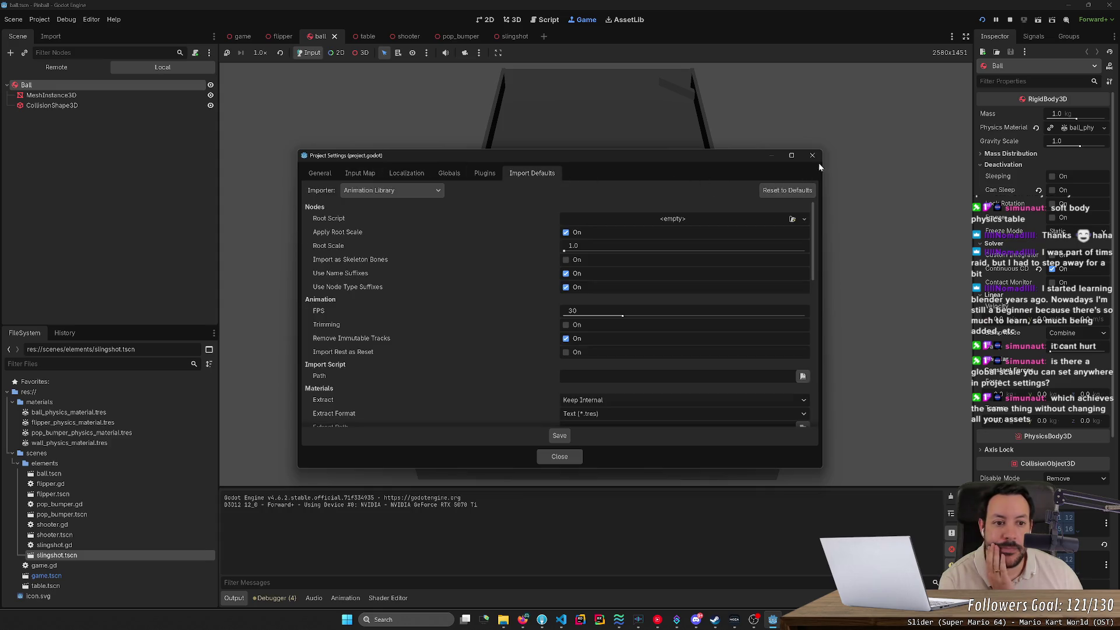
pyautogui.click(811, 155)
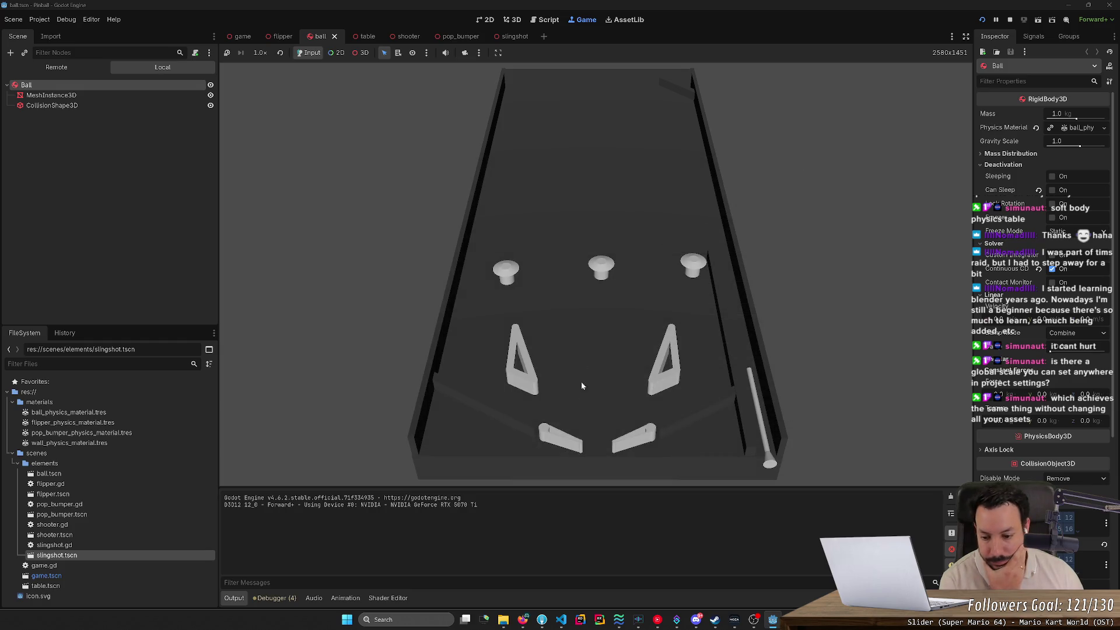
# In the browser, change the Google query to 'godot collider thick' and search.
pyautogui.click(523, 618)
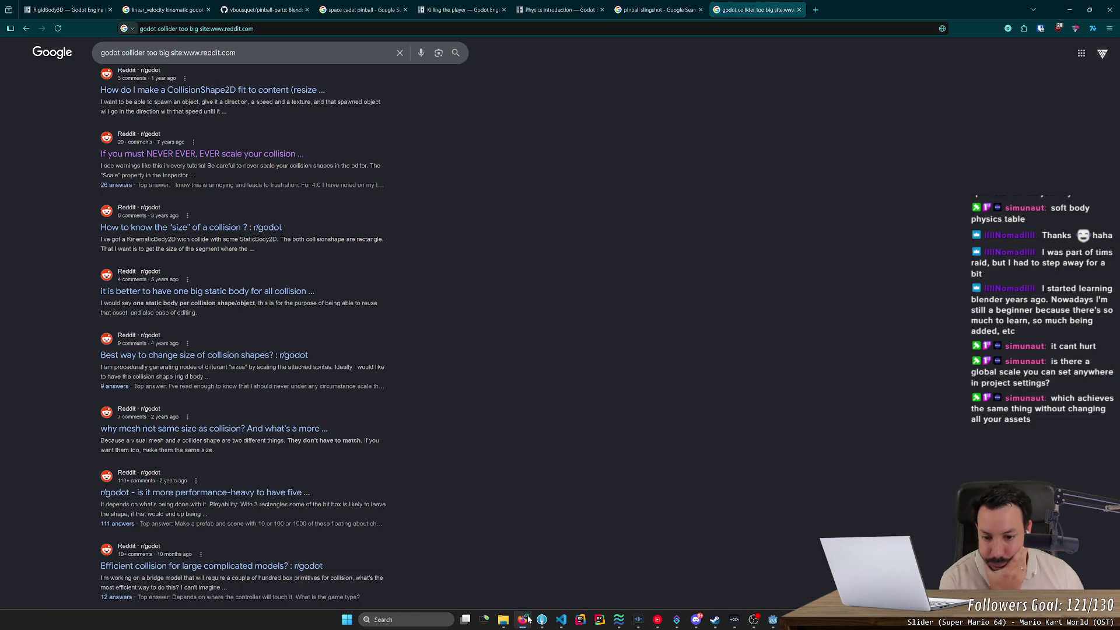
pyautogui.scroll(3, 532, 413)
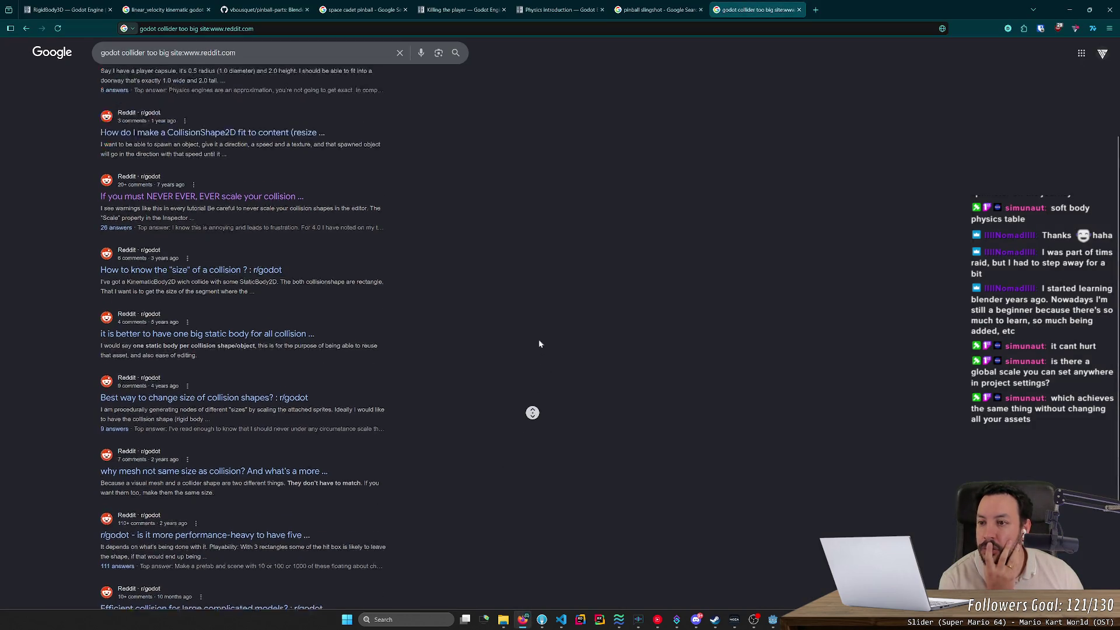
pyautogui.click(119, 61)
pyautogui.hotkey('shift', 'End')
pyautogui.press('BackSpace')
pyautogui.write('g')
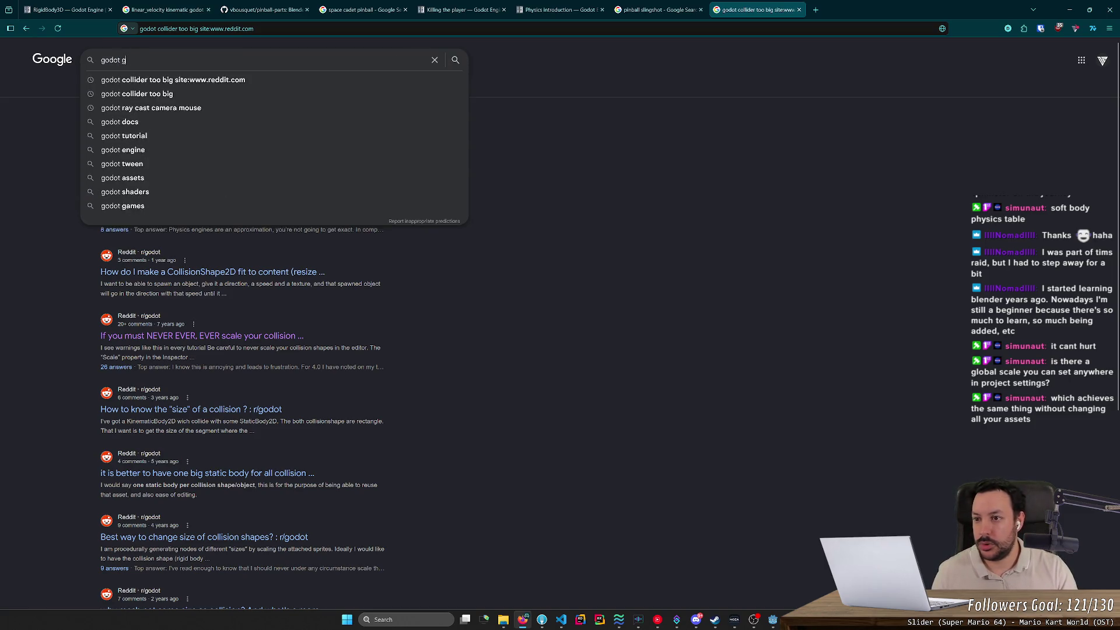
pyautogui.press('BackSpace')
pyautogui.write('f')
pyautogui.press('BackSpace')
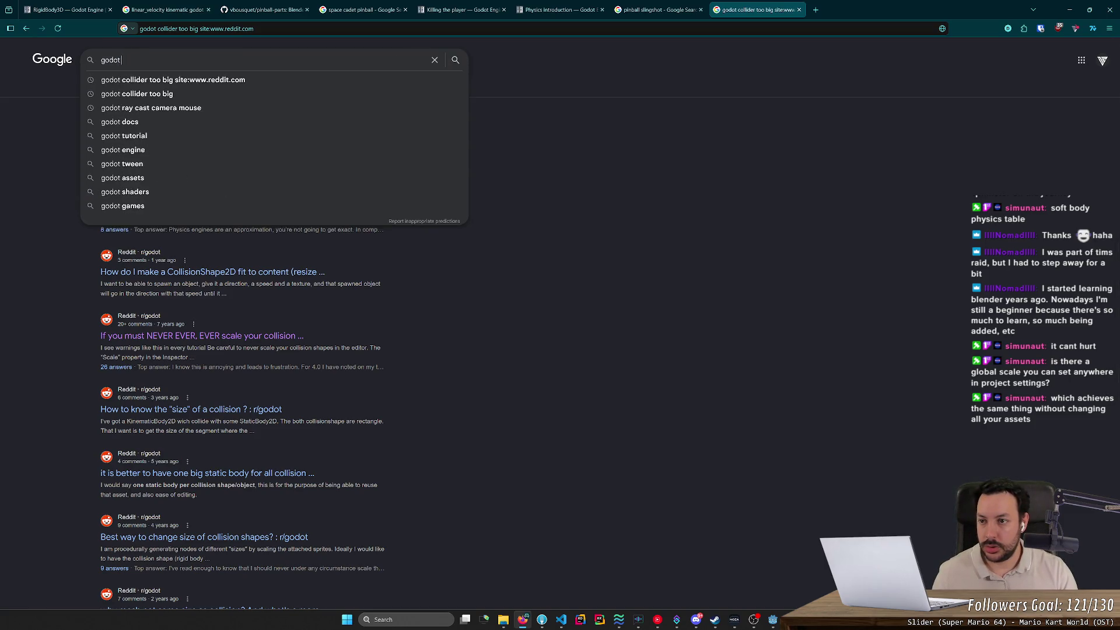
pyautogui.write('collider thick')
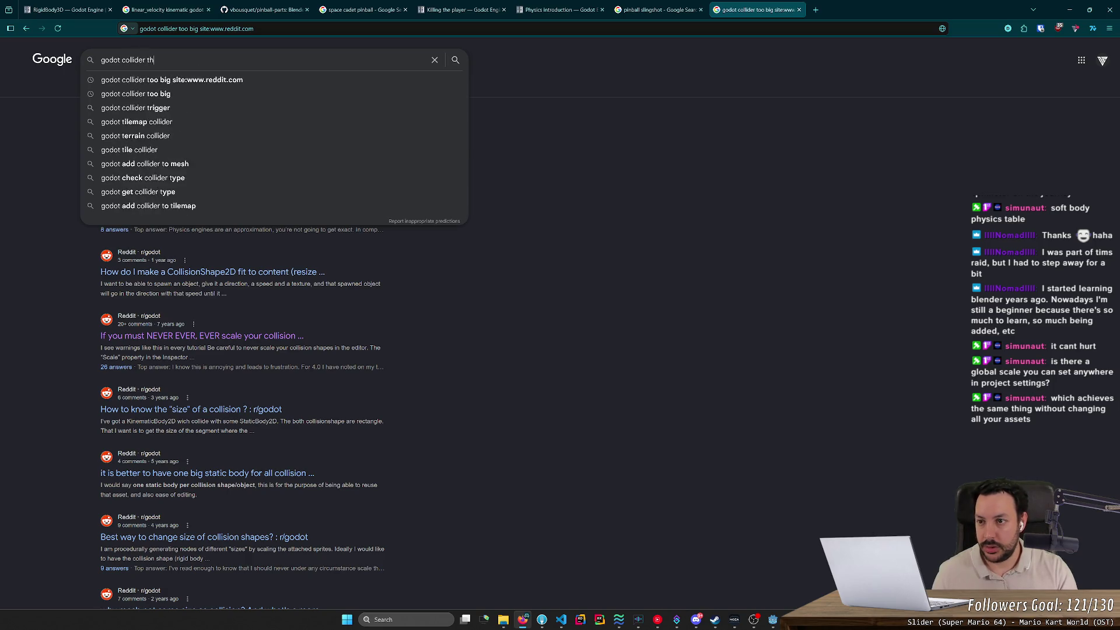
pyautogui.press('Return')
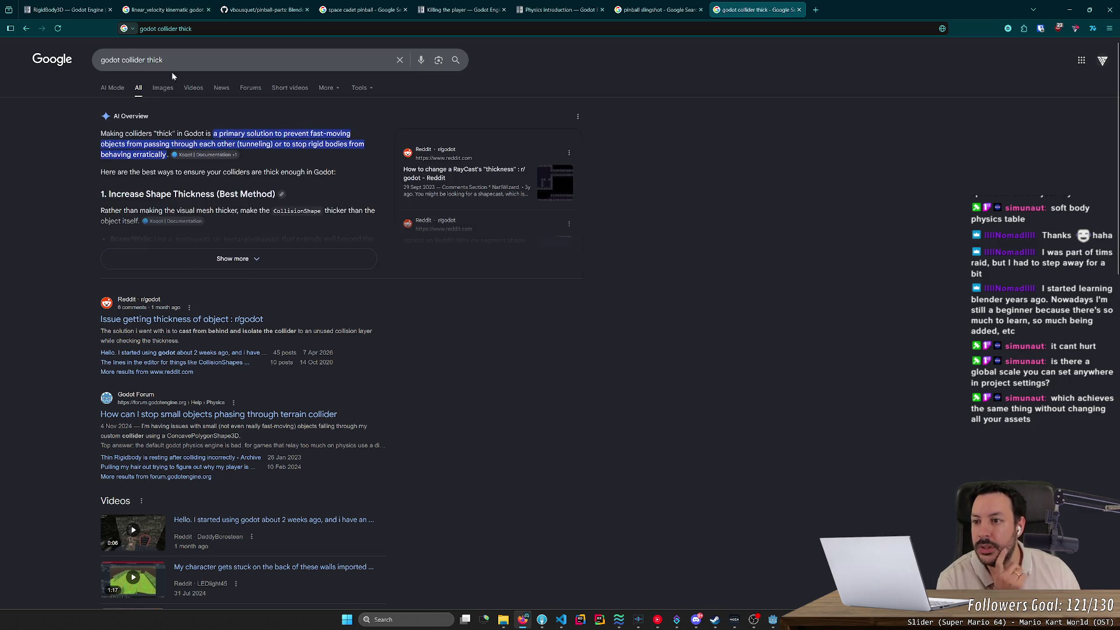
# Refine the query to 'godot collider thicker than supposed' and open the forum thread on oversized CollisionShape.
pyautogui.moveTo(167, 60); pyautogui.dragTo(122, 60)
pyautogui.click(244, 60)
pyautogui.press('BackSpace')
pyautogui.press('BackSpace')
pyautogui.press('BackSpace')
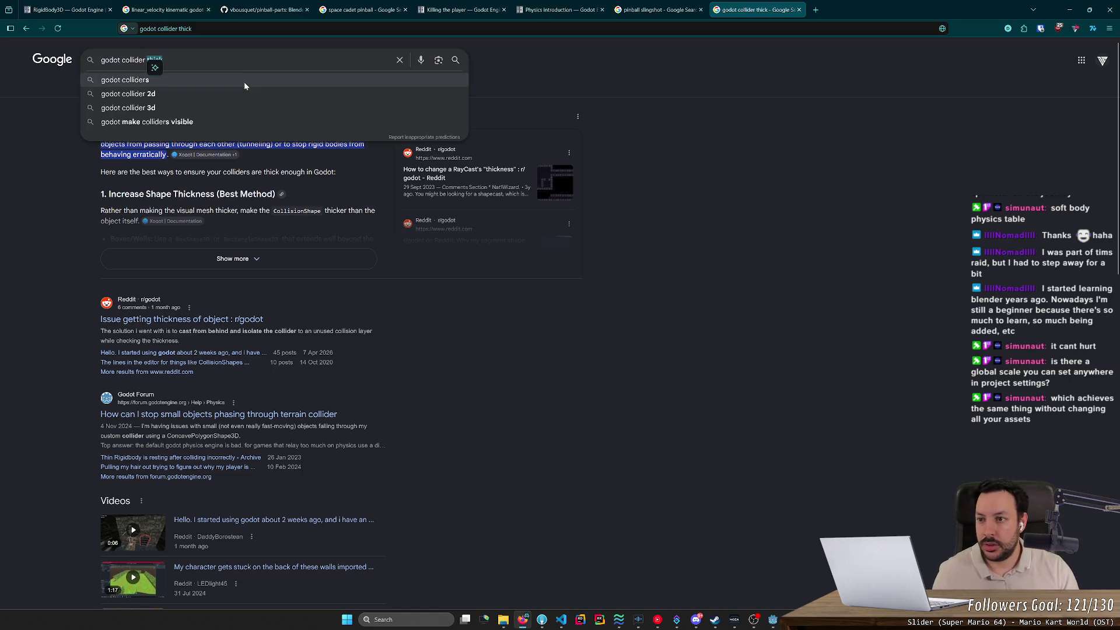
pyautogui.write('icker tha')
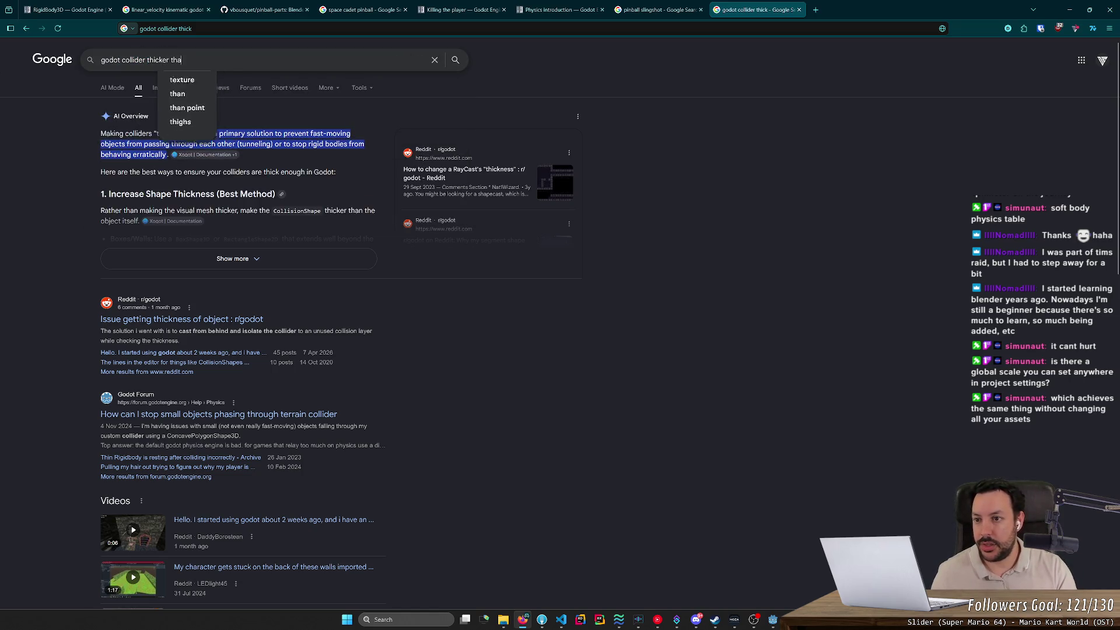
pyautogui.write('n supposed')
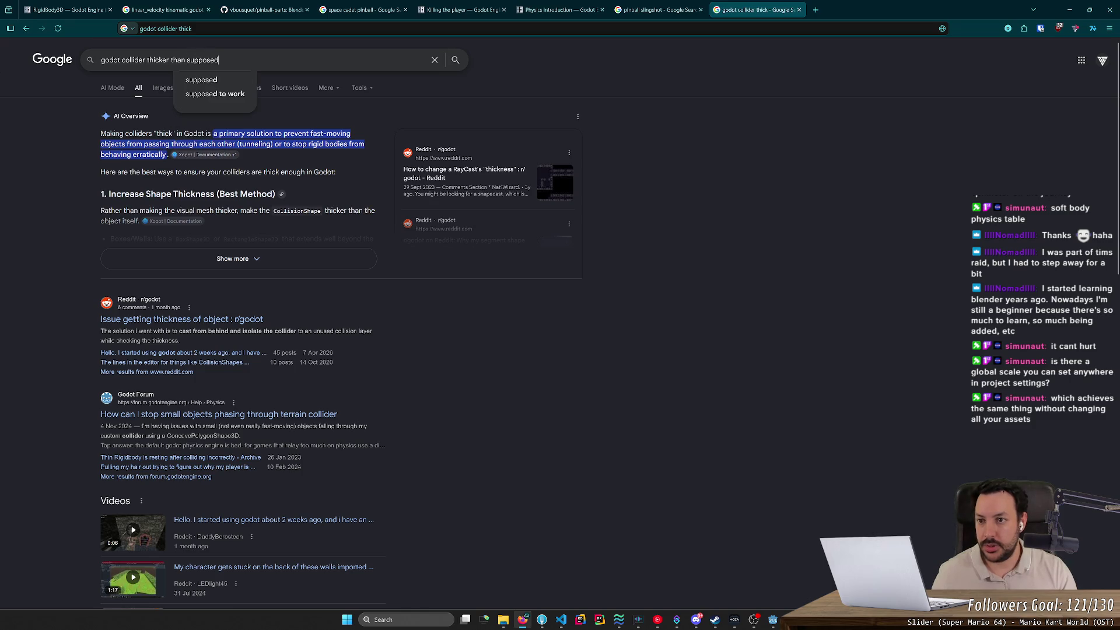
pyautogui.press('Return')
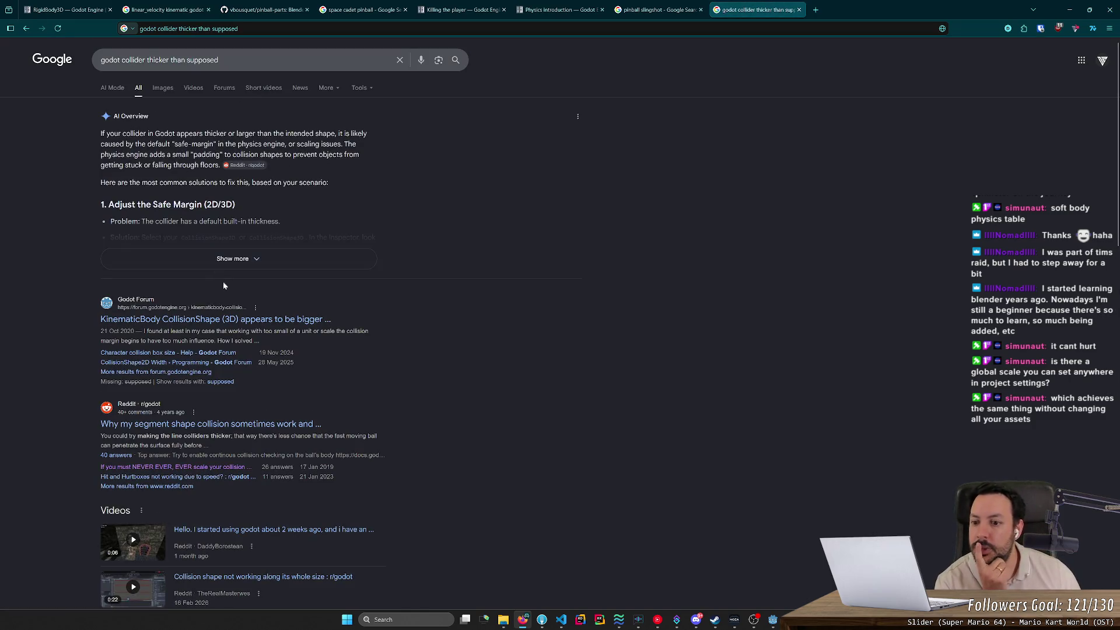
pyautogui.click(292, 318)
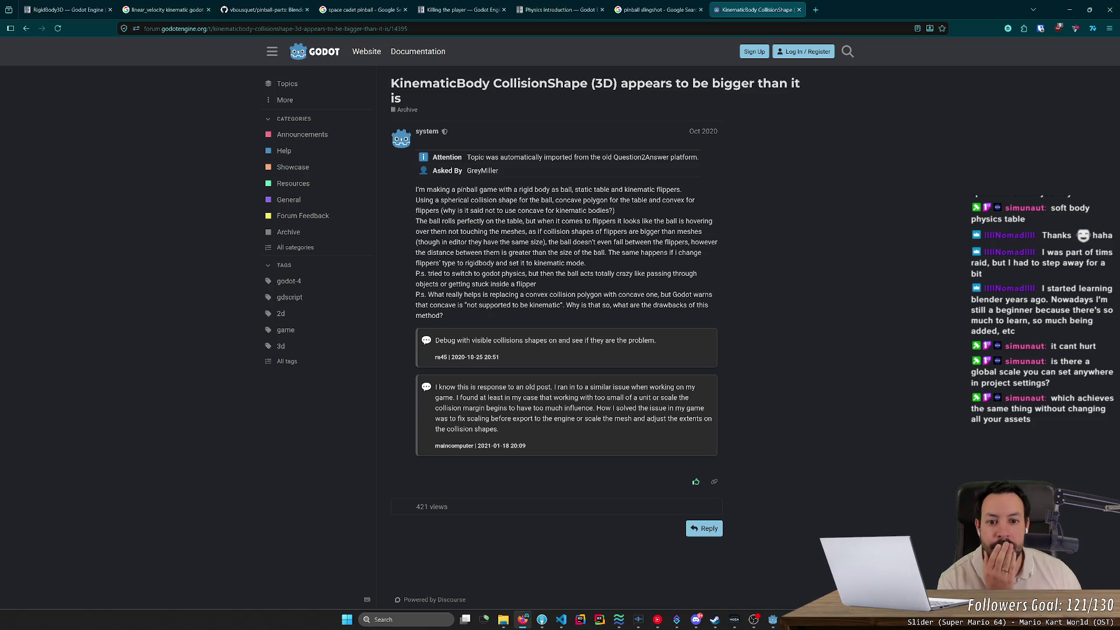
# Read the forum question, highlighting the line about the ball getting stuck inside a flipper.
pyautogui.moveTo(532, 200); pyautogui.dragTo(594, 191)
pyautogui.click(600, 197)
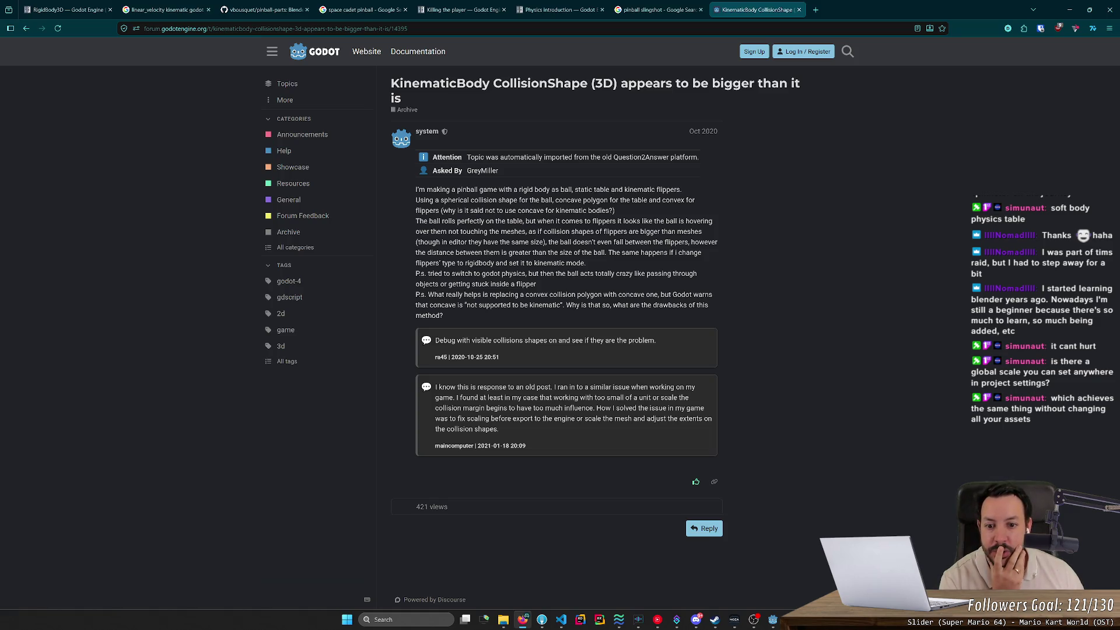
pyautogui.moveTo(562, 282)
pyautogui.mouseDown()
pyautogui.moveTo(493, 274)
pyautogui.moveTo(420, 284)
pyautogui.moveTo(417, 274)
pyautogui.moveTo(435, 260)
pyautogui.moveTo(449, 284)
pyautogui.moveTo(540, 286)
pyautogui.mouseUp()
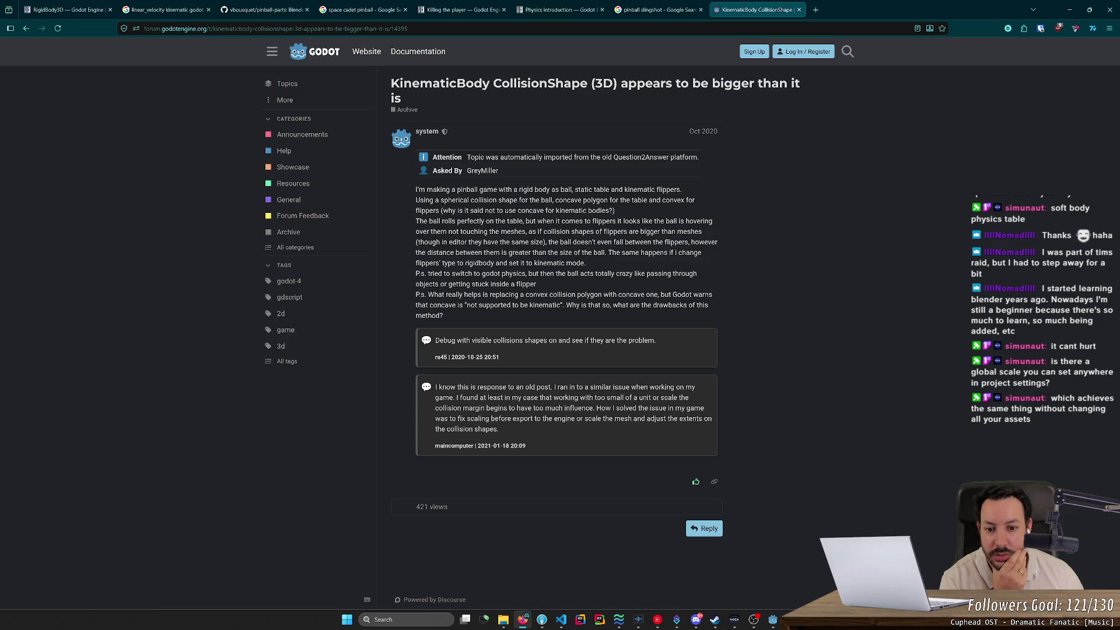
pyautogui.hotkey('alt', 'Left')
pyautogui.hotkey('alt', 'Right')
# Read the replies on visible collision shapes, unit scale and collision margin, then return to Godot.
pyautogui.moveTo(475, 340); pyautogui.dragTo(597, 341)
pyautogui.click(595, 334)
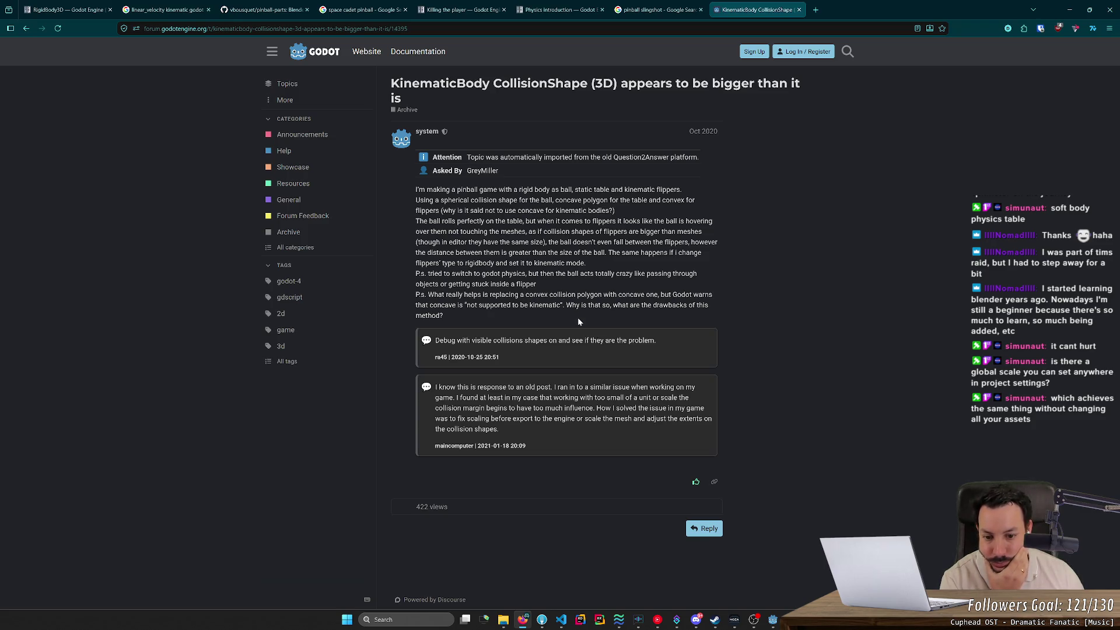
pyautogui.moveTo(585, 387)
pyautogui.mouseDown()
pyautogui.moveTo(644, 387)
pyautogui.moveTo(482, 397)
pyautogui.moveTo(585, 397)
pyautogui.mouseUp()
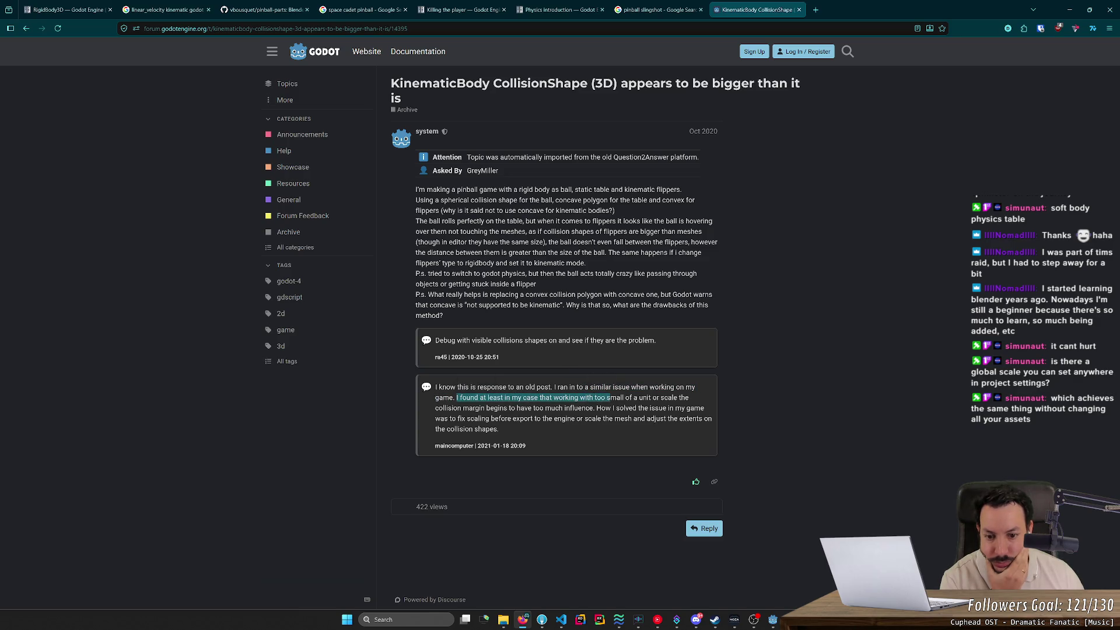
pyautogui.moveTo(462, 397)
pyautogui.mouseDown()
pyautogui.moveTo(658, 398)
pyautogui.moveTo(500, 418)
pyautogui.moveTo(508, 407)
pyautogui.moveTo(658, 408)
pyautogui.moveTo(506, 419)
pyautogui.moveTo(646, 408)
pyautogui.moveTo(634, 430)
pyautogui.mouseUp()
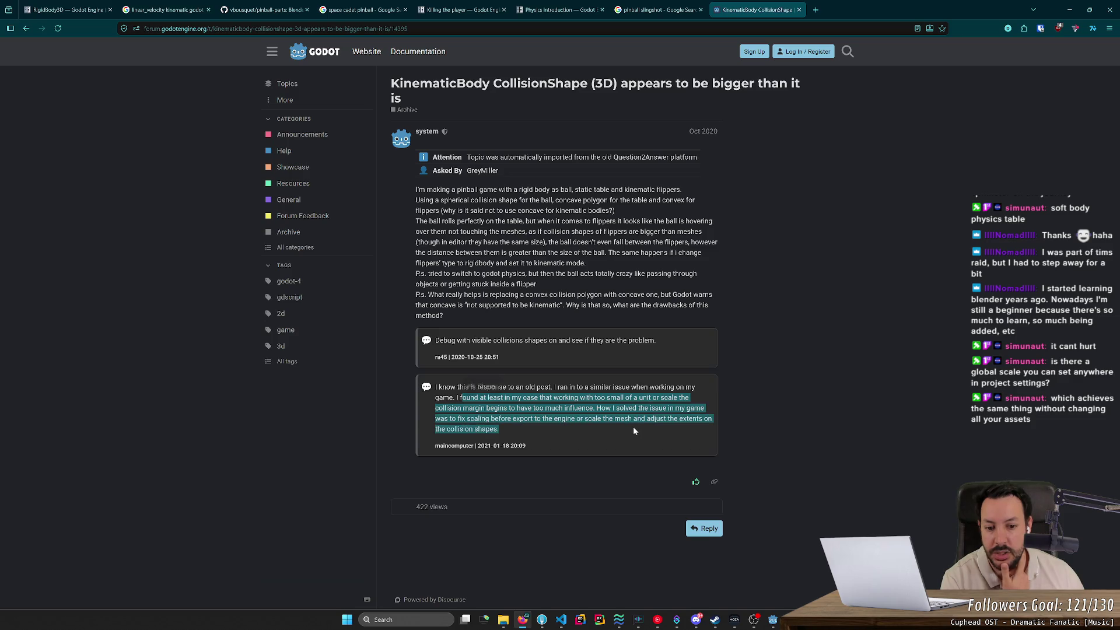
pyautogui.click(632, 428)
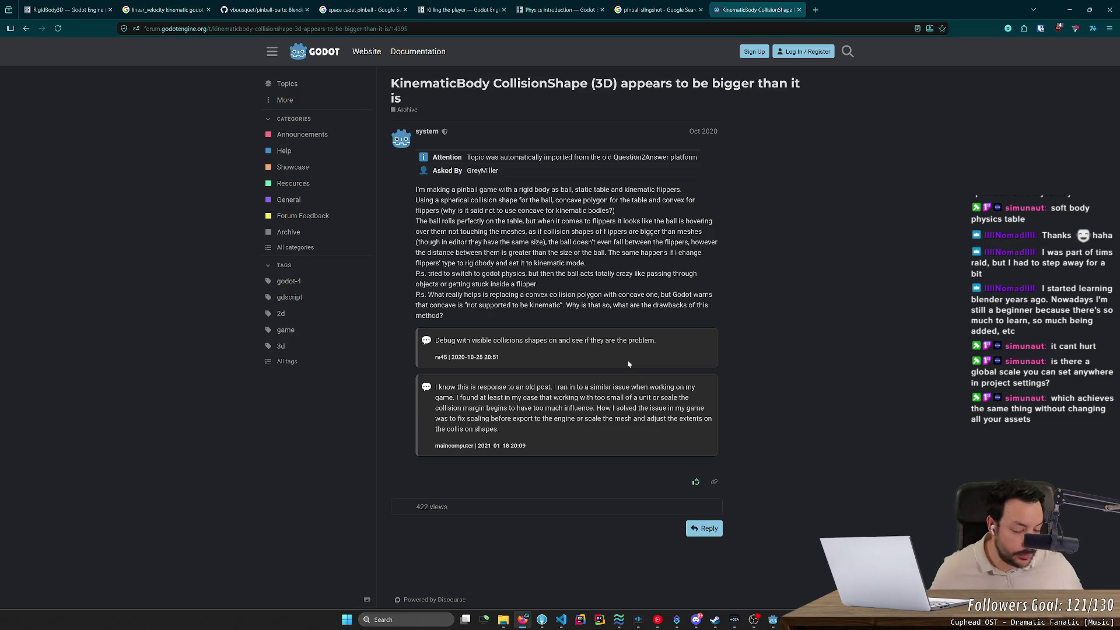
pyautogui.hotkey('alt', 'Tab')
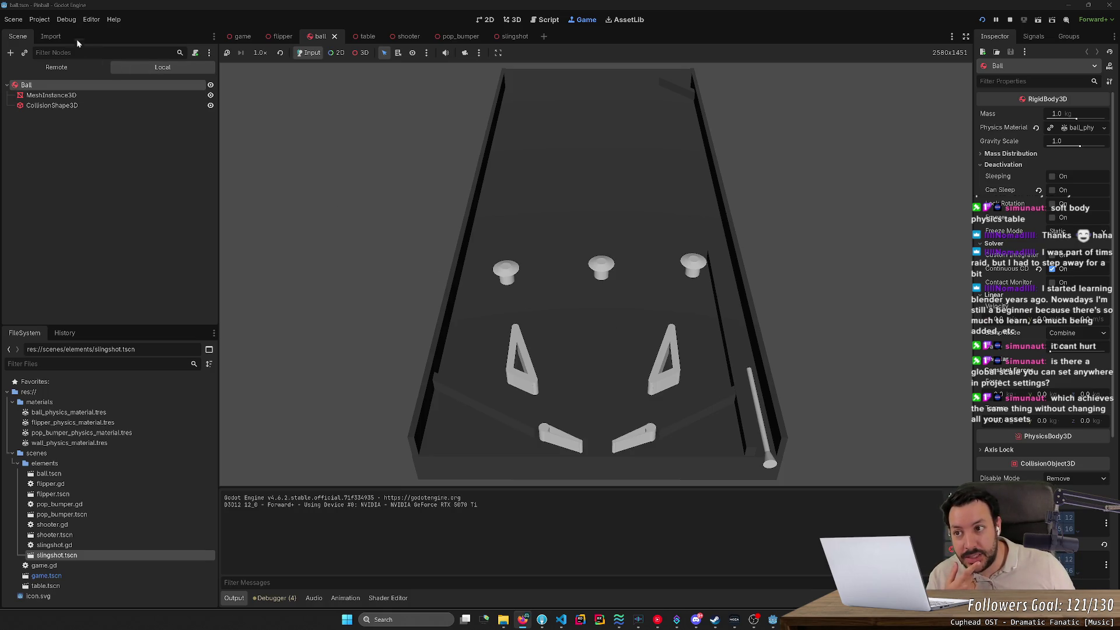
pyautogui.click(40, 19)
pyautogui.click(51, 31)
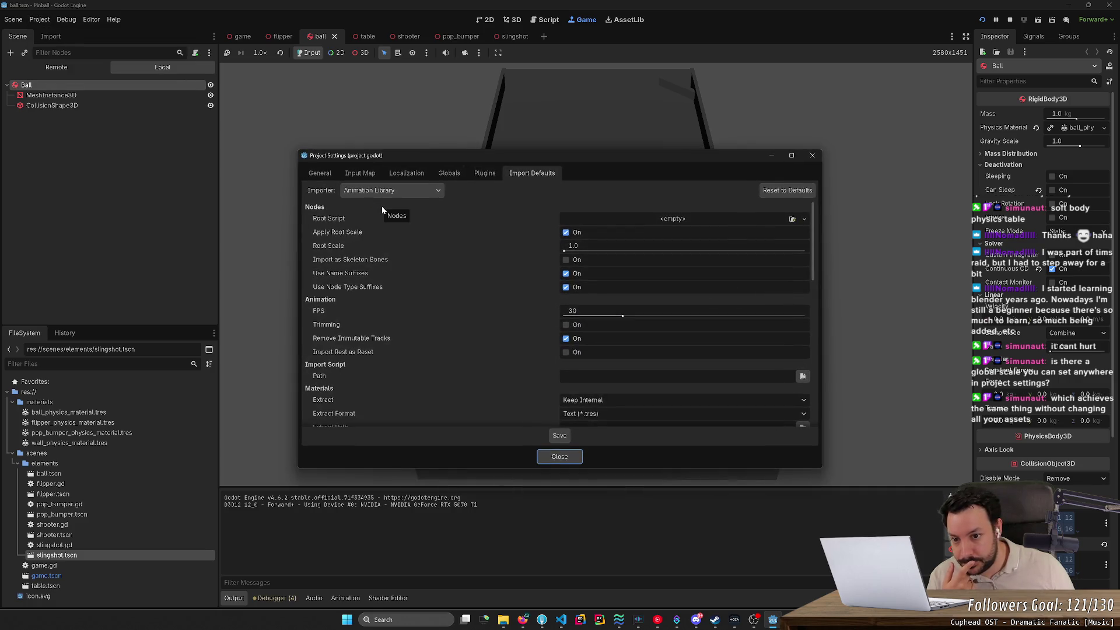
pyautogui.click(816, 155)
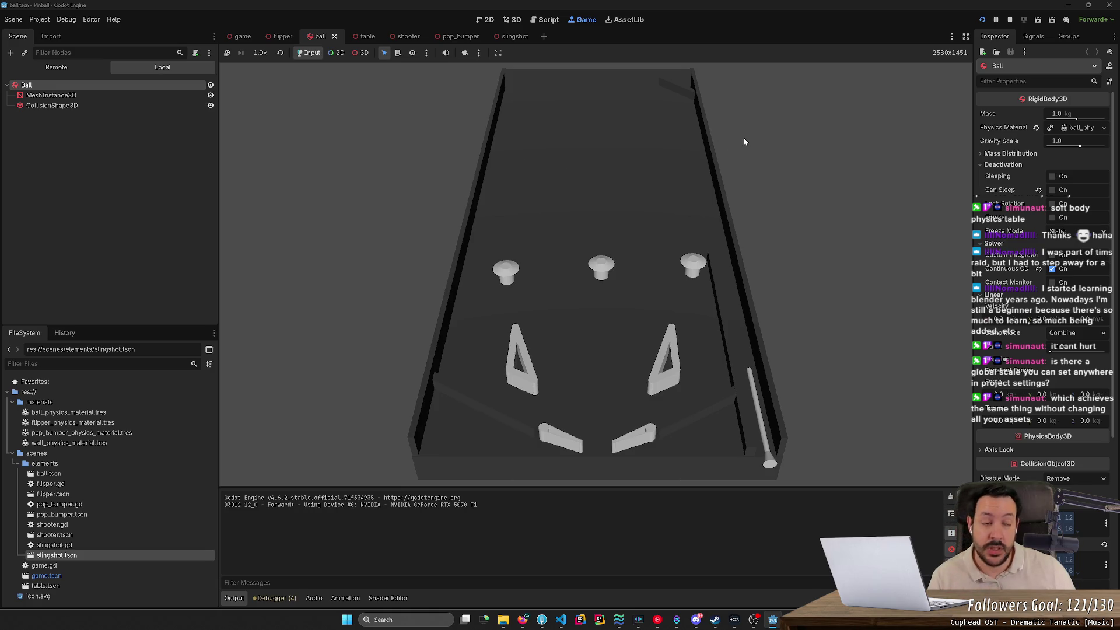
pyautogui.click(1011, 20)
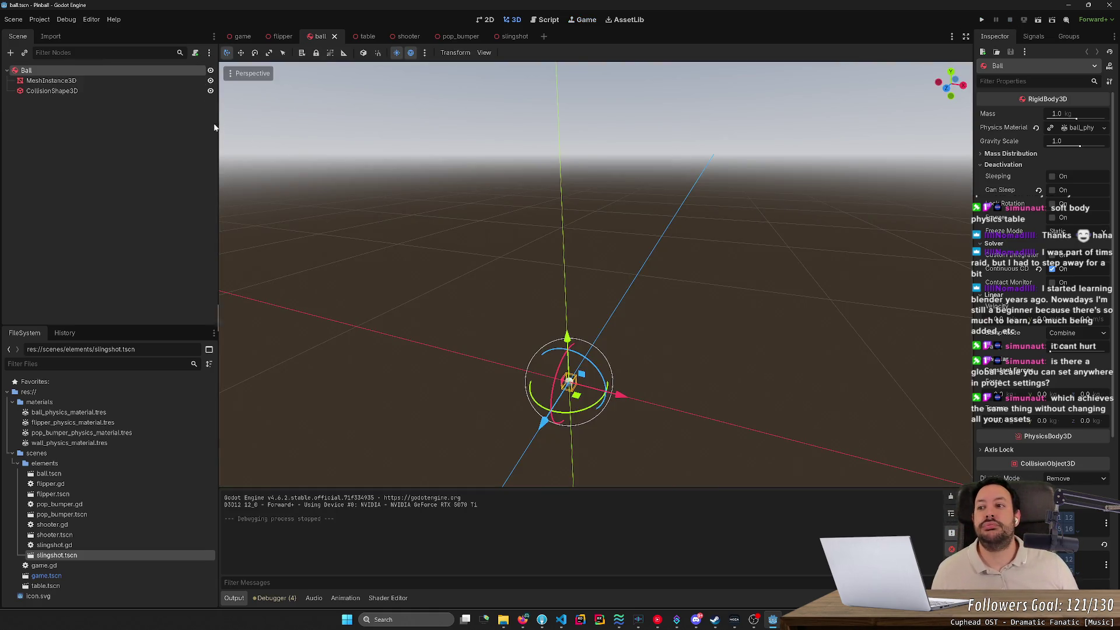
# In the game scene, set the Incliner node's scale to 10 on x, y and z.
pyautogui.click(243, 36)
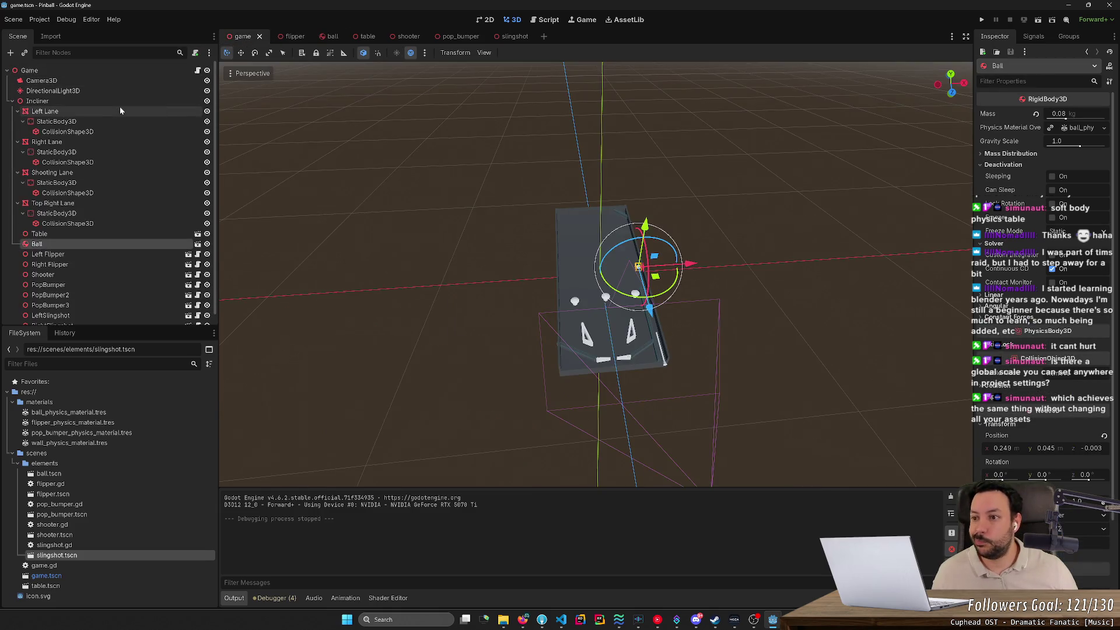
pyautogui.click(120, 103)
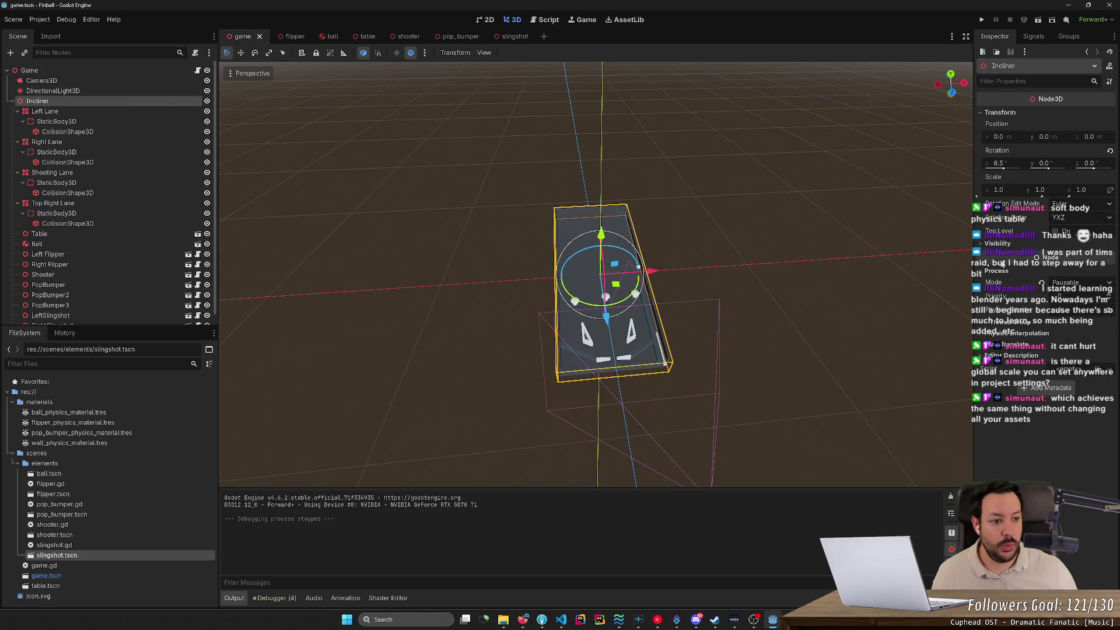
pyautogui.click(1005, 191)
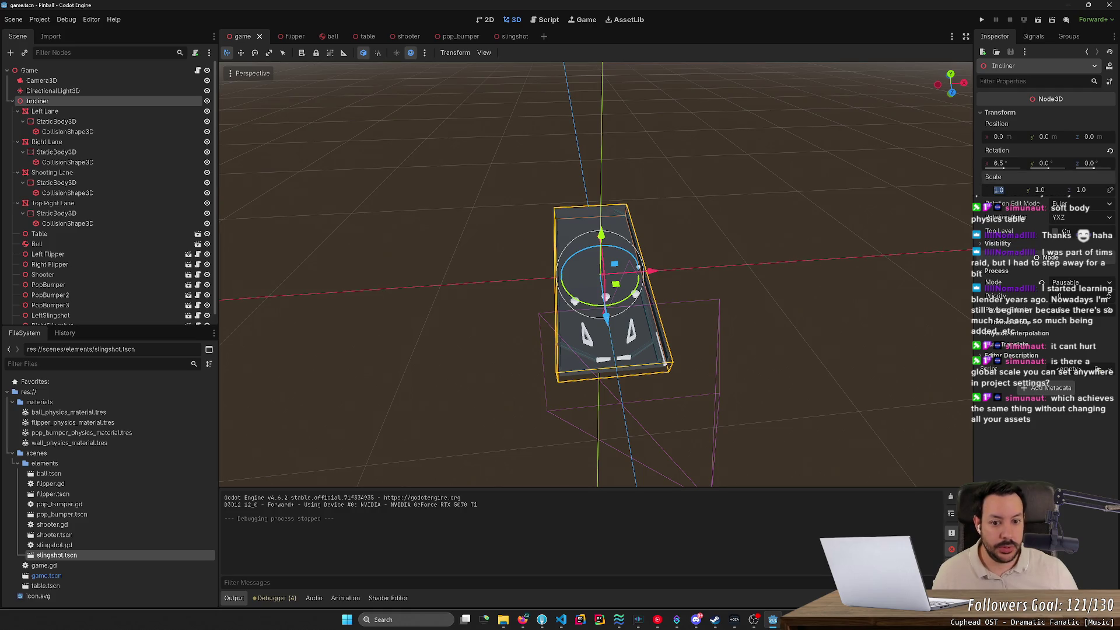
pyautogui.write('10')
pyautogui.press('Tab')
pyautogui.write('10')
pyautogui.press('Tab')
pyautogui.write('10')
pyautogui.press('Return')
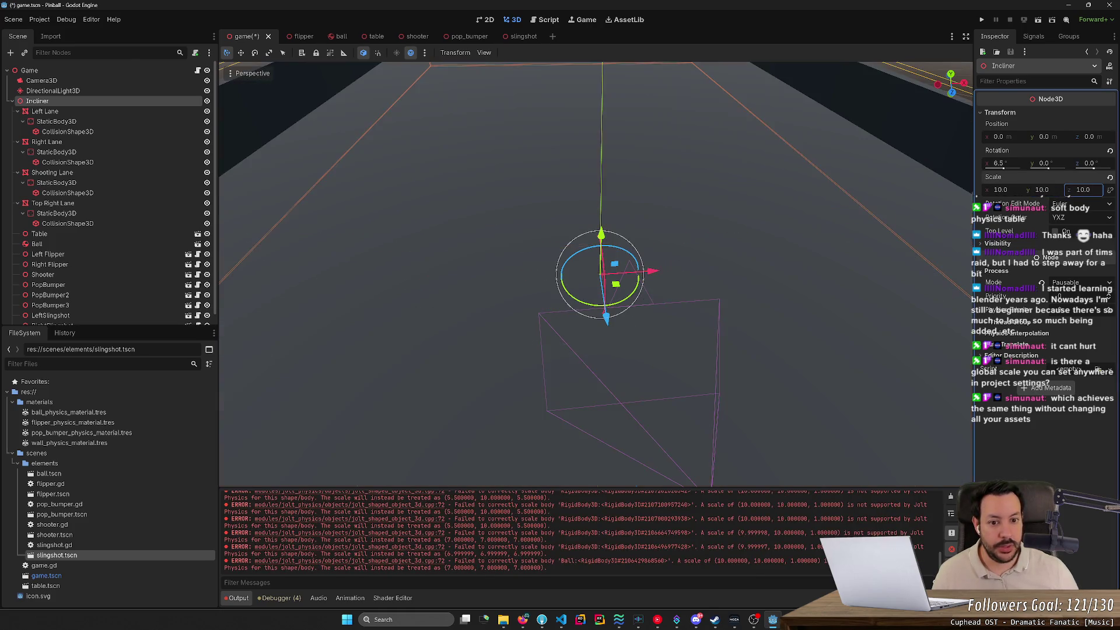
# Save the game scene and angle the view onto the enlarged table.
pyautogui.scroll(-5, 595, 274)
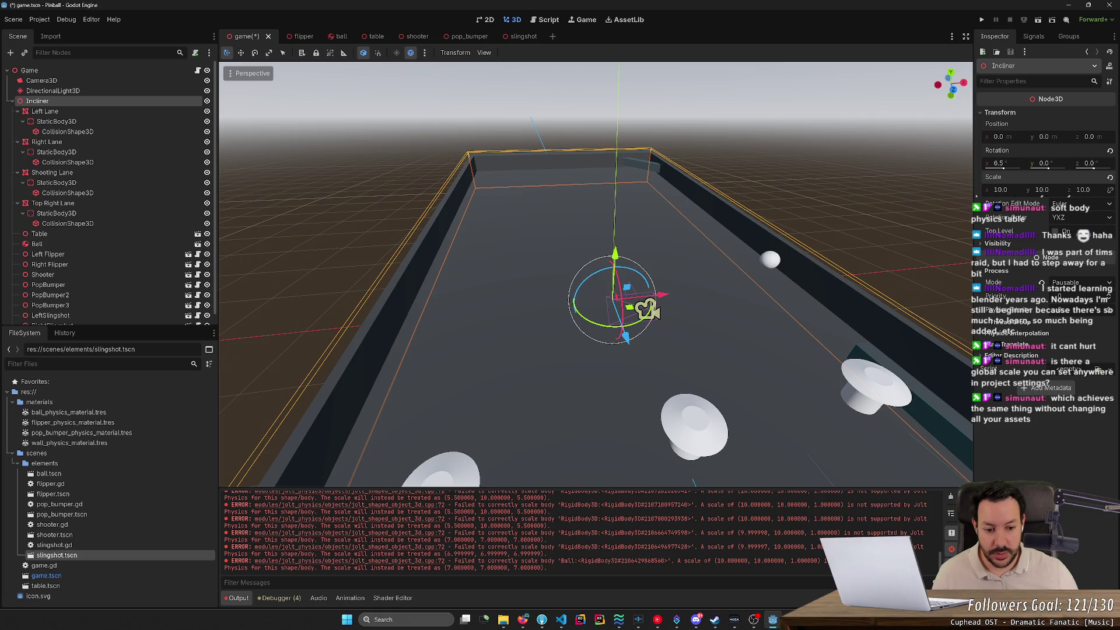
pyautogui.scroll(-1, 731, 260)
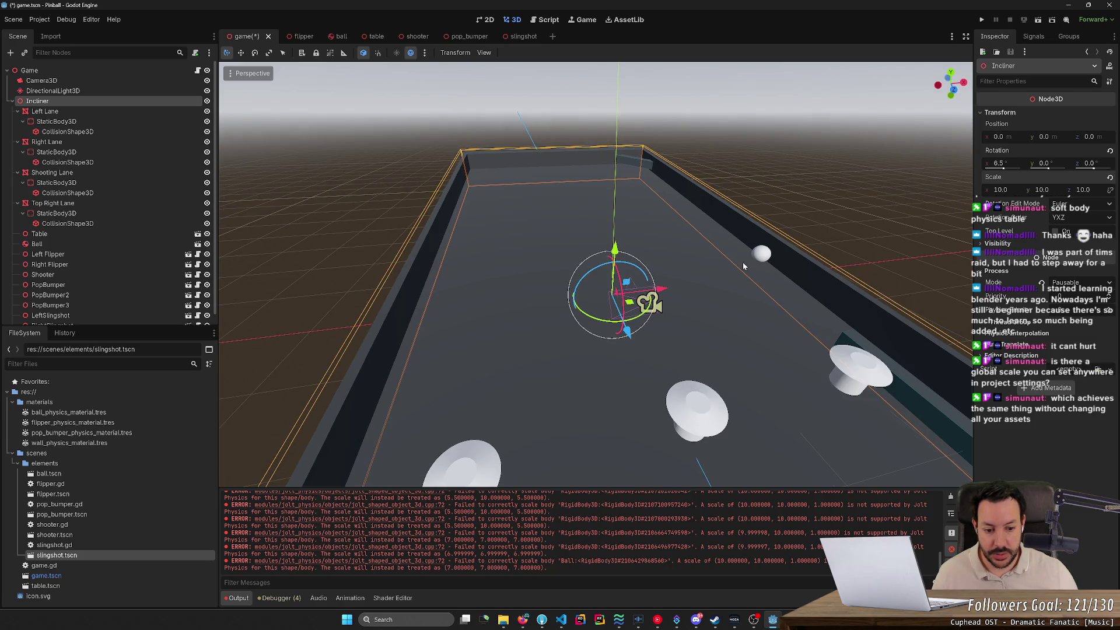
pyautogui.scroll(-5, 743, 266)
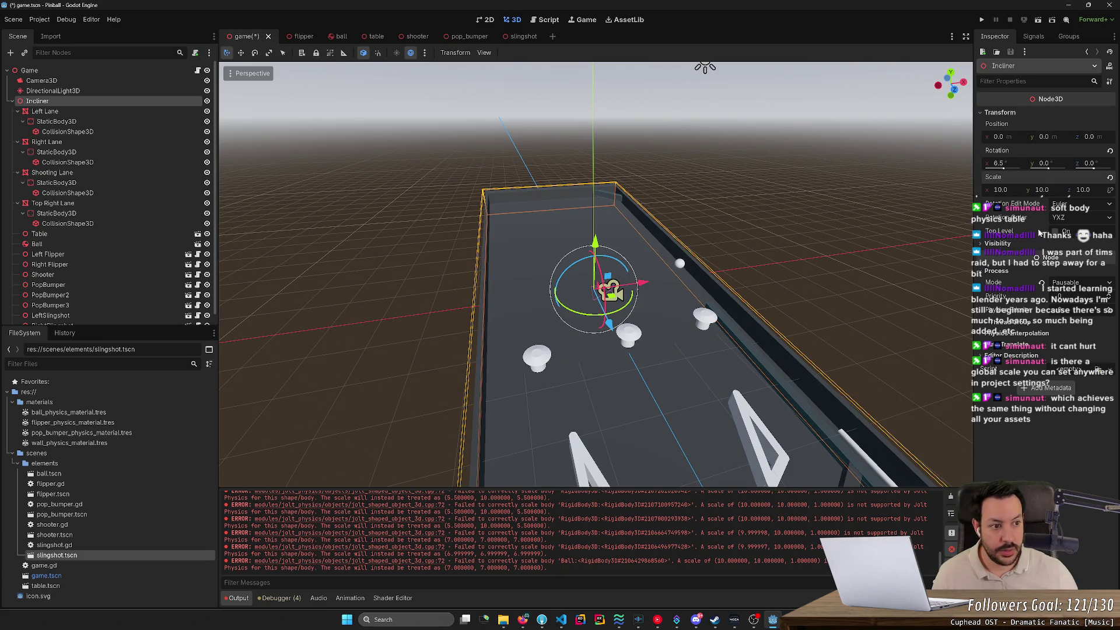
pyautogui.hotkey('ctrl', 's')
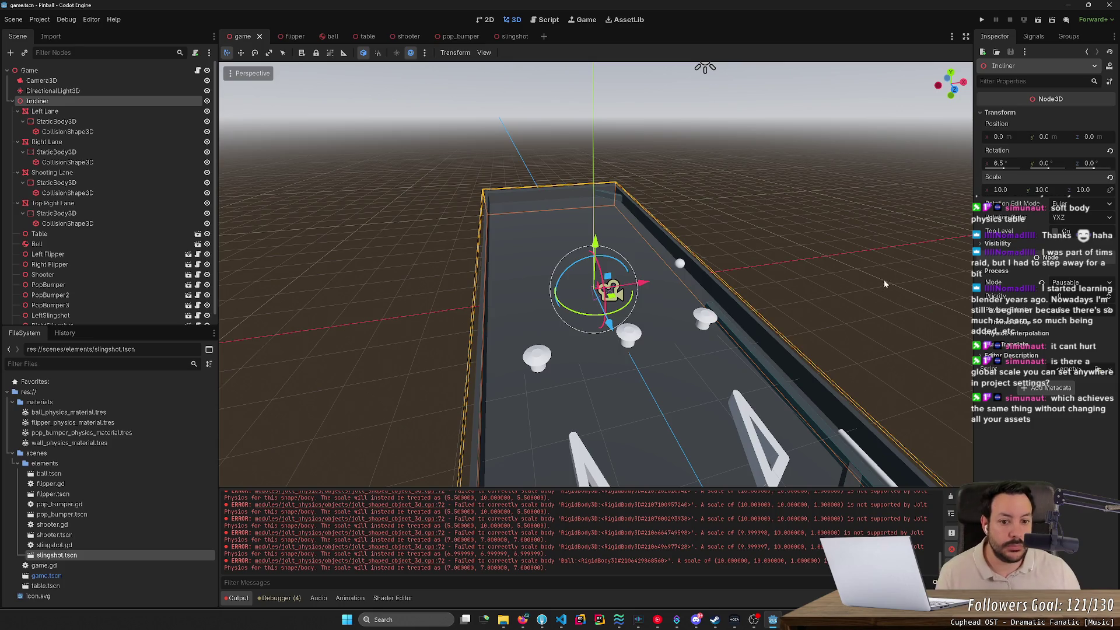
pyautogui.moveTo(918, 254)
pyautogui.mouseDown()
pyautogui.moveTo(875, 274)
pyautogui.moveTo(715, 274)
pyautogui.mouseUp()
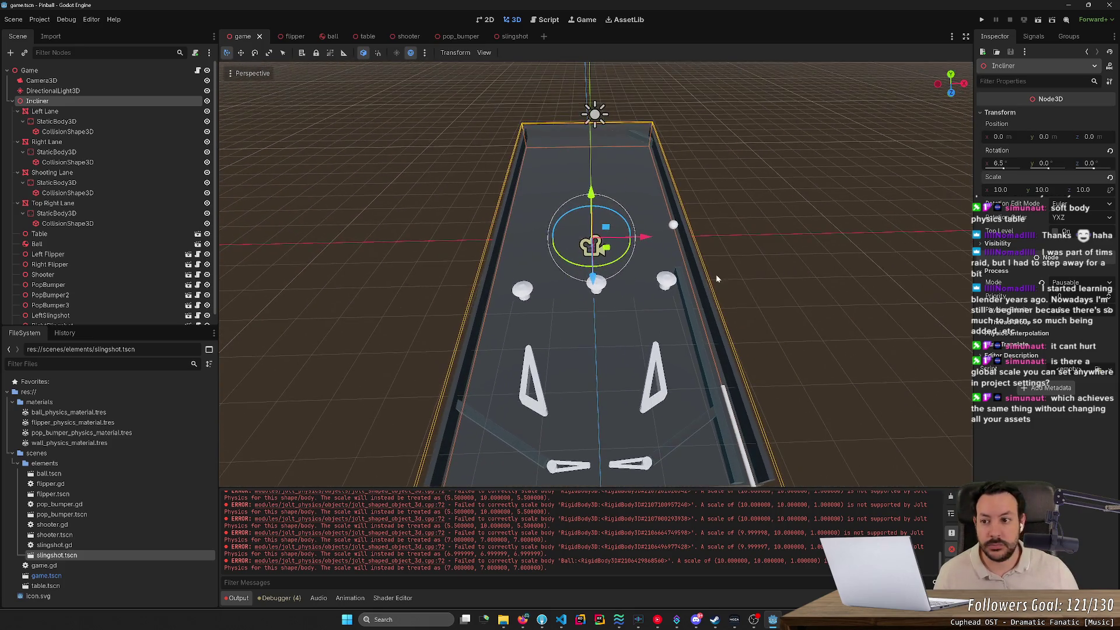
pyautogui.click(117, 82)
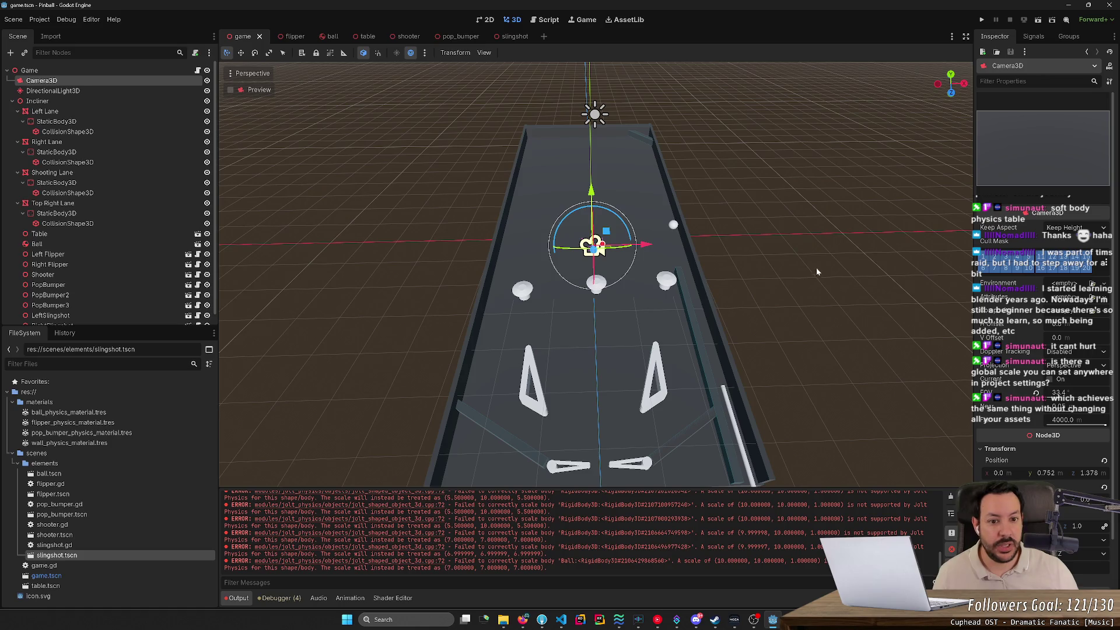
# Drag the Camera3D lower and back along world axes, then tilt it to frame the table.
pyautogui.moveTo(817, 271)
pyautogui.mouseDown()
pyautogui.moveTo(711, 304)
pyautogui.moveTo(601, 281)
pyautogui.moveTo(618, 292)
pyautogui.moveTo(898, 242)
pyautogui.moveTo(824, 298)
pyautogui.moveTo(776, 221)
pyautogui.moveTo(776, 169)
pyautogui.moveTo(812, 283)
pyautogui.moveTo(784, 230)
pyautogui.moveTo(789, 173)
pyautogui.moveTo(815, 172)
pyautogui.mouseUp()
pyautogui.scroll(-3, 823, 298)
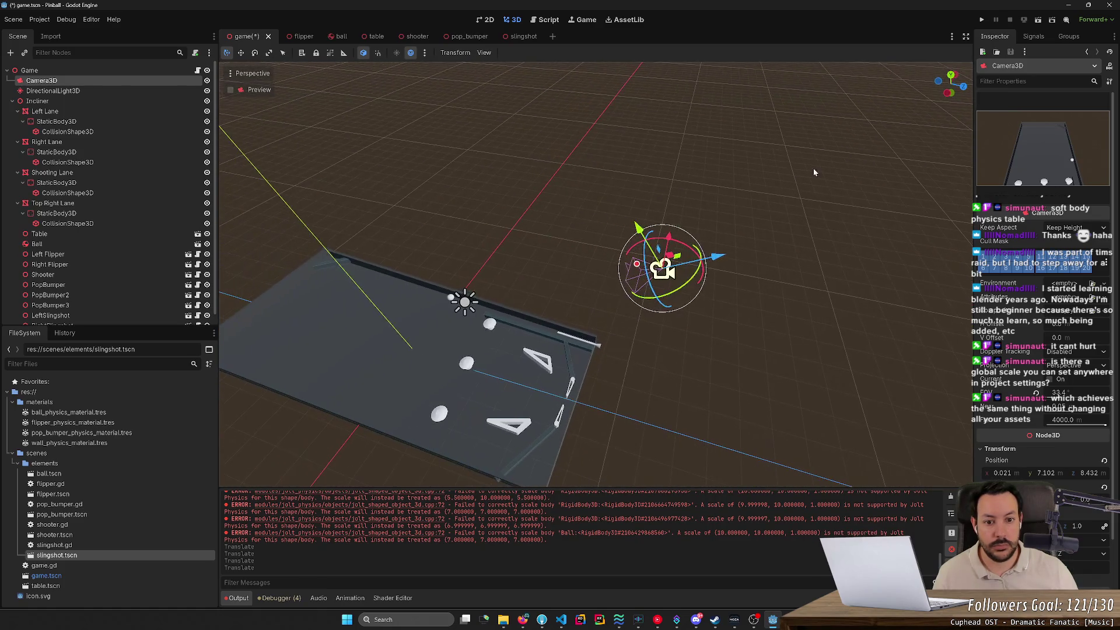
pyautogui.moveTo(723, 256)
pyautogui.mouseDown()
pyautogui.moveTo(619, 301)
pyautogui.moveTo(581, 298)
pyautogui.moveTo(769, 265)
pyautogui.moveTo(728, 268)
pyautogui.mouseUp()
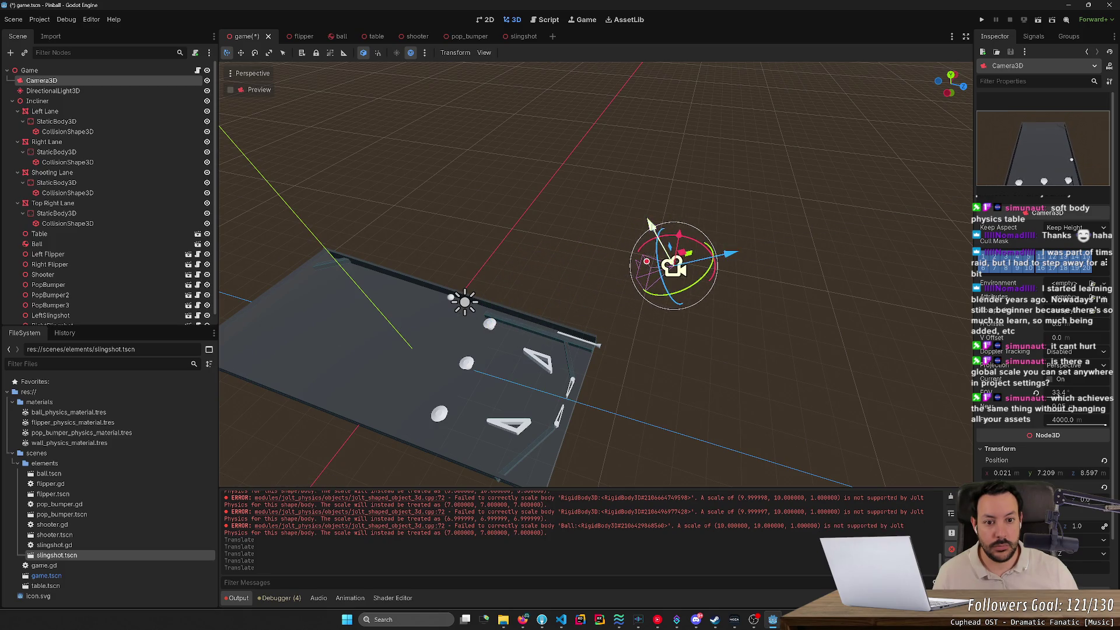
pyautogui.moveTo(651, 227)
pyautogui.mouseDown()
pyautogui.moveTo(691, 390)
pyautogui.moveTo(703, 395)
pyautogui.moveTo(701, 380)
pyautogui.moveTo(775, 327)
pyautogui.mouseUp()
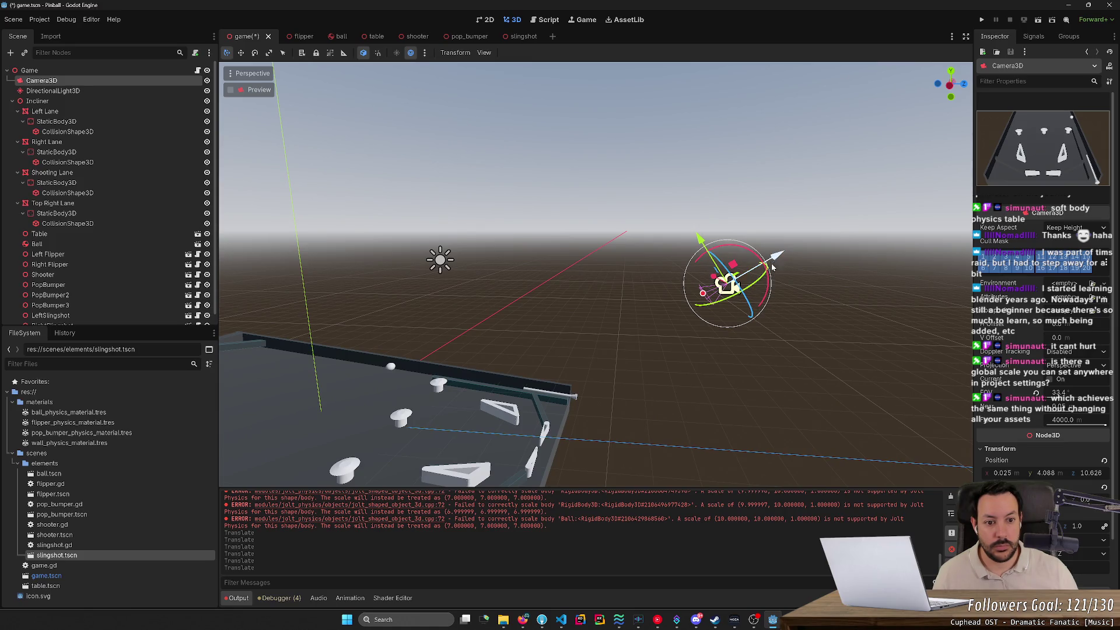
pyautogui.press('t')
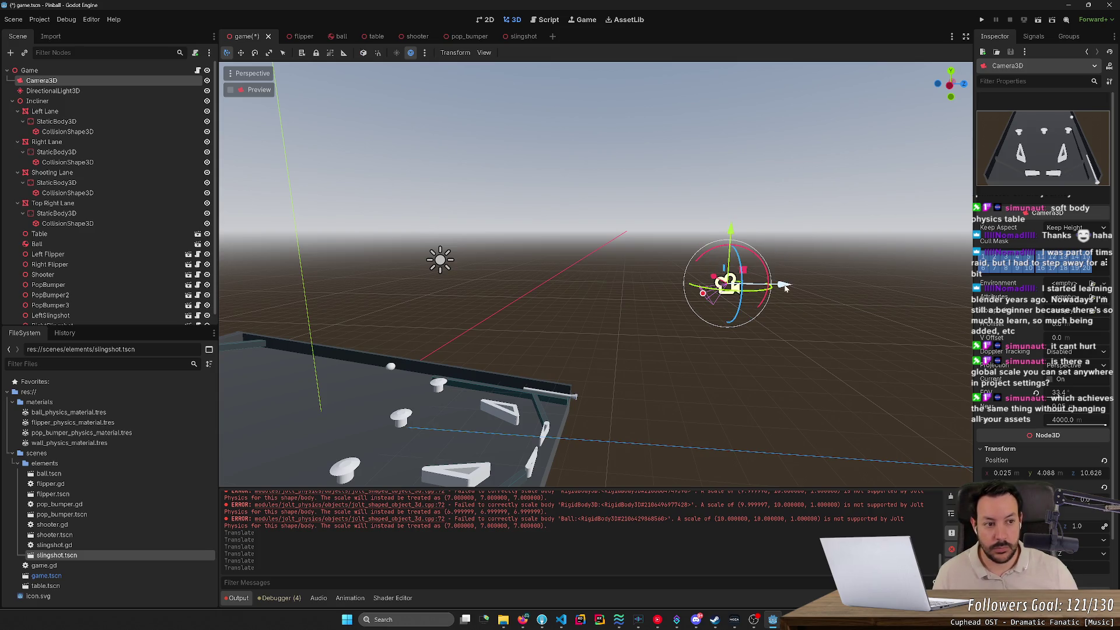
pyautogui.moveTo(780, 286)
pyautogui.mouseDown()
pyautogui.moveTo(721, 294)
pyautogui.moveTo(846, 310)
pyautogui.moveTo(767, 319)
pyautogui.moveTo(788, 327)
pyautogui.mouseUp()
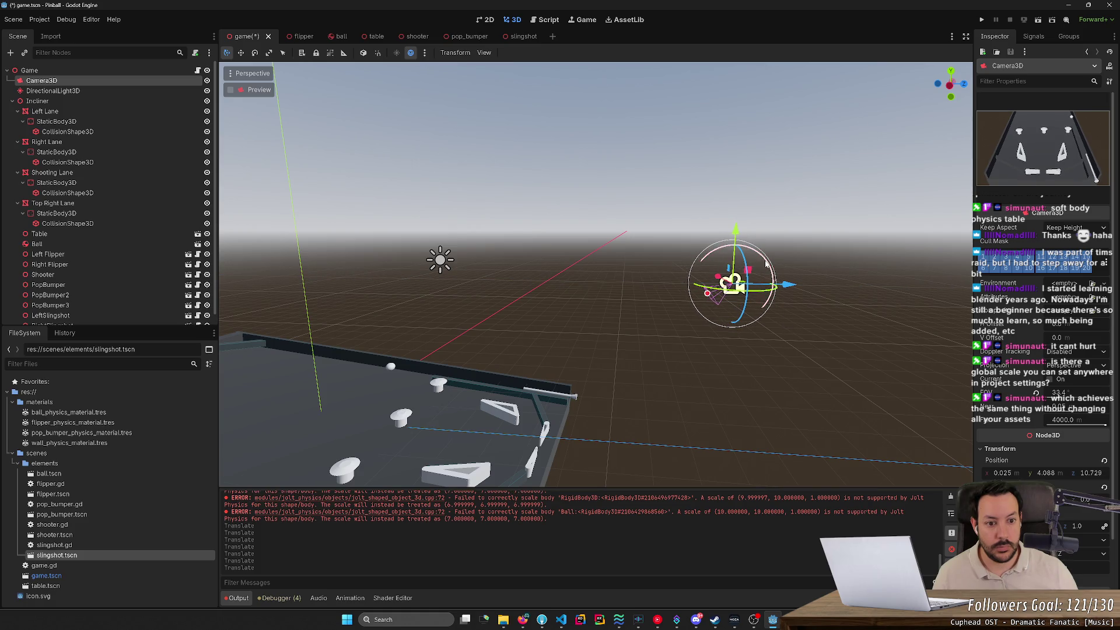
pyautogui.moveTo(764, 262)
pyautogui.mouseDown()
pyautogui.moveTo(734, 256)
pyautogui.moveTo(757, 298)
pyautogui.mouseUp()
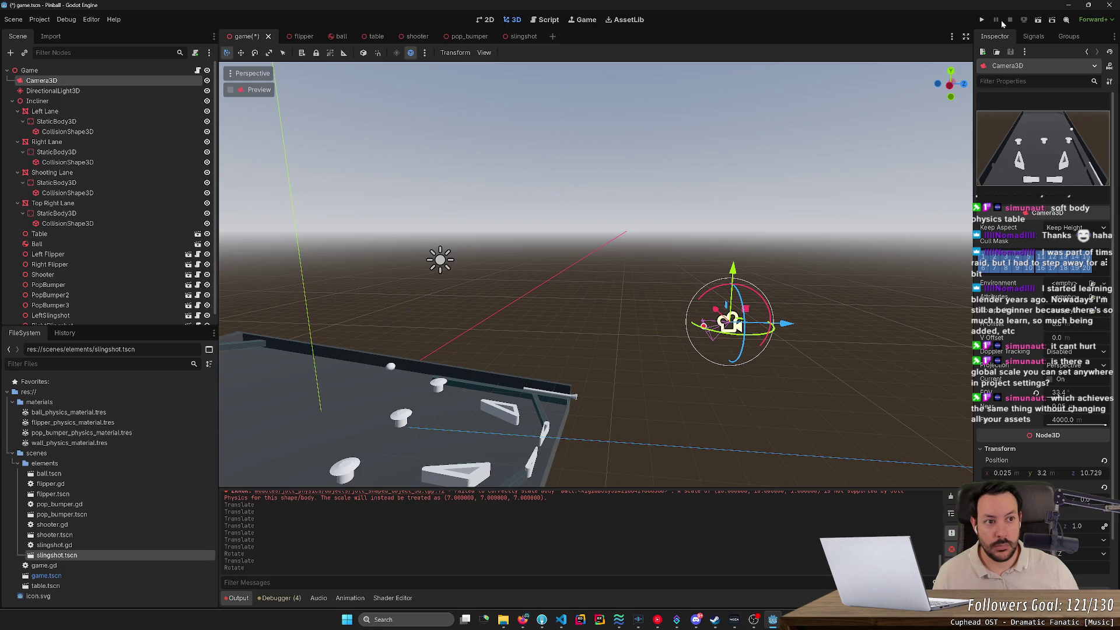
# Run and restart the game, launch the ball with the plunger and flick both flippers.
pyautogui.click(981, 19)
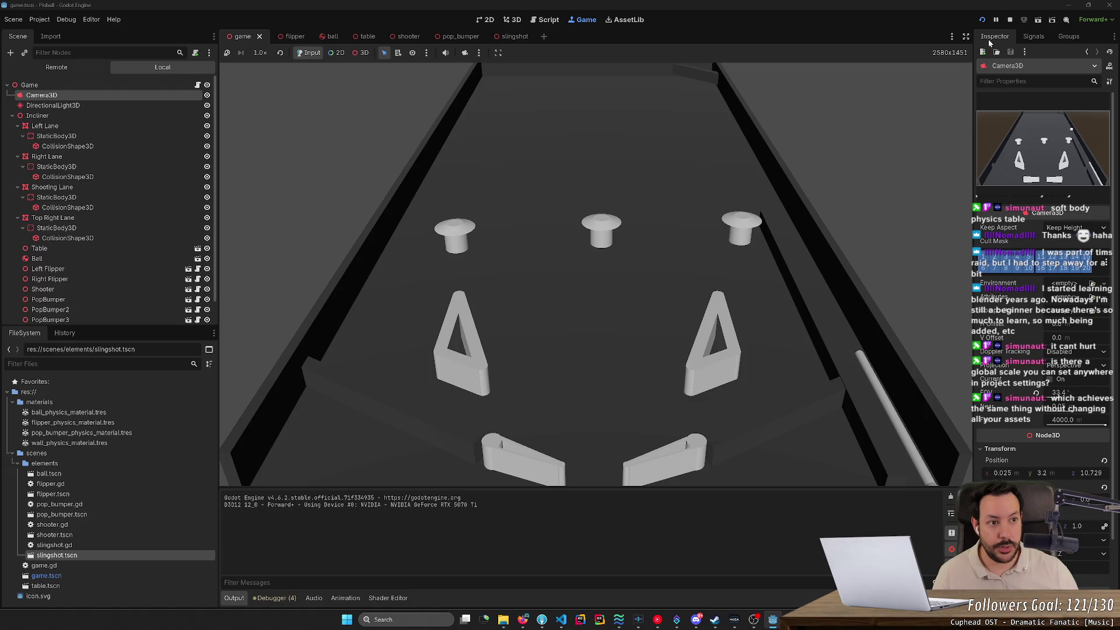
pyautogui.click(982, 19)
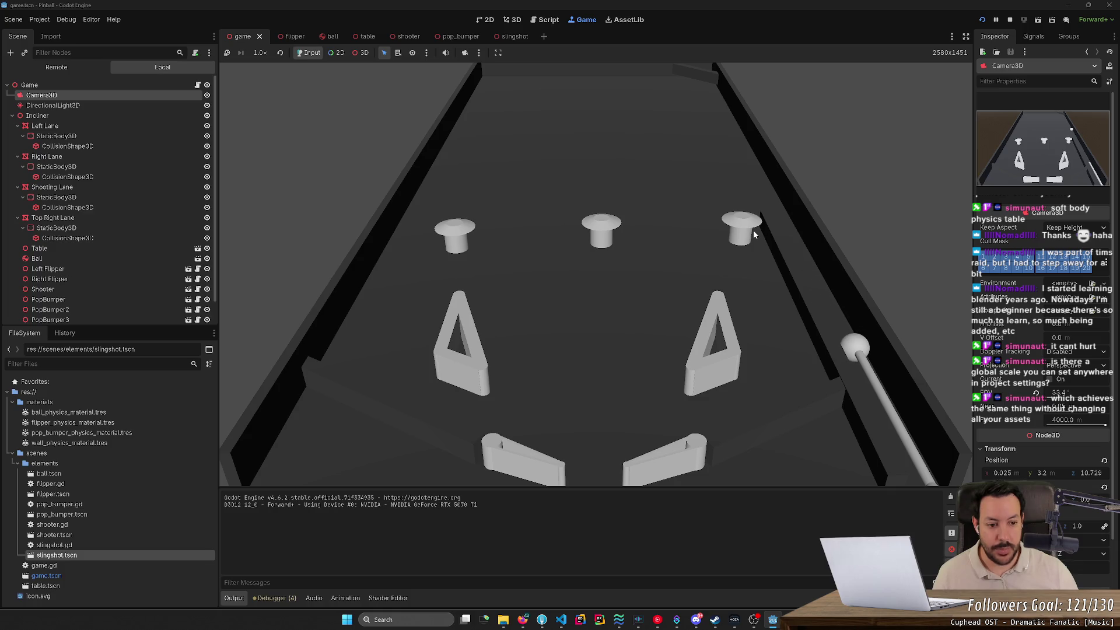
pyautogui.press('space')
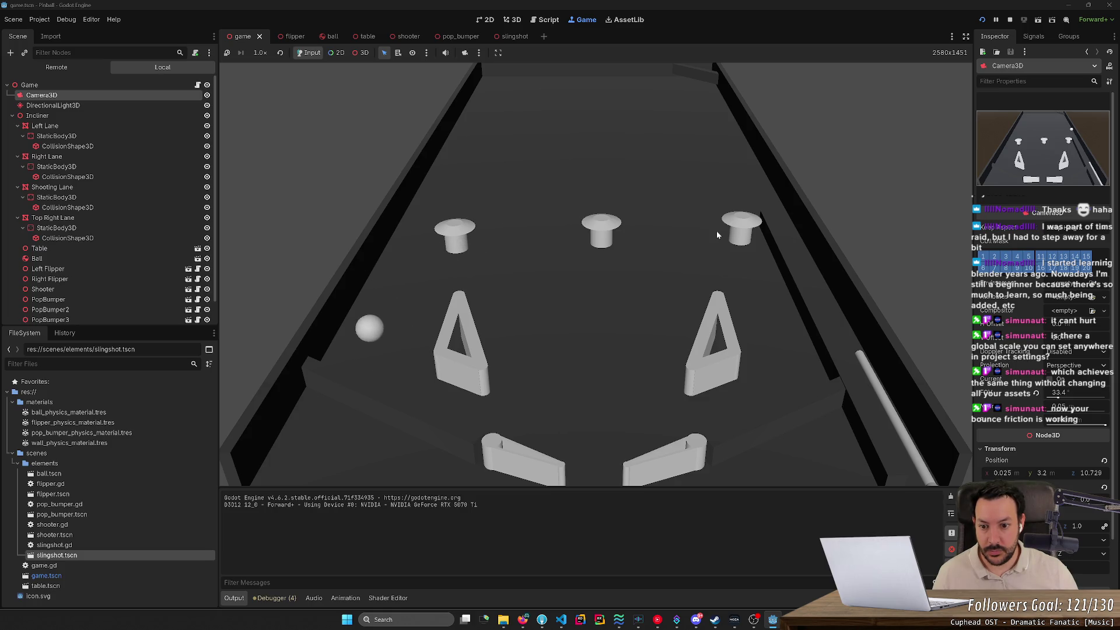
pyautogui.press('Left')
pyautogui.press('Left')
pyautogui.press('Left')
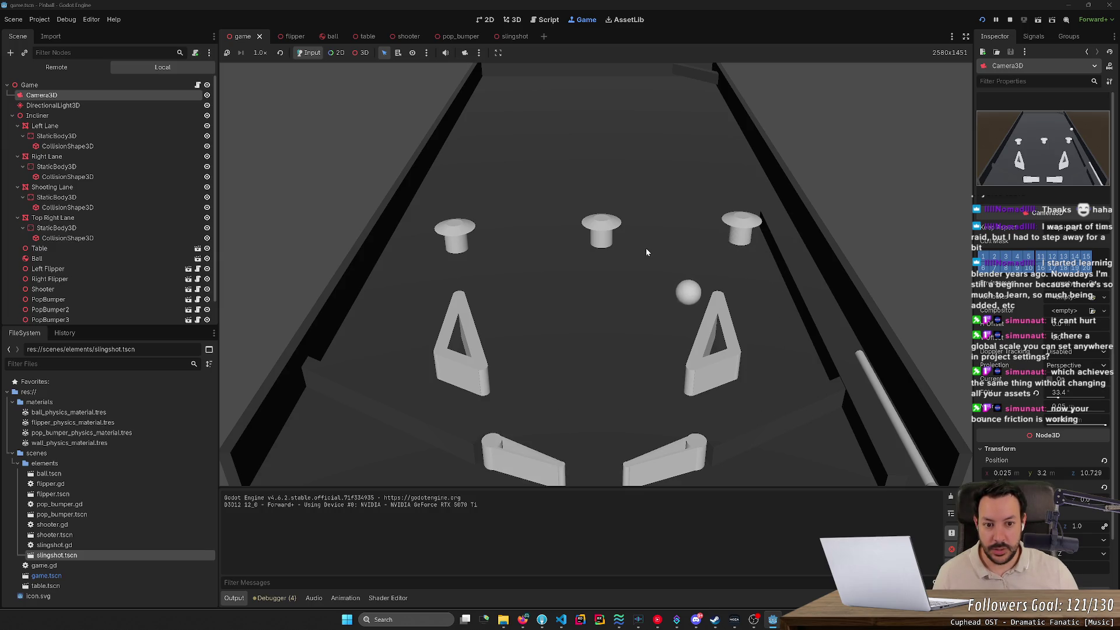
pyautogui.press('Right')
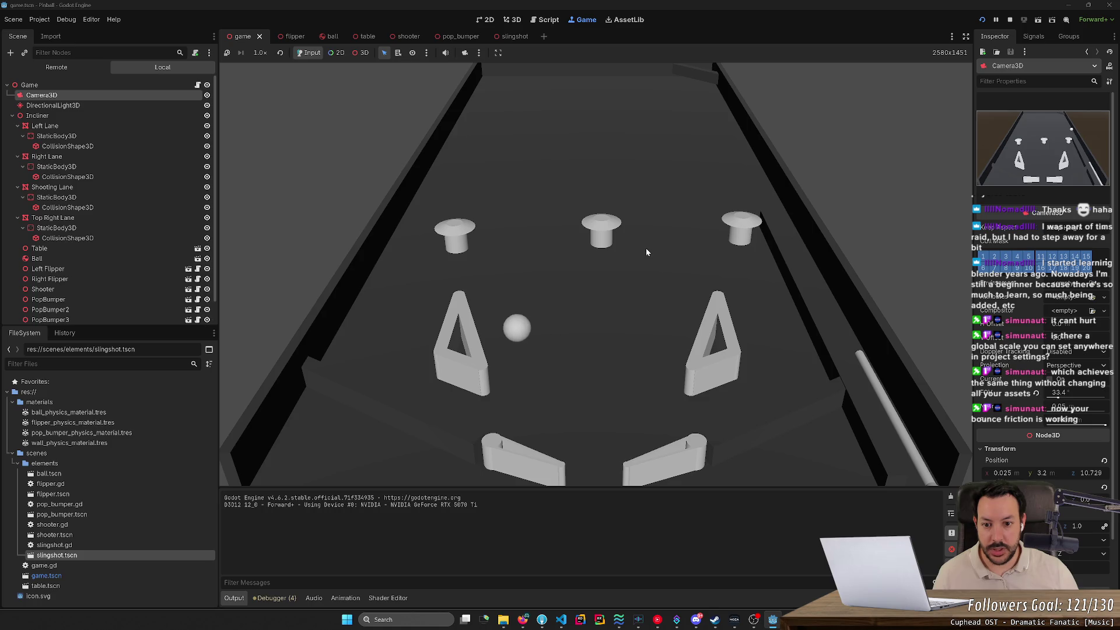
# Keep working the left and right flippers to hit the ball until it drains.
pyautogui.press('Left')
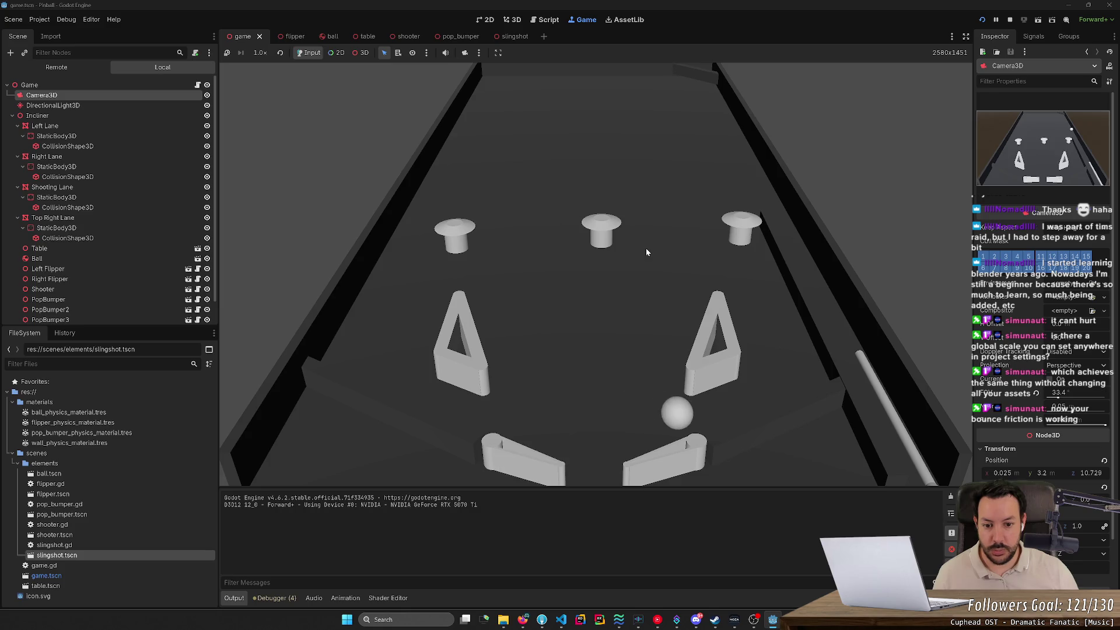
pyautogui.press('Right')
pyautogui.press('Right')
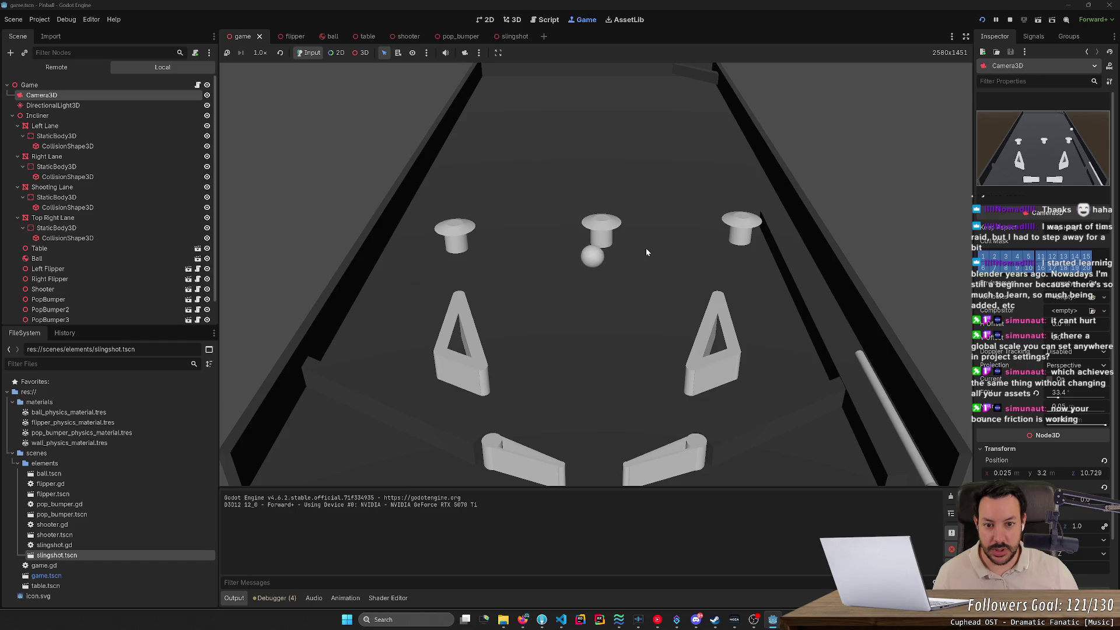
pyautogui.press('Left')
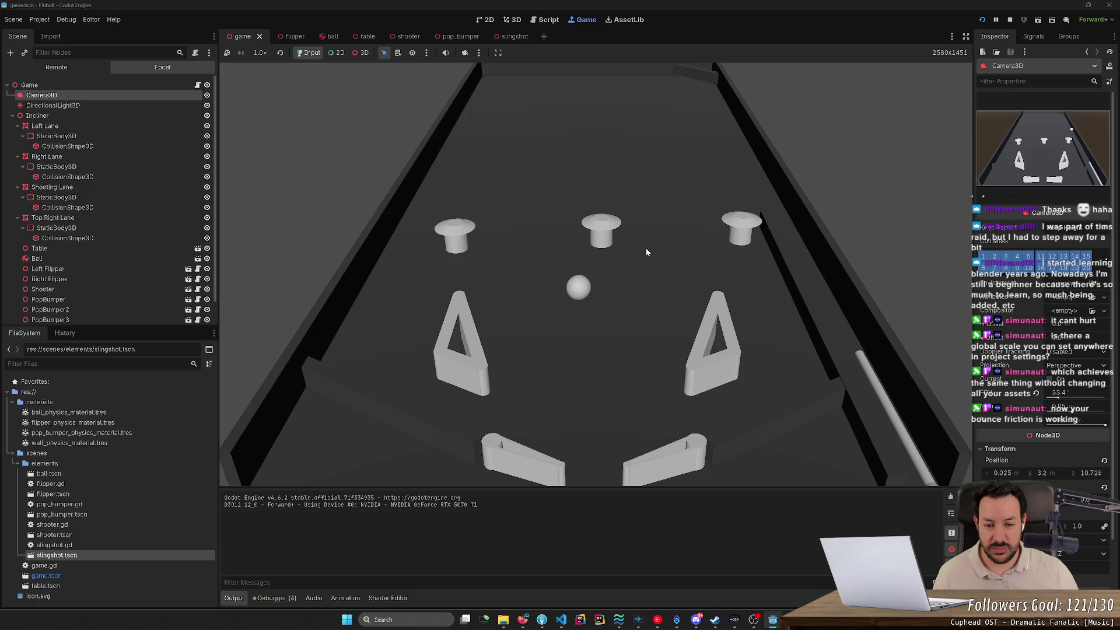
pyautogui.press('Right')
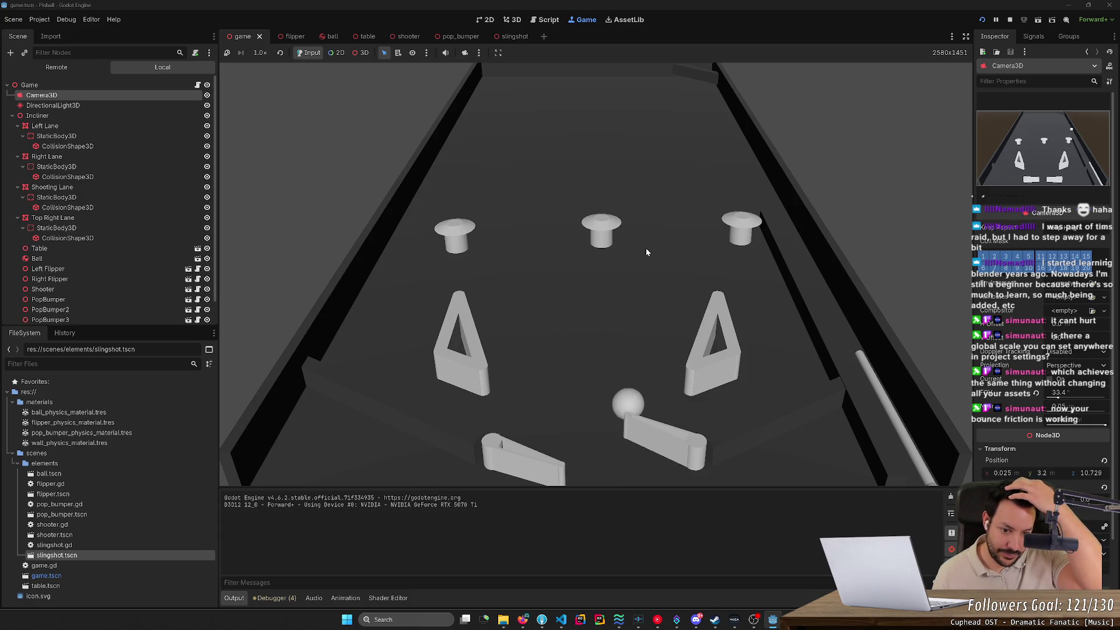
pyautogui.press('Left')
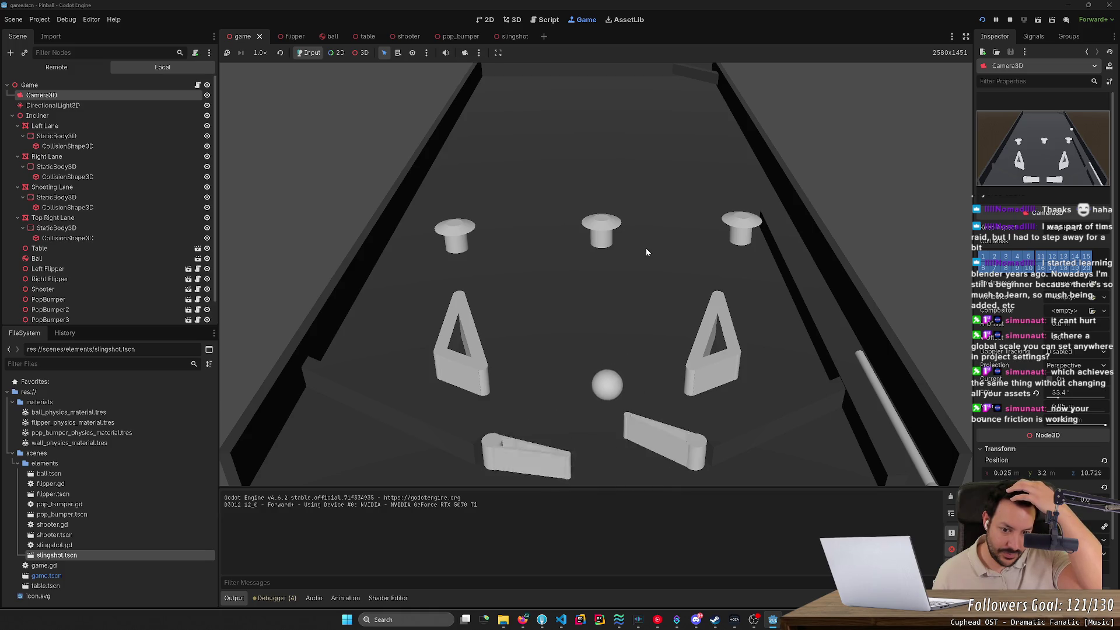
pyautogui.press('Right')
pyautogui.press('Left')
pyautogui.press('Right')
pyautogui.press('Left')
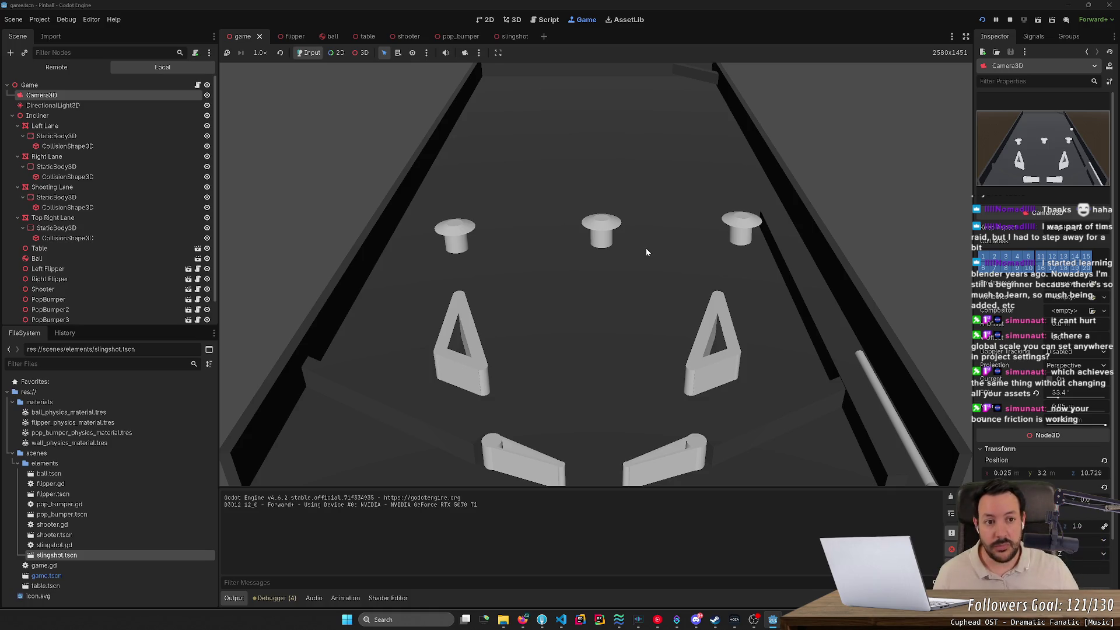
# Stop the playtest and orbit the editor view to face the pinball table from above.
pyautogui.click(1009, 21)
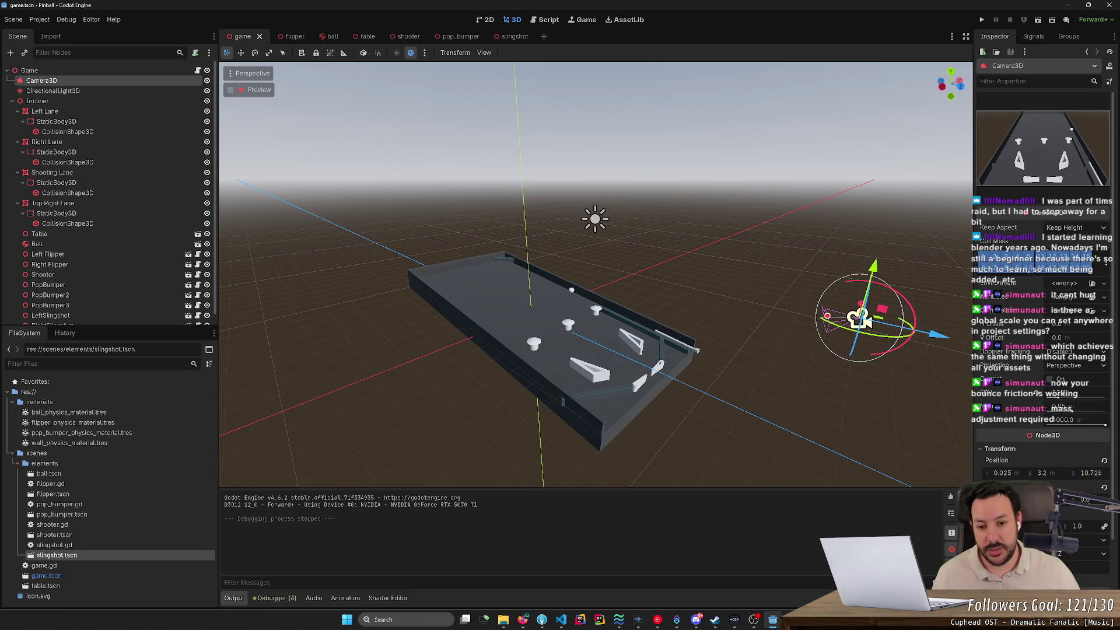
pyautogui.press('e')
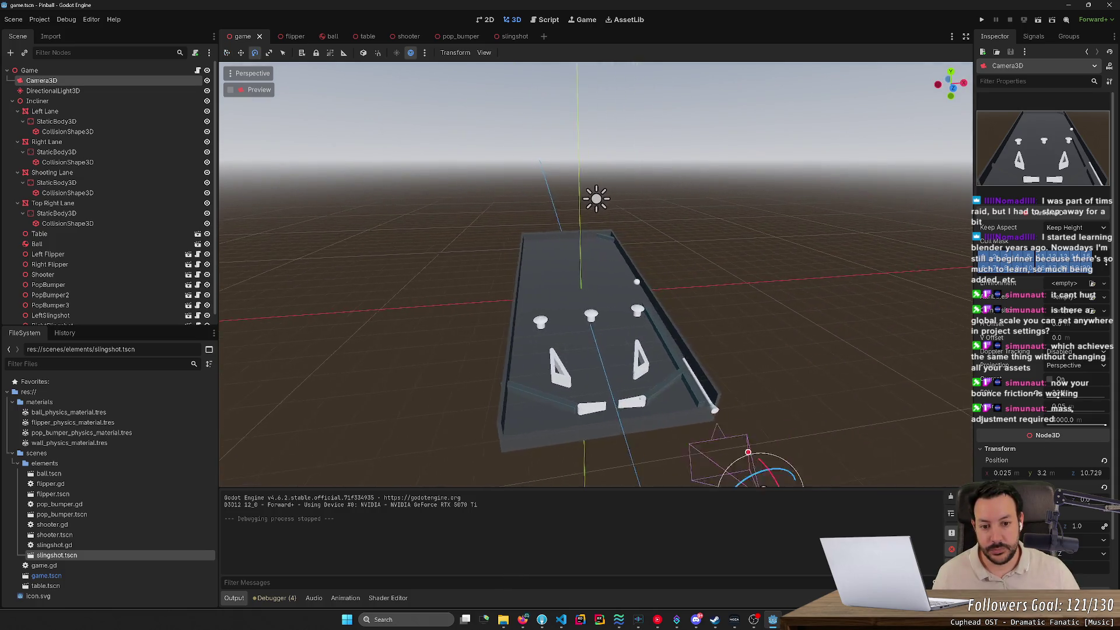
pyautogui.moveTo(606, 291); pyautogui.dragTo(672, 288)
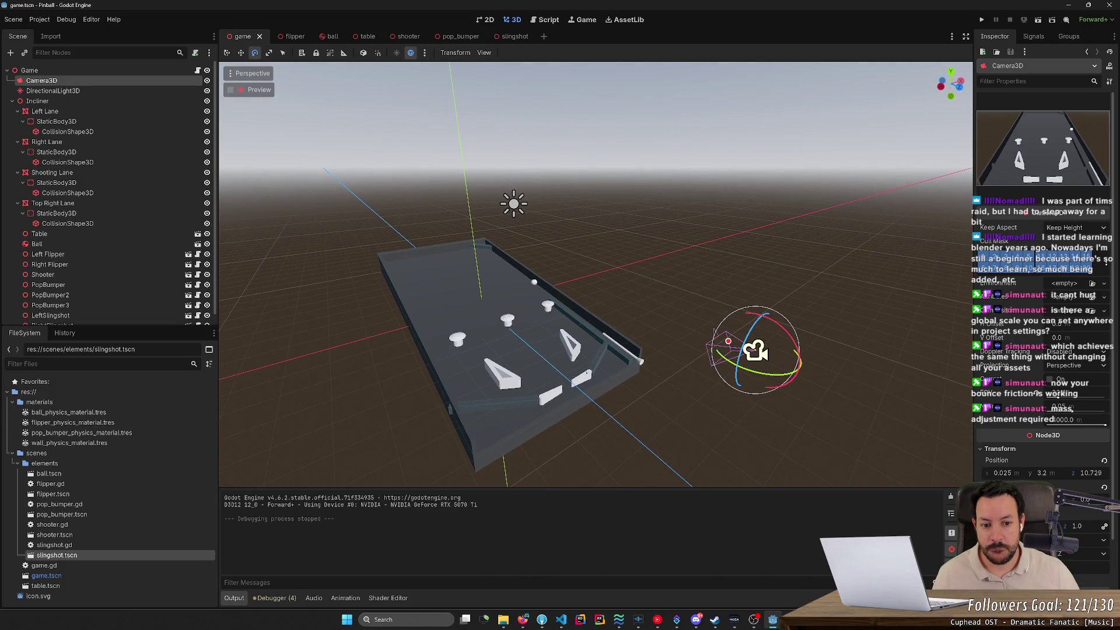
pyautogui.moveTo(672, 288); pyautogui.dragTo(728, 284)
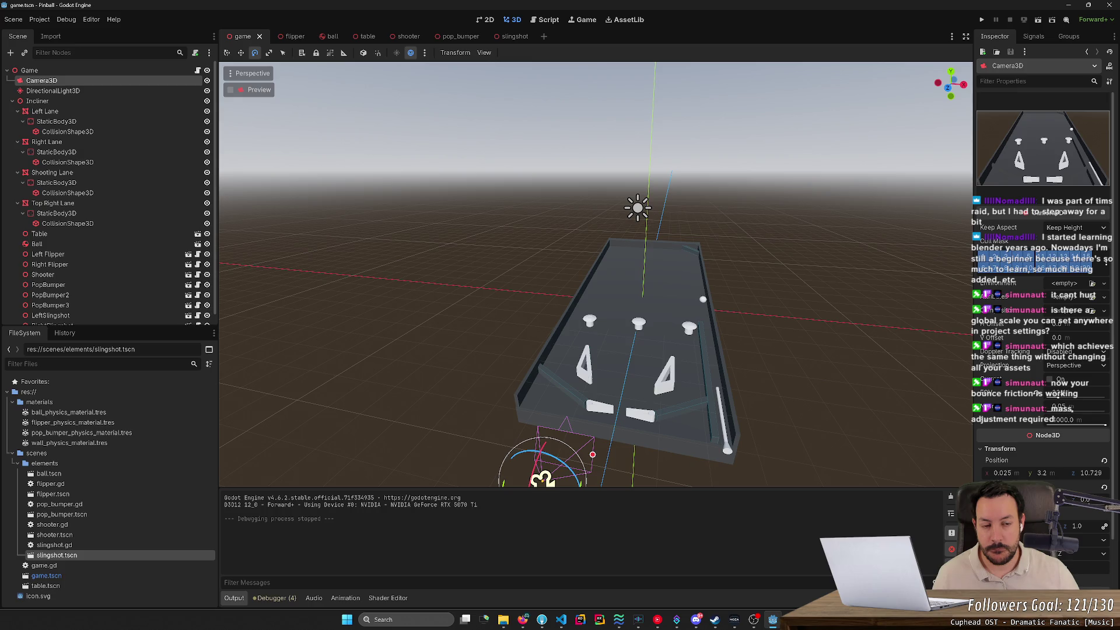
pyautogui.moveTo(595, 274)
pyautogui.mouseDown()
pyautogui.moveTo(595, 298)
pyautogui.moveTo(652, 289)
pyautogui.mouseUp()
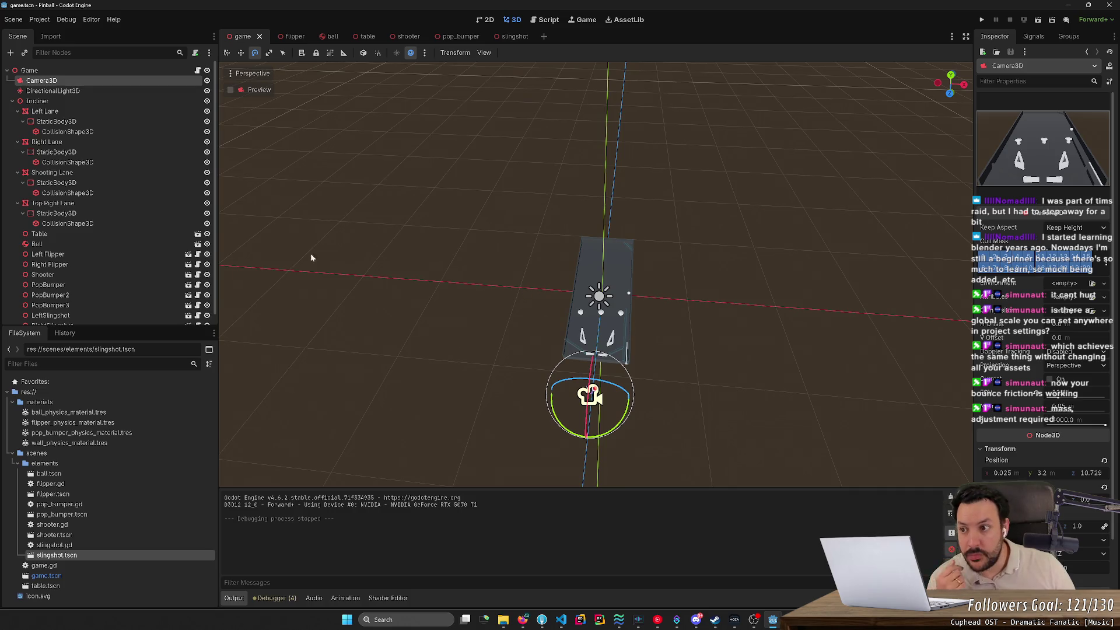
# Set the Incliner node's Transform Scale to 100 on x, y and z.
pyautogui.click(124, 103)
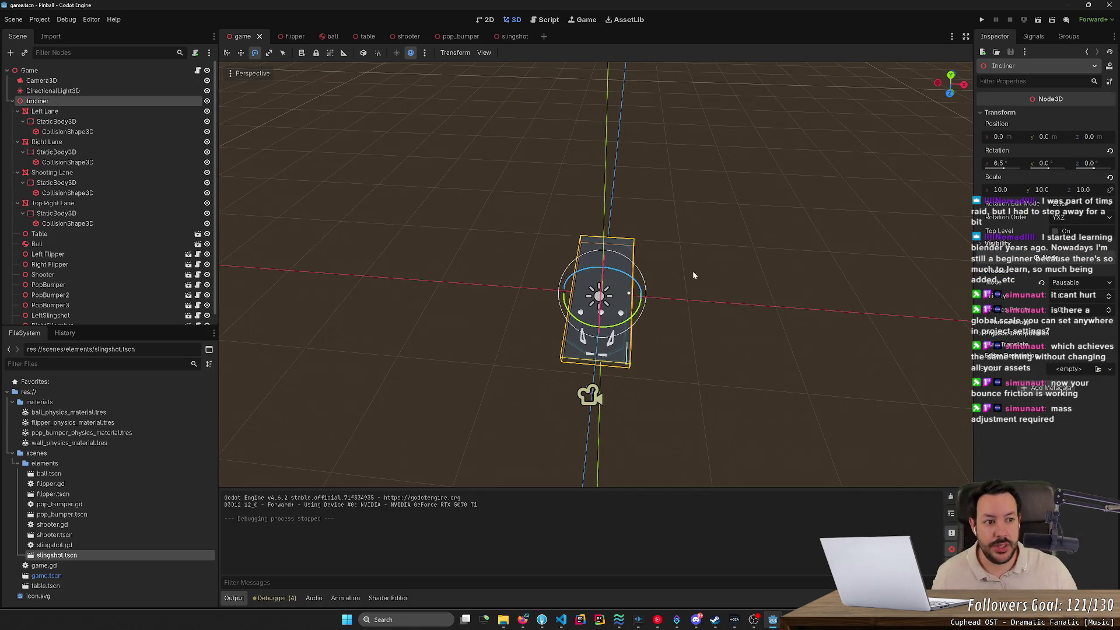
pyautogui.click(1000, 189)
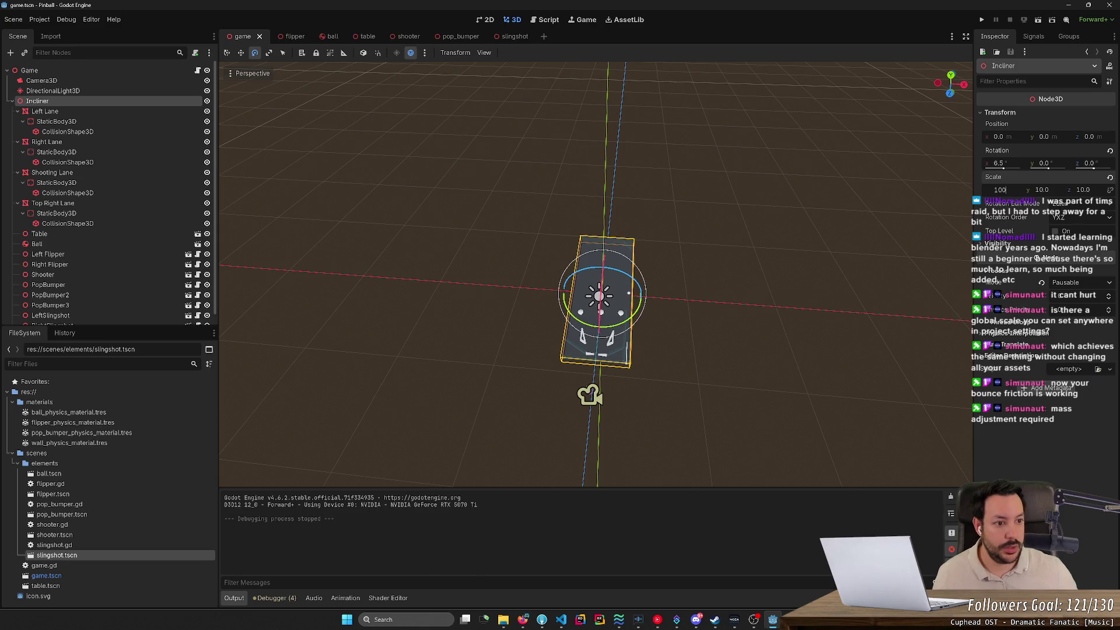
pyautogui.press('Tab')
pyautogui.write('1')
pyautogui.press('Tab')
pyautogui.write('100')
pyautogui.press('Return')
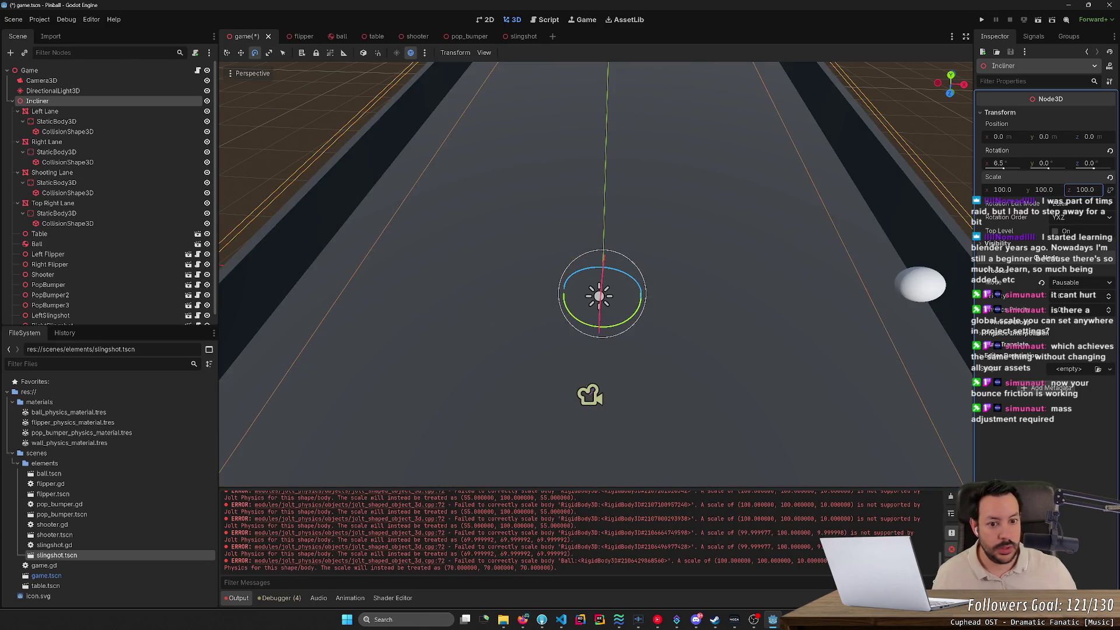
# Fly the view around the 100-scale table to inspect it from above and the side.
pyautogui.scroll(-5, 596, 274)
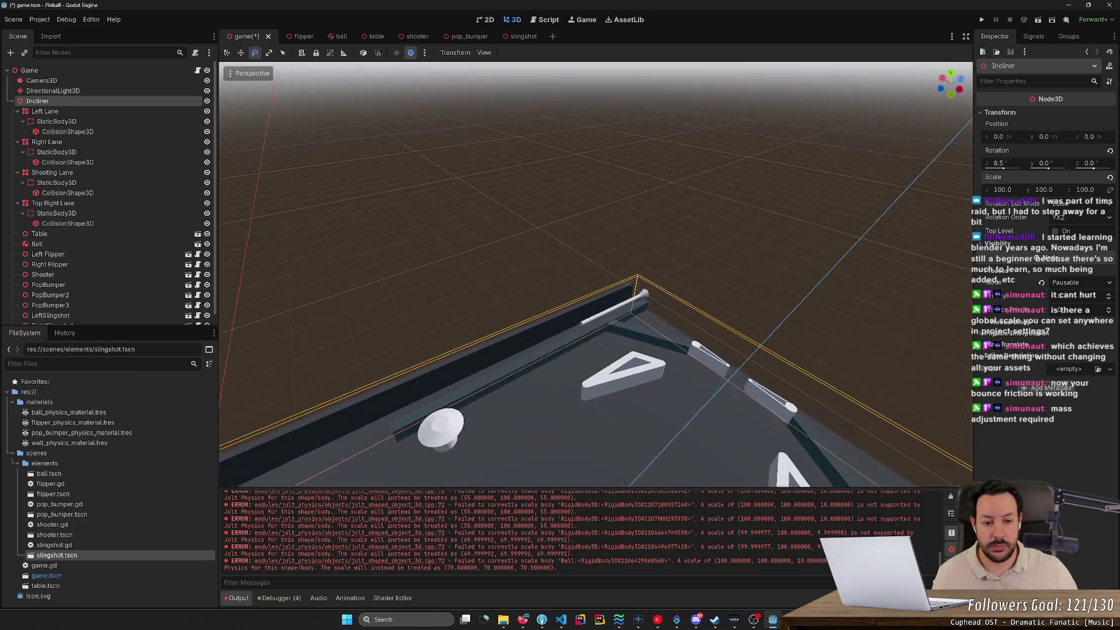
pyautogui.scroll(5, 595, 275)
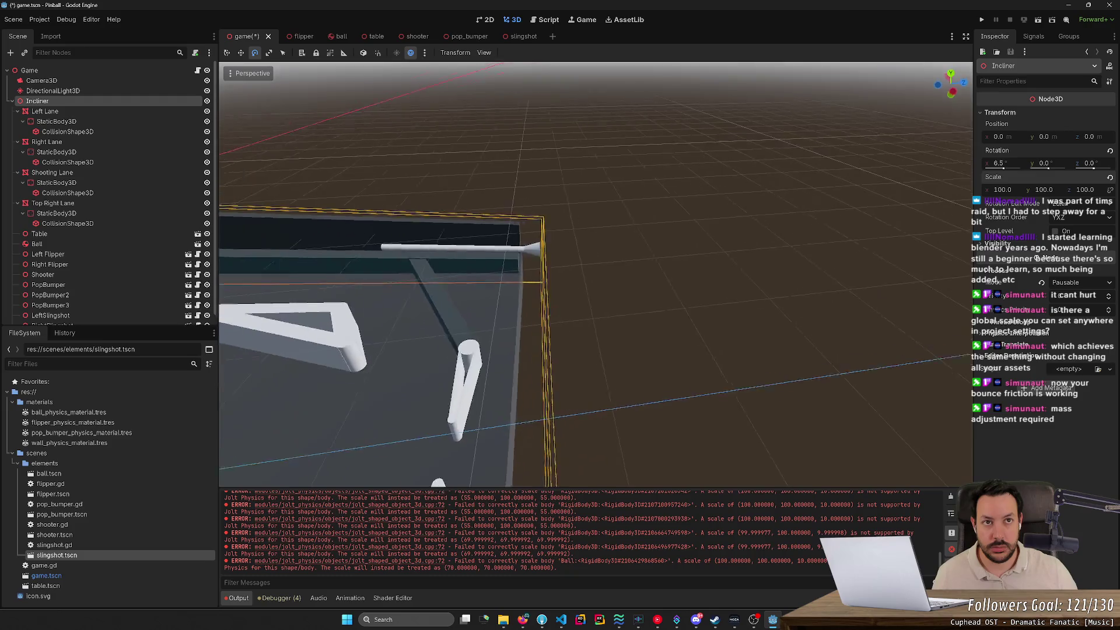
pyautogui.press('s')
pyautogui.scroll(2, 596, 274)
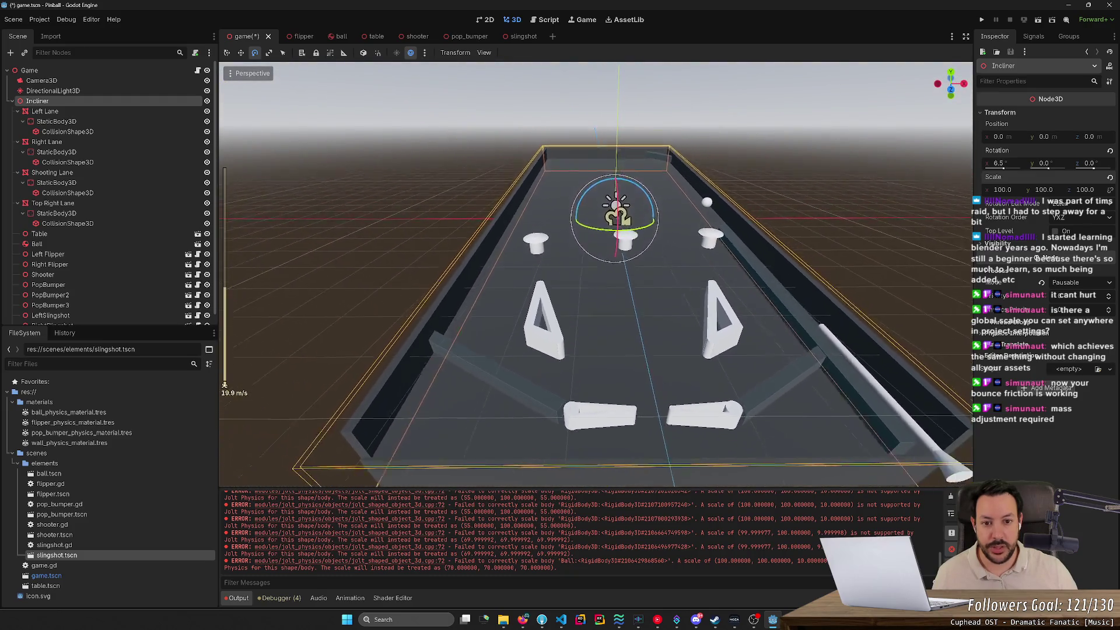
pyautogui.press('s')
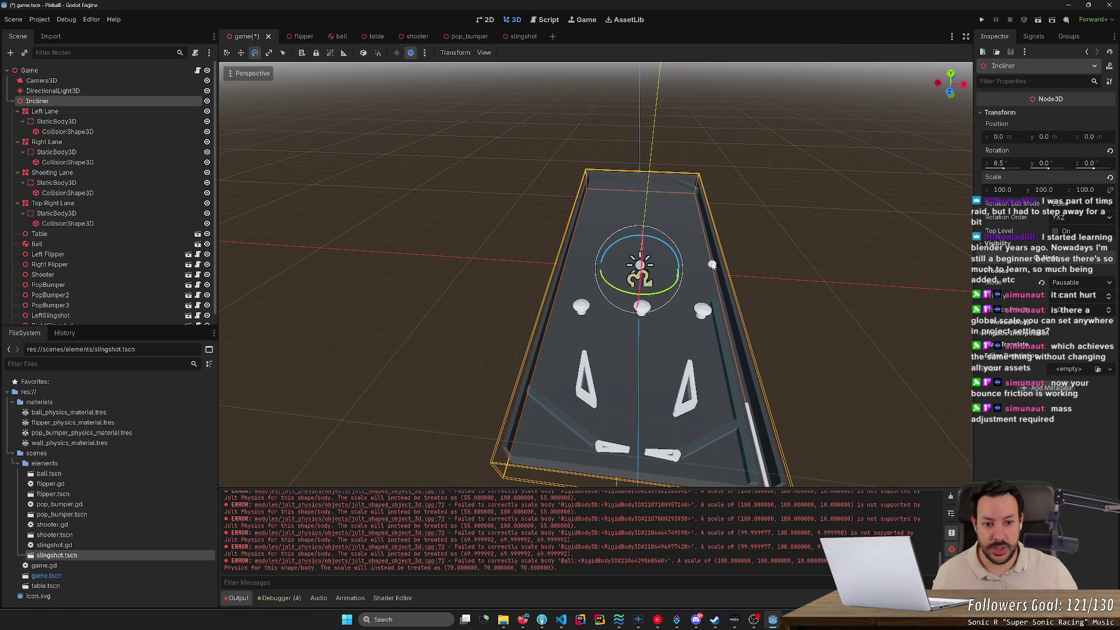
pyautogui.press('s')
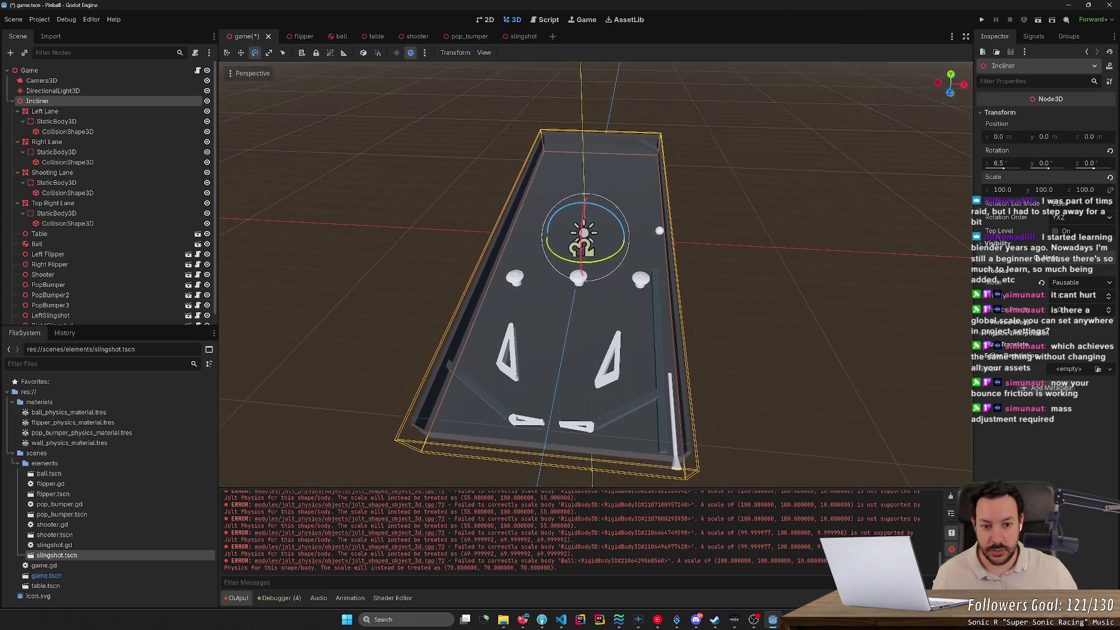
pyautogui.press('s')
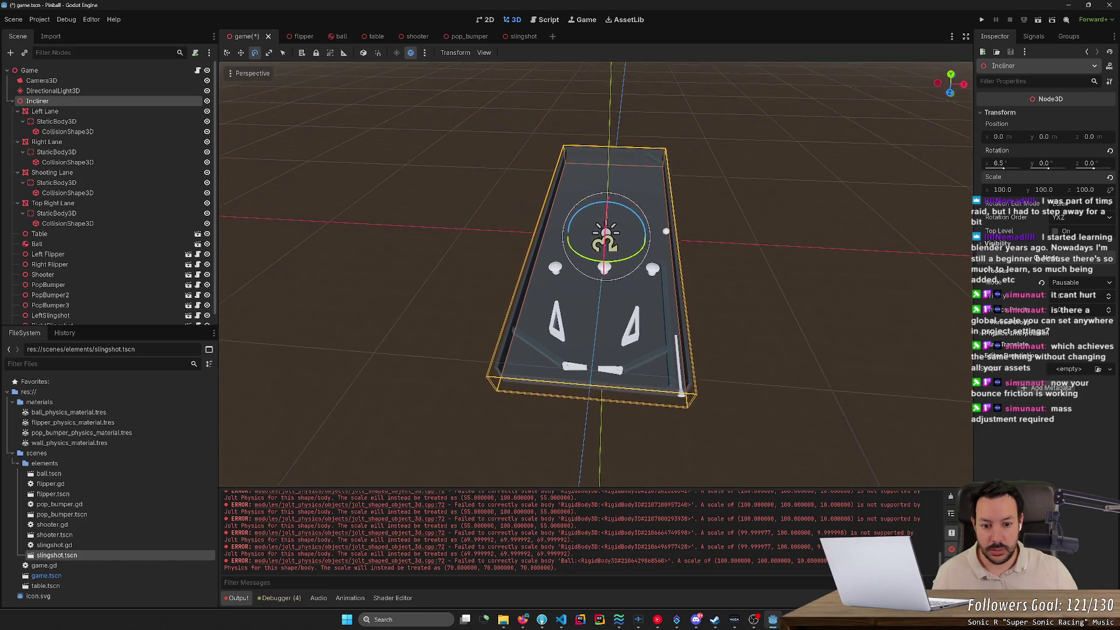
pyautogui.press('w')
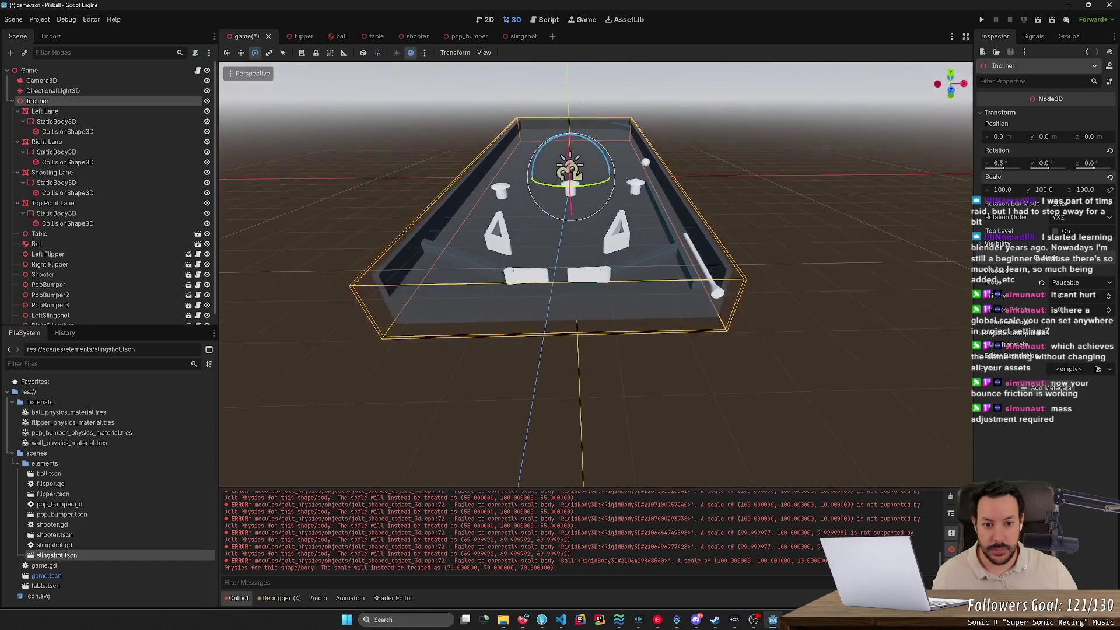
pyautogui.press('d')
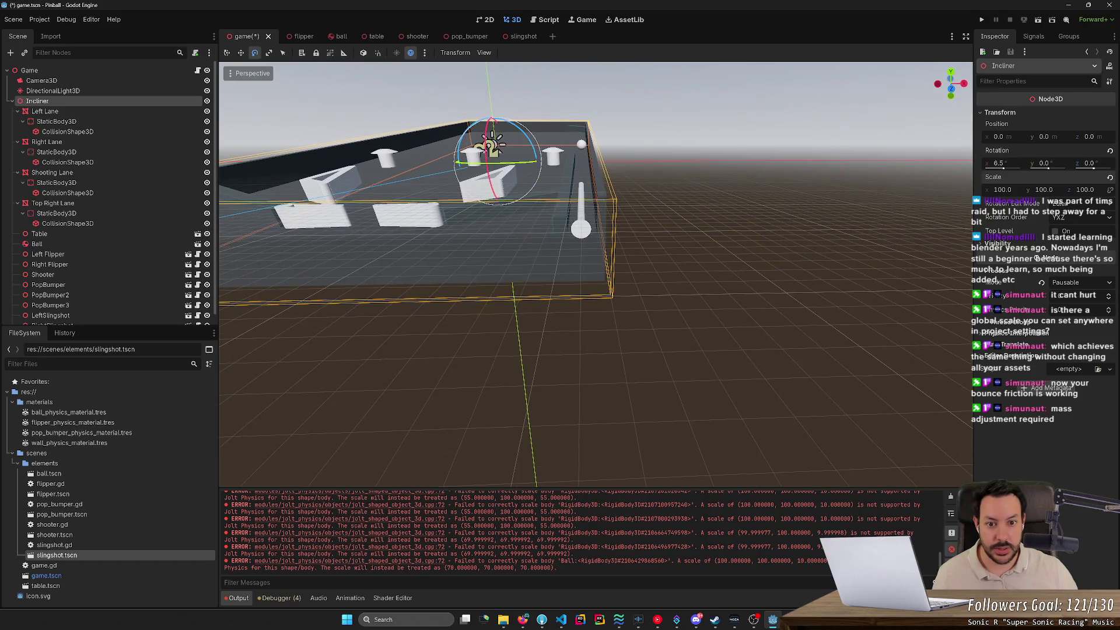
pyautogui.press('w')
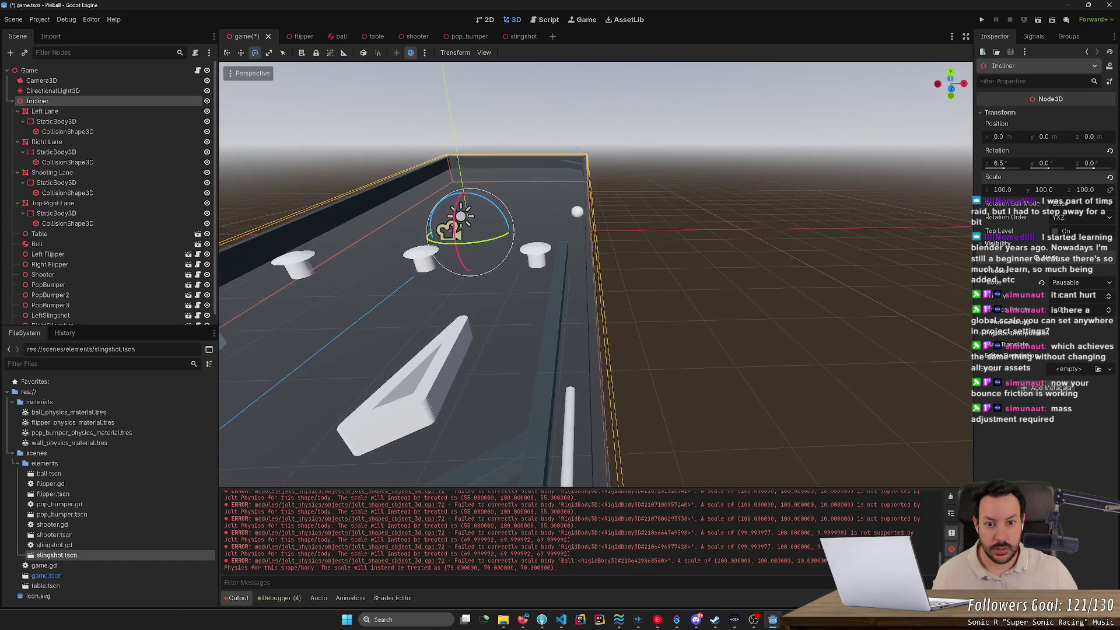
pyautogui.press('a')
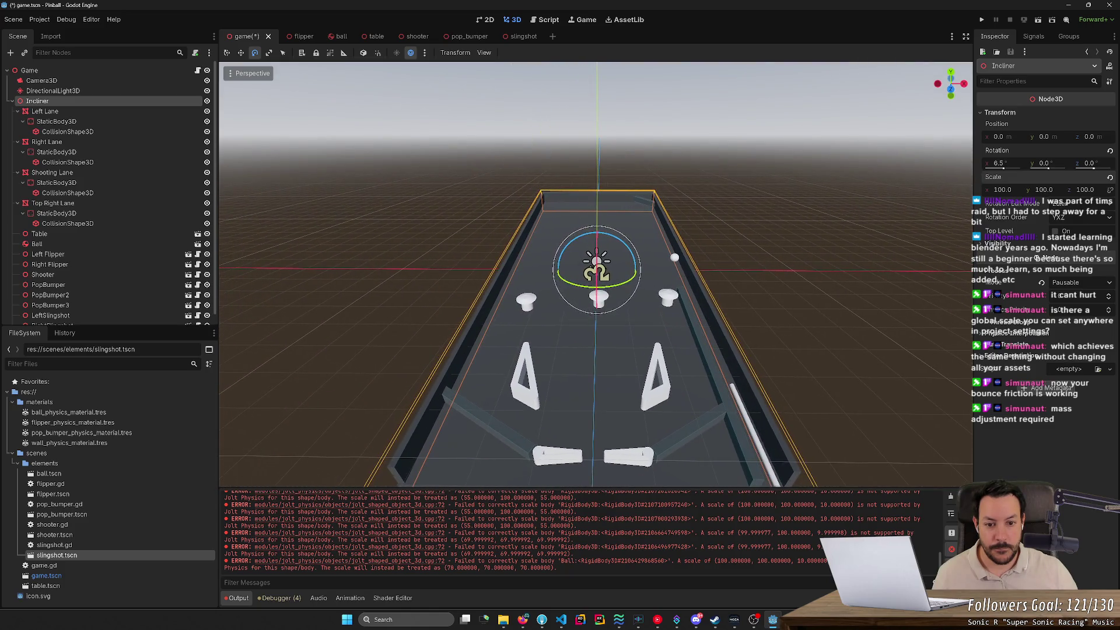
pyautogui.press('s')
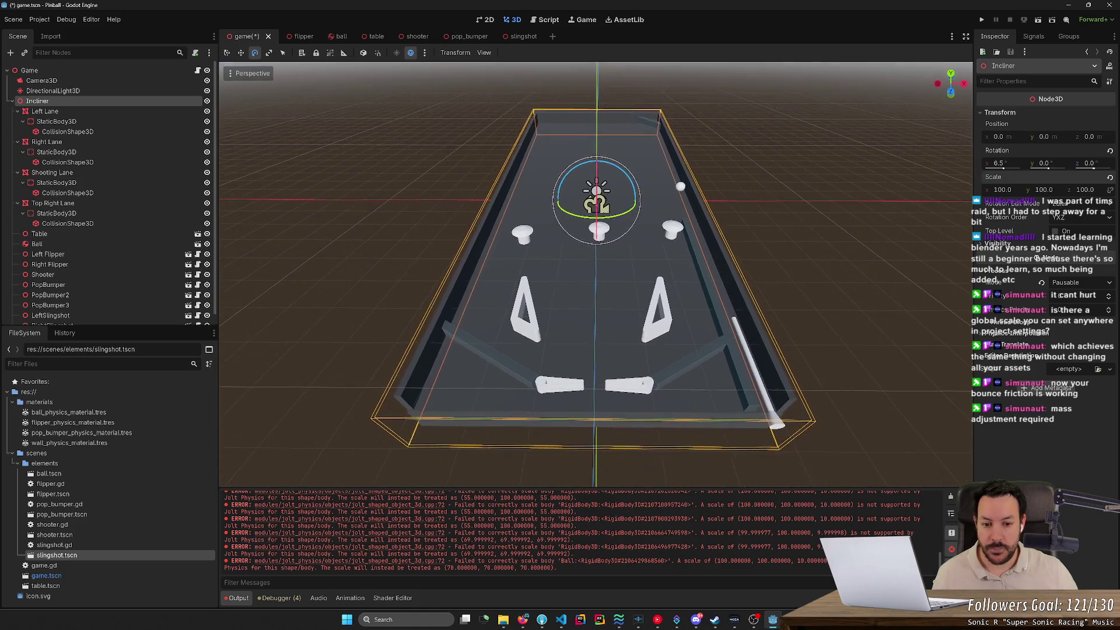
pyautogui.press('w')
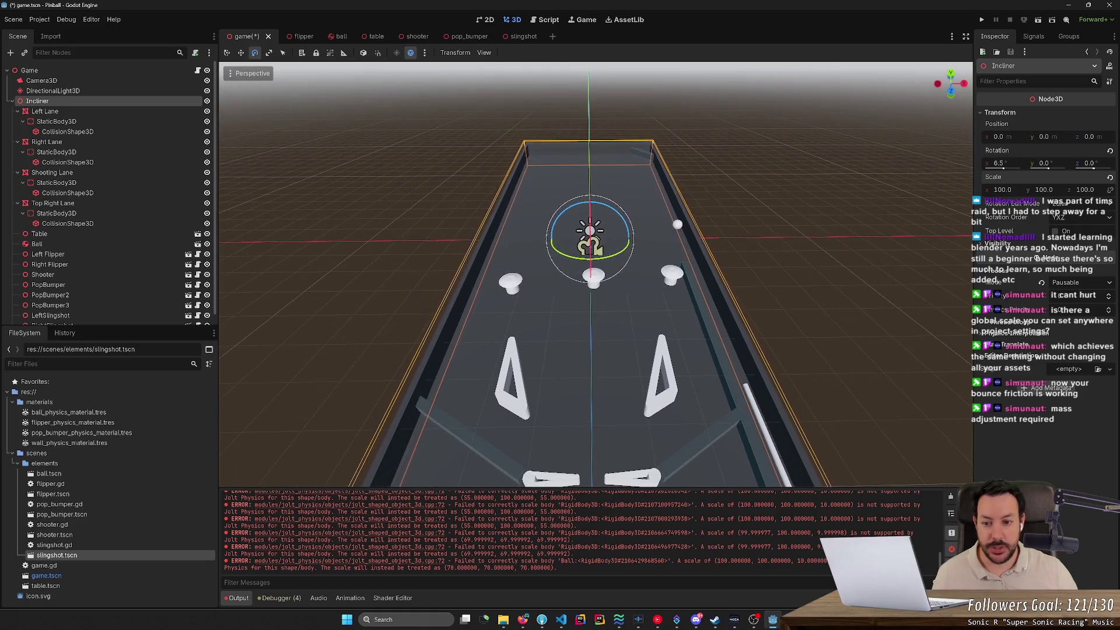
pyautogui.press('w')
pyautogui.moveTo(753, 270)
pyautogui.mouseDown()
pyautogui.moveTo(622, 306)
pyautogui.moveTo(339, 202)
pyautogui.mouseUp()
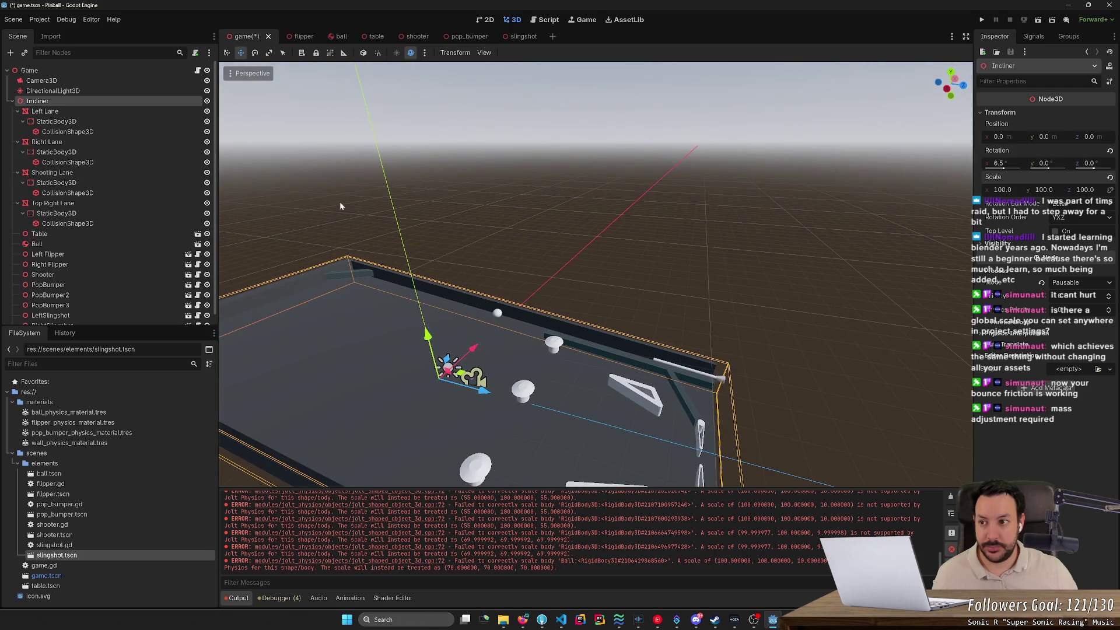
pyautogui.click(144, 80)
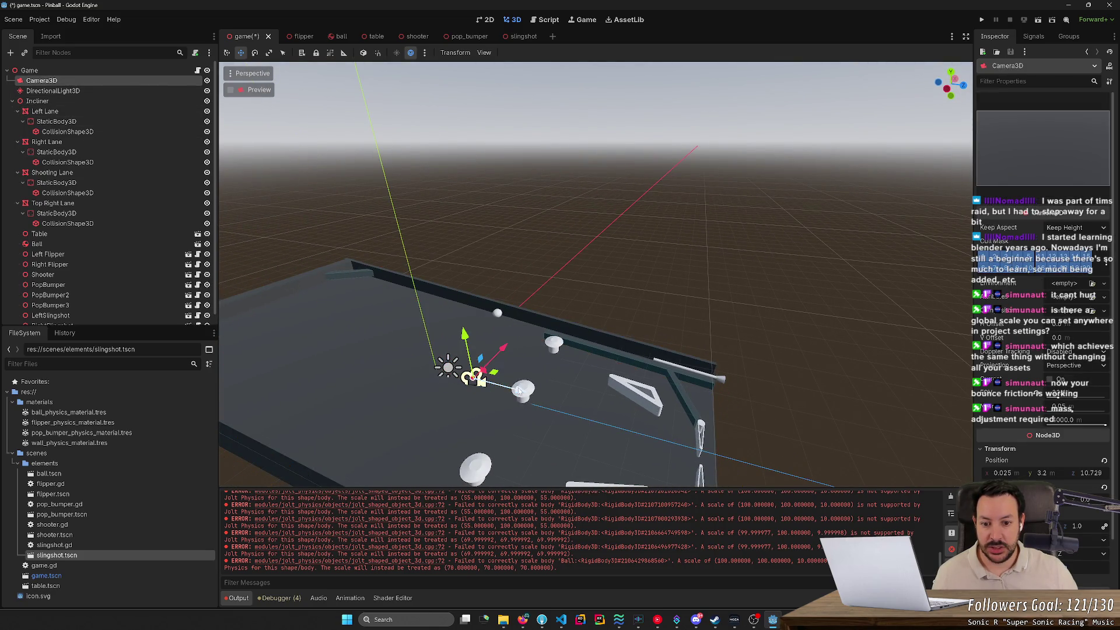
# Move and tilt the camera, setting its Position X to 0 and Y to 50.
pyautogui.moveTo(518, 390)
pyautogui.mouseDown()
pyautogui.moveTo(654, 417)
pyautogui.moveTo(764, 458)
pyautogui.moveTo(755, 416)
pyautogui.moveTo(810, 187)
pyautogui.moveTo(822, 225)
pyautogui.moveTo(827, 211)
pyautogui.mouseUp()
pyautogui.press('e')
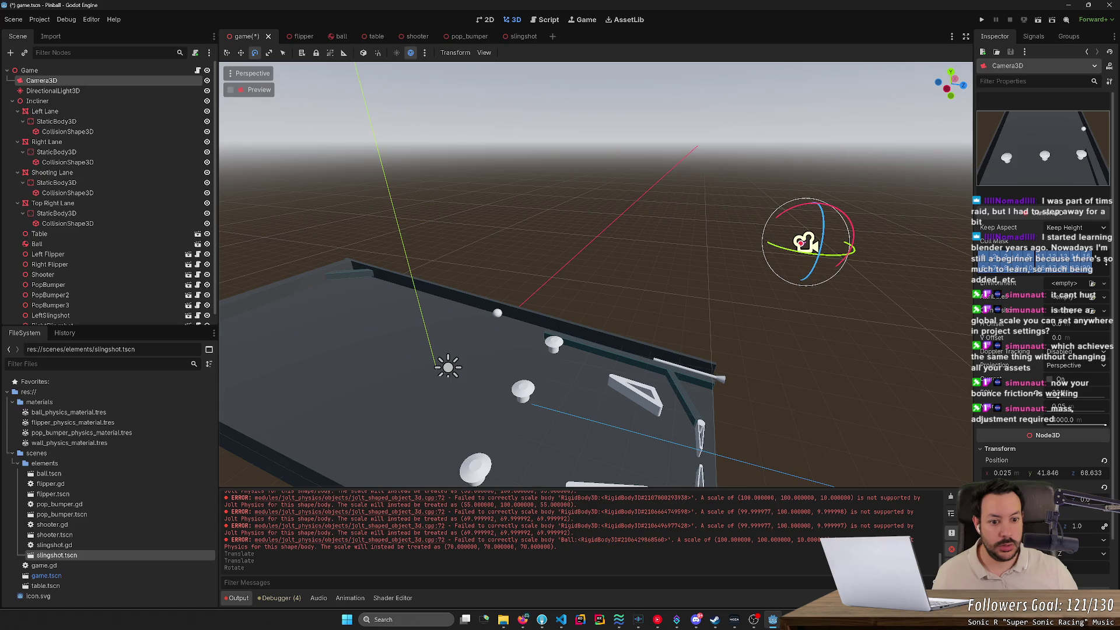
pyautogui.moveTo(775, 303); pyautogui.dragTo(776, 378)
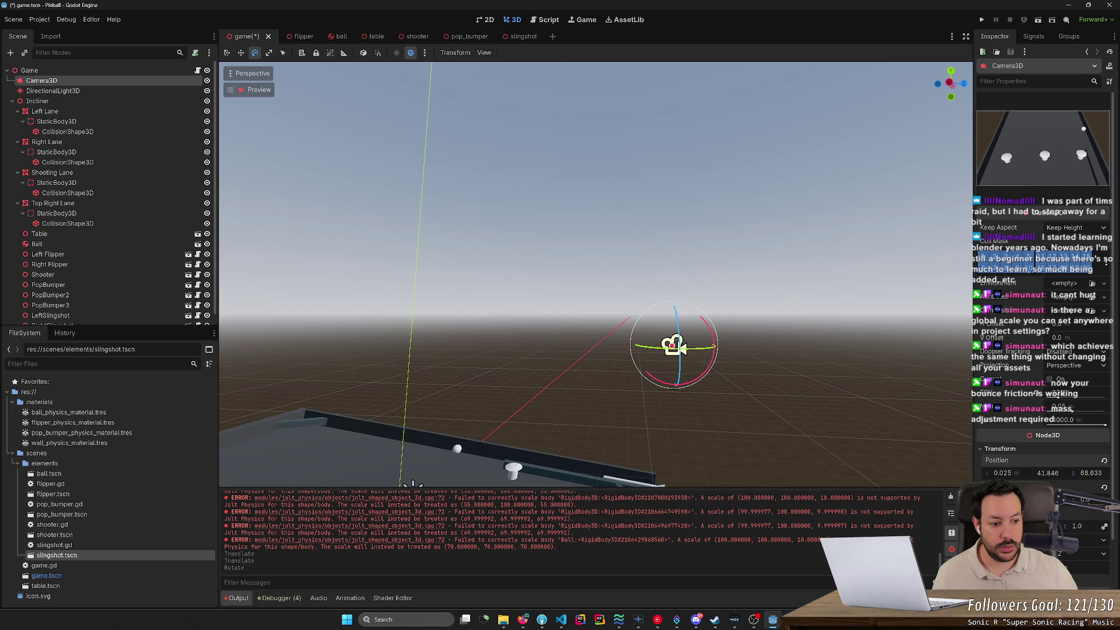
pyautogui.write('0')
pyautogui.press('Tab')
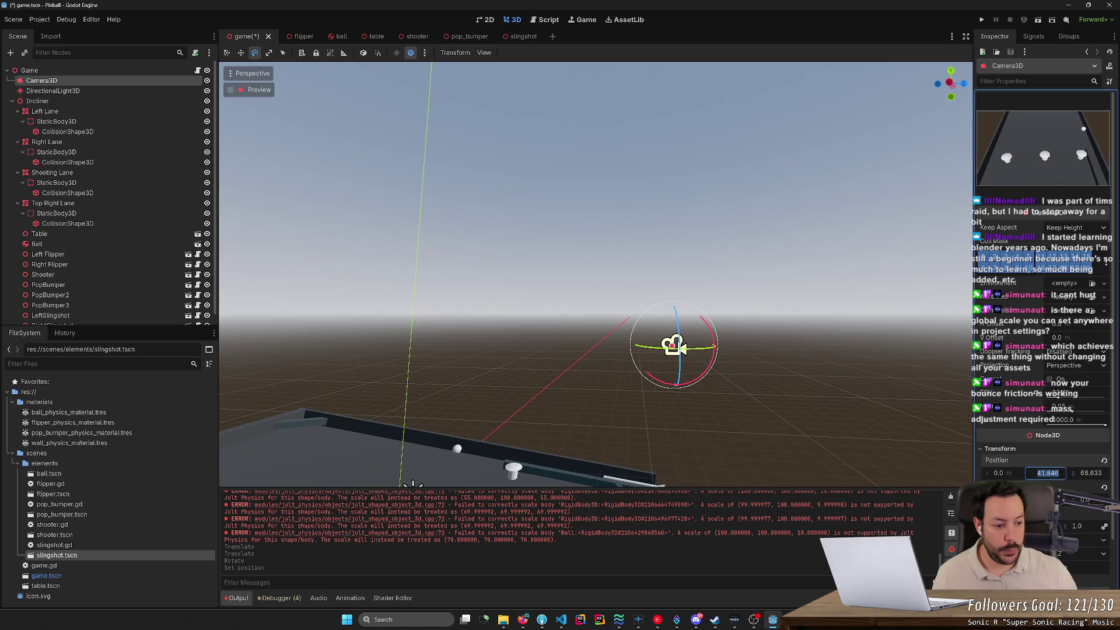
pyautogui.press('Return')
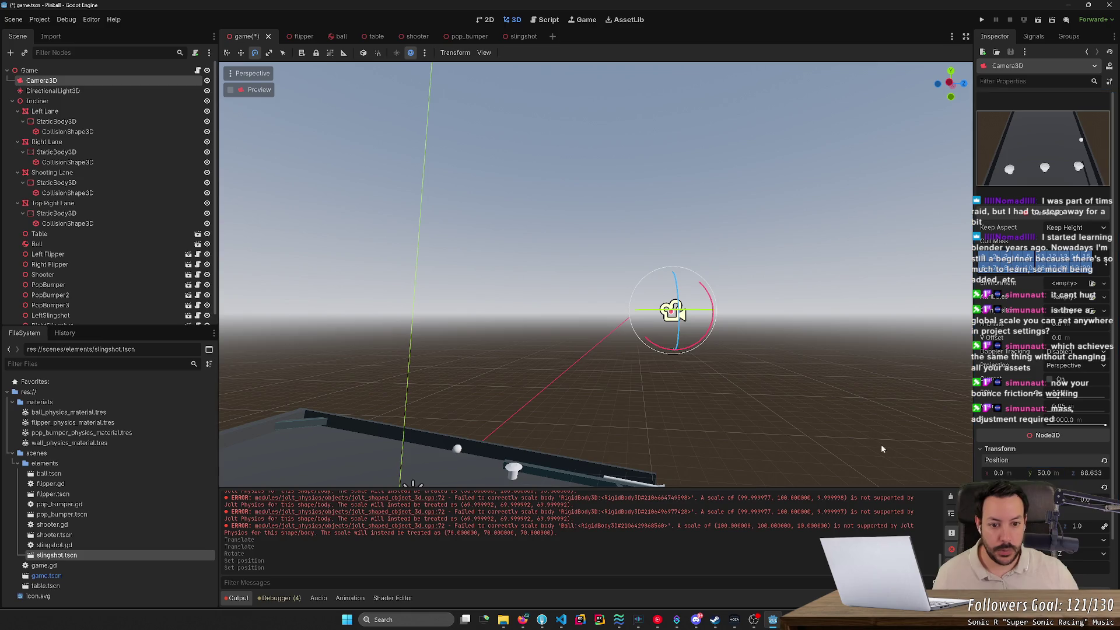
# Widen the camera's field of view while checking the table in the view.
pyautogui.scroll(2, 595, 274)
pyautogui.press('w')
pyautogui.press('s')
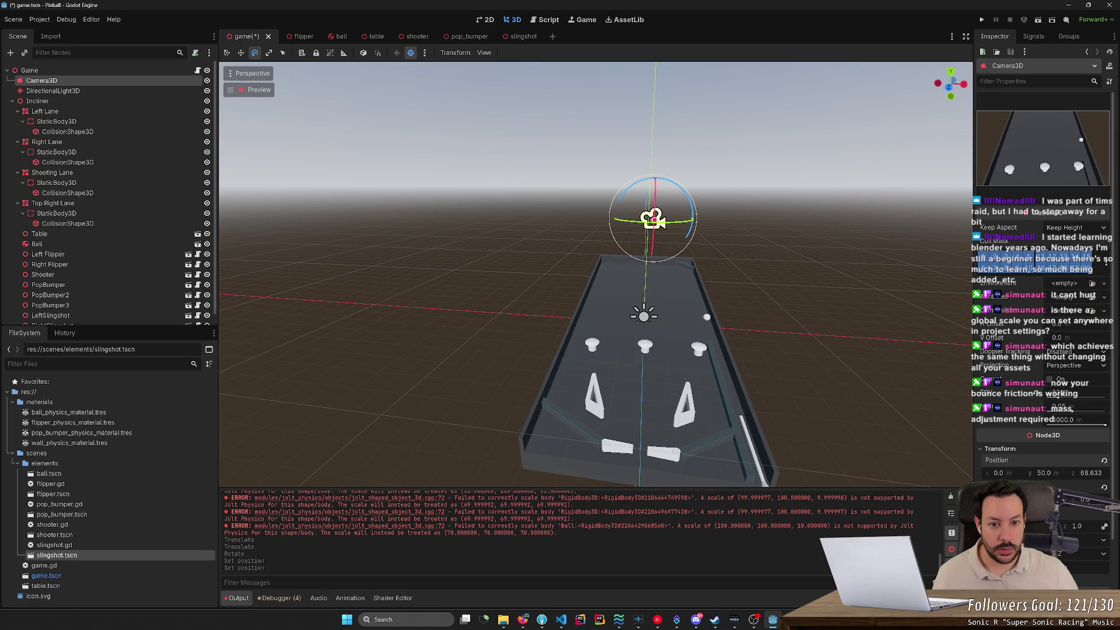
pyautogui.press('w')
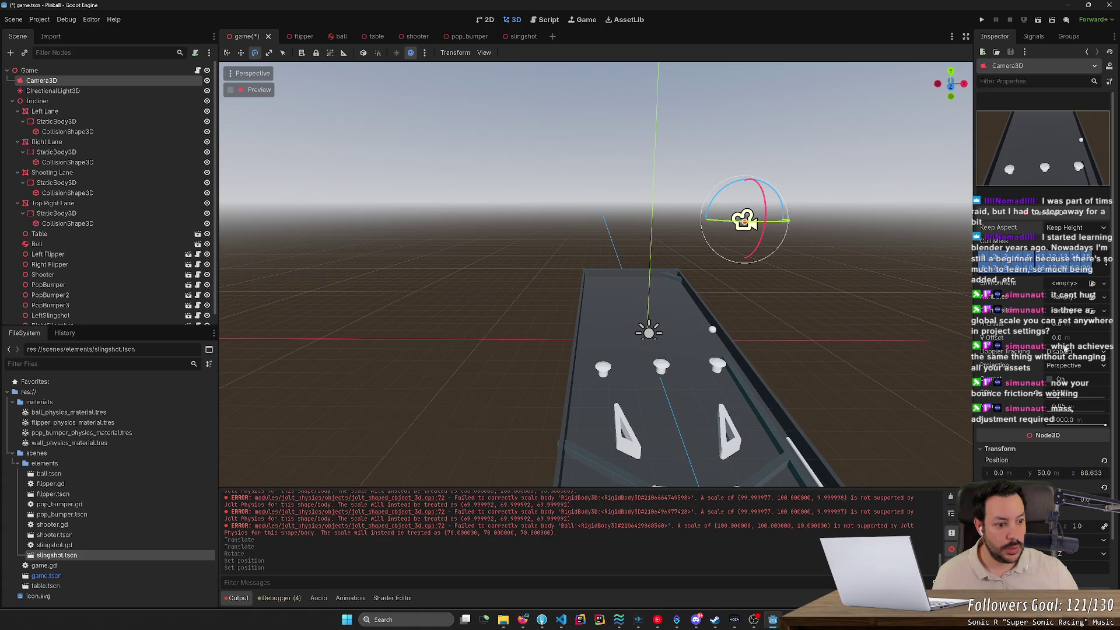
pyautogui.moveTo(1061, 401)
pyautogui.mouseDown()
pyautogui.moveTo(1078, 402)
pyautogui.moveTo(1063, 401)
pyautogui.mouseUp()
# Re-aim the camera, move it farther back and tilt it down, then run the game.
pyautogui.moveTo(761, 236)
pyautogui.mouseDown()
pyautogui.moveTo(757, 217)
pyautogui.moveTo(727, 274)
pyautogui.moveTo(758, 327)
pyautogui.moveTo(904, 502)
pyautogui.moveTo(968, 514)
pyautogui.moveTo(518, 300)
pyautogui.mouseUp()
pyautogui.press('w')
pyautogui.moveTo(718, 408)
pyautogui.mouseDown()
pyautogui.moveTo(934, 461)
pyautogui.moveTo(953, 453)
pyautogui.moveTo(803, 403)
pyautogui.moveTo(758, 216)
pyautogui.moveTo(752, 109)
pyautogui.moveTo(746, 221)
pyautogui.mouseUp()
pyautogui.press('e')
pyautogui.press('w')
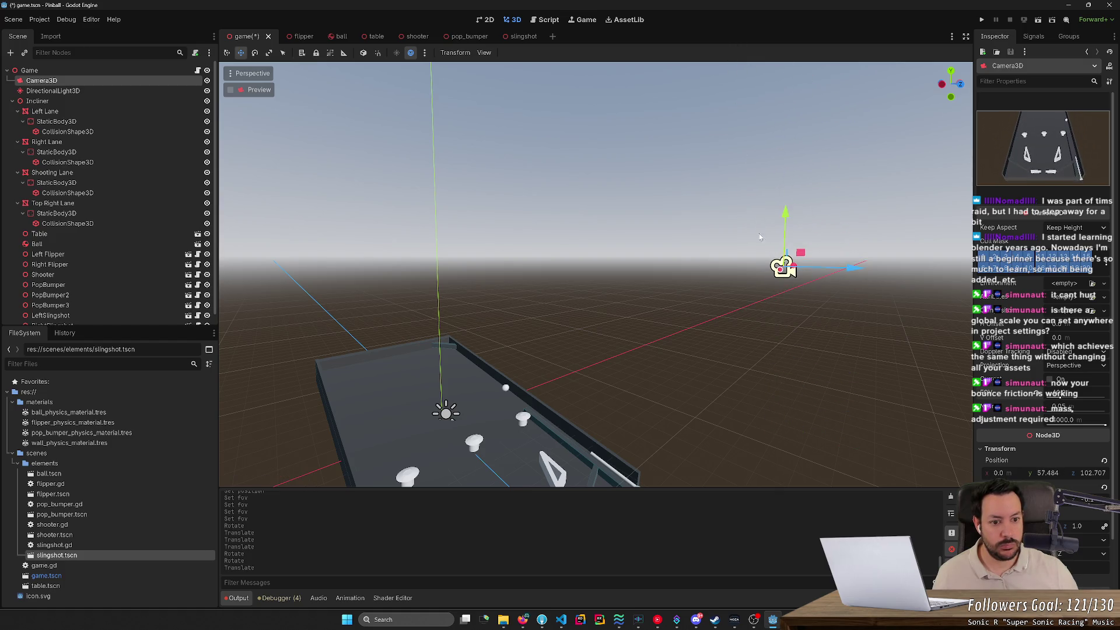
pyautogui.press('e')
pyautogui.moveTo(828, 250); pyautogui.dragTo(831, 254)
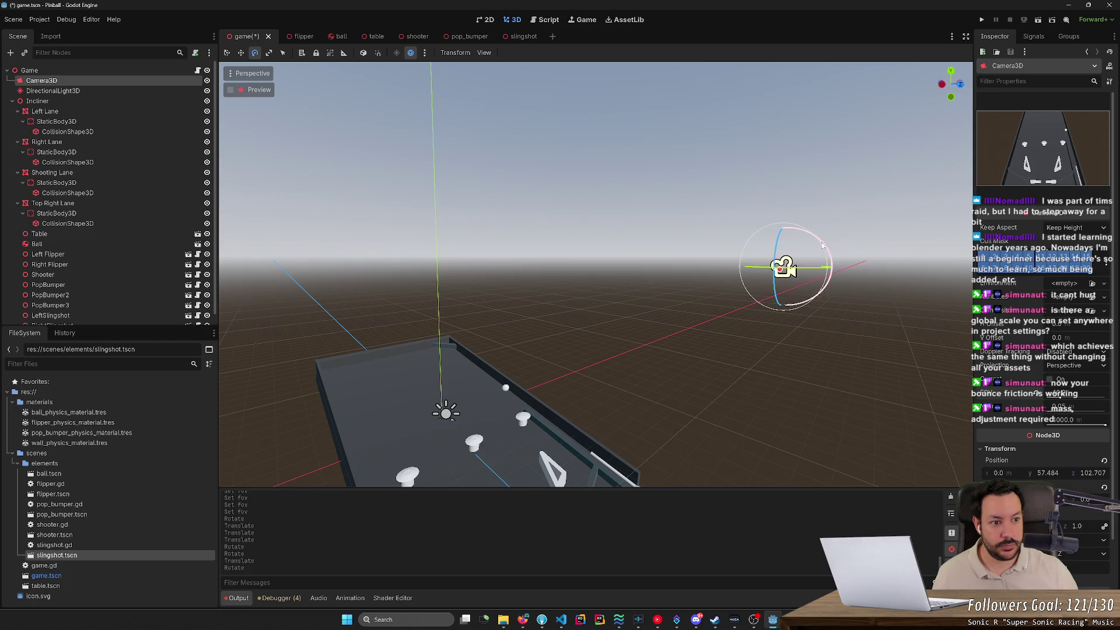
pyautogui.click(983, 20)
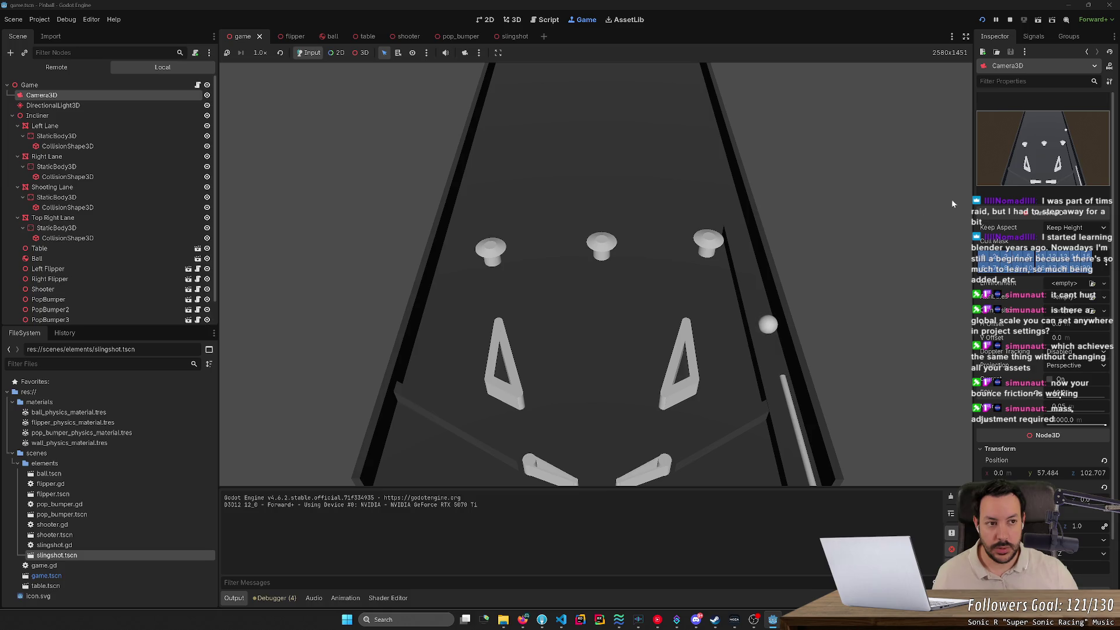
pyautogui.click(1010, 20)
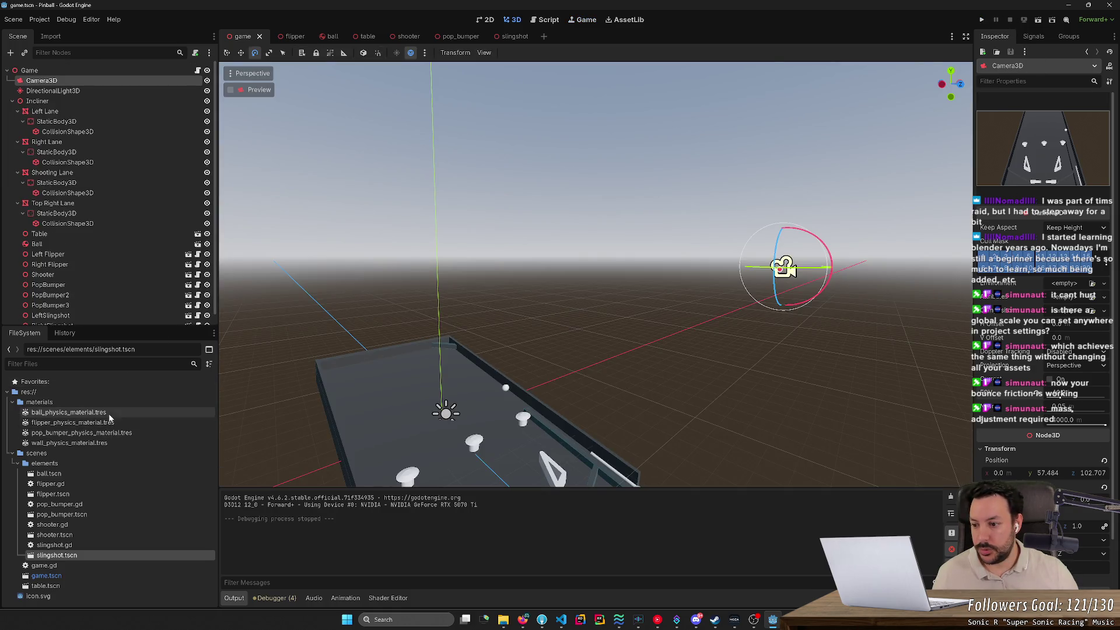
# Set ball_physics_material.tres bounce to 0 and friction to 0.05.
pyautogui.click(109, 413)
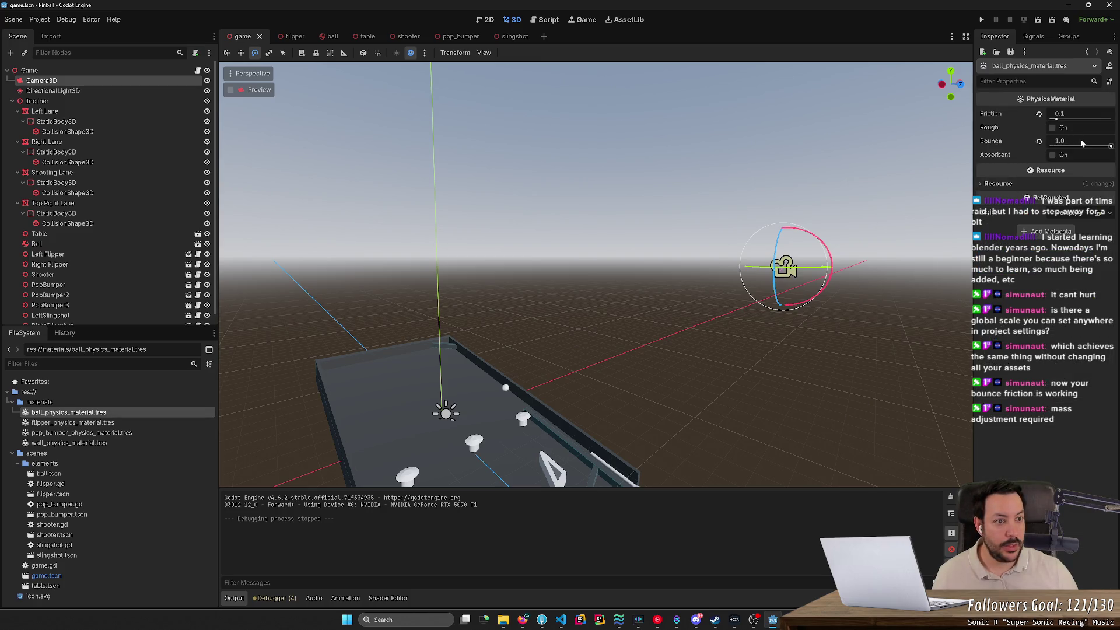
pyautogui.click(1082, 143)
pyautogui.write('0')
pyautogui.press('Return')
pyautogui.write('0.05')
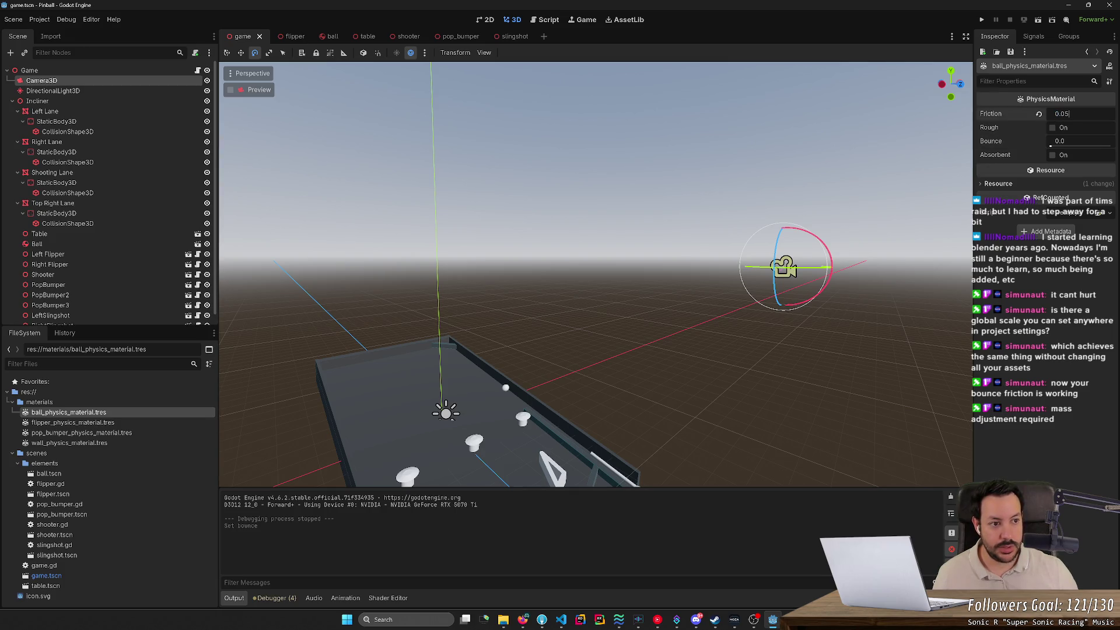
pyautogui.press('Return')
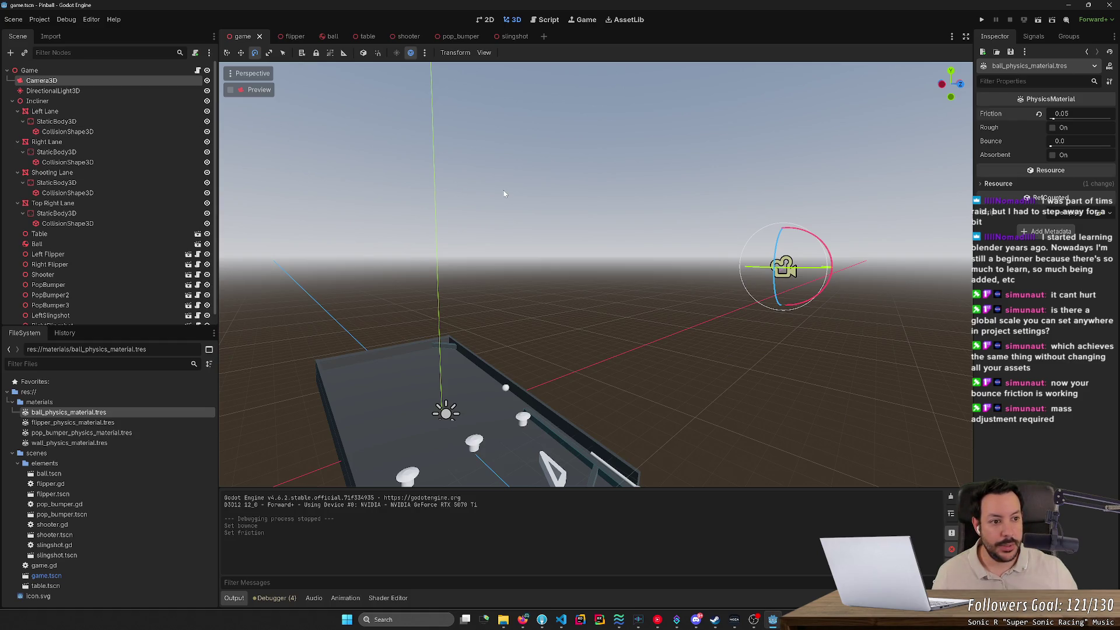
pyautogui.click(127, 423)
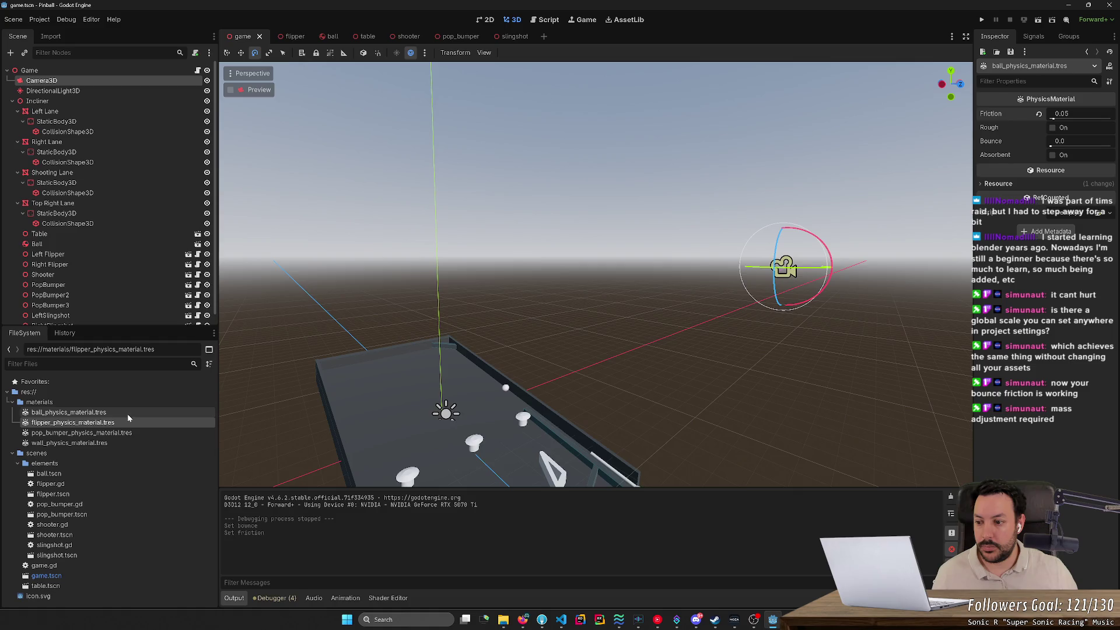
# Open flipper_physics_material.tres and set its Bounce to 0.1.
pyautogui.click(129, 433)
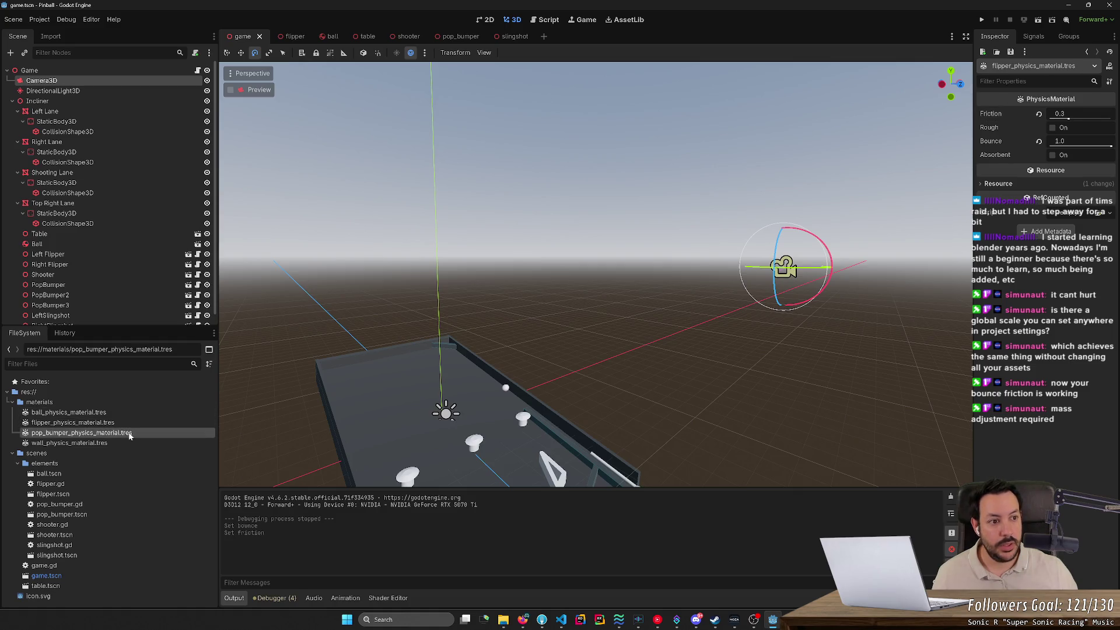
pyautogui.click(129, 422)
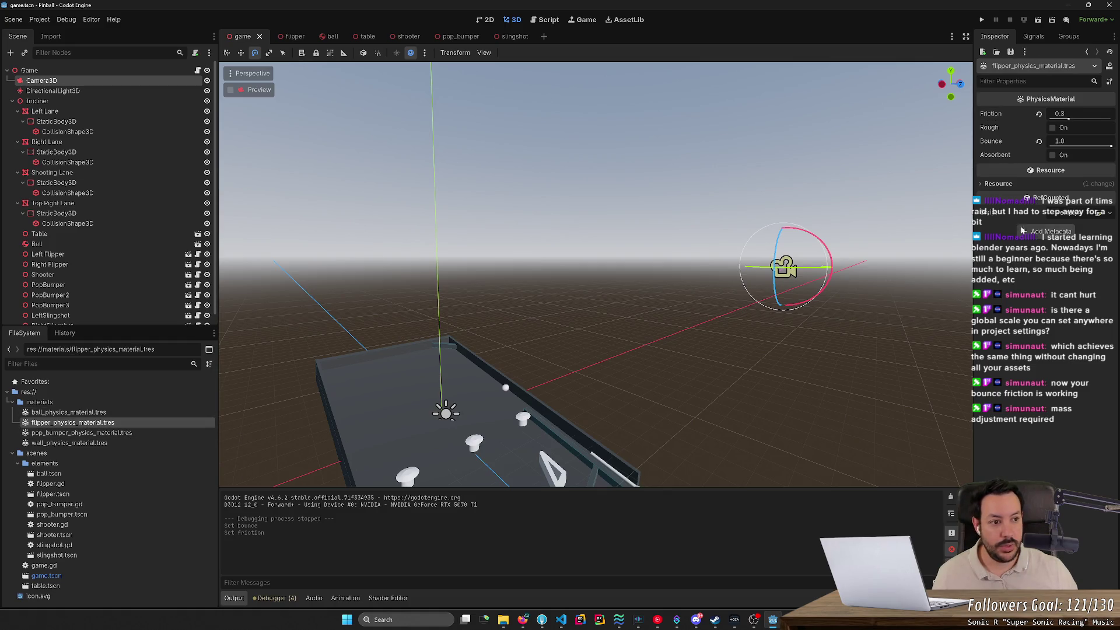
pyautogui.click(1078, 142)
pyautogui.write('0.1')
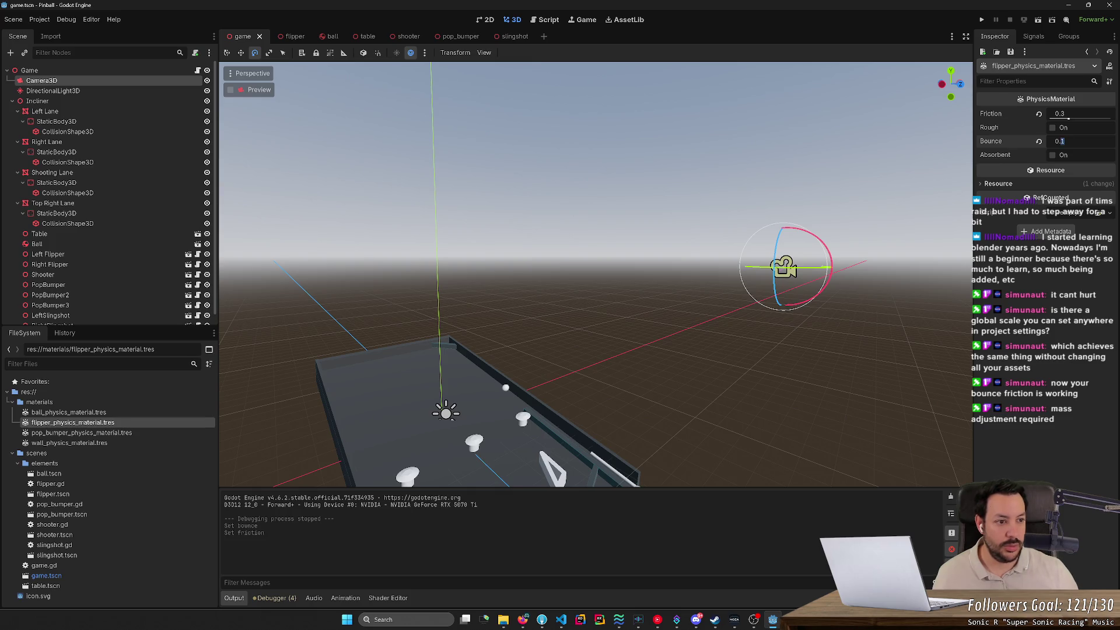
pyautogui.press('Return')
# Set the flipper material's Friction to 0.1, save, then briefly run and stop the game.
pyautogui.click(1079, 114)
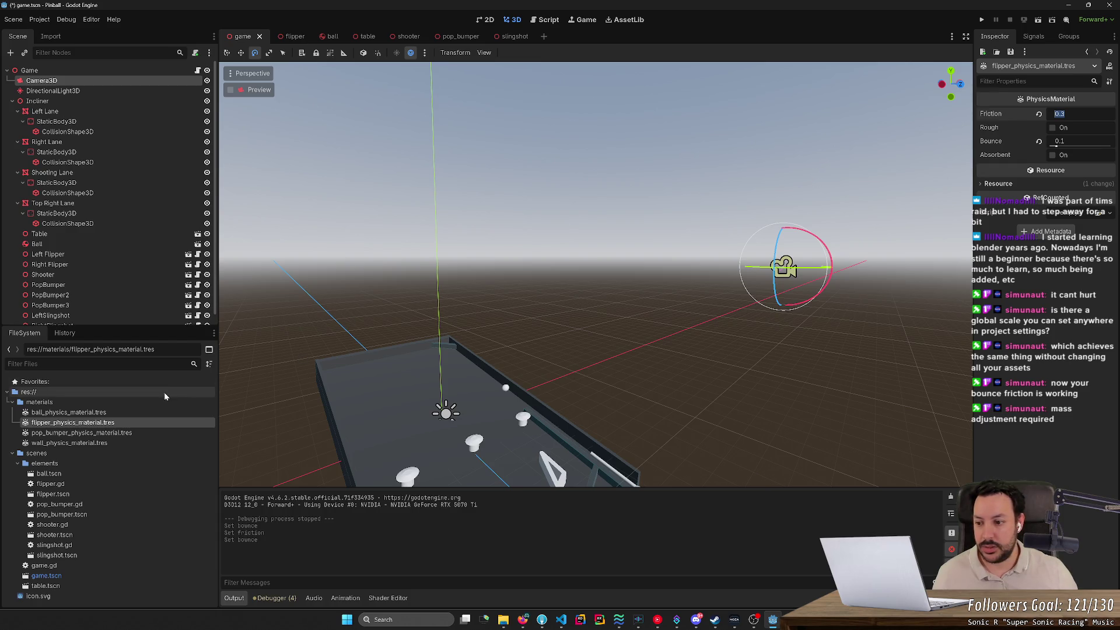
pyautogui.click(121, 444)
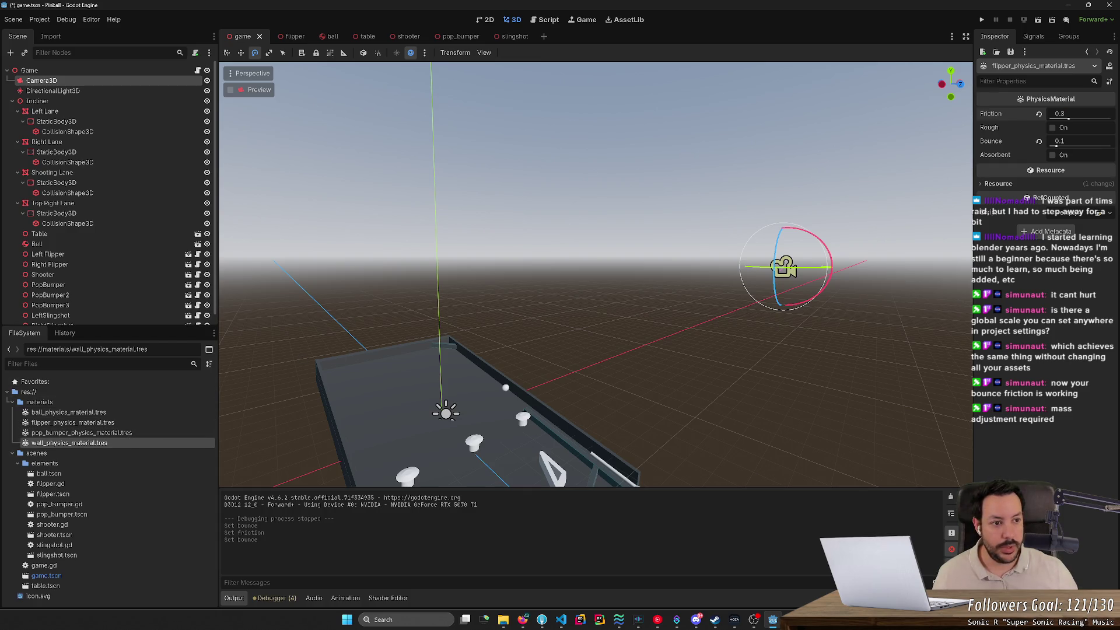
pyautogui.click(1072, 114)
pyautogui.write('0')
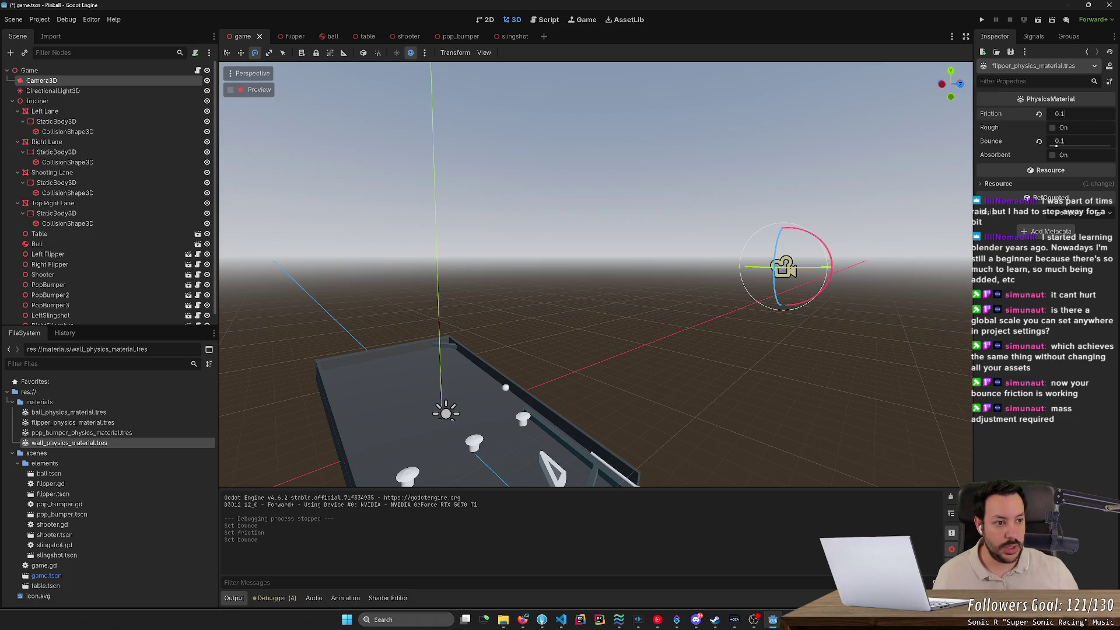
pyautogui.press('Tab')
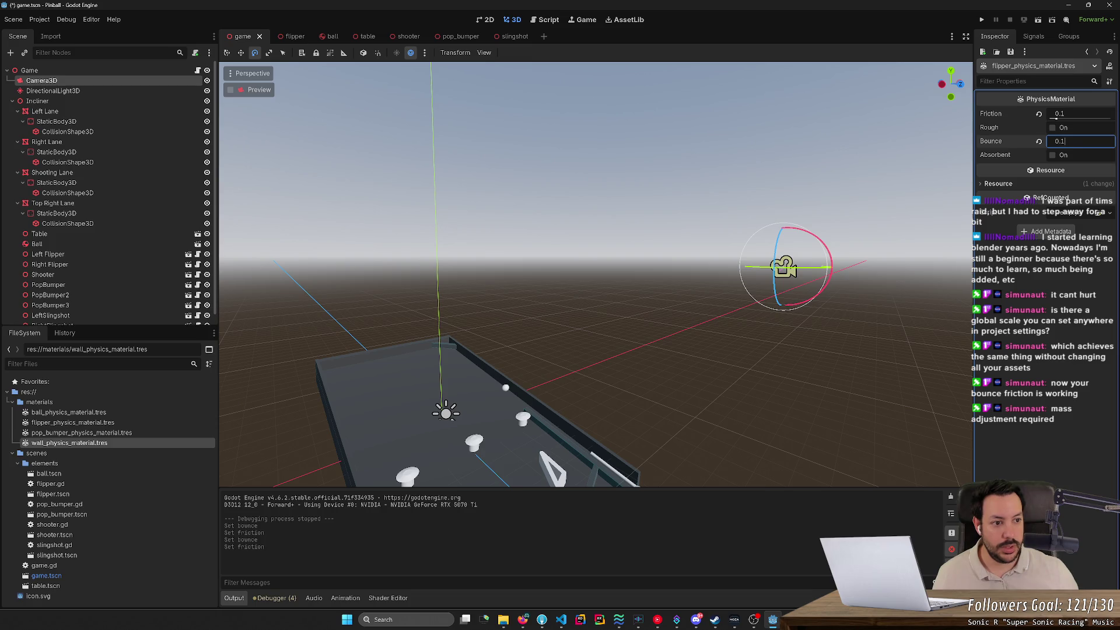
pyautogui.press('Return')
pyautogui.hotkey('ctrl', 's')
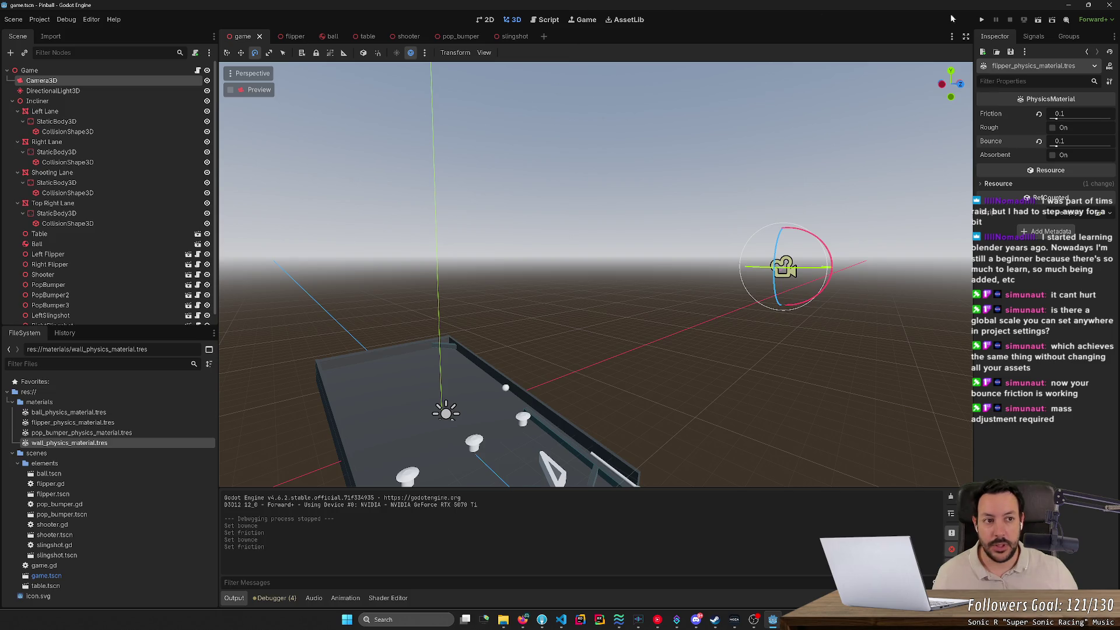
pyautogui.click(982, 19)
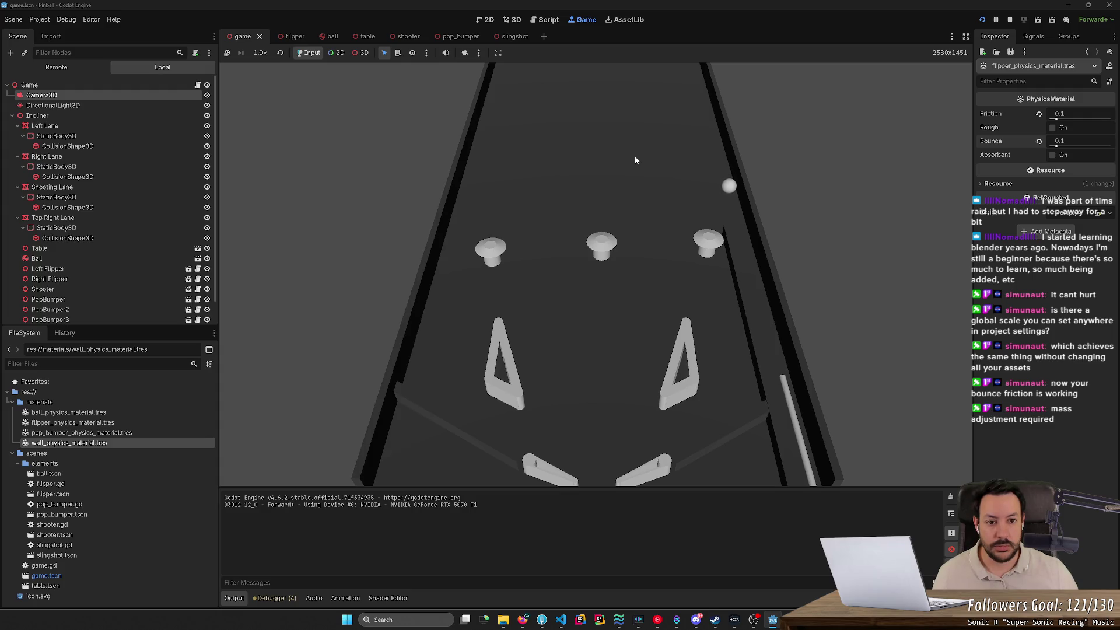
pyautogui.click(1007, 20)
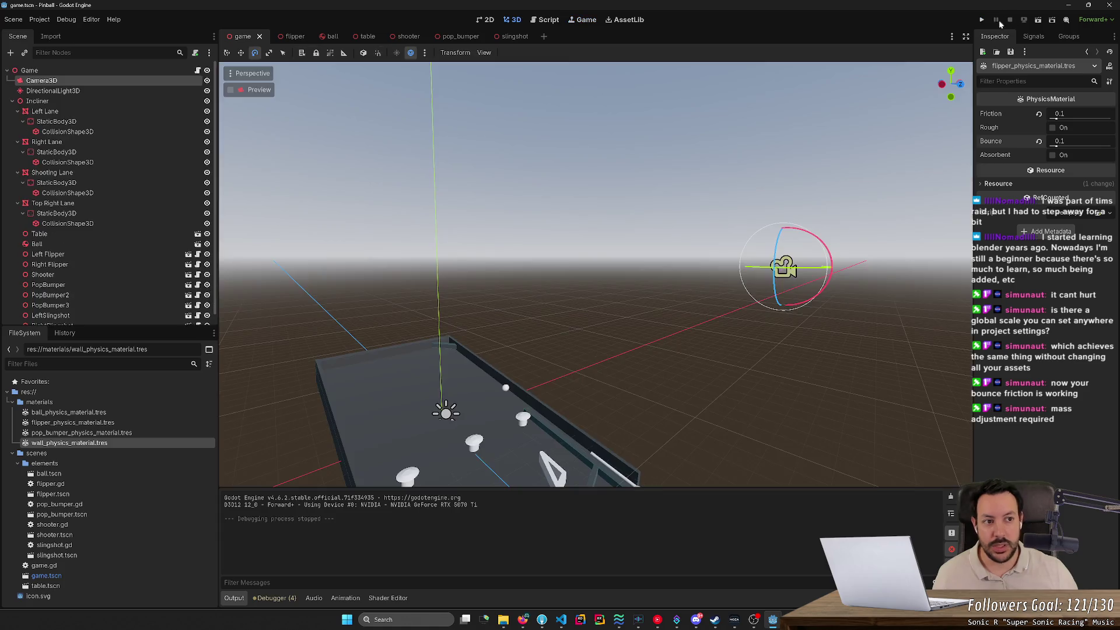
# Set Physics > 3D Default Gravity Vector Y to -100 in Project Settings, then run the game.
pyautogui.click(38, 19)
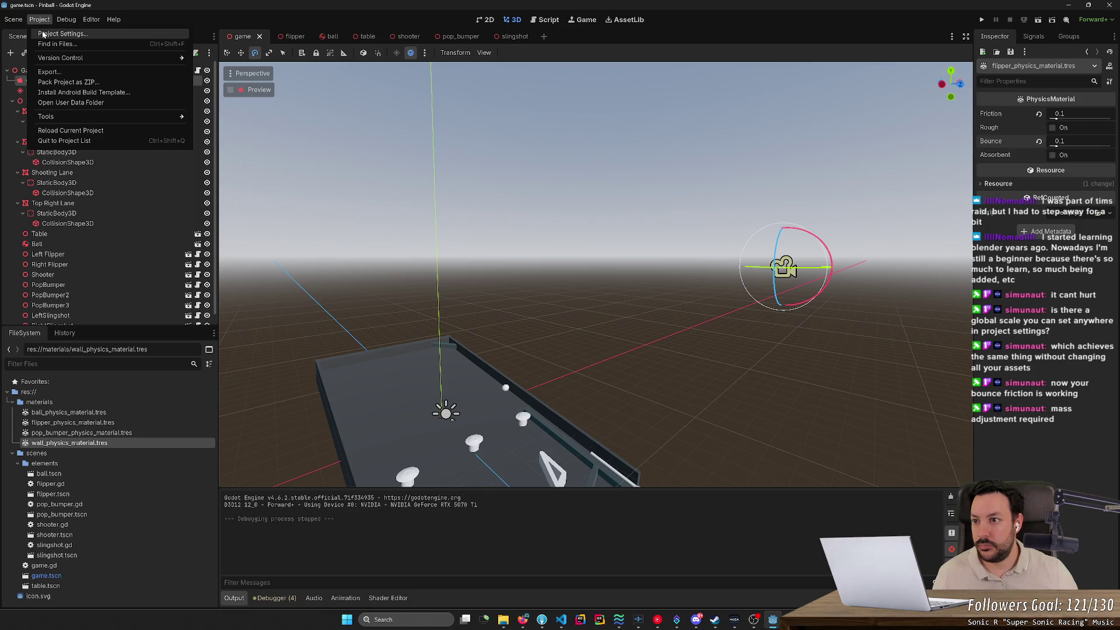
pyautogui.click(58, 33)
pyautogui.click(320, 173)
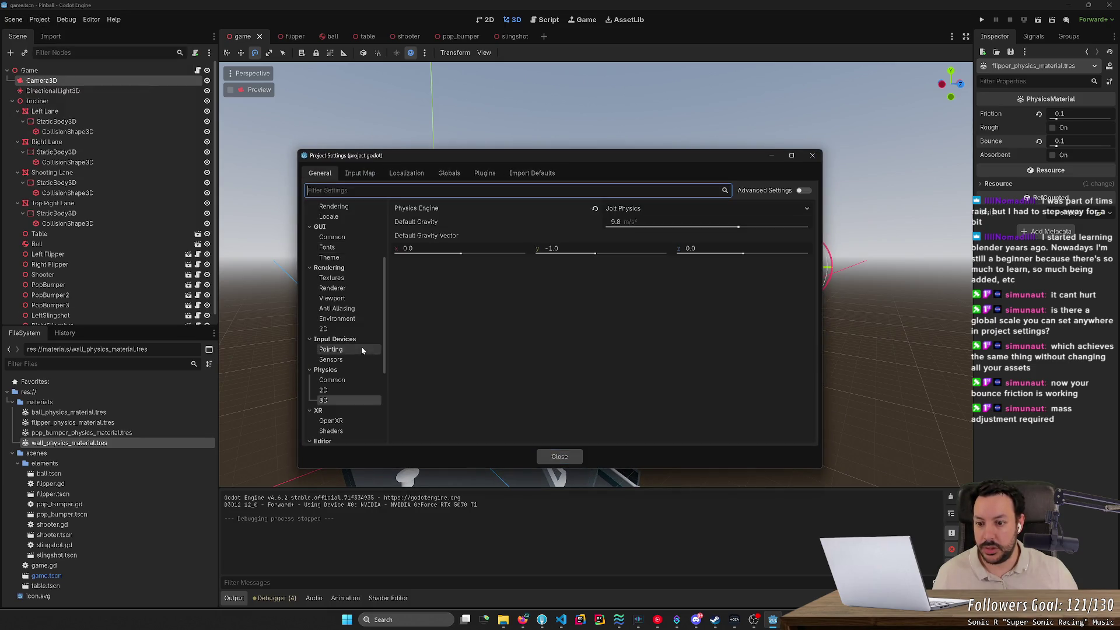
pyautogui.click(593, 249)
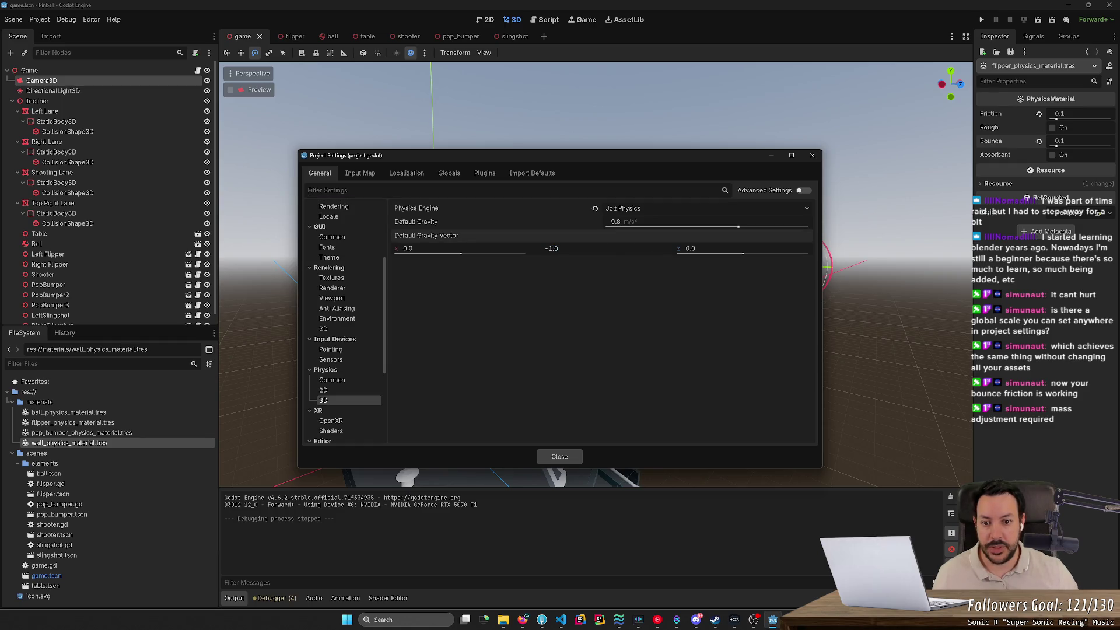
pyautogui.write('-100')
pyautogui.press('Return')
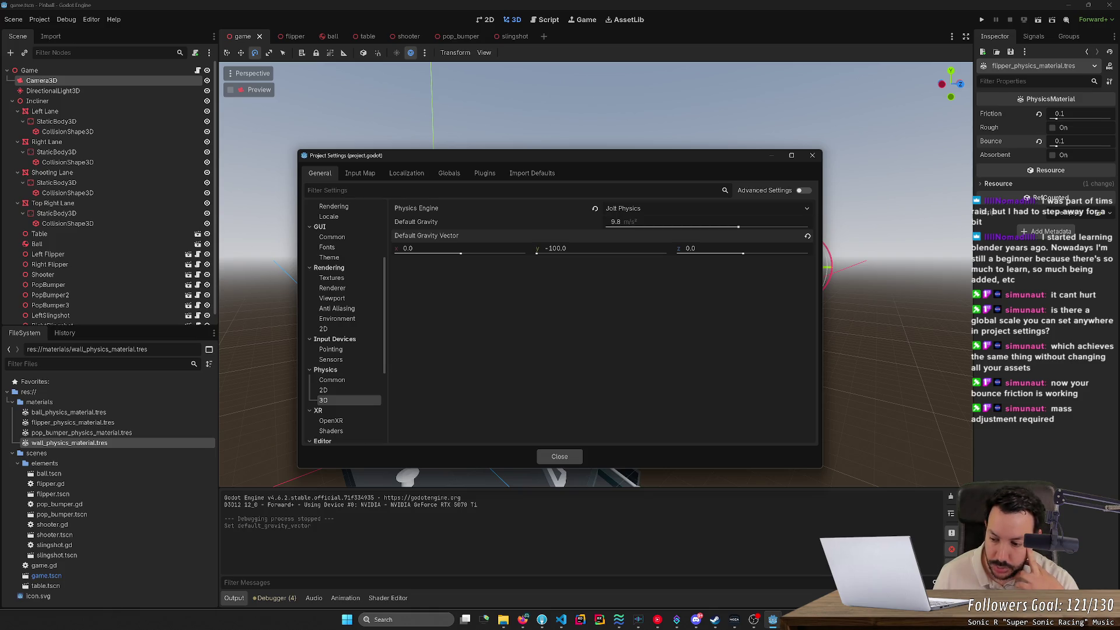
pyautogui.click(557, 457)
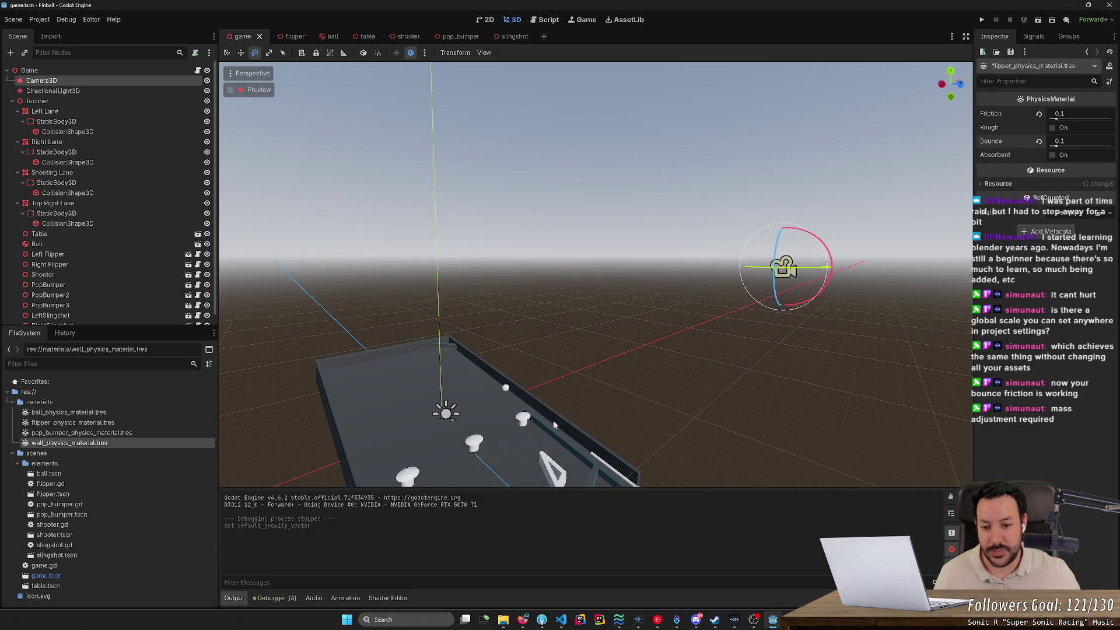
pyautogui.click(982, 20)
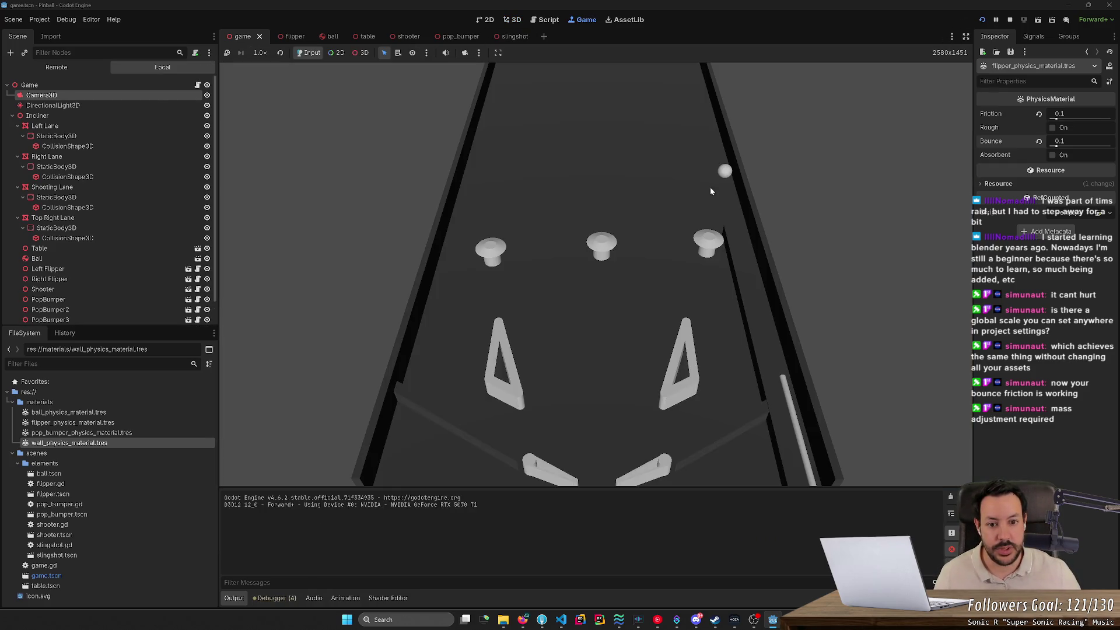
# Launch the ball with the plunger, flip it around with both flippers, then stop the game.
pyautogui.press('space')
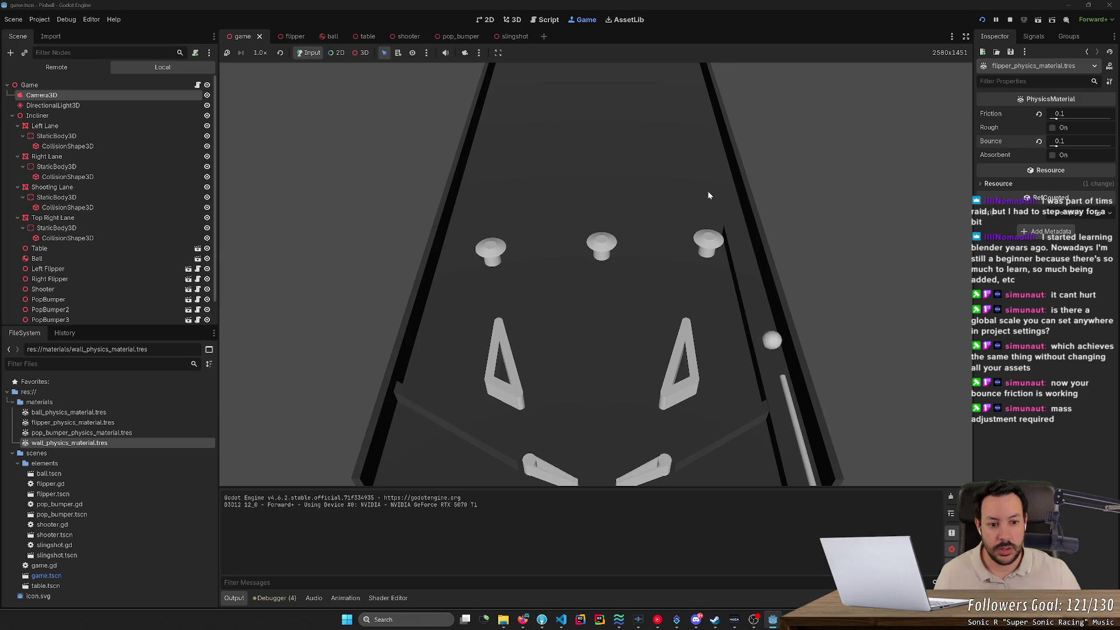
pyautogui.press('space')
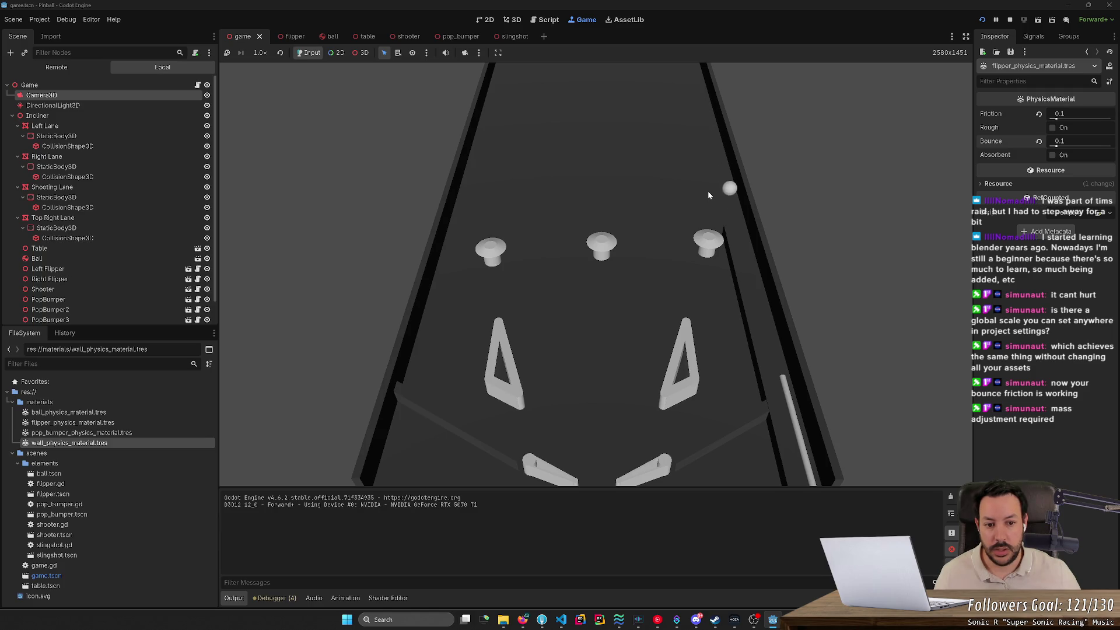
pyautogui.press('Left')
pyautogui.press('Right')
pyautogui.press('space')
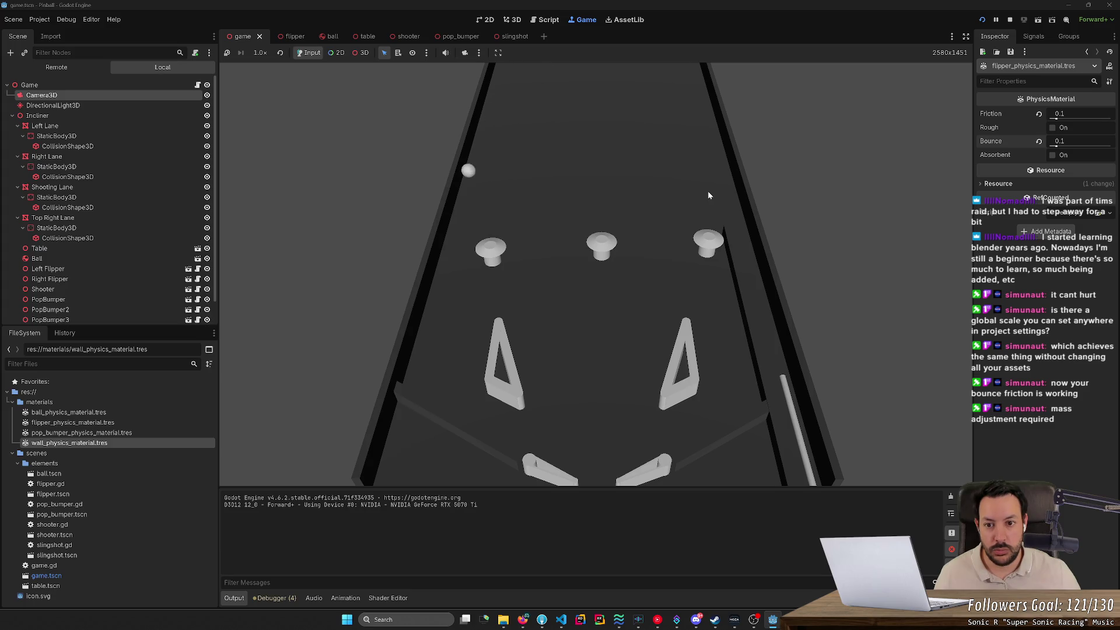
pyautogui.press('Left')
pyautogui.press('Right')
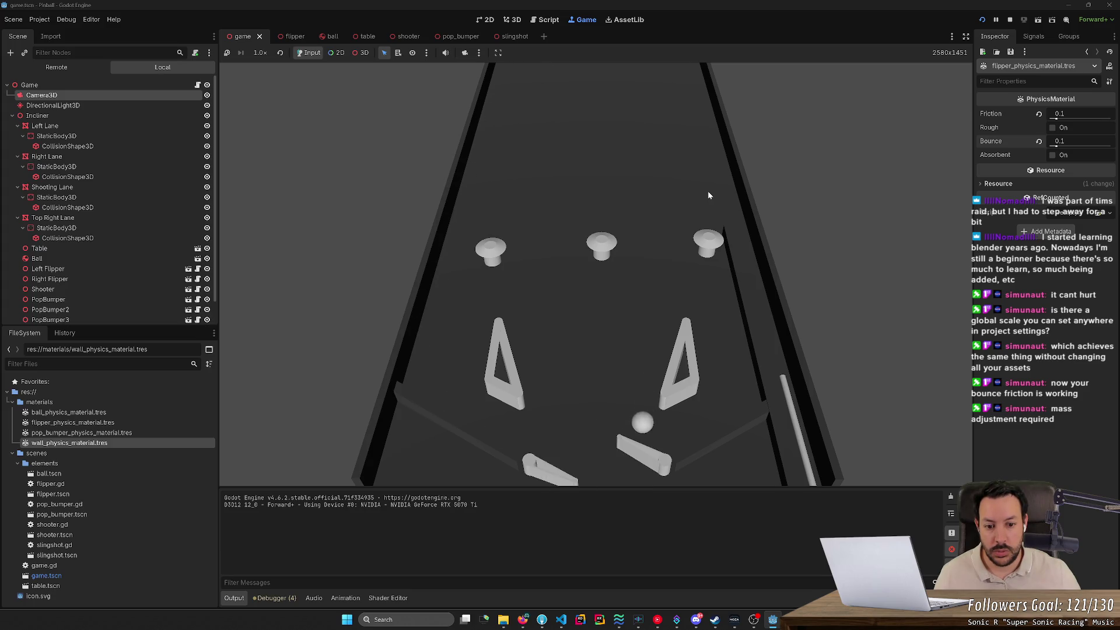
pyautogui.press('Right')
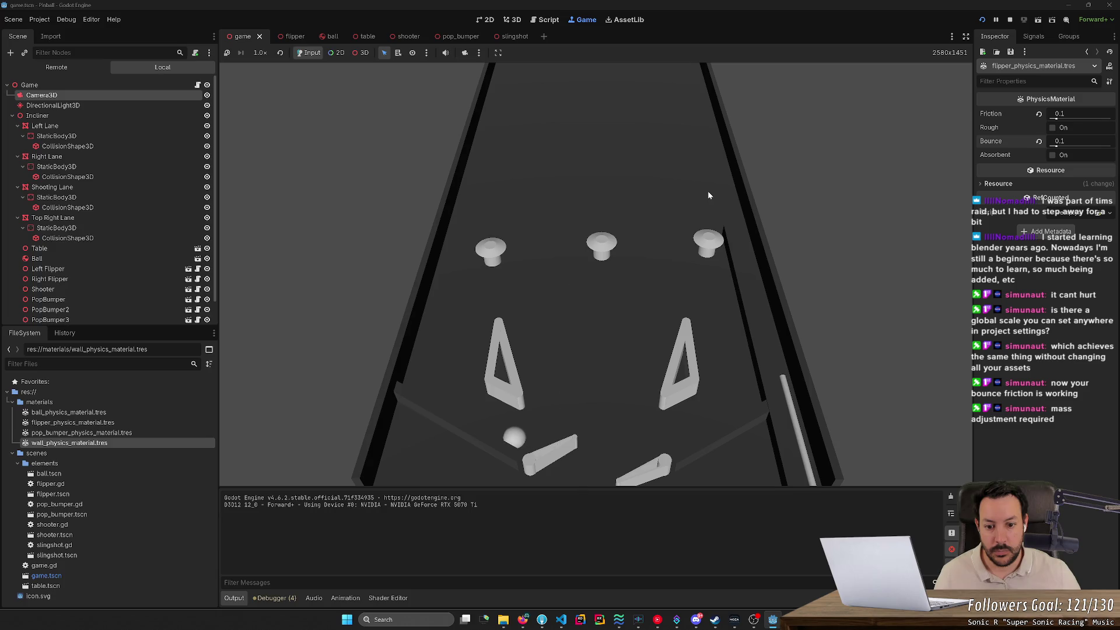
pyautogui.press('Left')
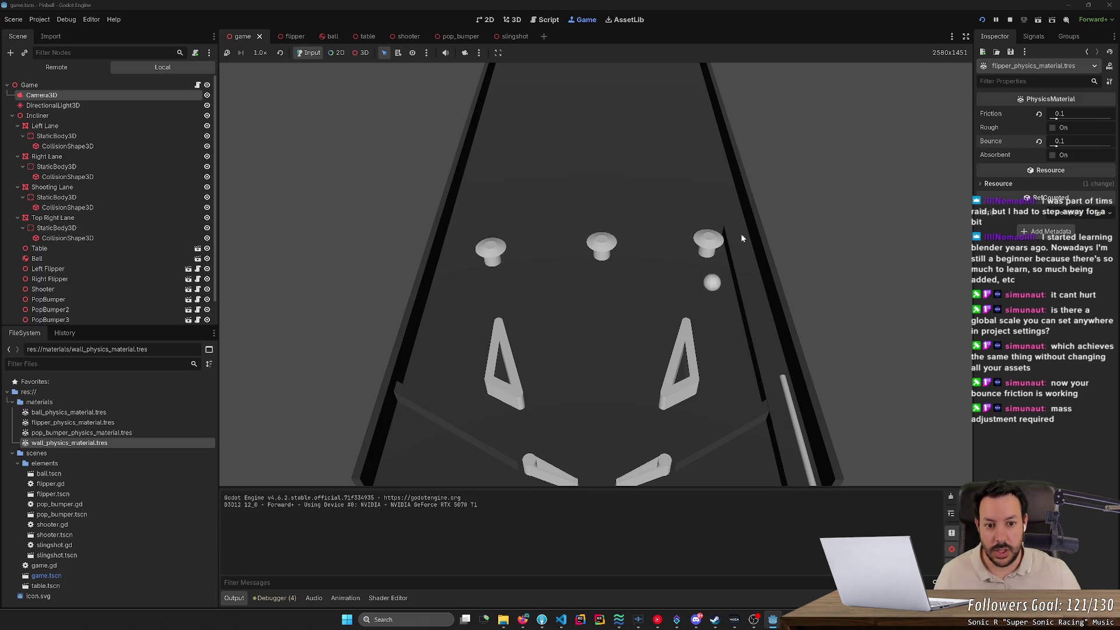
pyautogui.click(1009, 20)
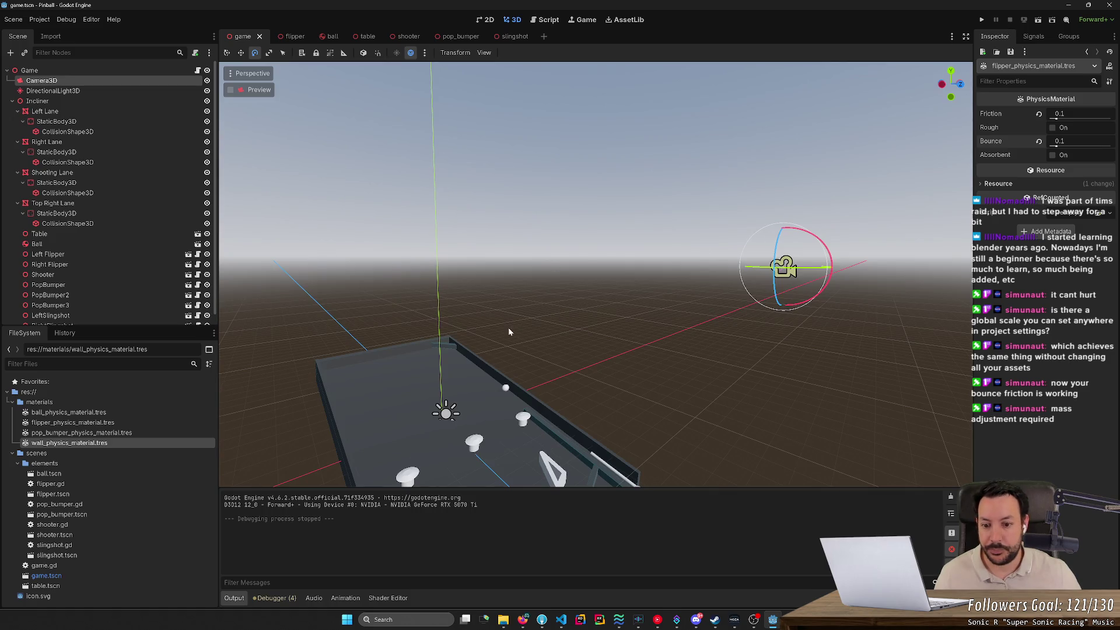
# Set Velocity Mps to 250 on PopBumper1, PopBumper2 and PopBumper3, and save the scene.
pyautogui.scroll(-3, 509, 331)
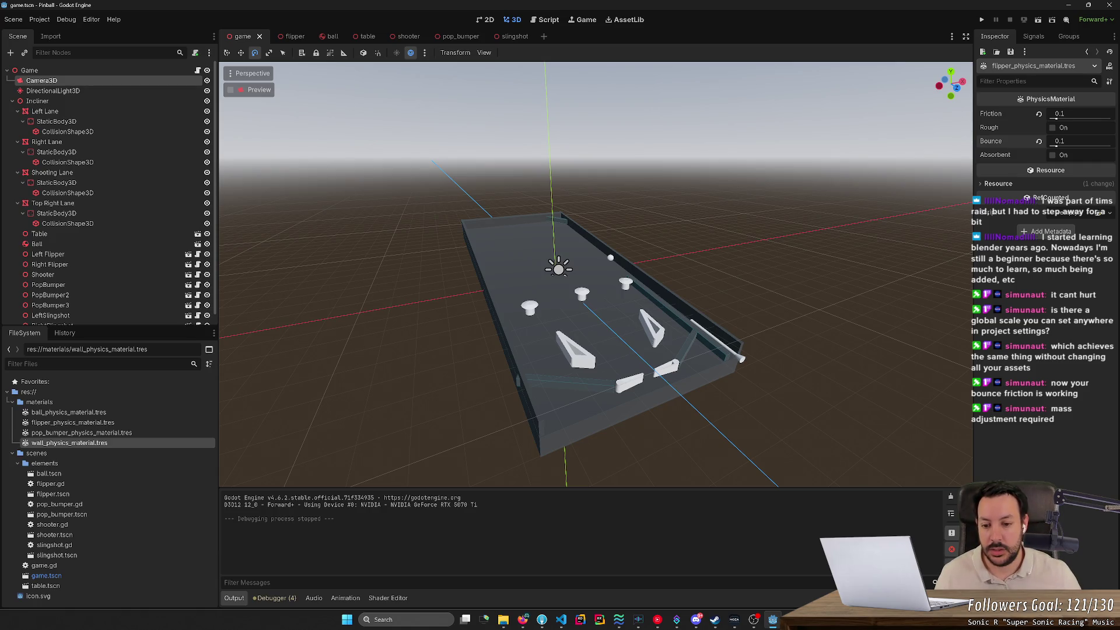
pyautogui.scroll(5, 483, 320)
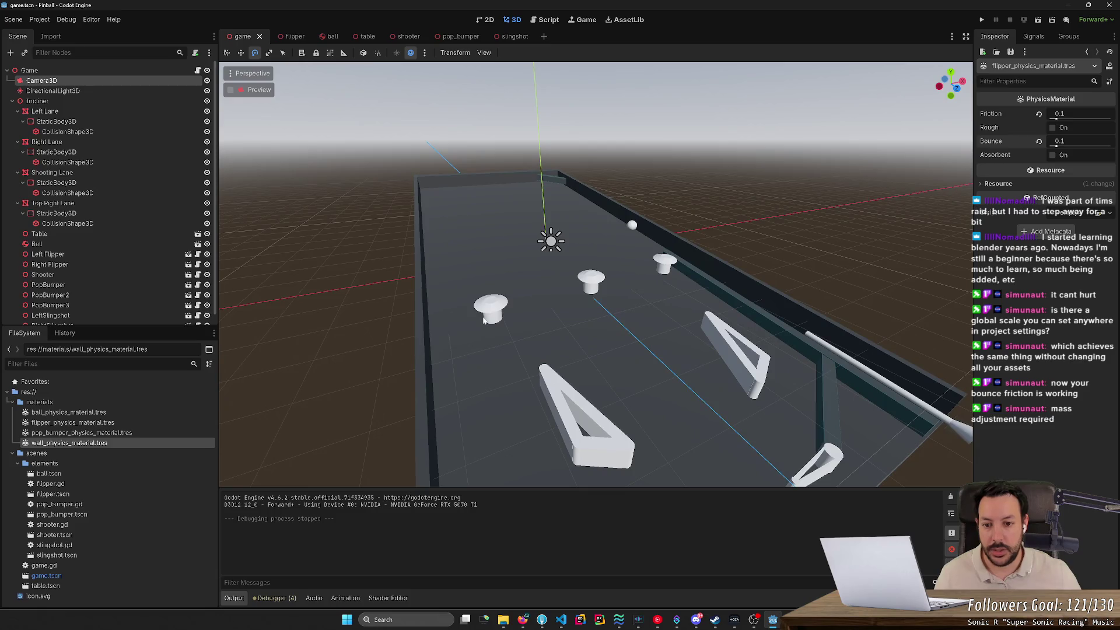
pyautogui.click(483, 320)
pyautogui.click(1078, 114)
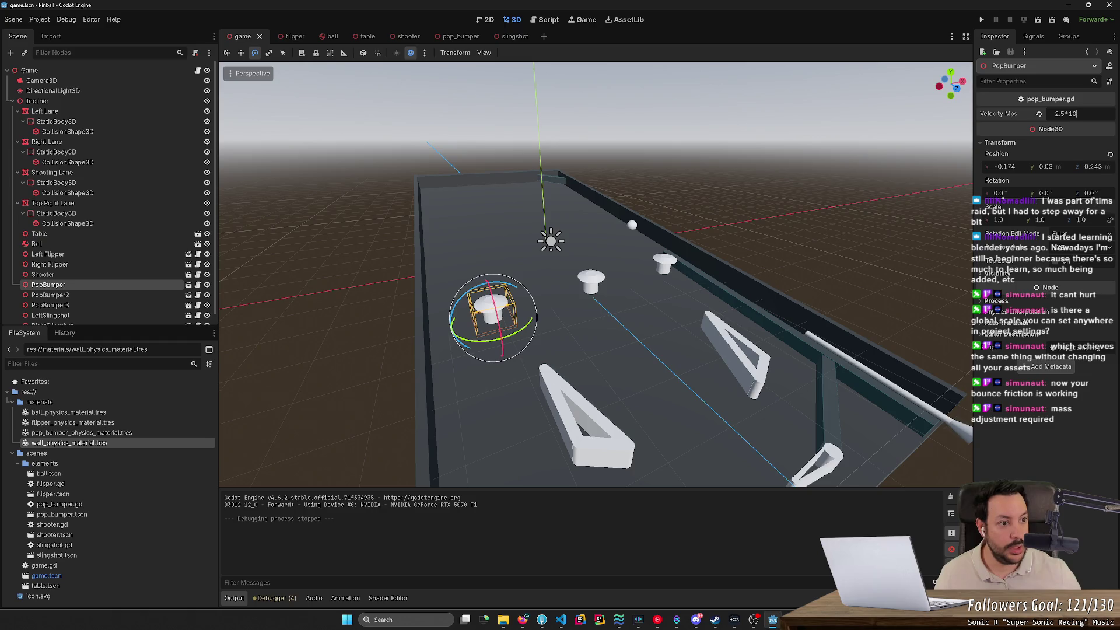
pyautogui.press('Return')
pyautogui.click(588, 286)
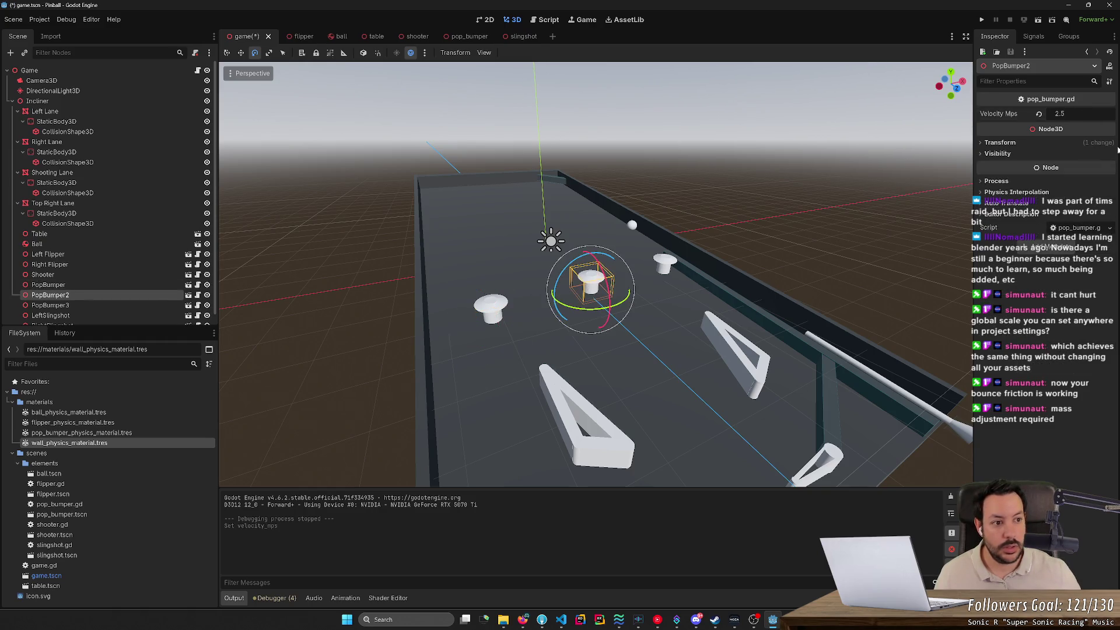
pyautogui.click(1067, 113)
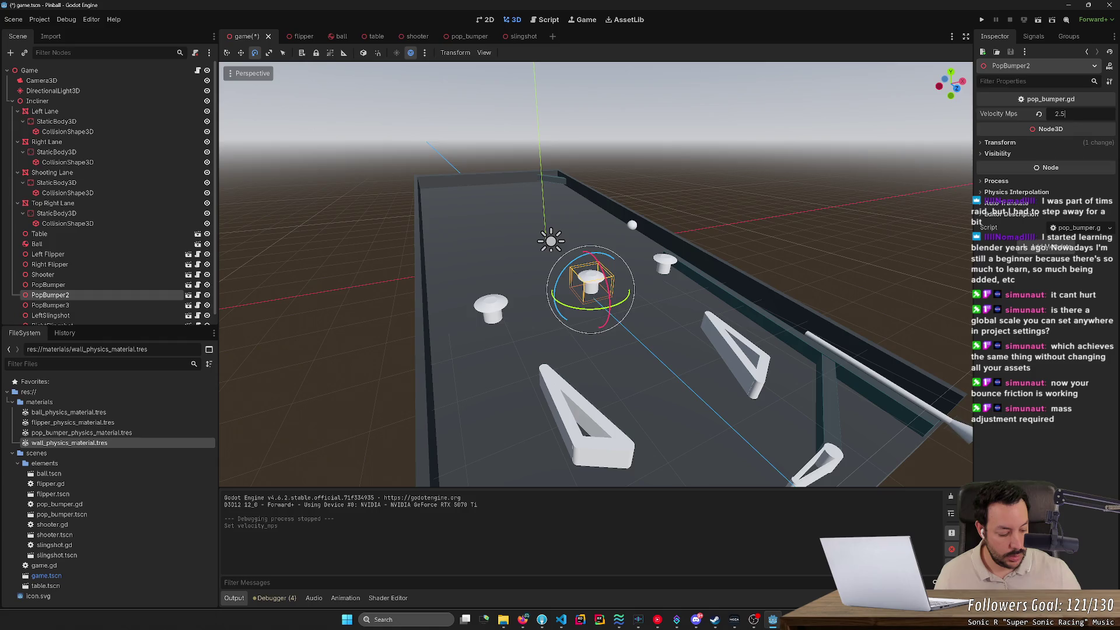
pyautogui.write('*100')
pyautogui.write('250')
pyautogui.press('Return')
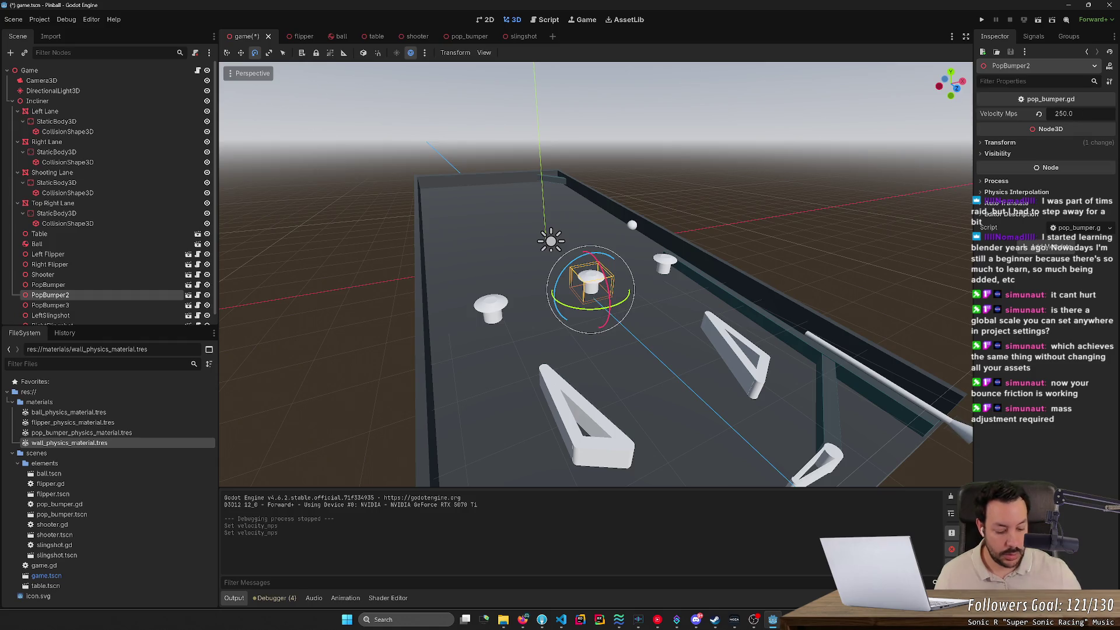
pyautogui.click(666, 266)
pyautogui.click(1073, 113)
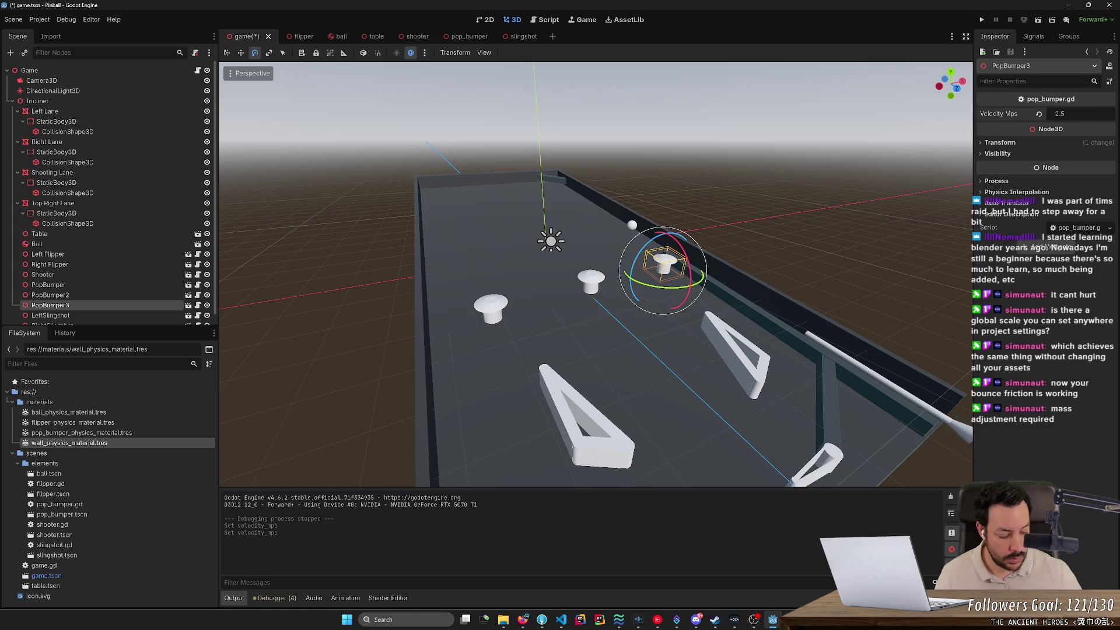
pyautogui.write('100')
pyautogui.press('Return')
pyautogui.hotkey('ctrl', 's')
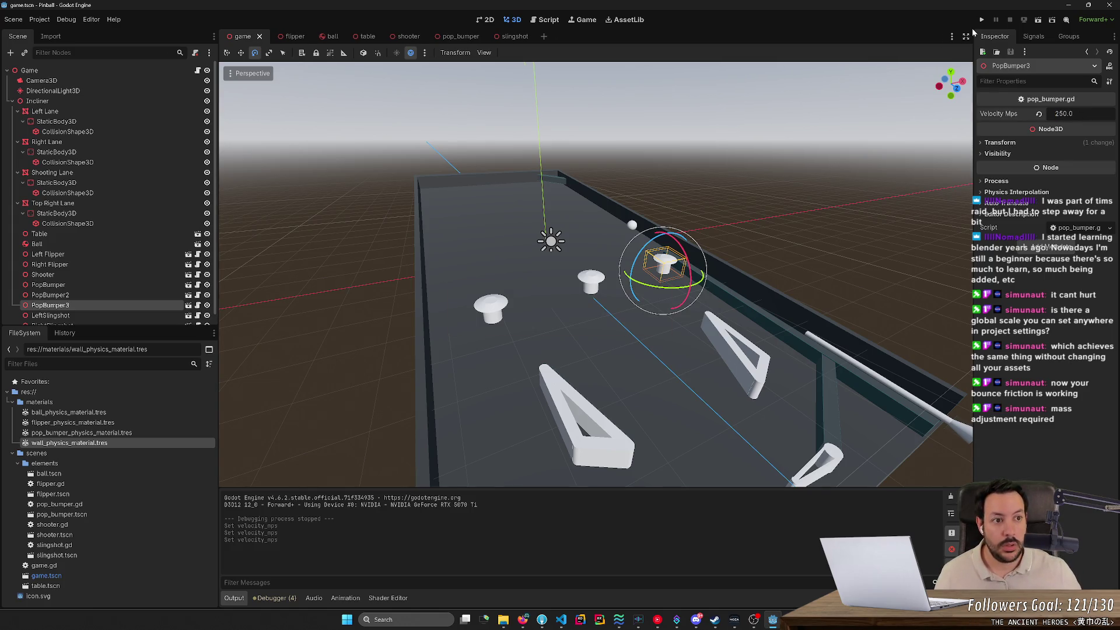
# Set LeftSlingshot and RightSlingshot Velocity Mps to 250, save, and run the game.
pyautogui.click(595, 411)
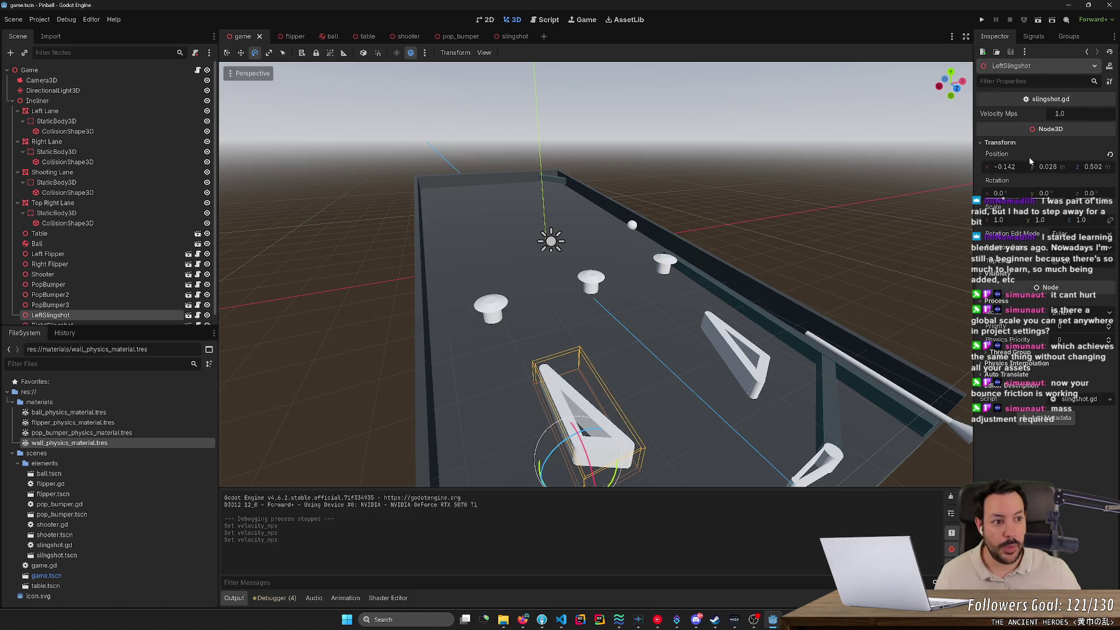
pyautogui.click(1068, 113)
pyautogui.write('250')
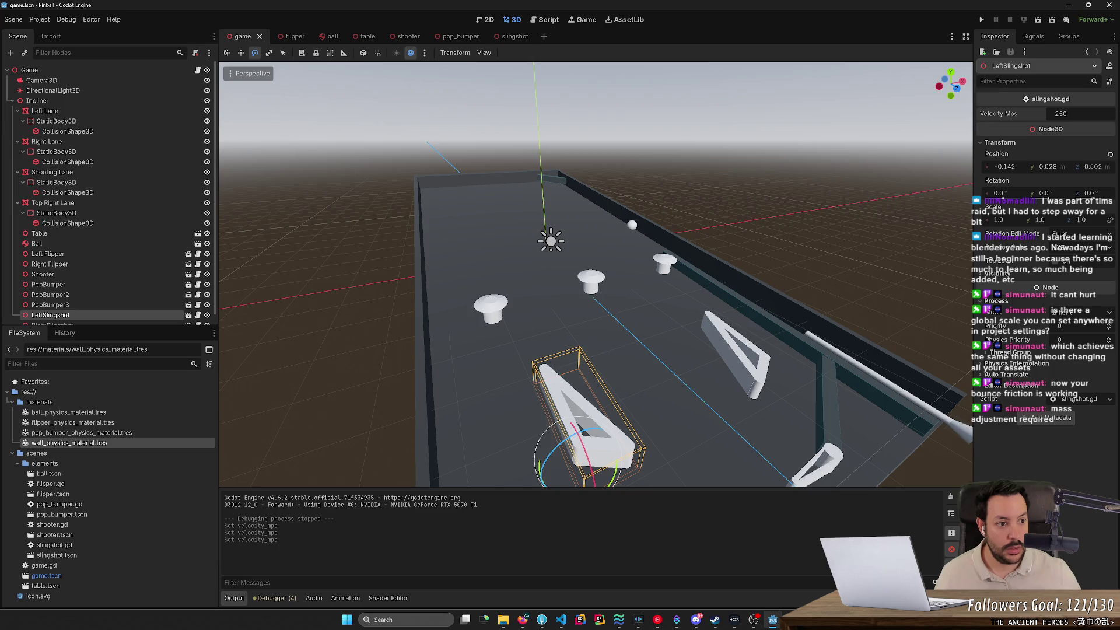
pyautogui.press('Return')
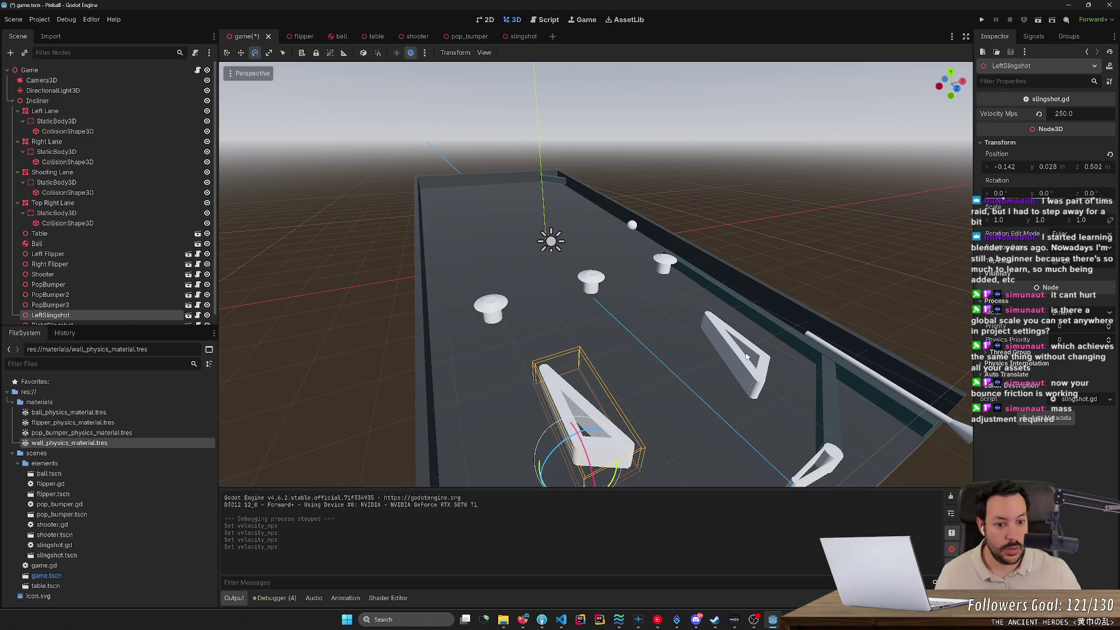
pyautogui.click(747, 357)
pyautogui.click(1067, 114)
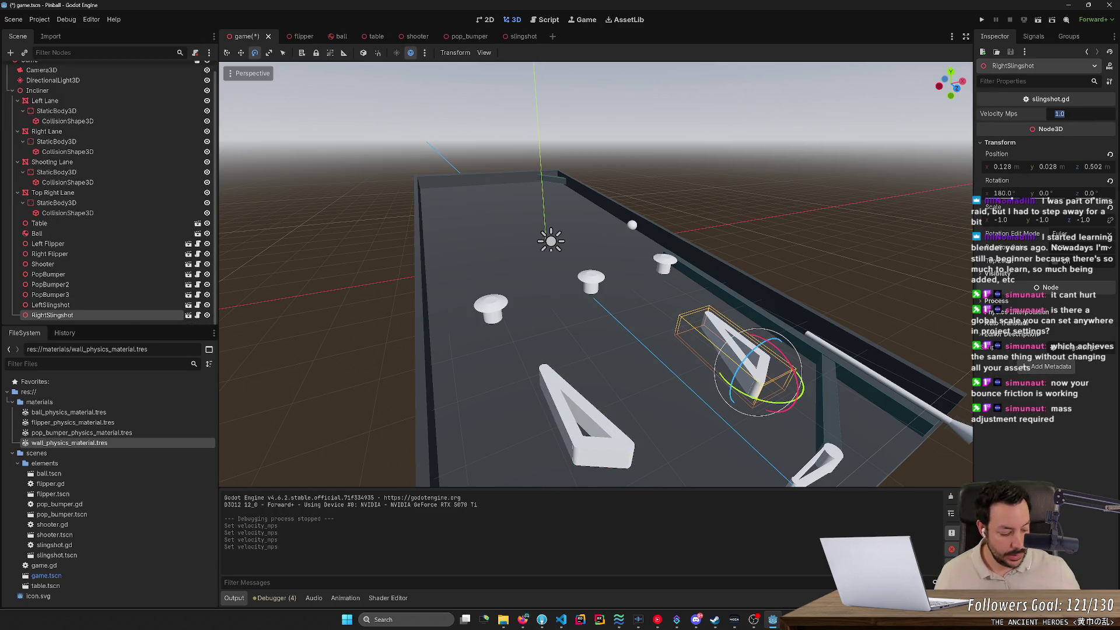
pyautogui.write('250')
pyautogui.press('Return')
pyautogui.hotkey('ctrl', 's')
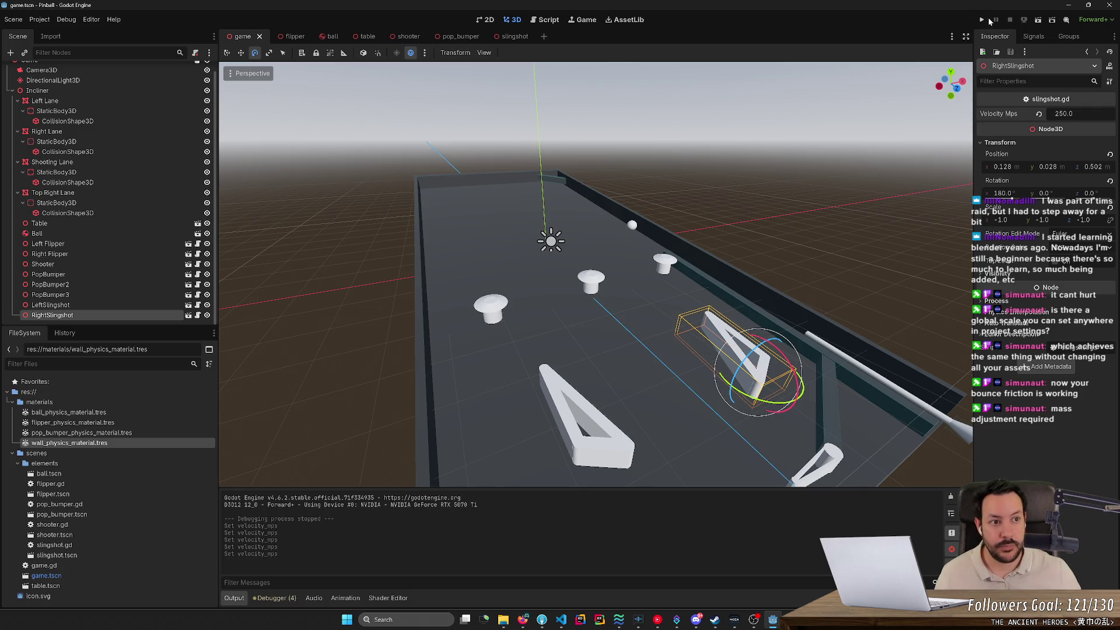
pyautogui.click(988, 20)
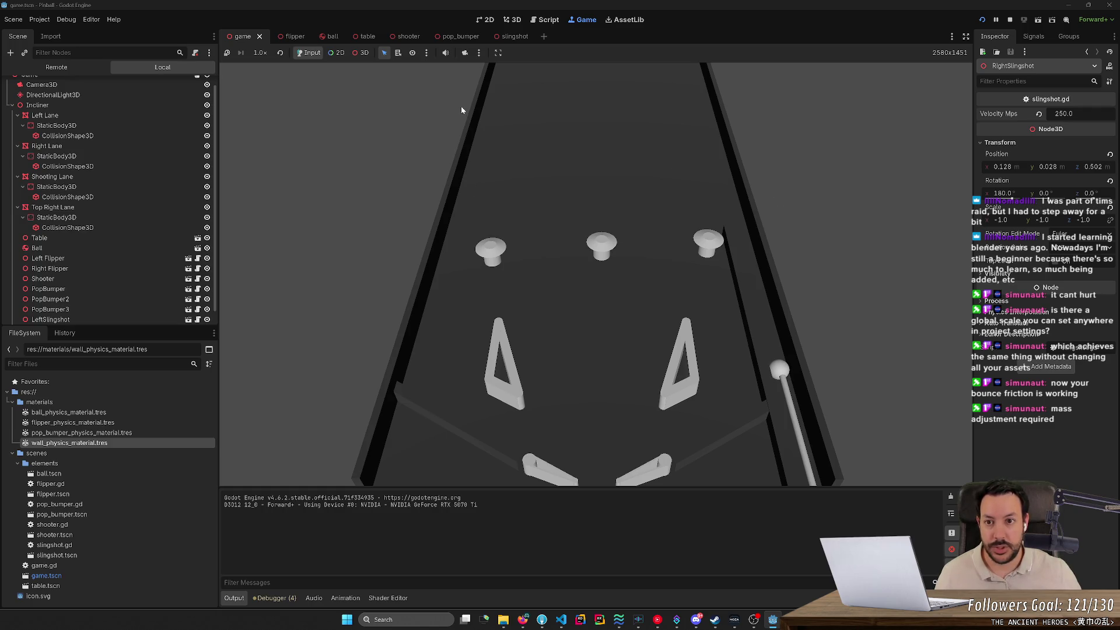
# Launch the ball and keep it in play with alternating left and right flipper shots.
pyautogui.press('space')
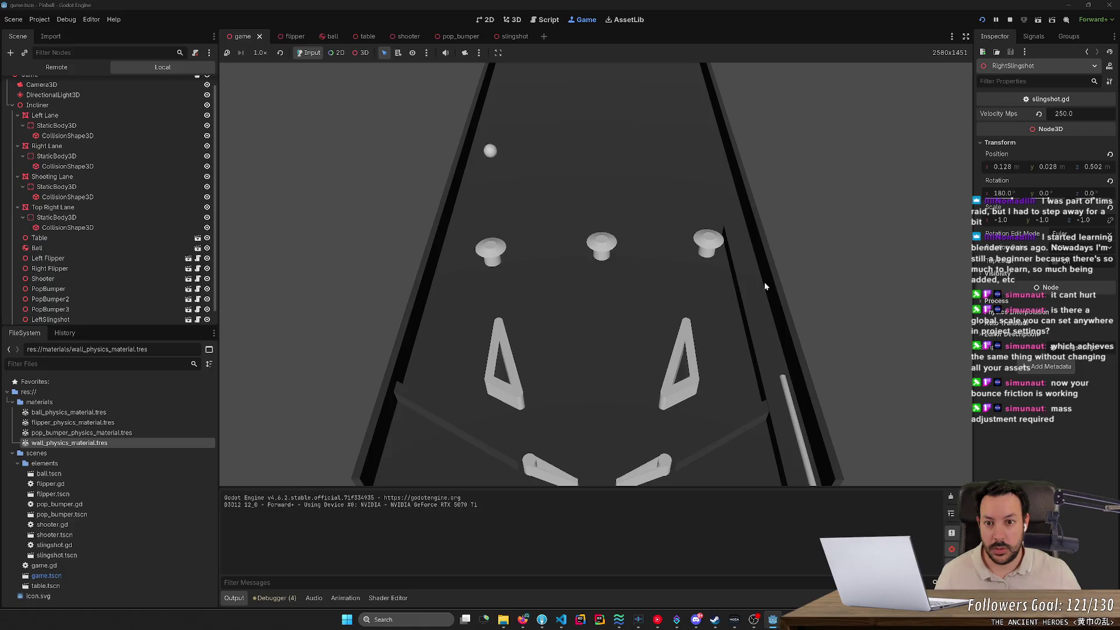
pyautogui.press('Left')
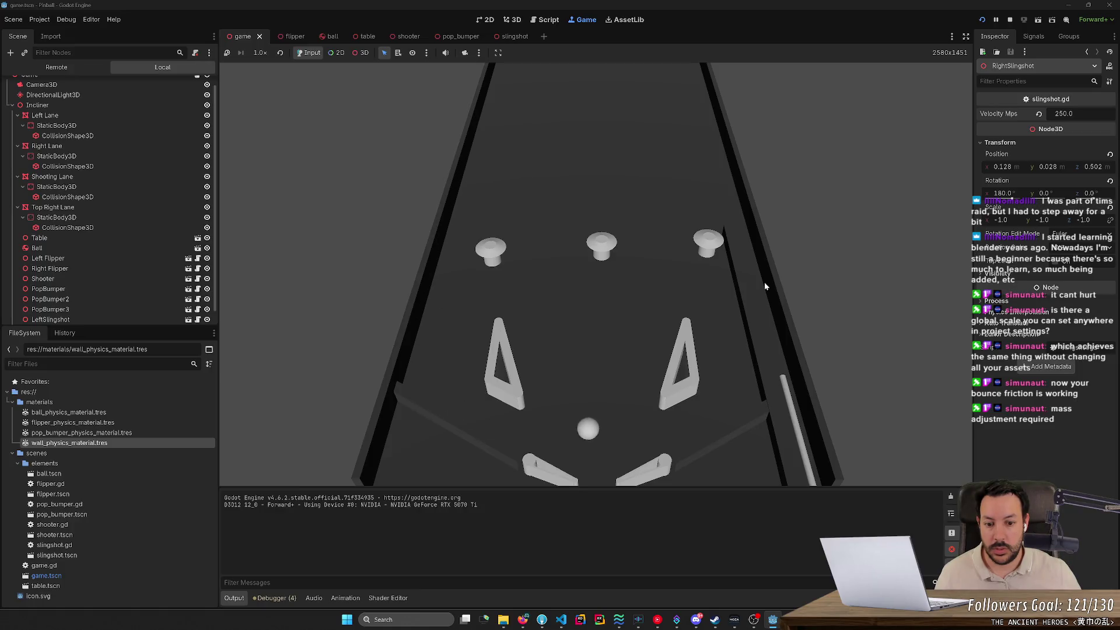
pyautogui.press('Right')
pyautogui.press('space')
pyautogui.press('Left')
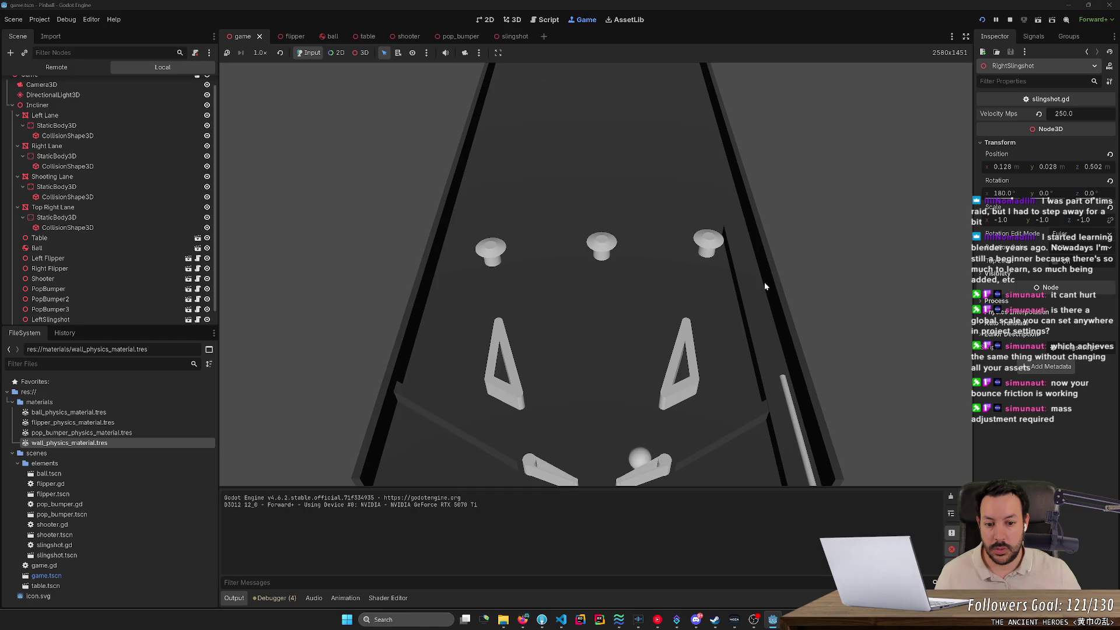
pyautogui.press('Right')
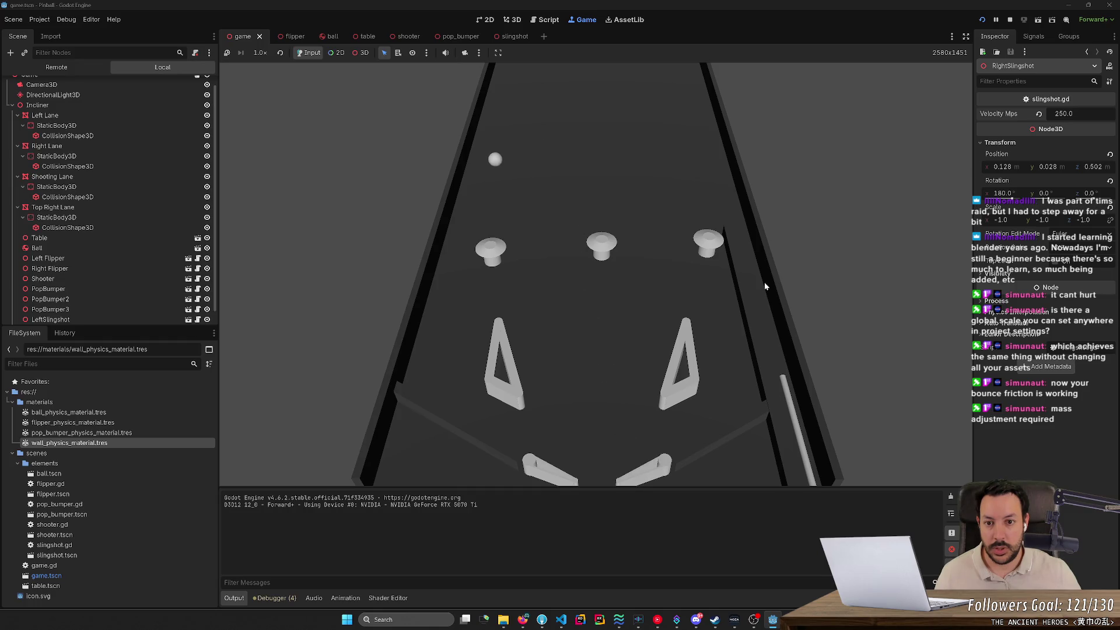
pyautogui.press('Left')
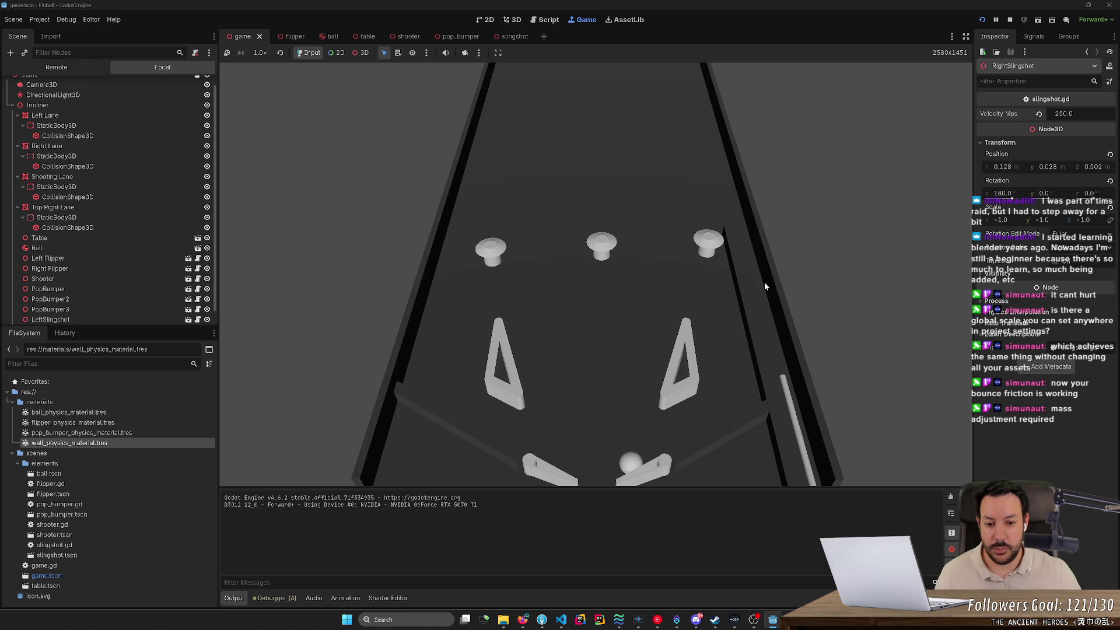
pyautogui.press('Right')
pyautogui.press('Left')
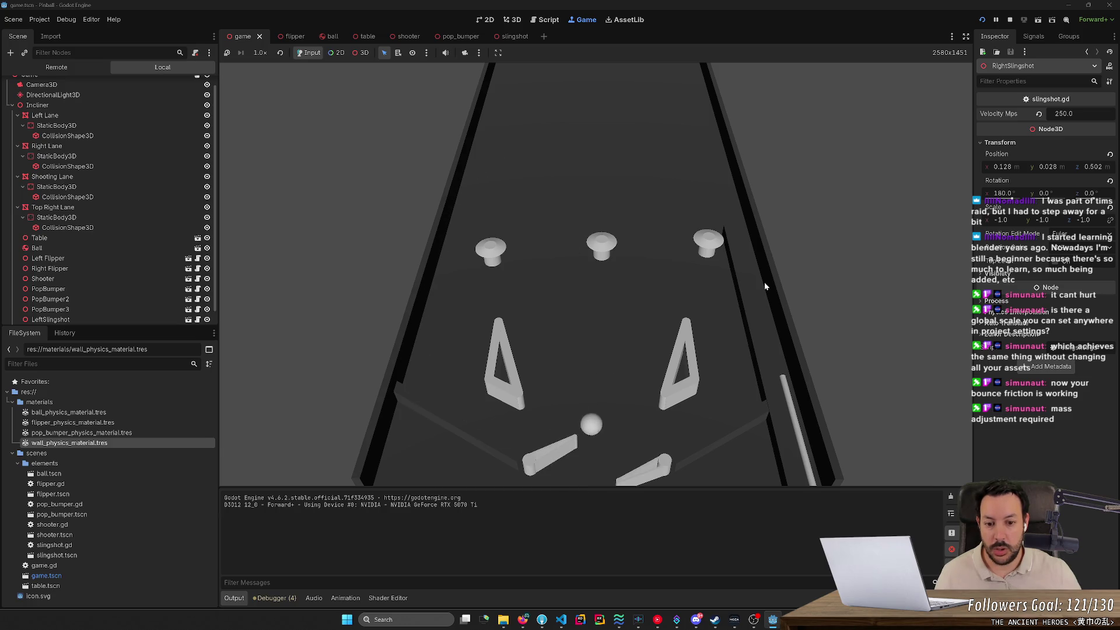
pyautogui.press('Right')
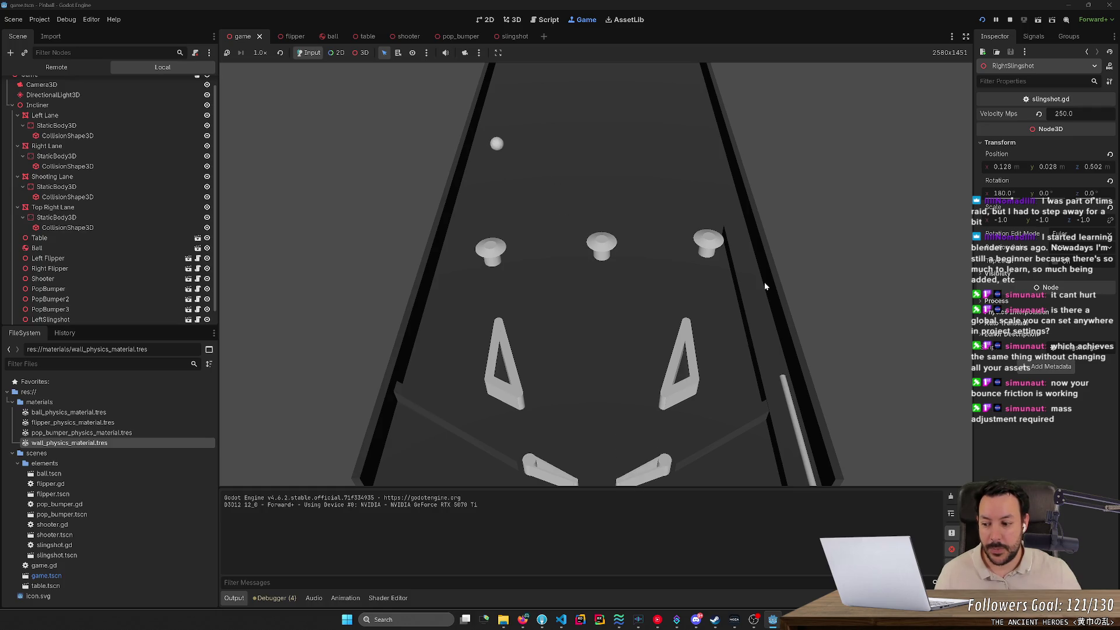
pyautogui.press('Left')
pyautogui.press('Left')
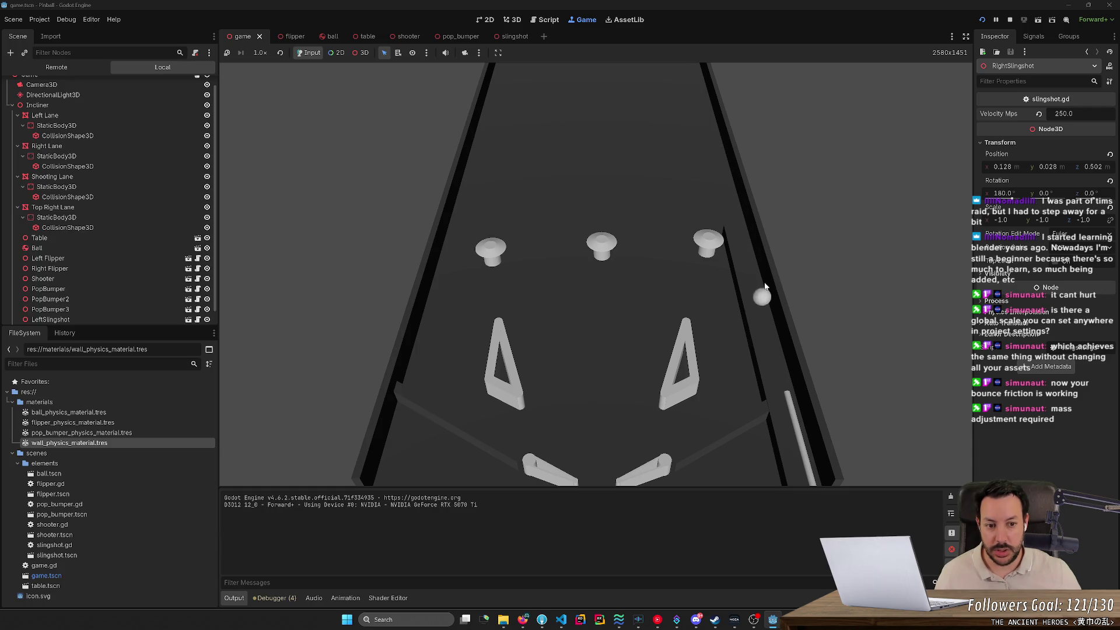
pyautogui.press('Left')
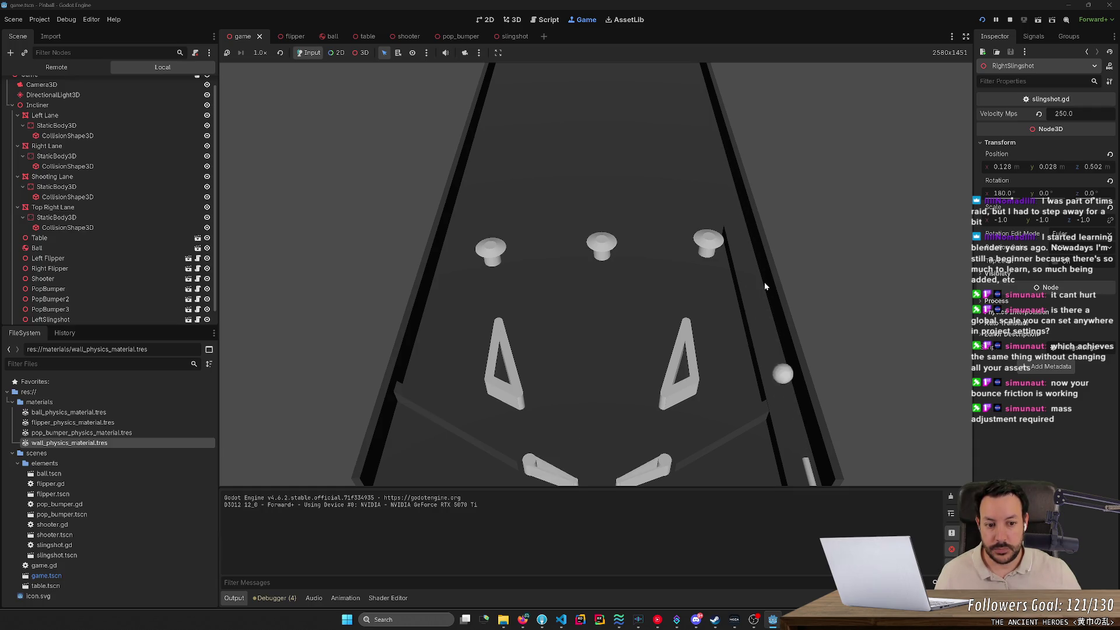
# Relaunch the ball, keep flipping it up the table, then slow the game to 1/16x speed.
pyautogui.press('space')
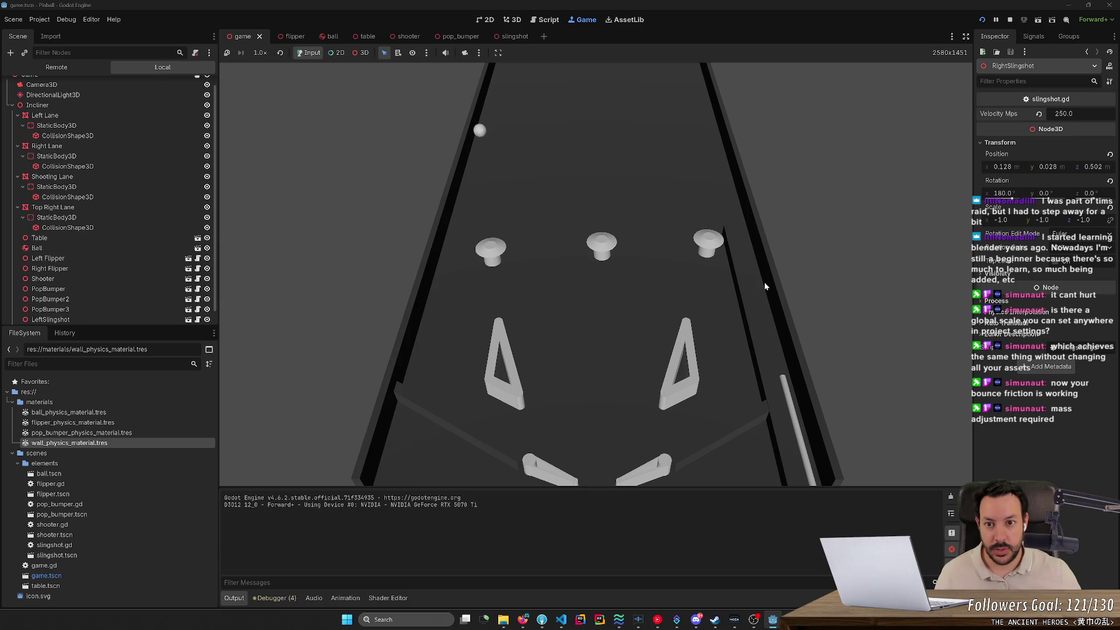
pyautogui.press('Left')
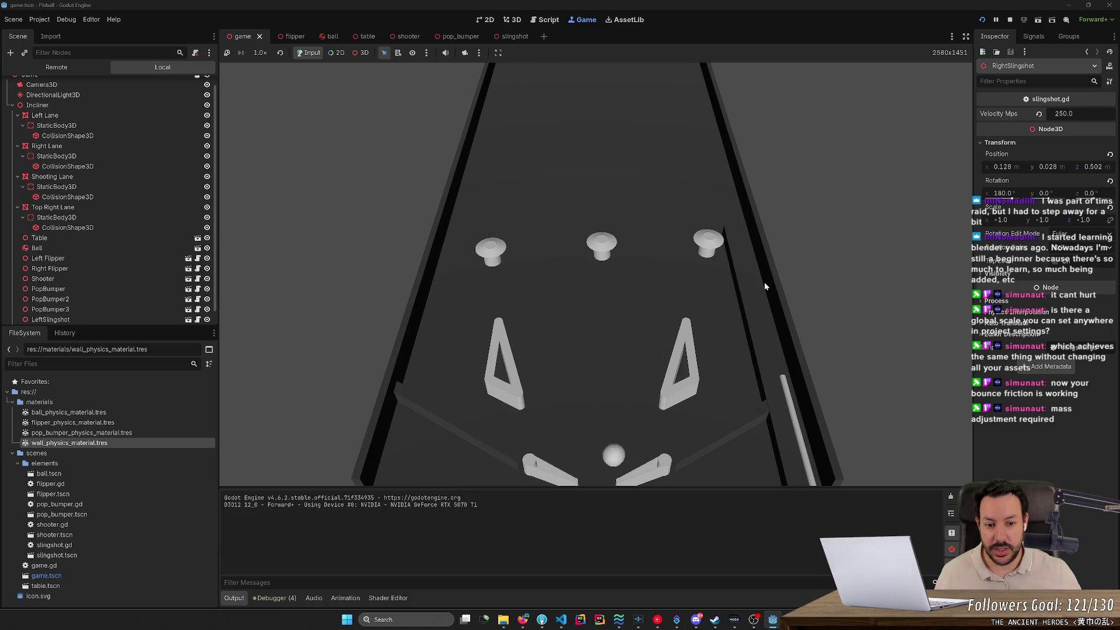
pyautogui.press('Right')
pyautogui.press('Left')
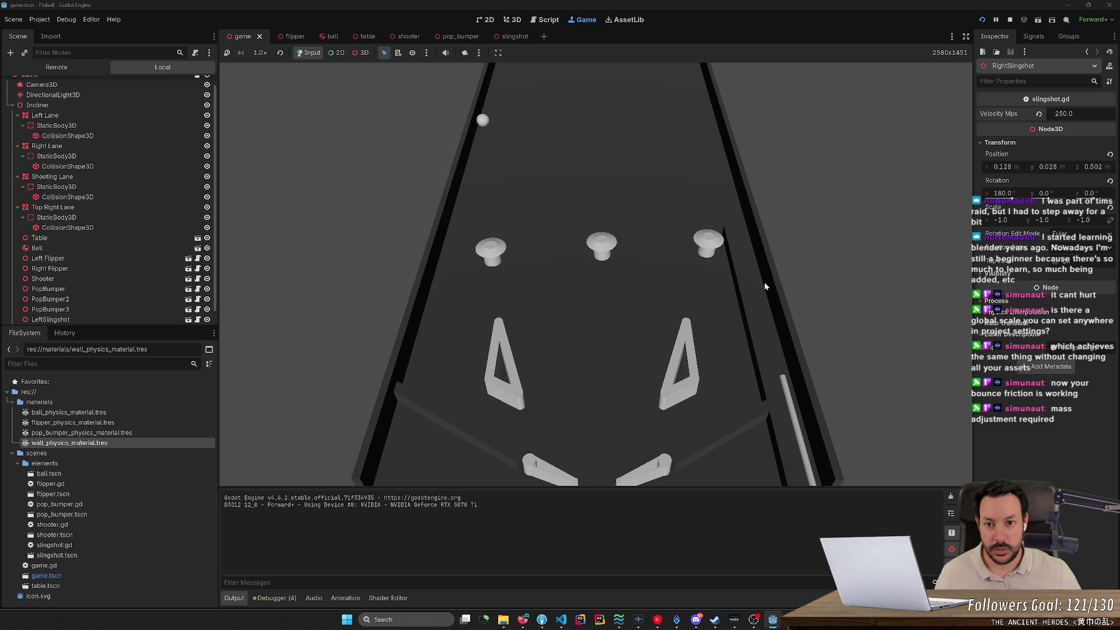
pyautogui.press('Left')
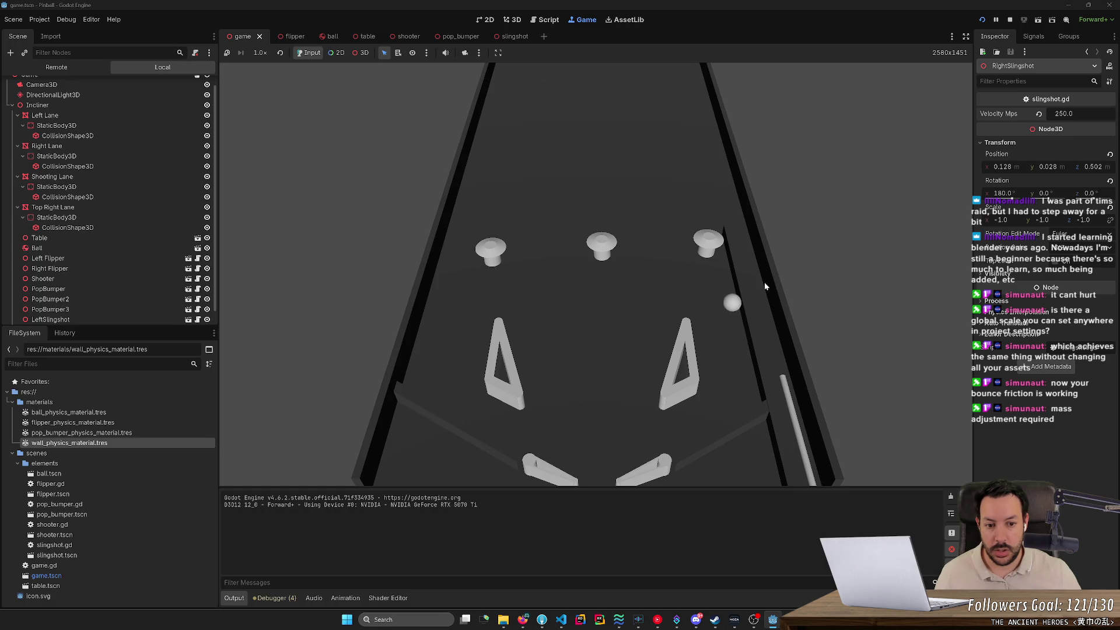
pyautogui.press('Right')
pyautogui.press('Right')
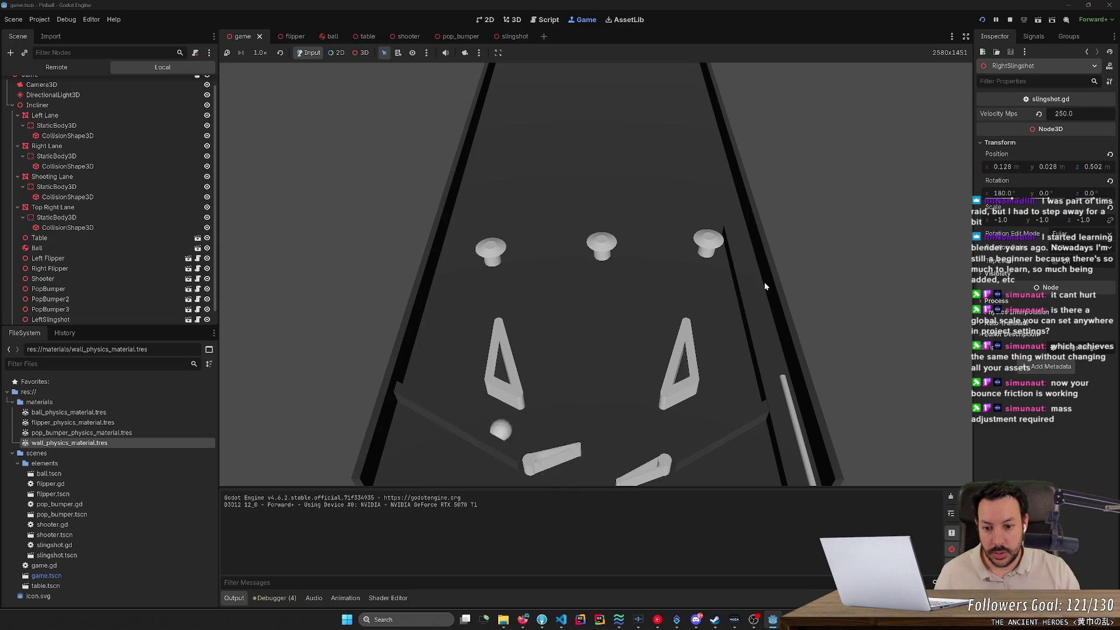
pyautogui.press('Right')
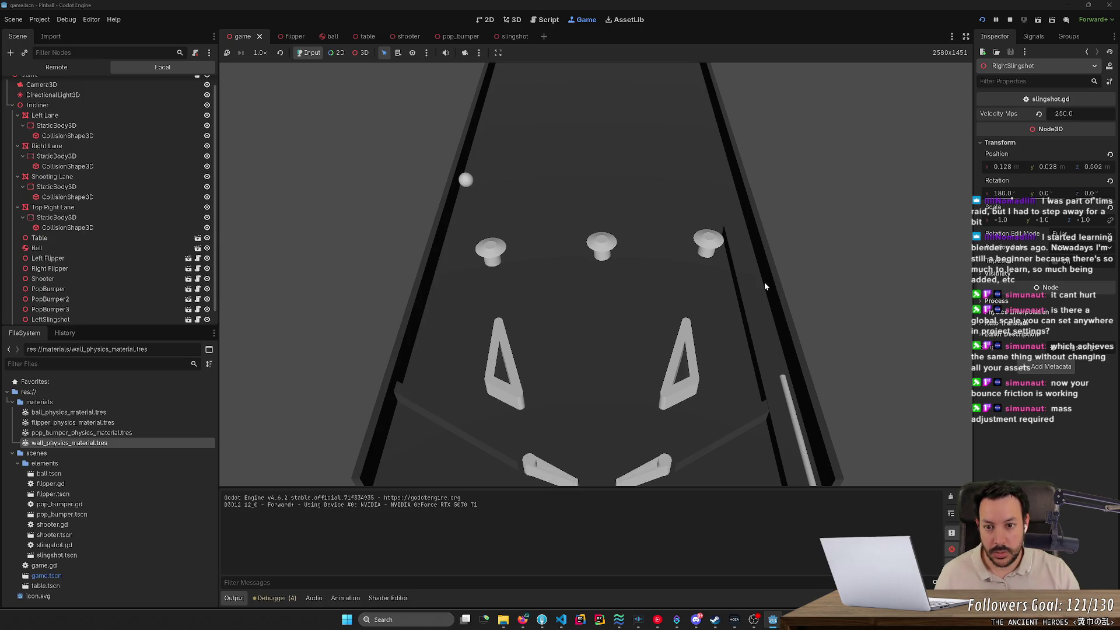
pyautogui.press('Left')
pyautogui.press('Left')
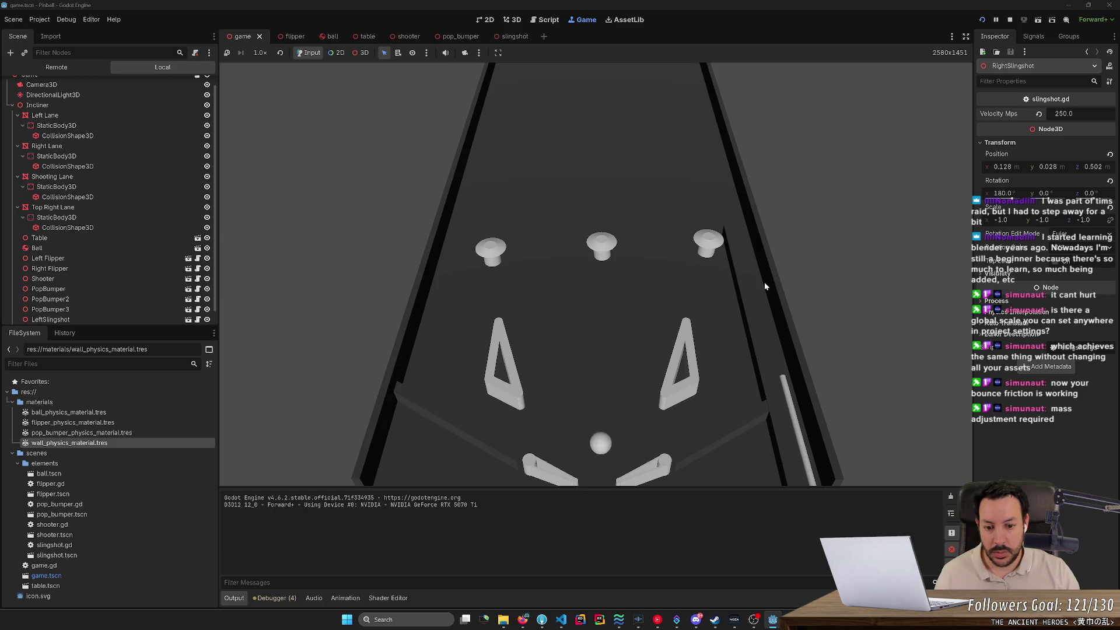
pyautogui.press('Down')
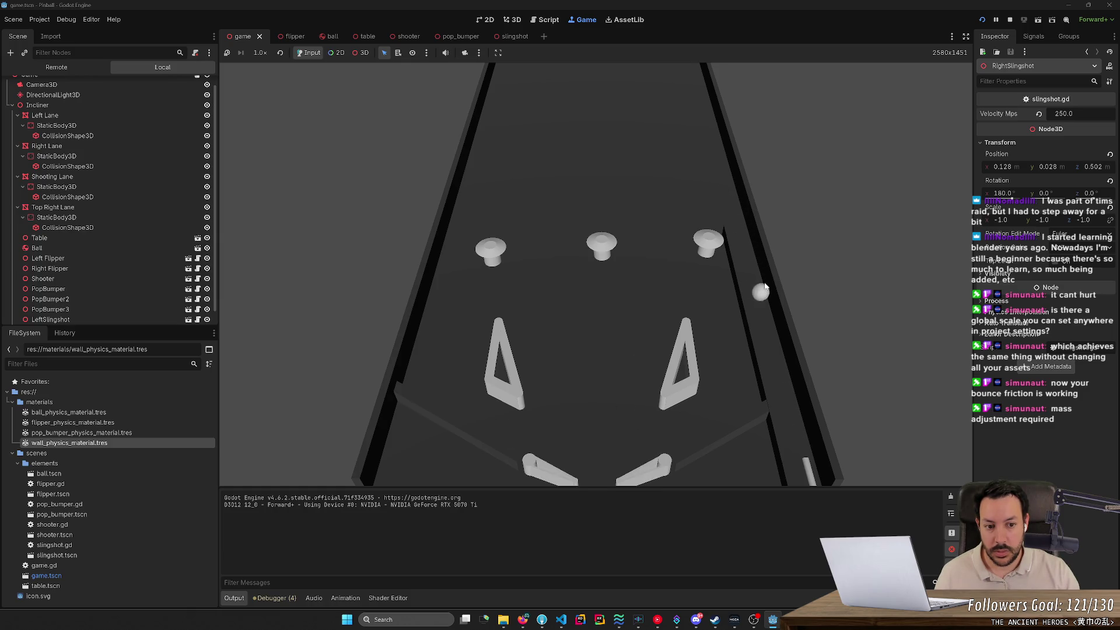
pyautogui.press('Down')
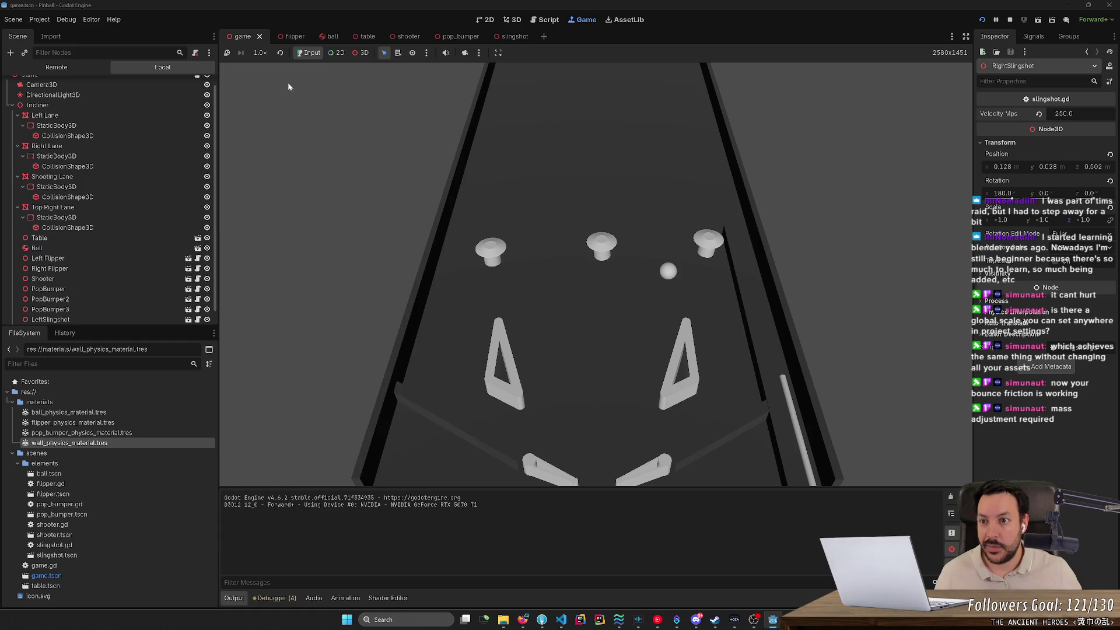
pyautogui.click(255, 54)
pyautogui.click(265, 69)
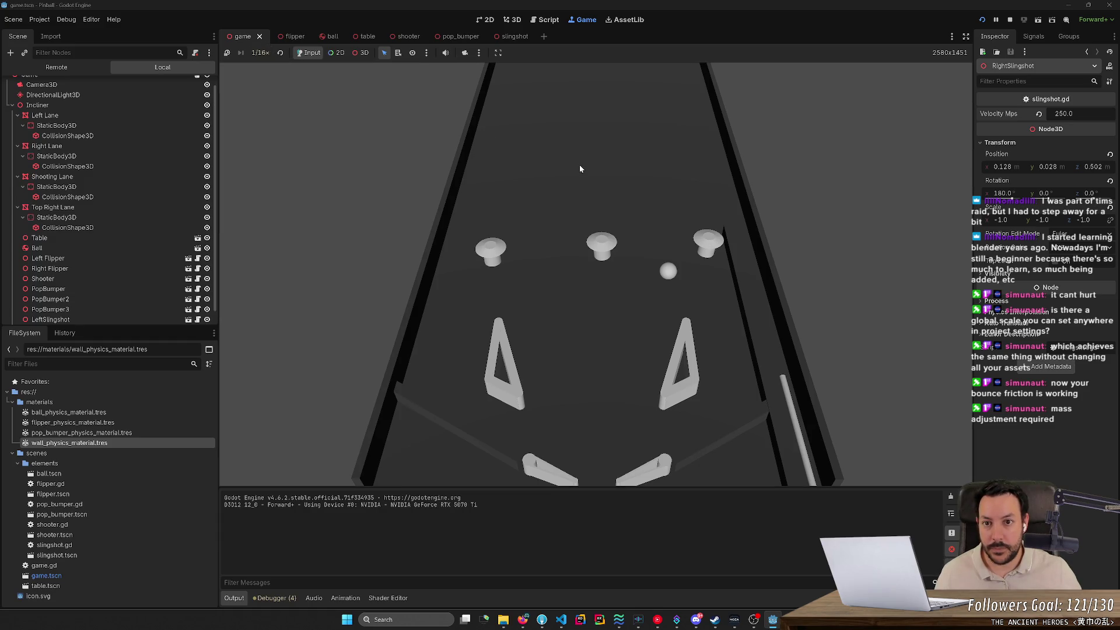
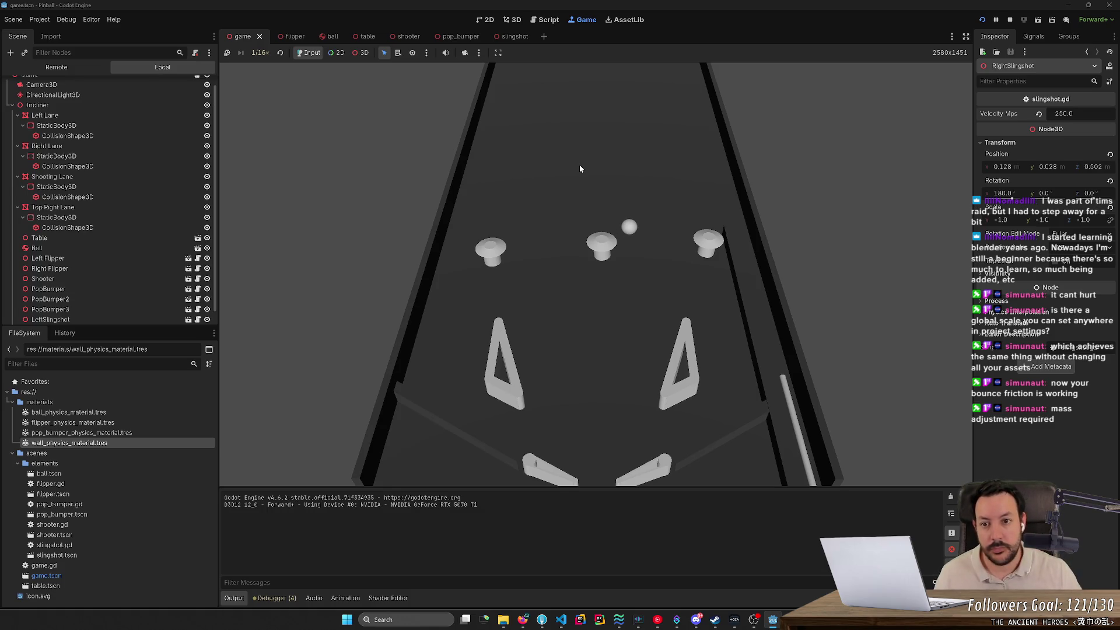
# Change the game speed from 1/16× to 1.0× and flick the flippers at the ball.
pyautogui.click(260, 53)
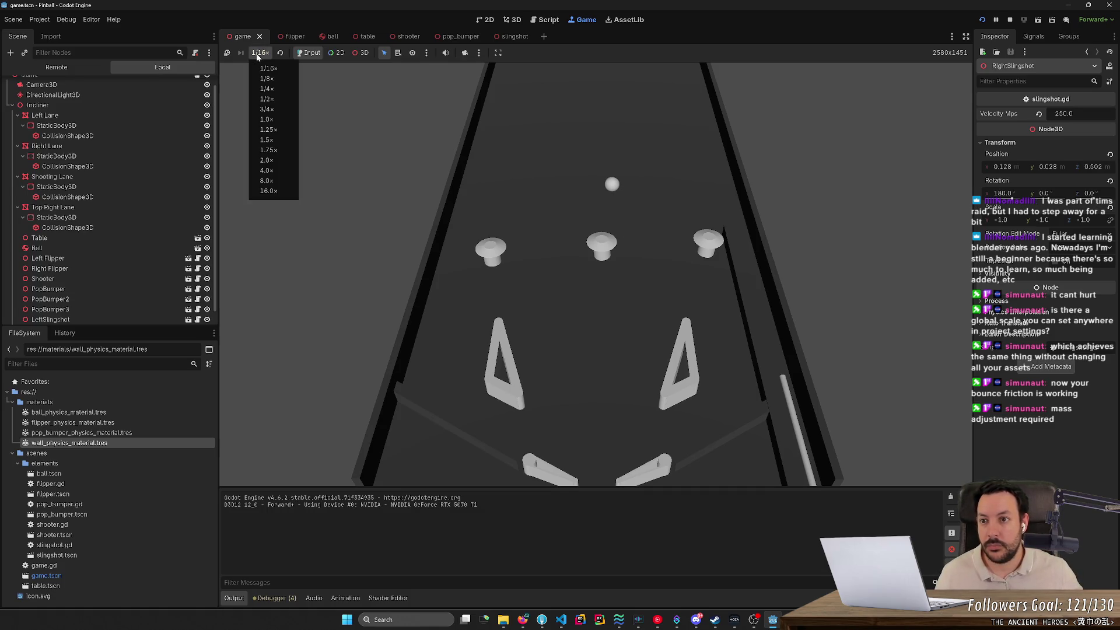
pyautogui.click(267, 119)
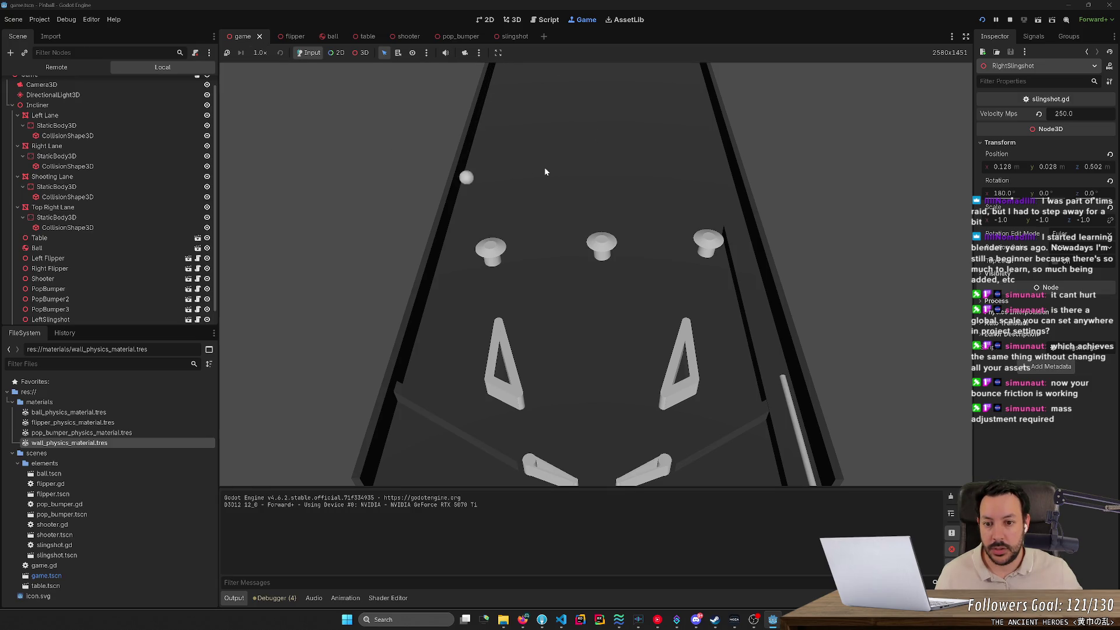
pyautogui.press('Right')
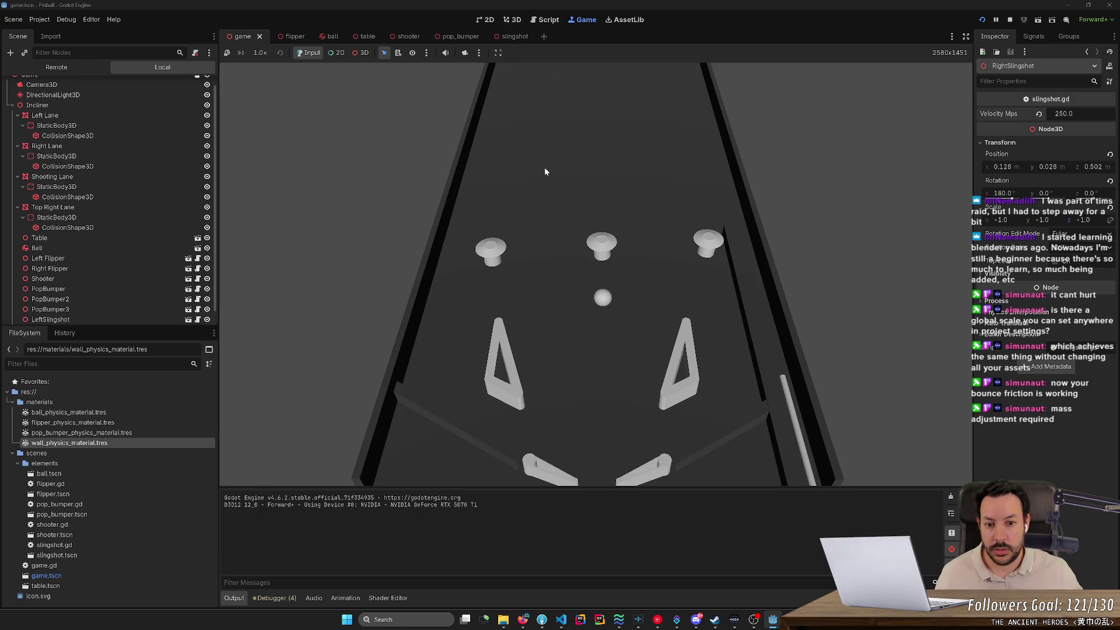
pyautogui.press('Left')
pyautogui.press('Right')
pyautogui.press('Left')
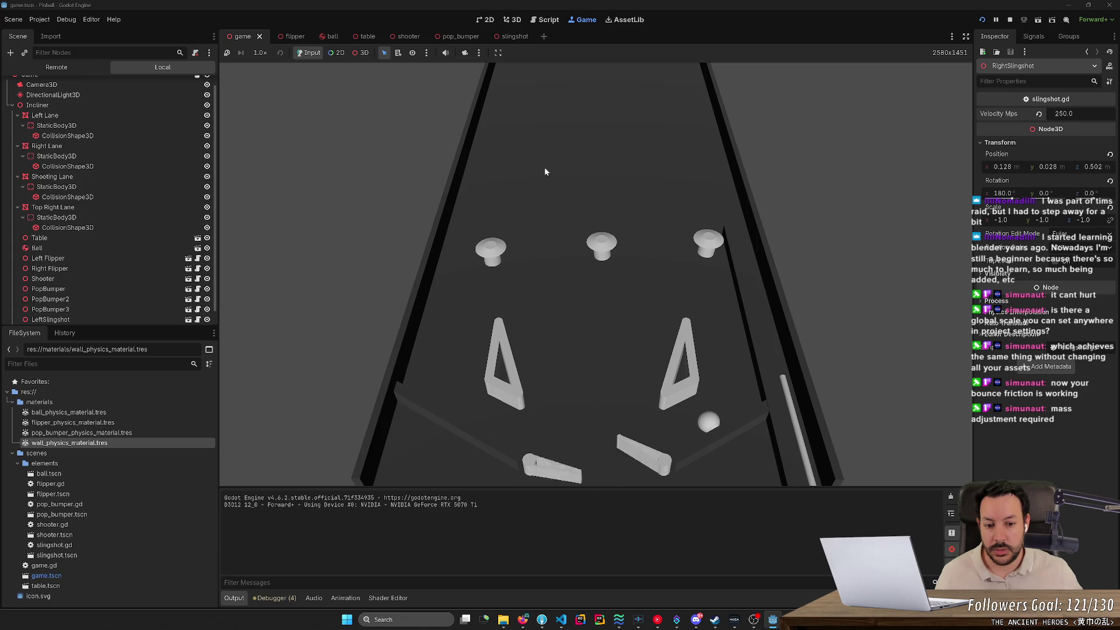
pyautogui.press('Left')
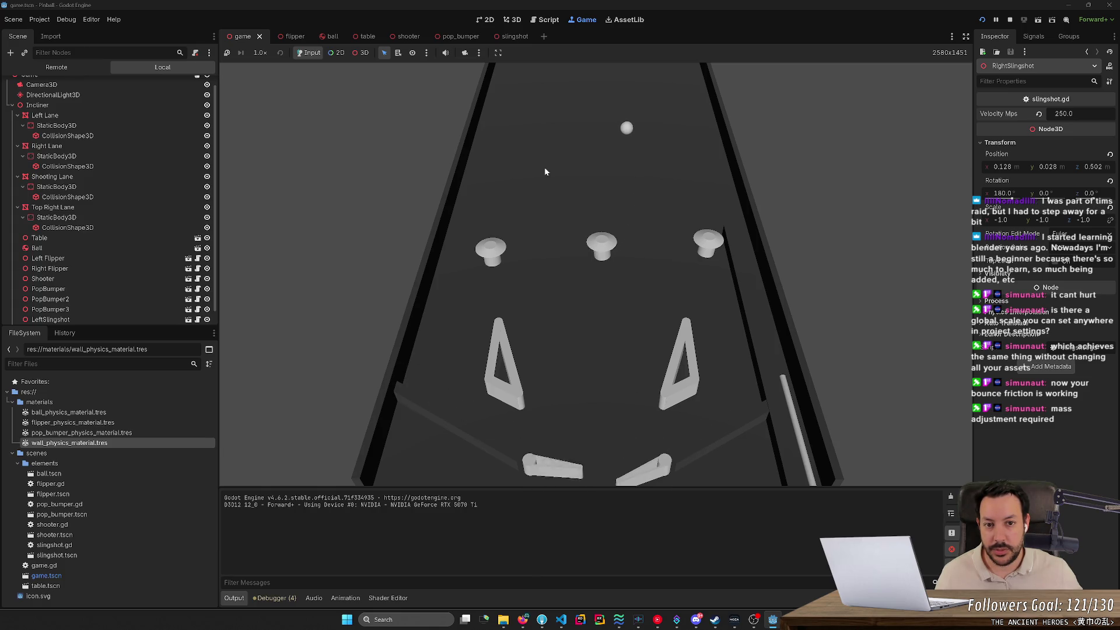
pyautogui.press('Right')
pyautogui.press('Left')
pyautogui.press('Right')
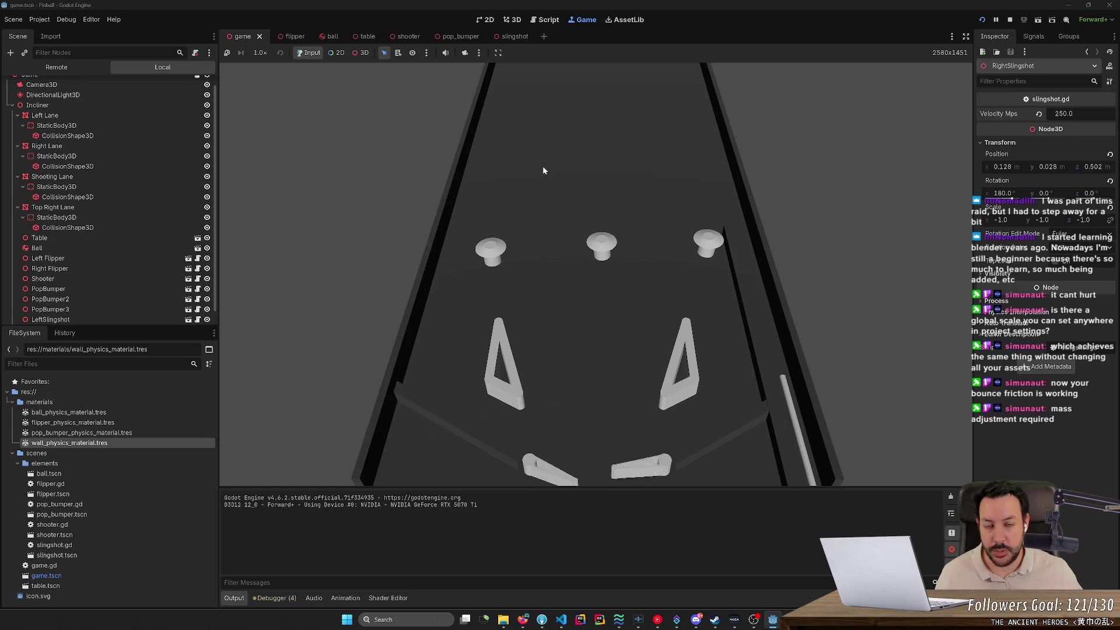
pyautogui.press('Left')
# Reload the game and launch the ball up the shooter lane with Space.
pyautogui.click(983, 20)
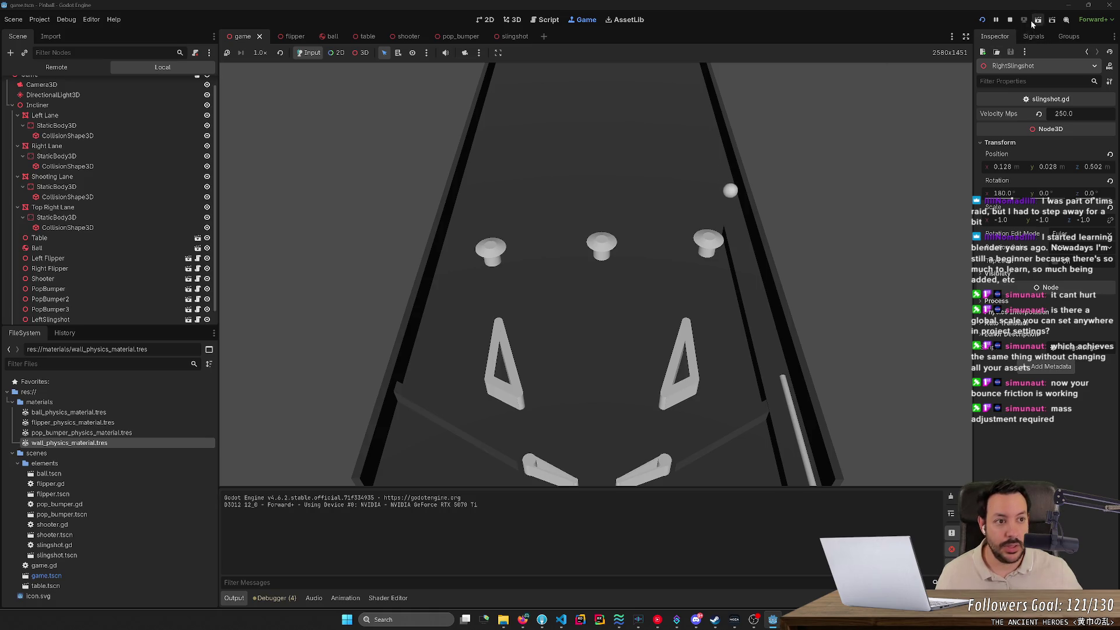
pyautogui.press('space')
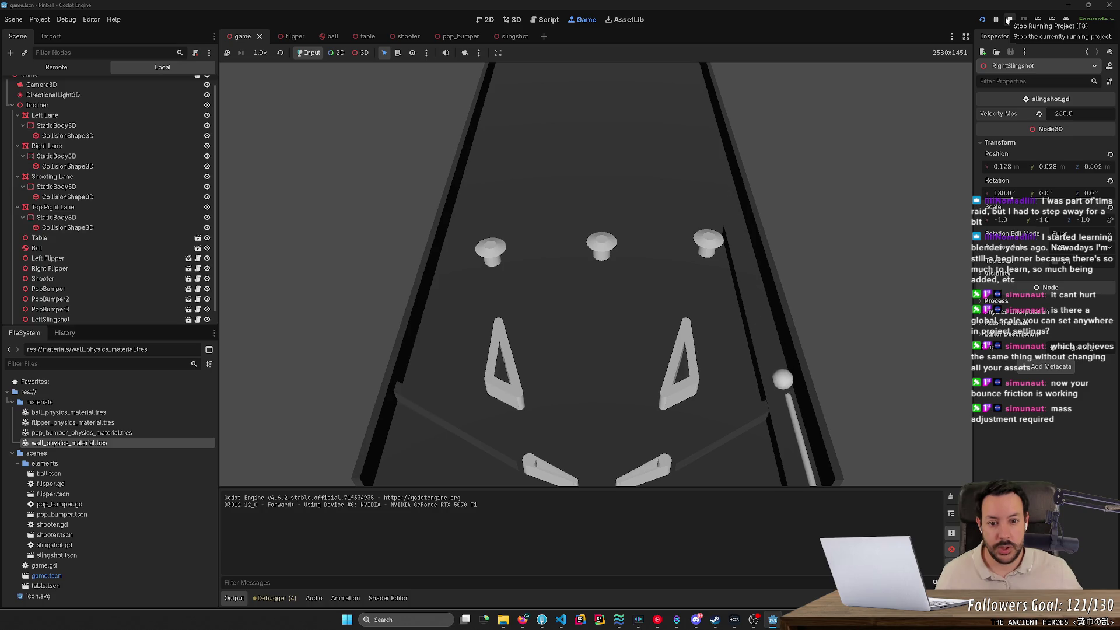
pyautogui.press('space')
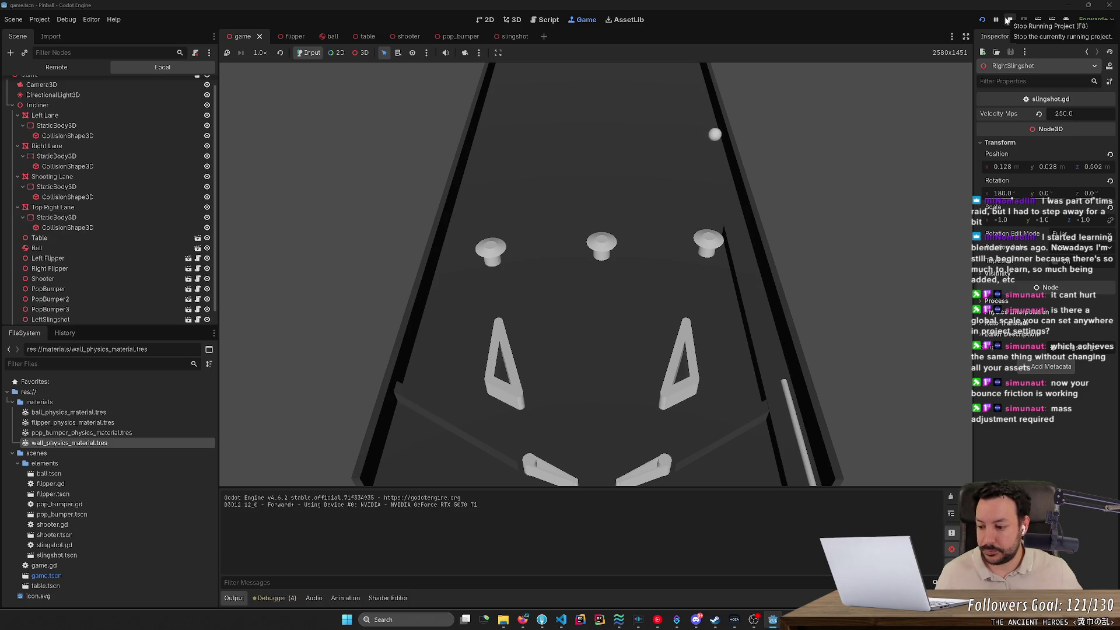
pyautogui.press('space')
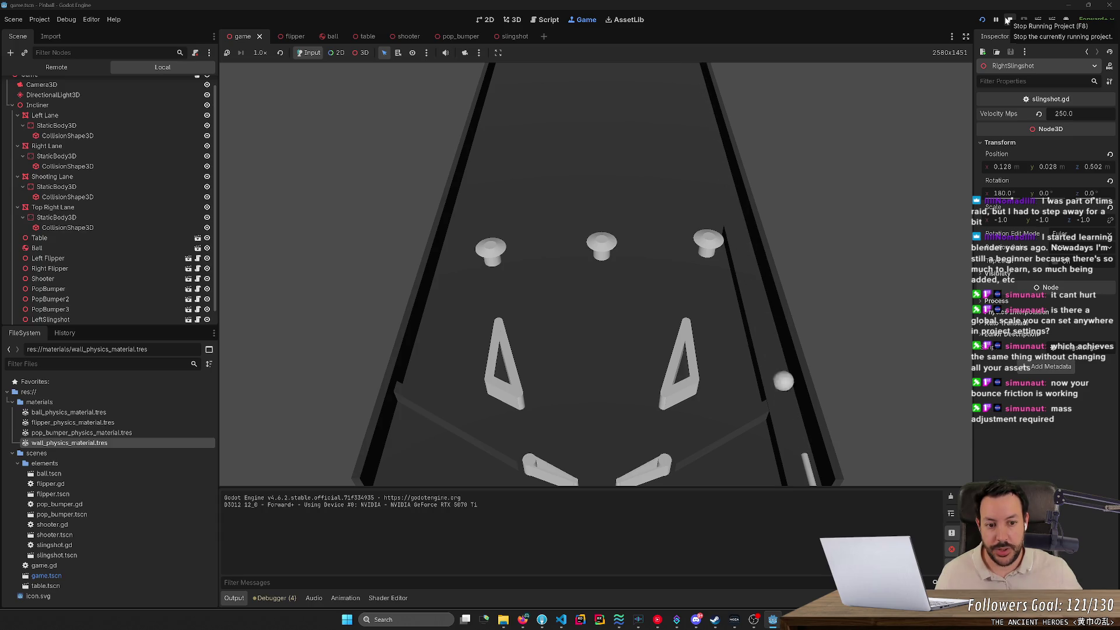
pyautogui.press('space')
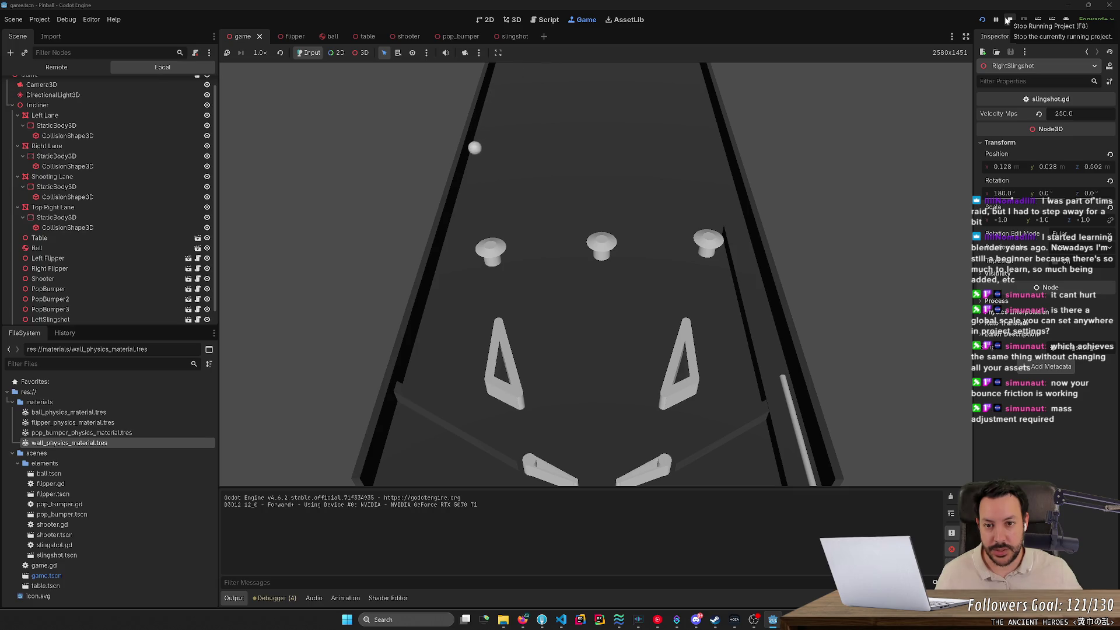
# Keep the ball in play by working the left and right flippers.
pyautogui.press('Left')
pyautogui.press('Right')
pyautogui.press('Left')
pyautogui.press('Right')
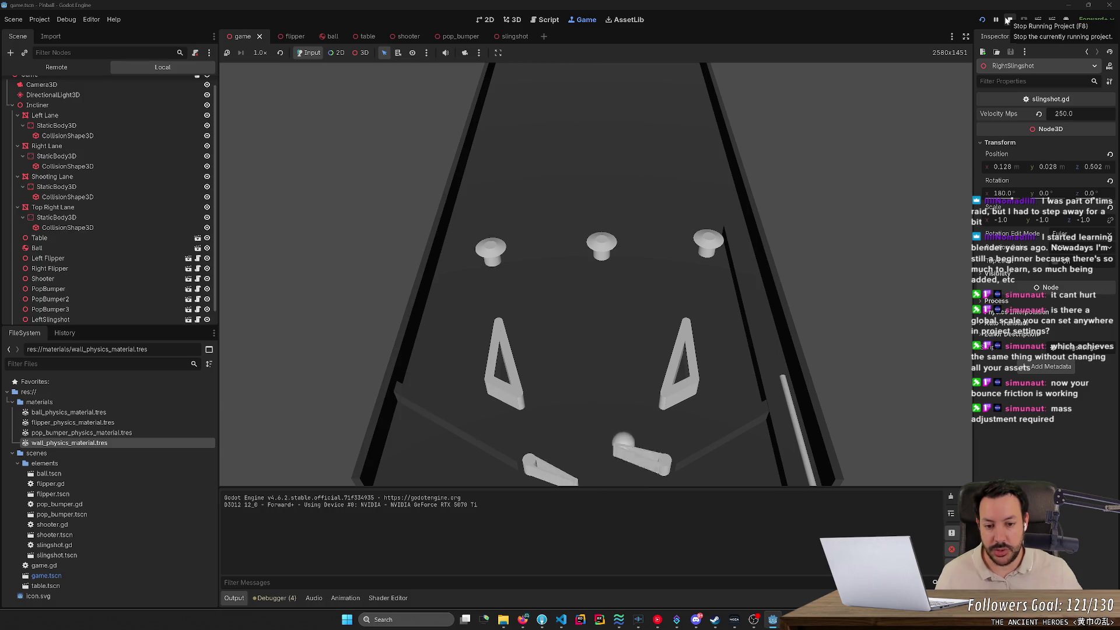
pyautogui.press('Left')
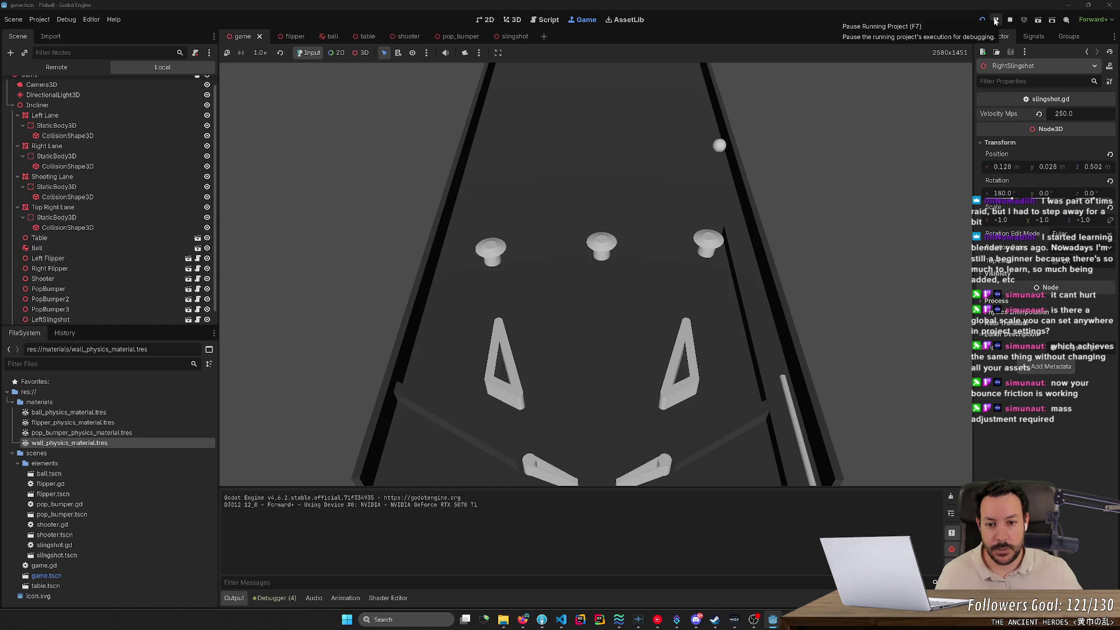
pyautogui.press('Left')
pyautogui.press('Right')
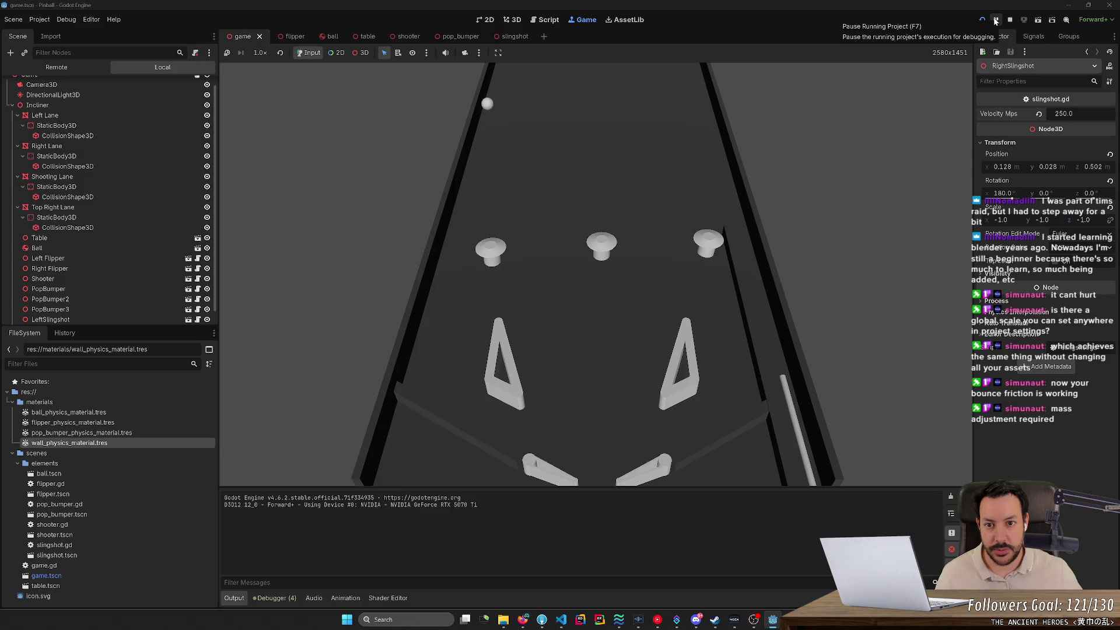
pyautogui.press('Left')
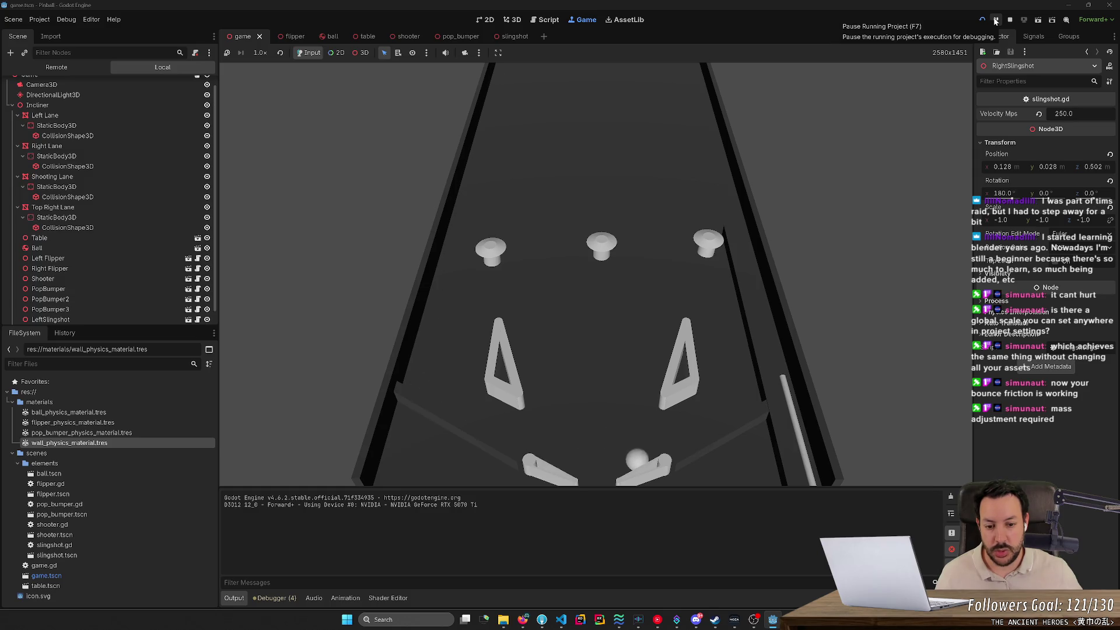
pyautogui.press('Right')
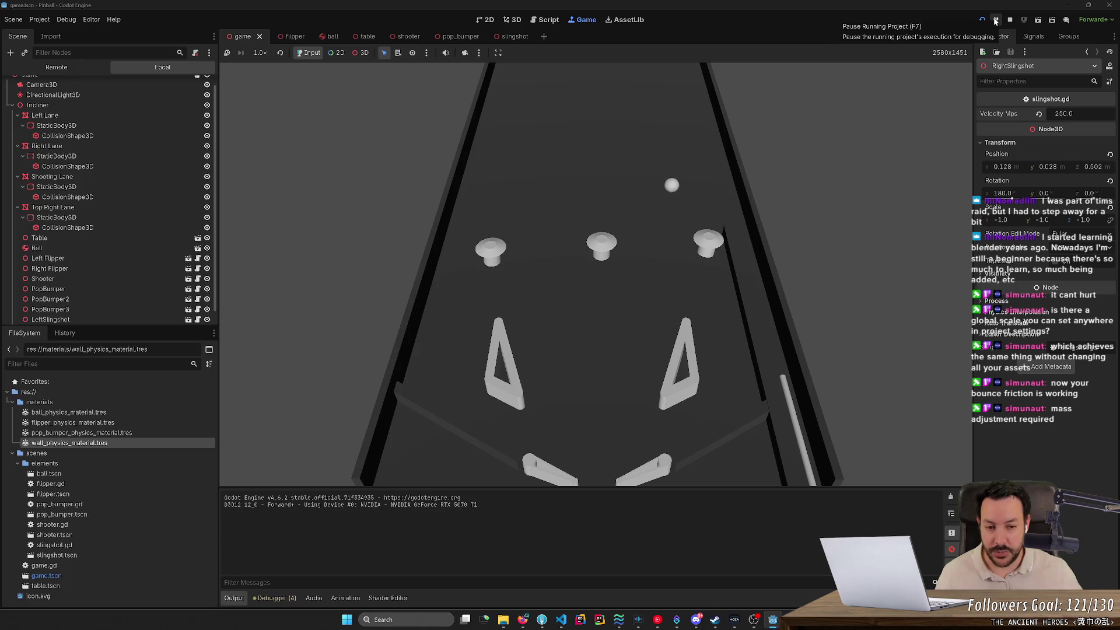
pyautogui.press('Right')
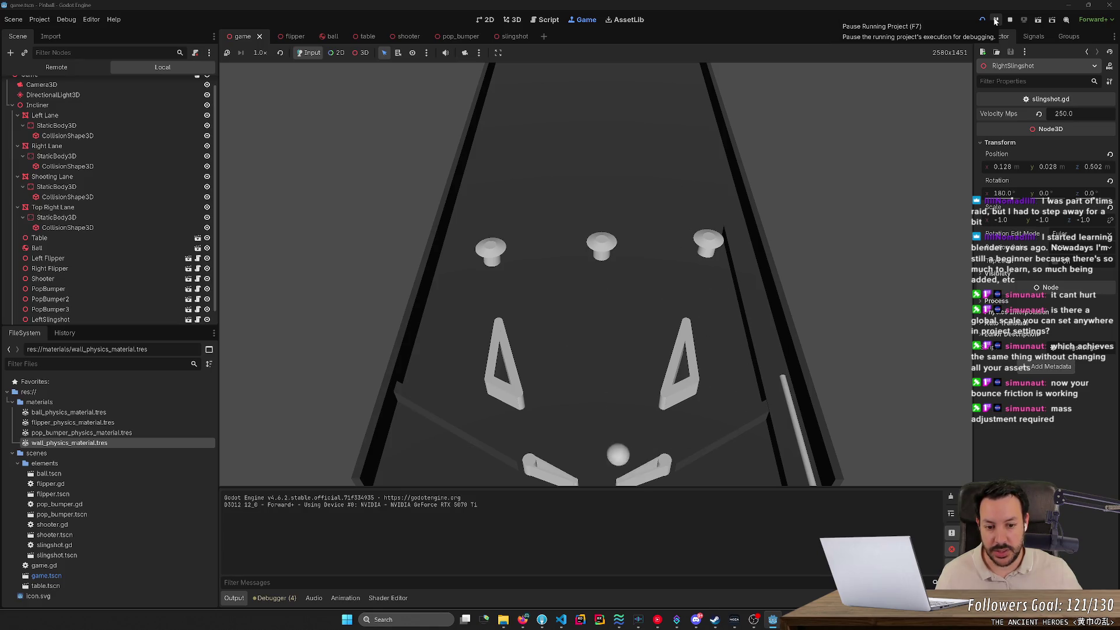
pyautogui.press('Right')
pyautogui.press('Left')
pyautogui.press('Left')
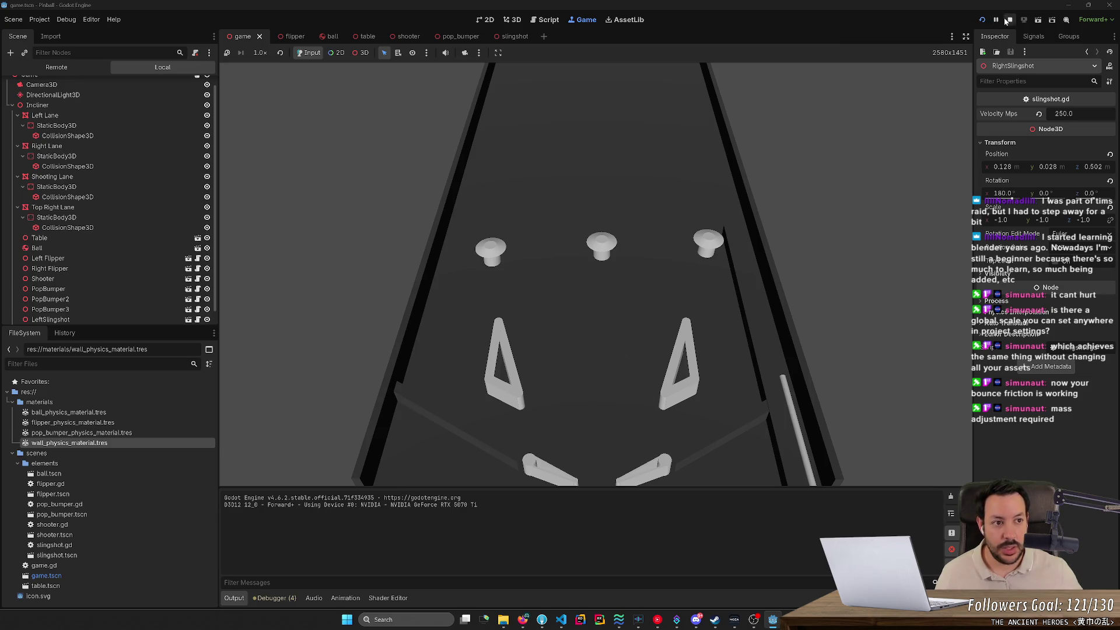
# Stop the running pinball game.
pyautogui.click(1010, 19)
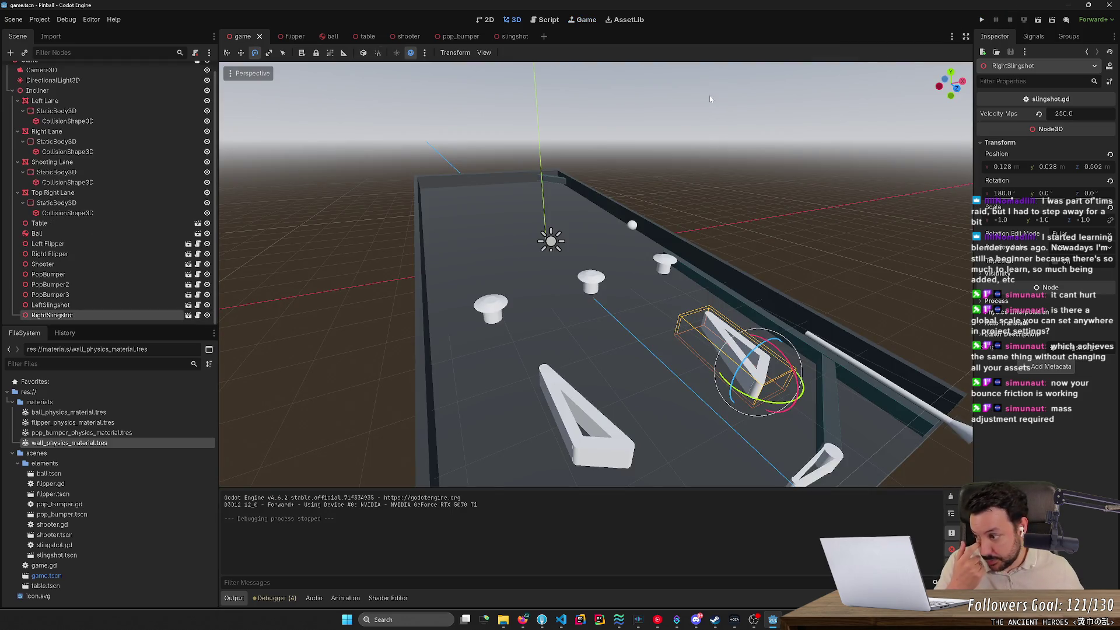
pyautogui.click(39, 21)
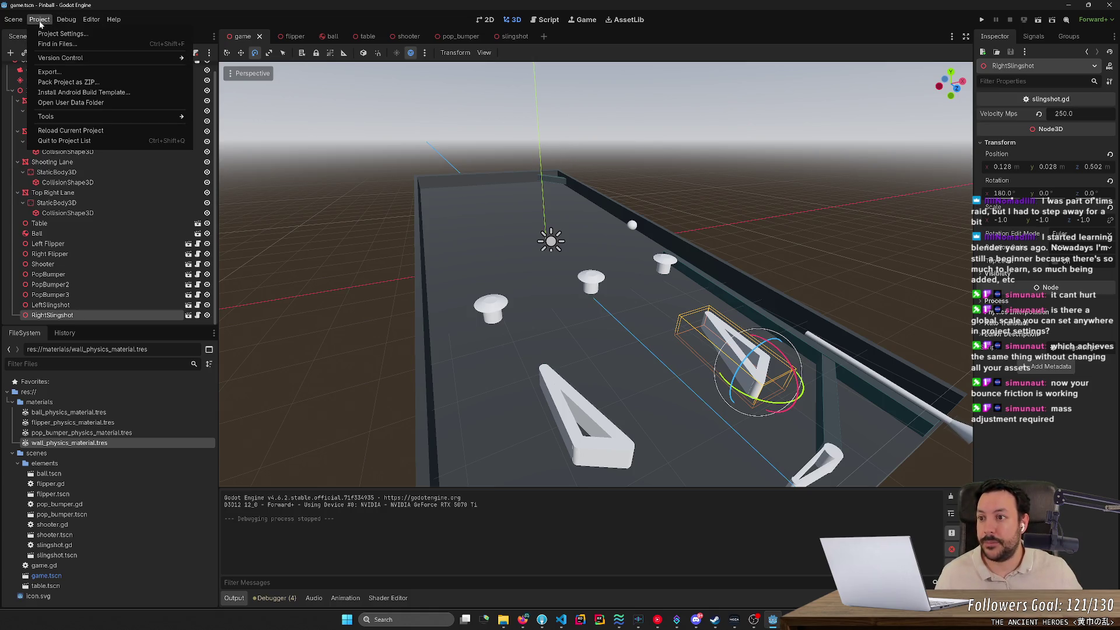
pyautogui.moveTo(114, 20)
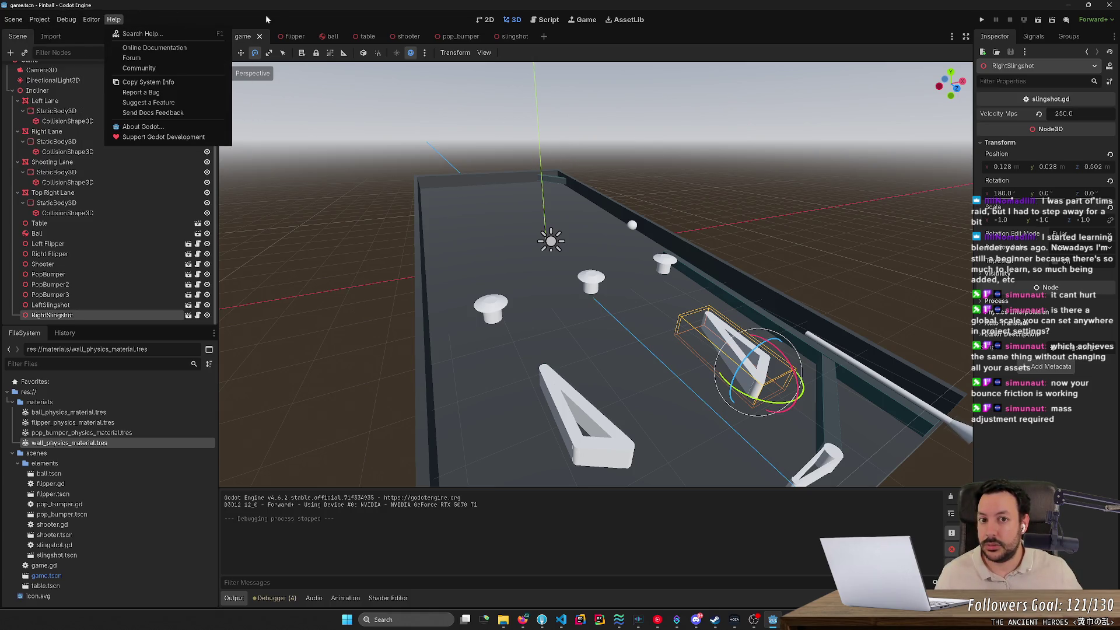
pyautogui.click(247, 15)
# Set the Physics > 3D engine to GodotPhysics3D, Save & Restart, then rerun the game.
pyautogui.click(25, 22)
pyautogui.moveTo(40, 20)
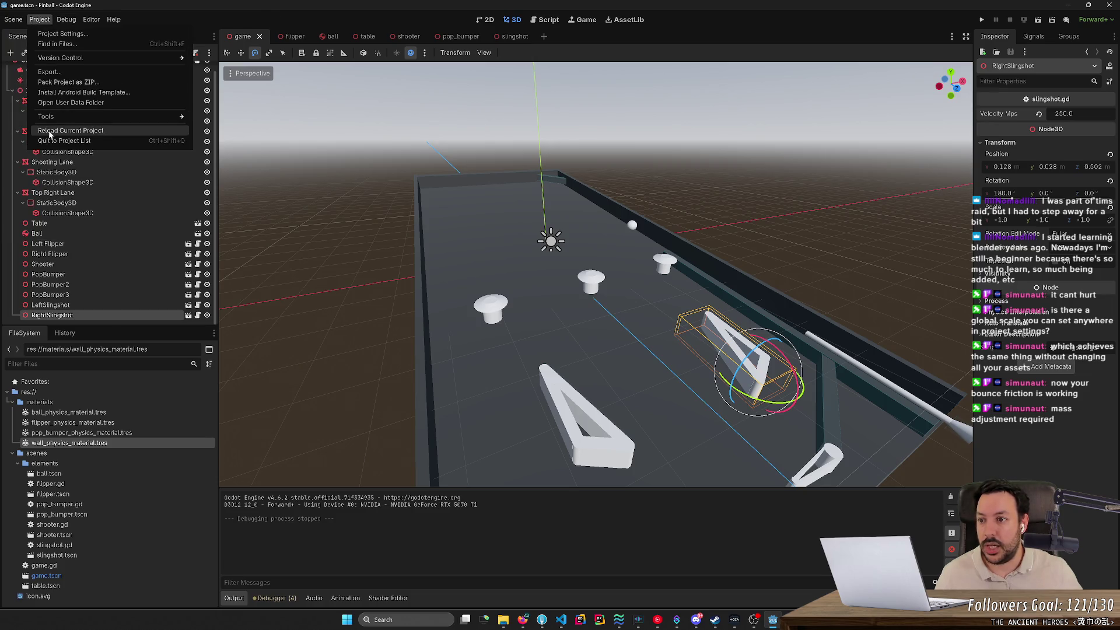
pyautogui.click(58, 33)
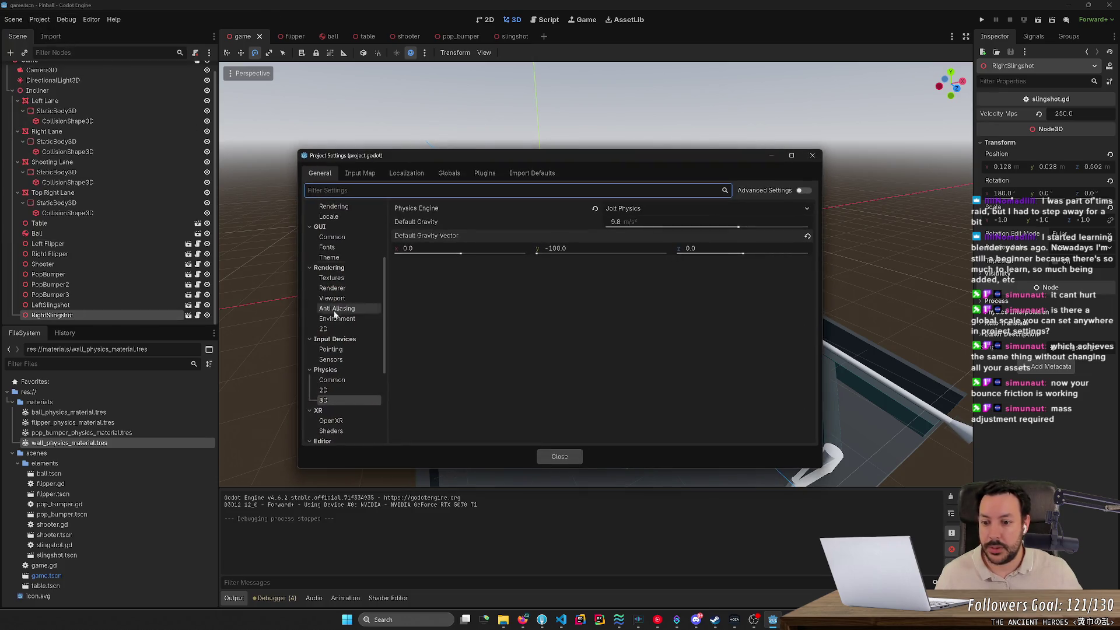
pyautogui.click(657, 207)
pyautogui.click(650, 245)
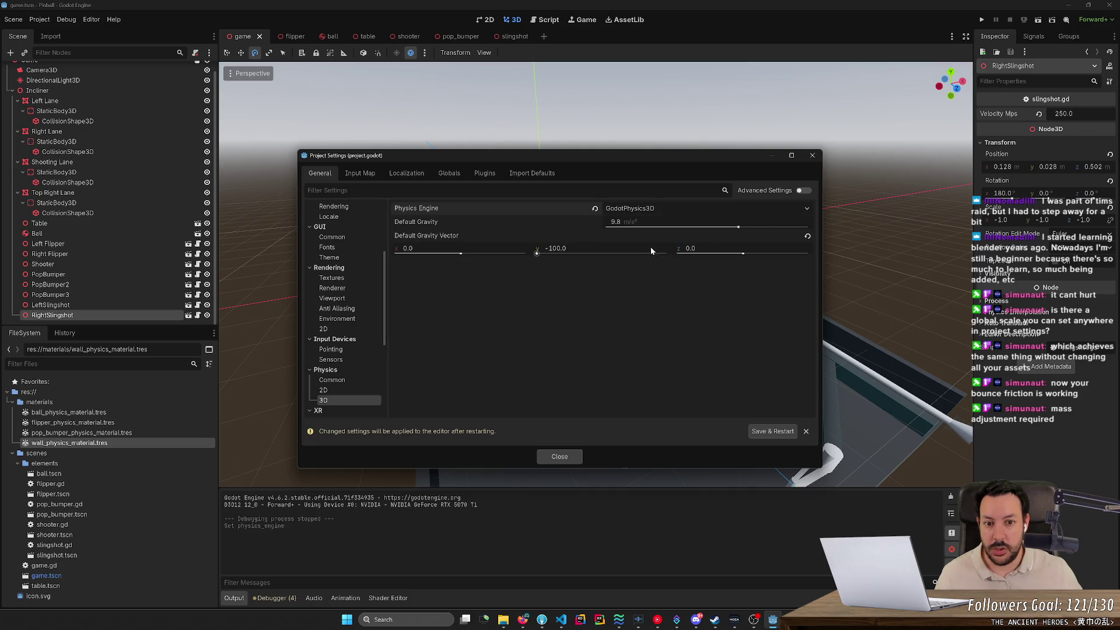
pyautogui.click(773, 431)
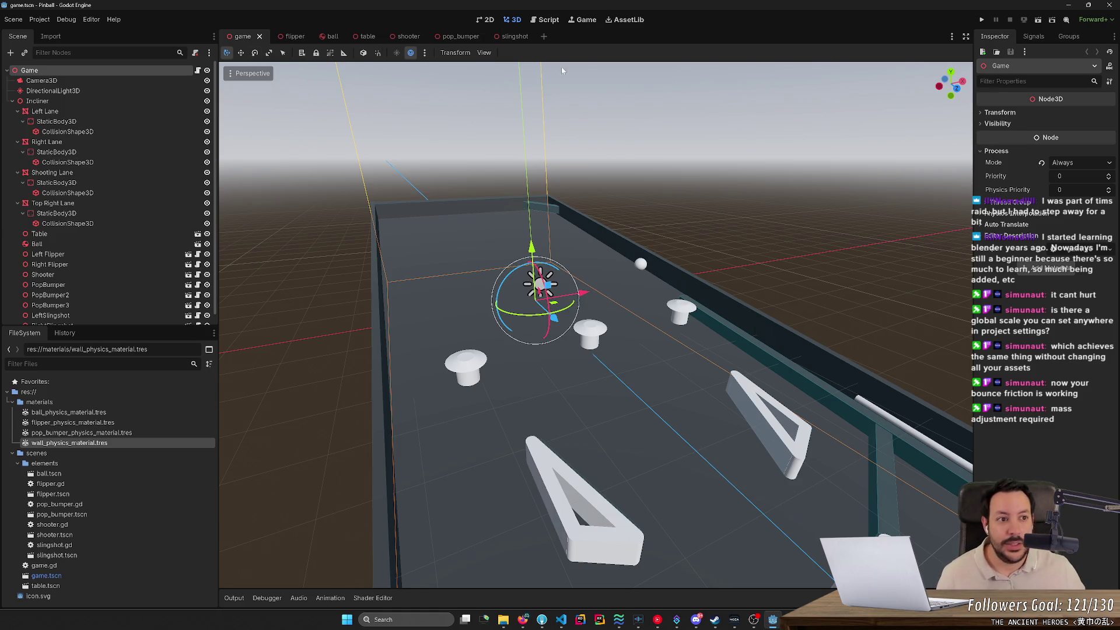
pyautogui.click(981, 21)
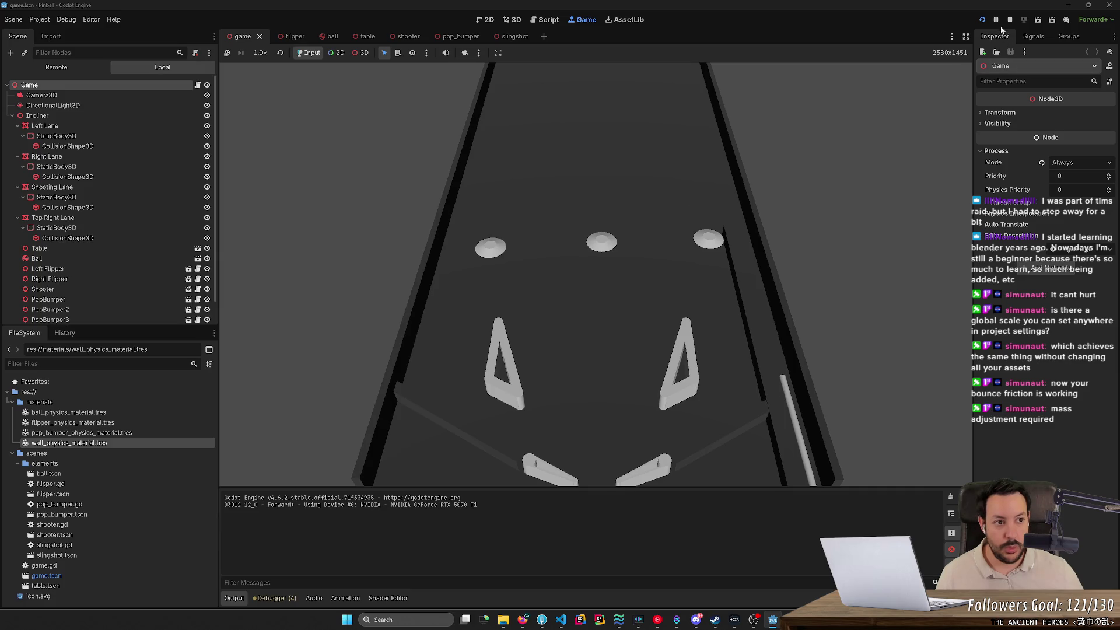
# Restart and rerun the game, pause it, resume with F7, then stop it.
pyautogui.click(982, 20)
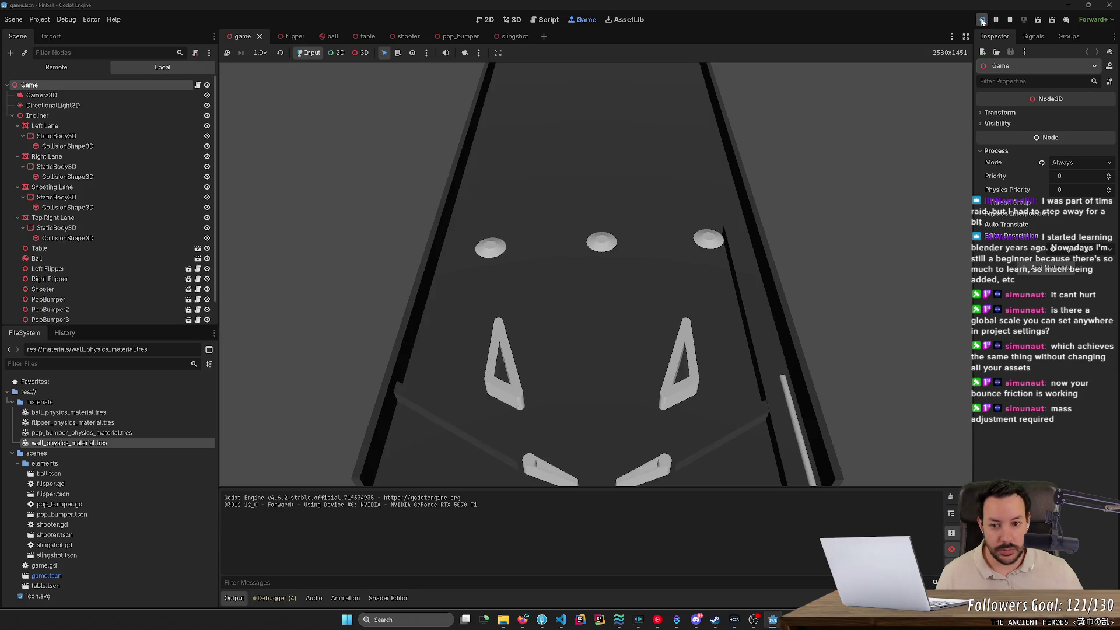
pyautogui.click(1013, 19)
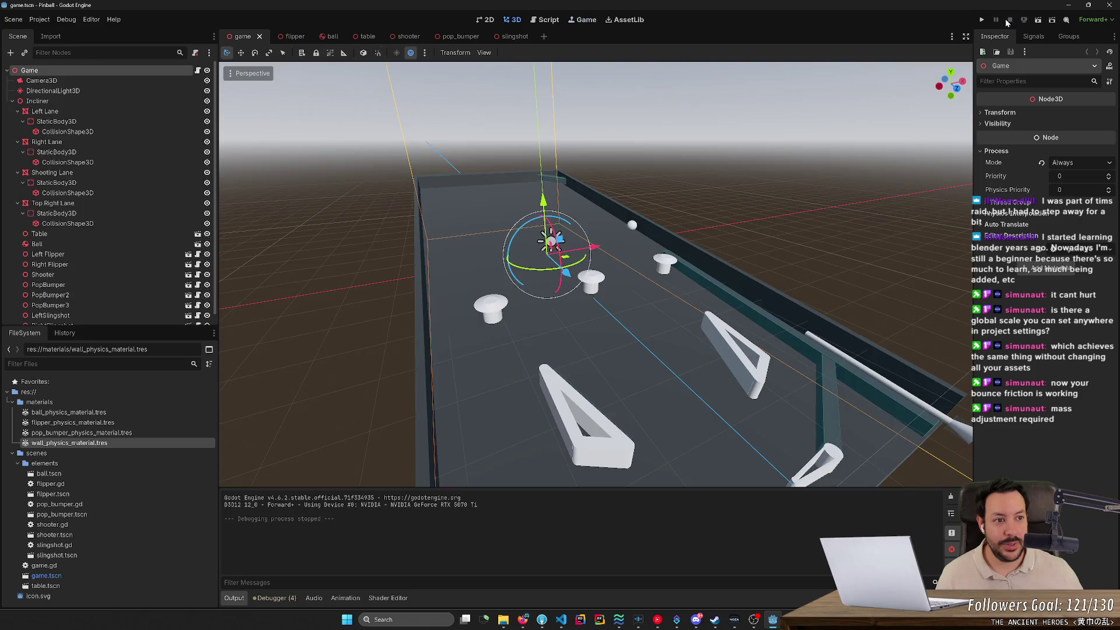
pyautogui.click(982, 21)
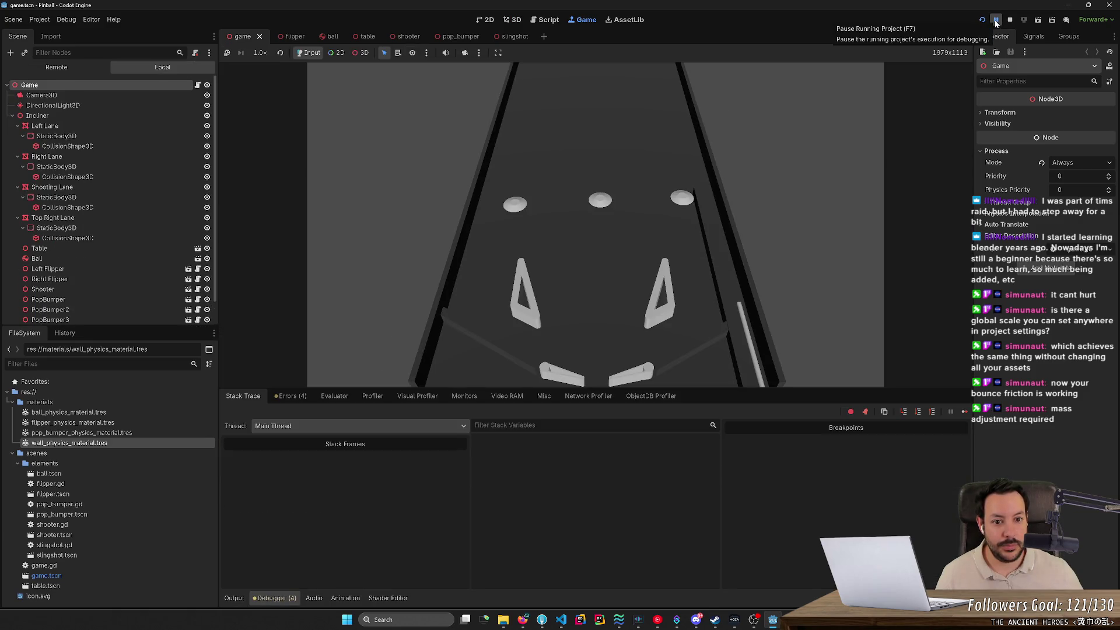
pyautogui.click(996, 21)
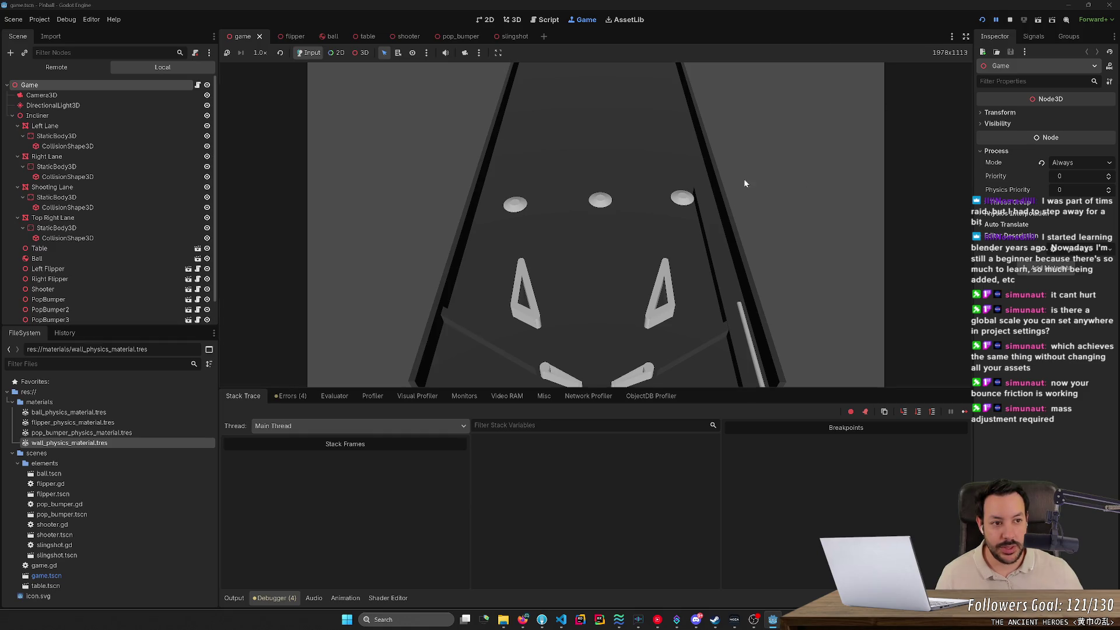
pyautogui.press('F7')
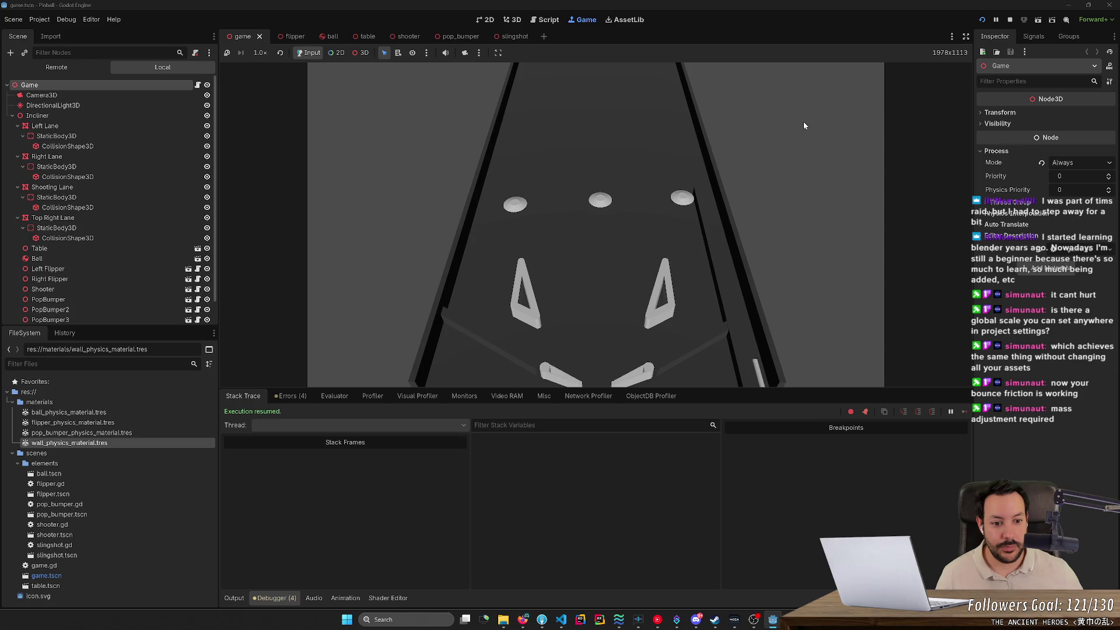
pyautogui.click(1010, 20)
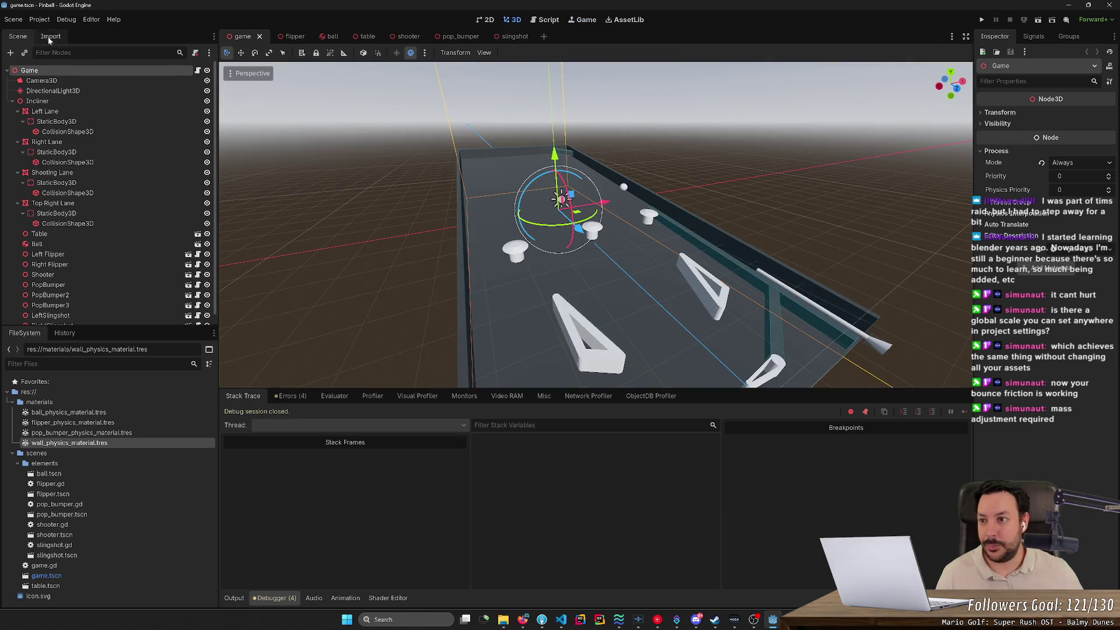
# Set Project Settings Physics > 3D > Physics Engine to Jolt Physics and Save & Restart.
pyautogui.click(39, 20)
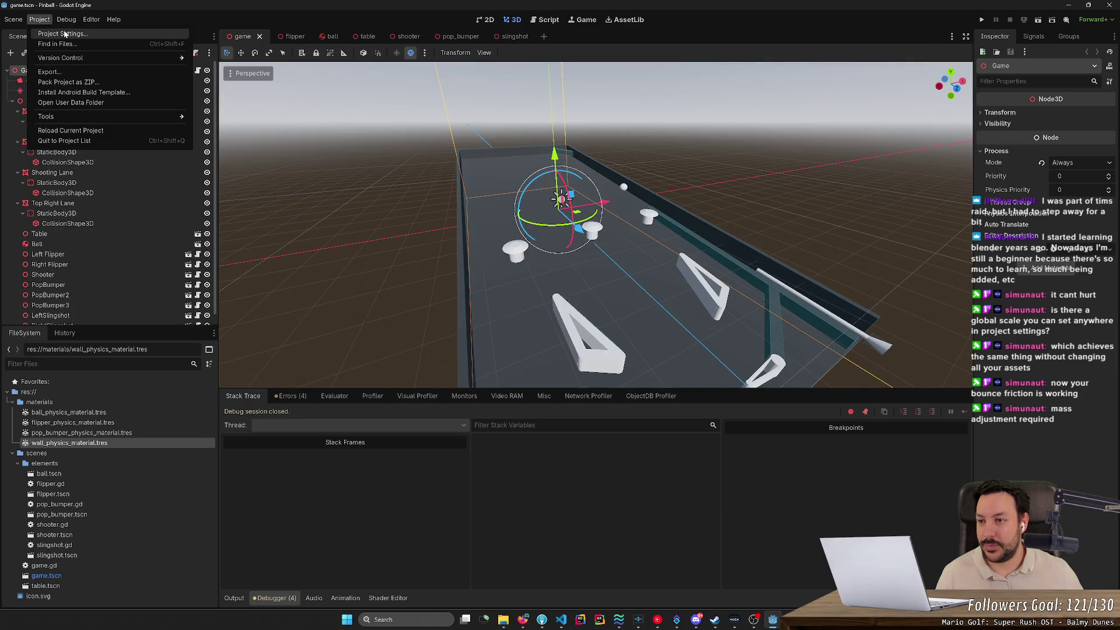
pyautogui.click(63, 33)
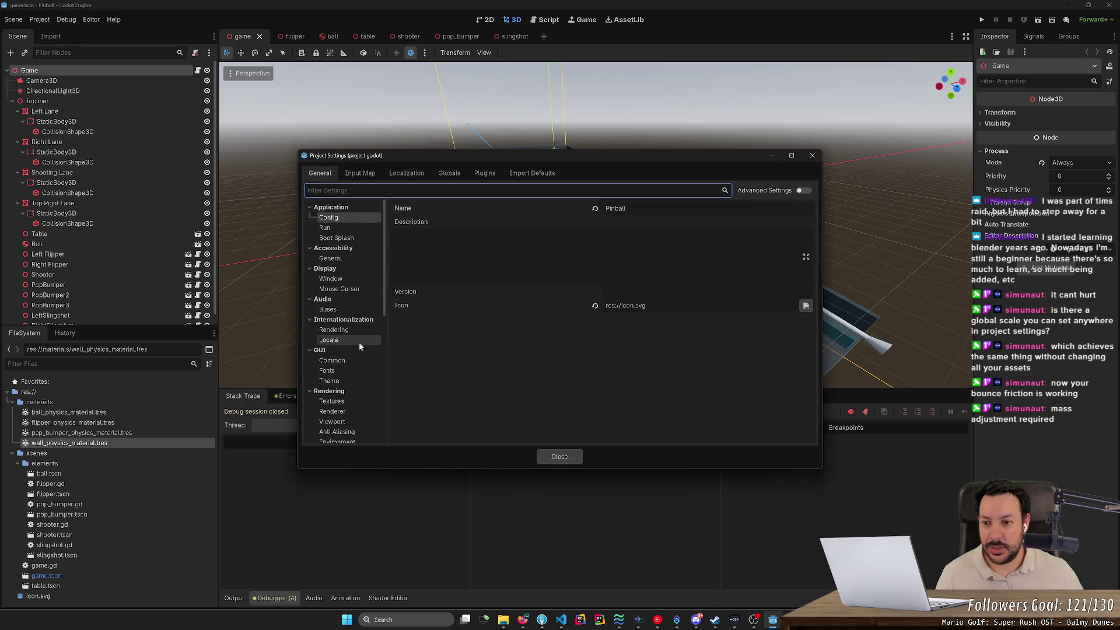
pyautogui.scroll(-5, 358, 342)
pyautogui.click(341, 326)
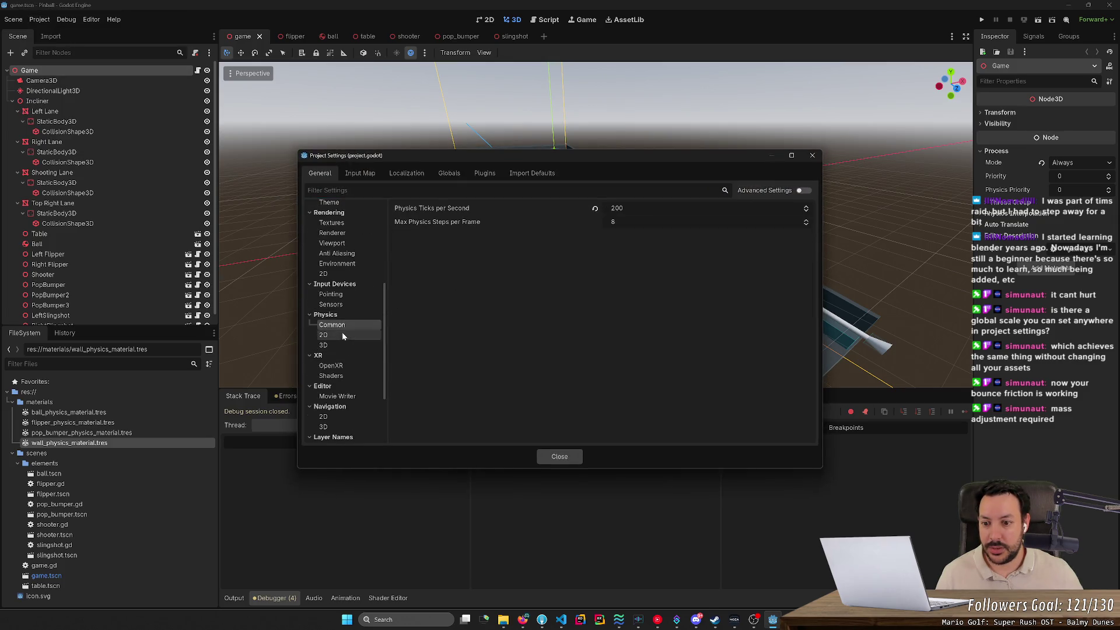
pyautogui.click(343, 343)
pyautogui.click(659, 207)
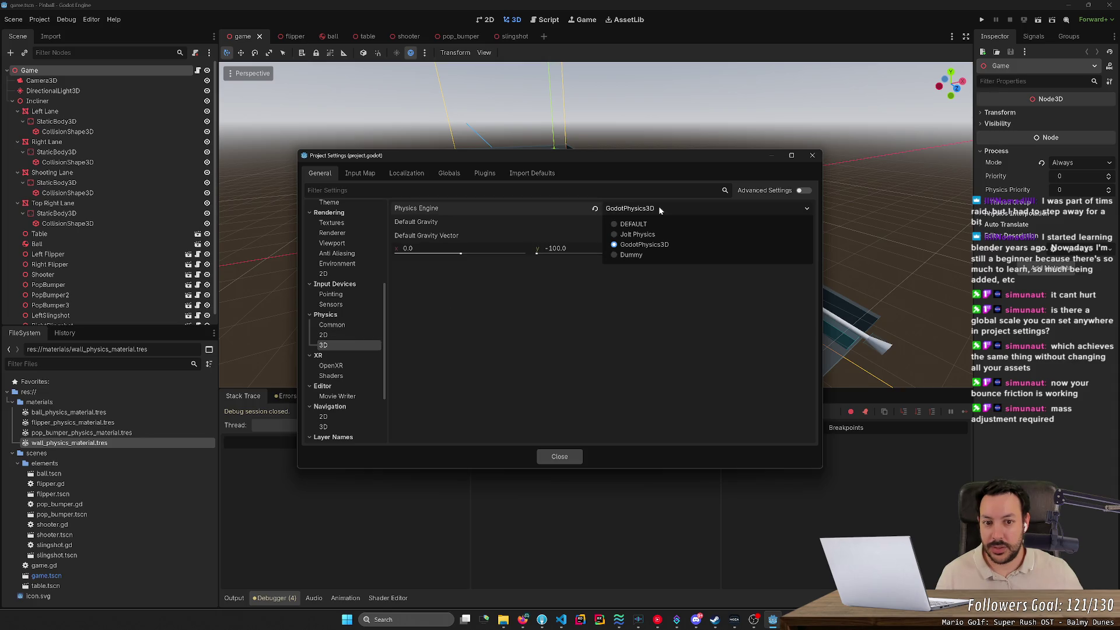
pyautogui.click(654, 236)
pyautogui.click(764, 433)
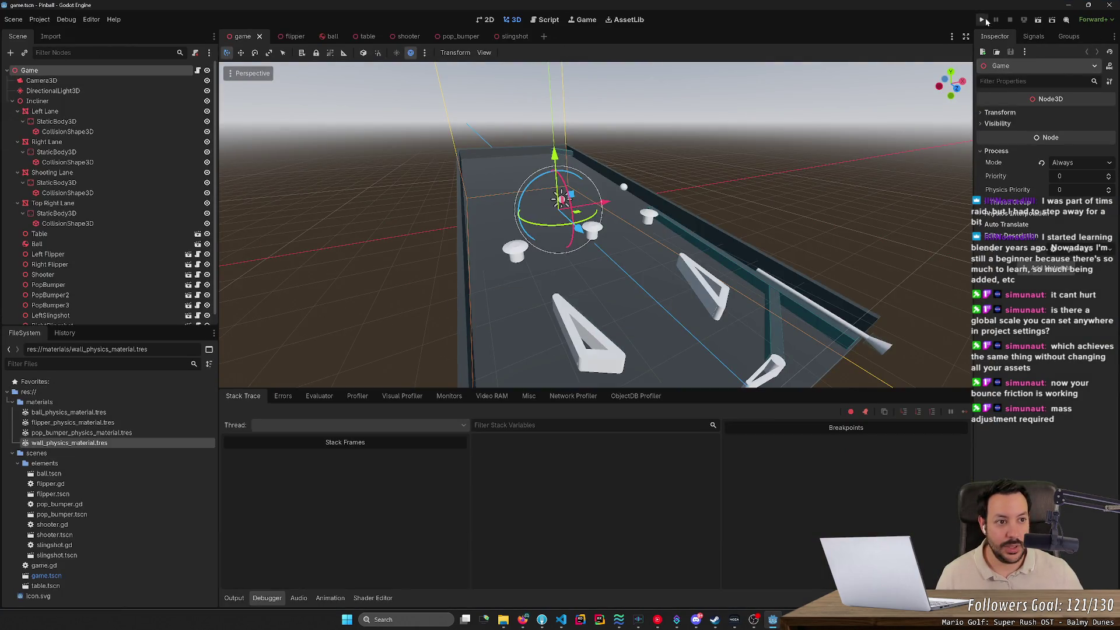
# Run the pinball game under Jolt Physics and flip the ball back up the table.
pyautogui.click(983, 20)
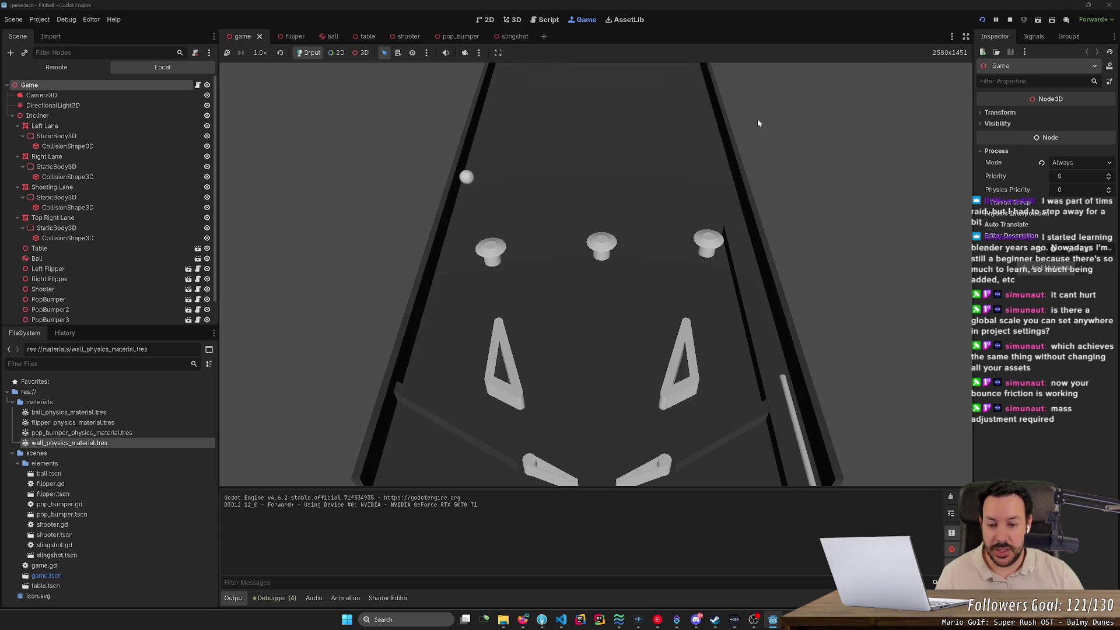
pyautogui.press('Left')
pyautogui.press('Right')
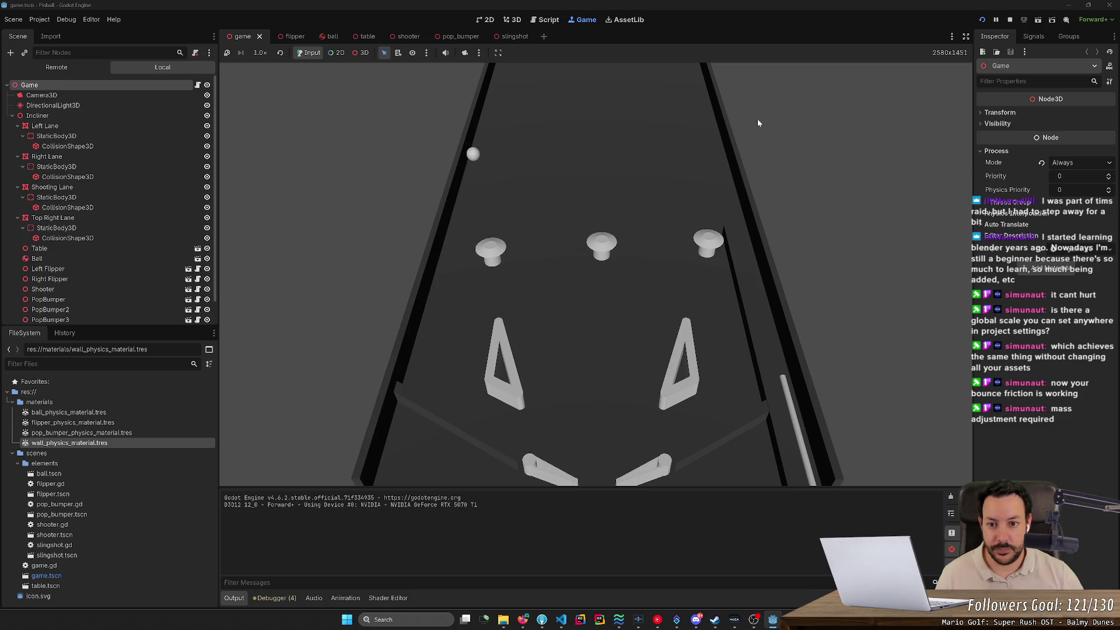
pyautogui.press('Left')
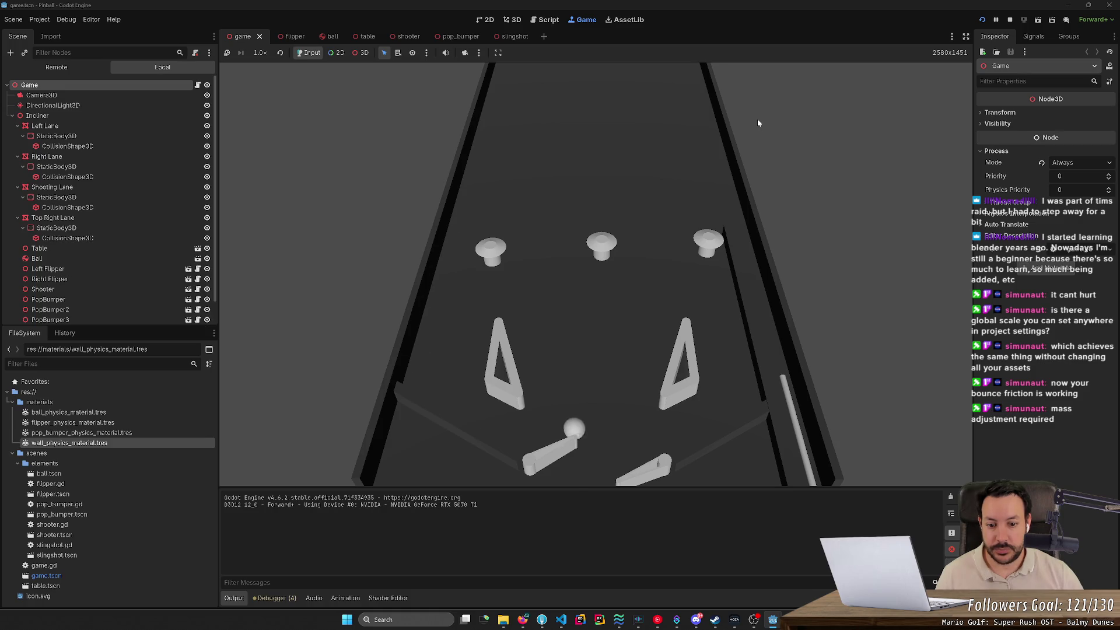
pyautogui.press('Right')
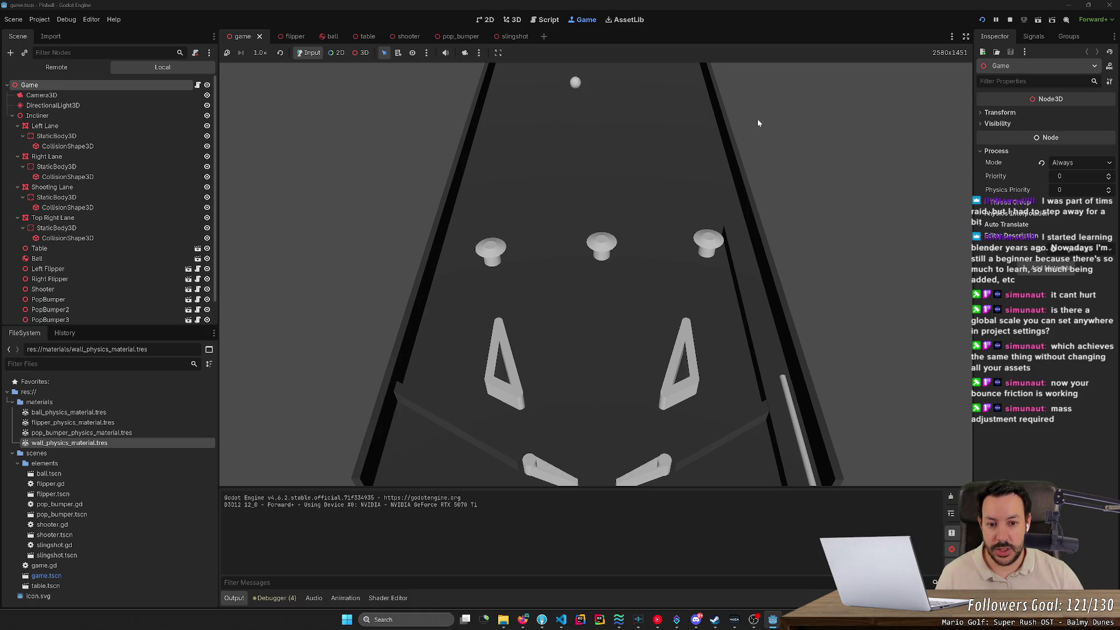
pyautogui.press('Left')
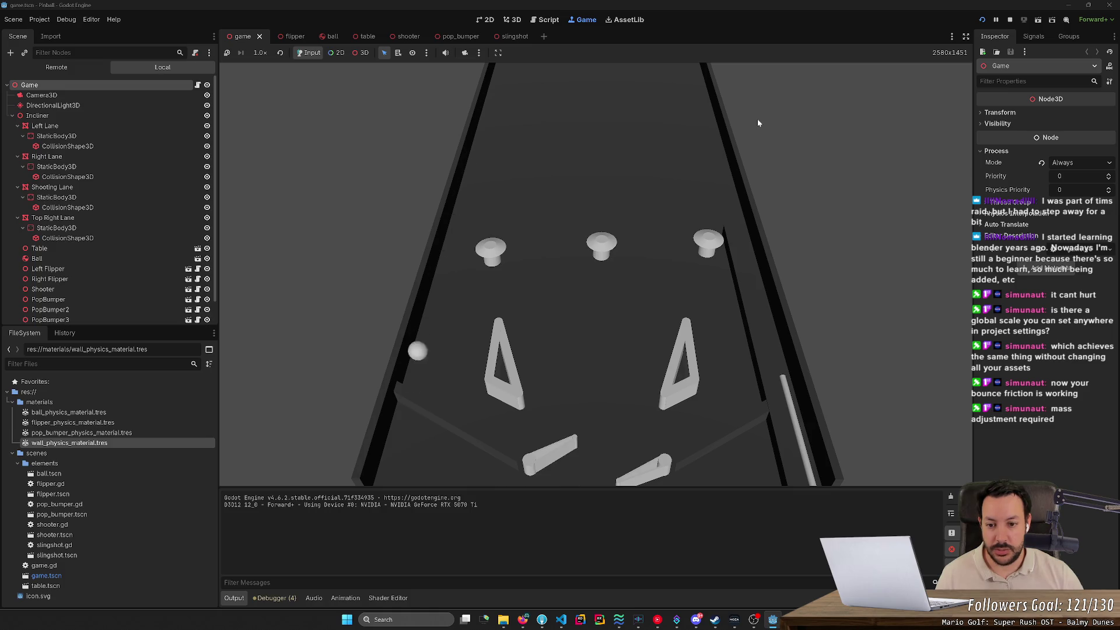
pyautogui.press('Right')
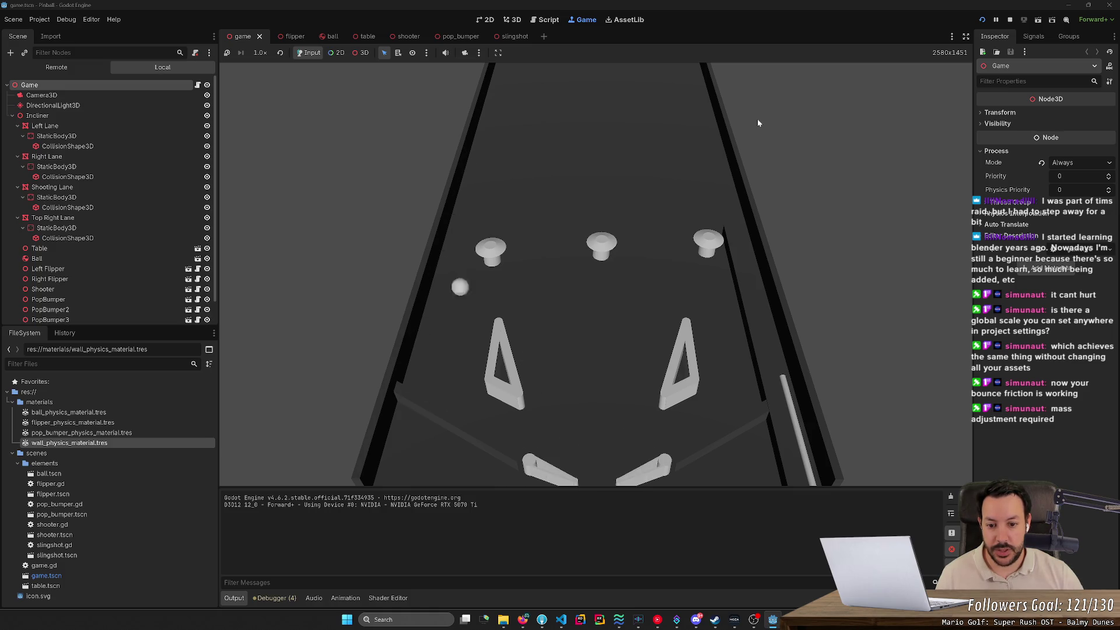
pyautogui.press('Left')
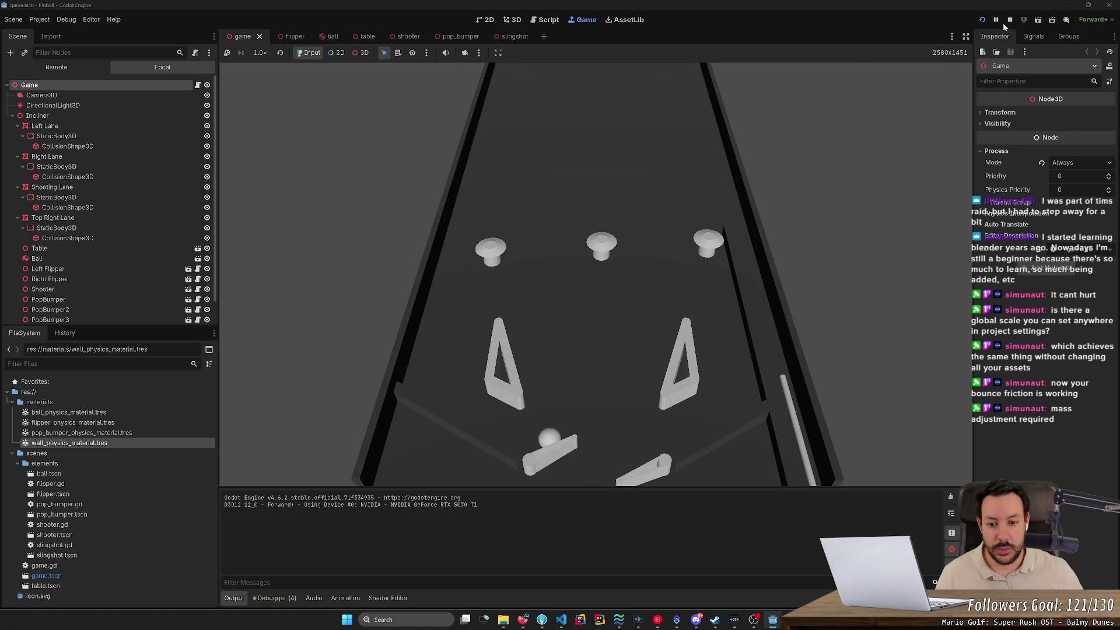
pyautogui.press('Left')
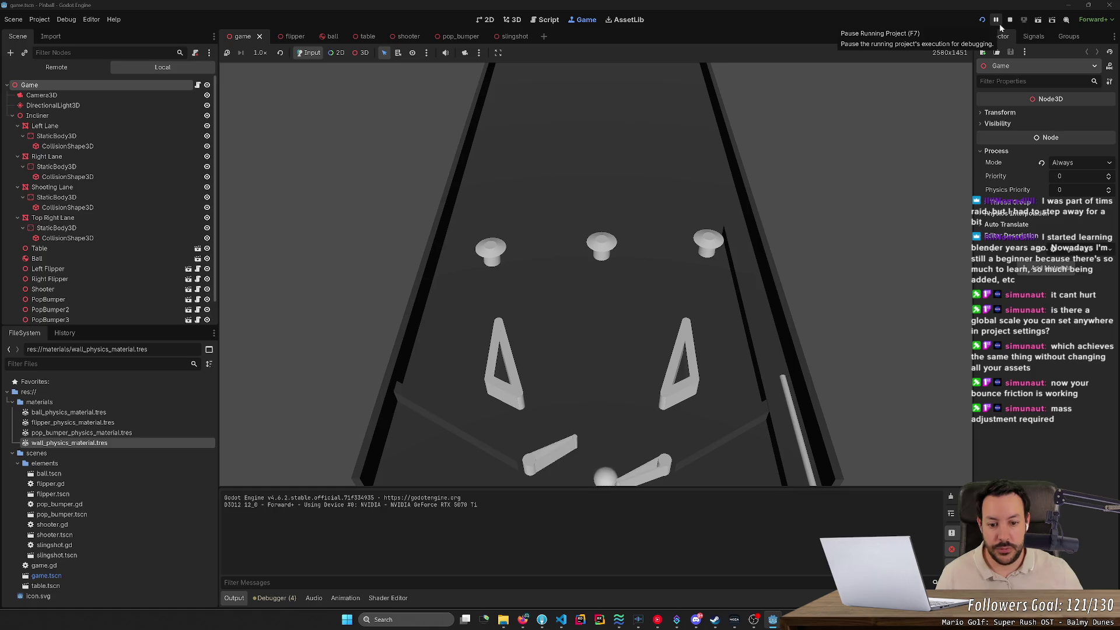
# Stop the game and select the Camera3D node in the Scene tree.
pyautogui.click(1011, 21)
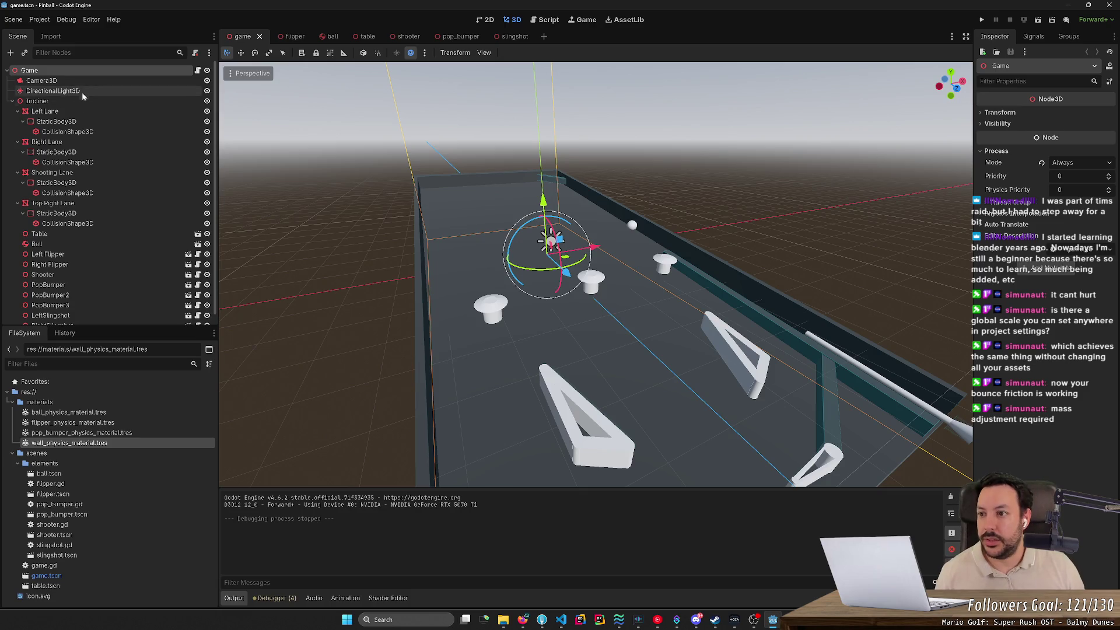
pyautogui.click(42, 81)
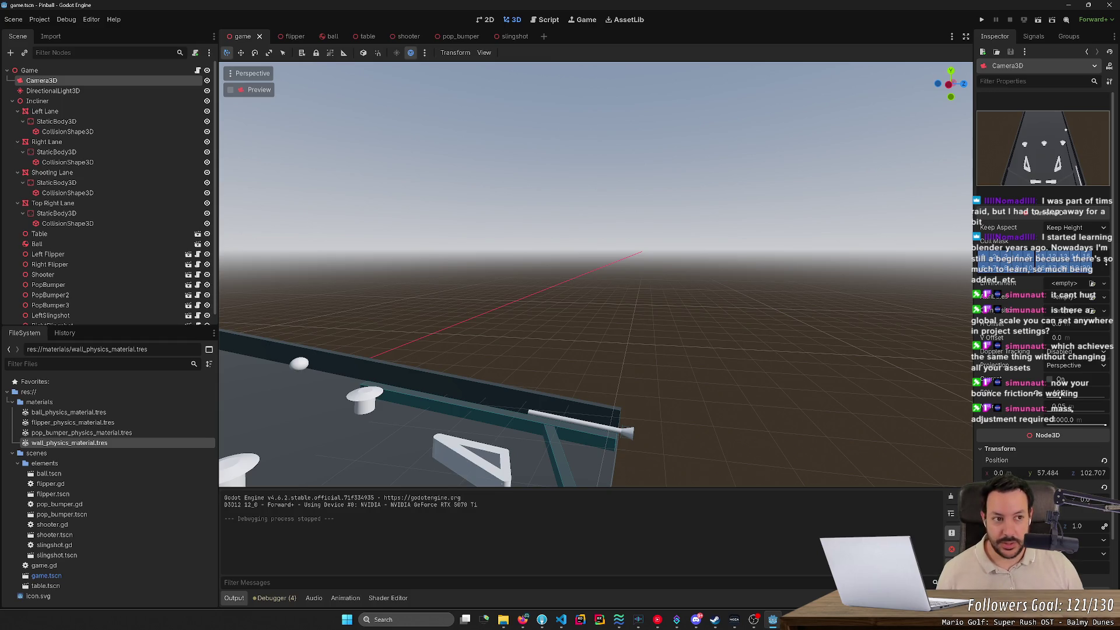
pyautogui.scroll(2, 748, 321)
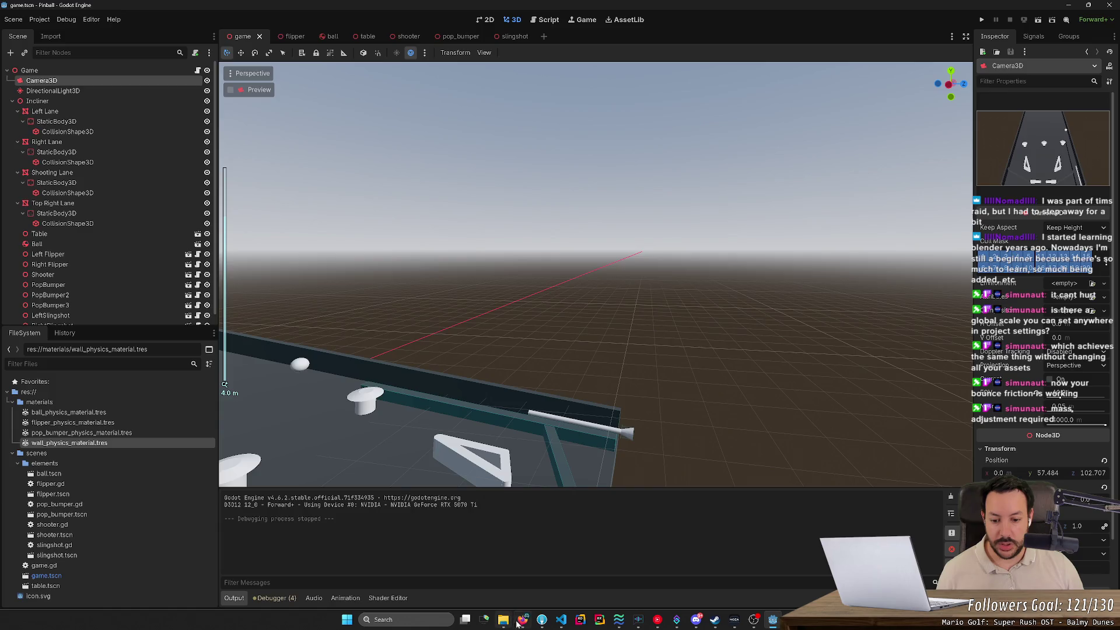
pyautogui.click(519, 621)
# Search the web for 'godot stalling for 3 seconds' and skim the results.
pyautogui.click(534, 29)
pyautogui.write('godot stalling for ')
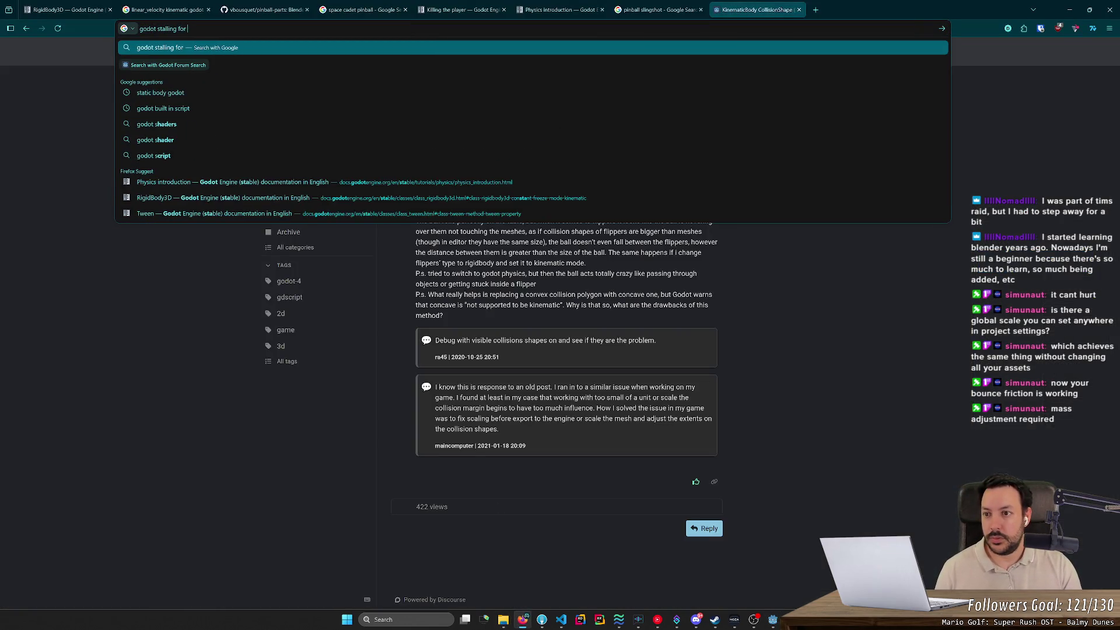
pyautogui.write('3 seconds')
pyautogui.press('Return')
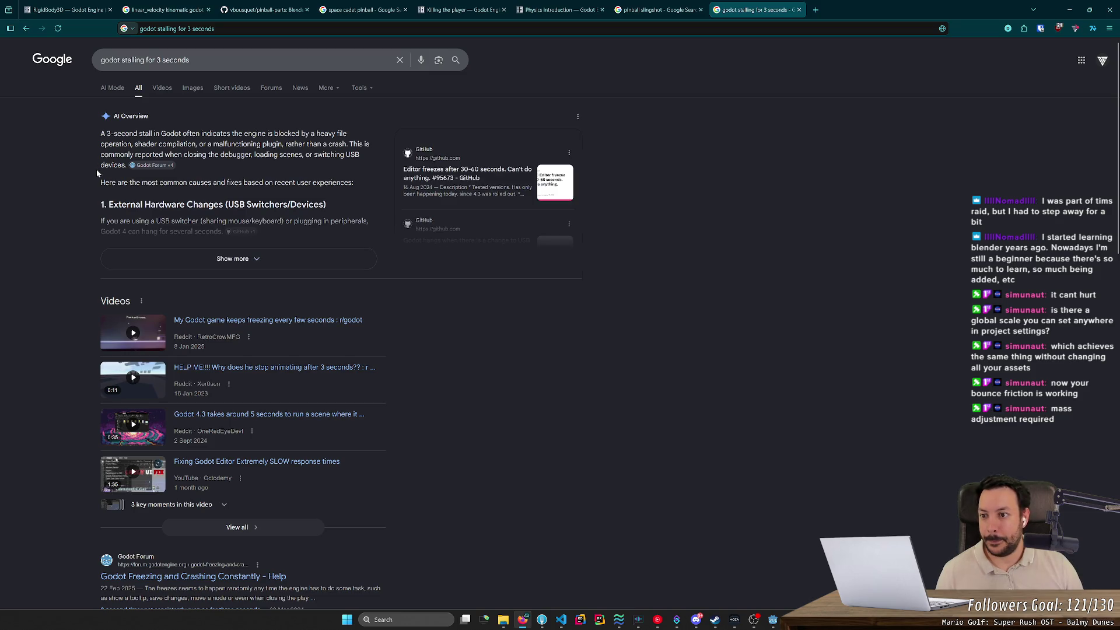
pyautogui.scroll(-5, 57, 236)
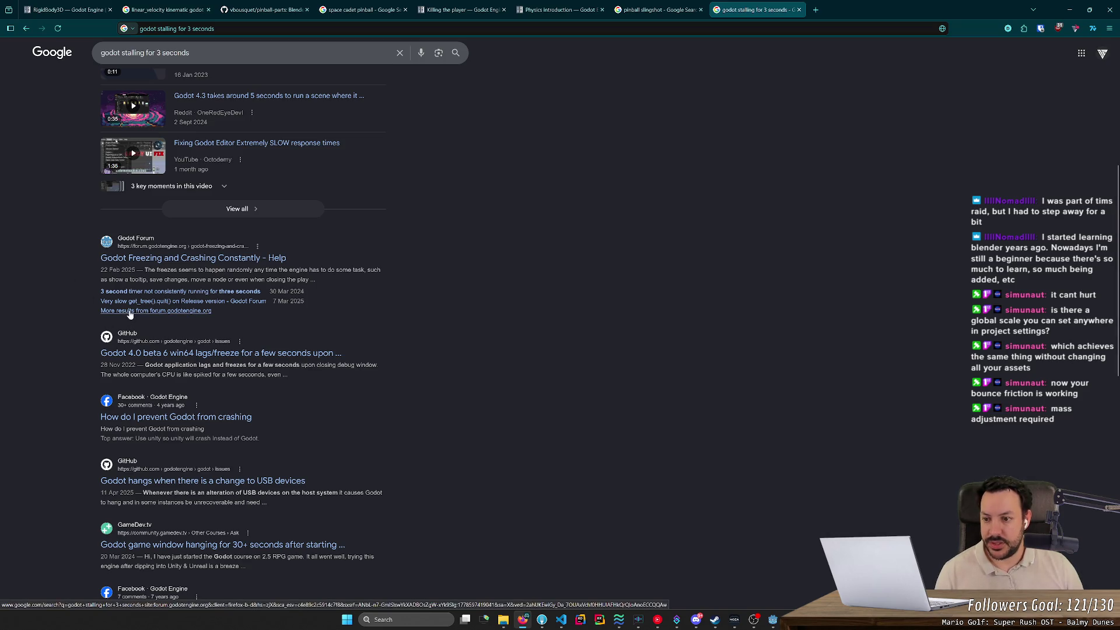
pyautogui.scroll(3, 79, 259)
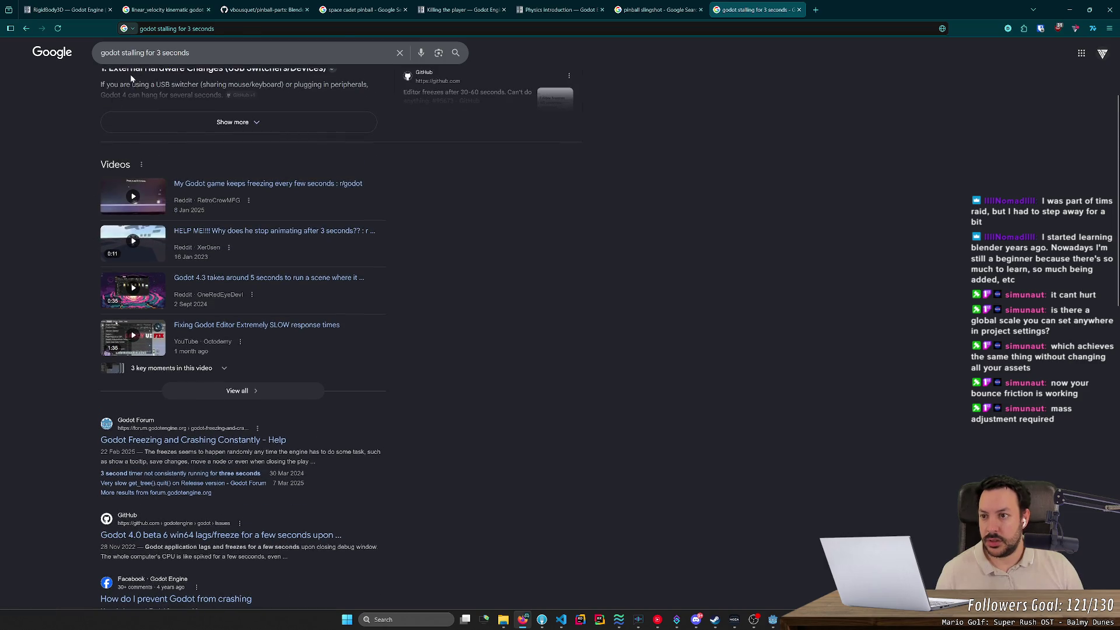
# Revise the search to 'godot freezes after playing', then return to the Godot editor.
pyautogui.doubleClick(137, 53)
pyautogui.write('freezes')
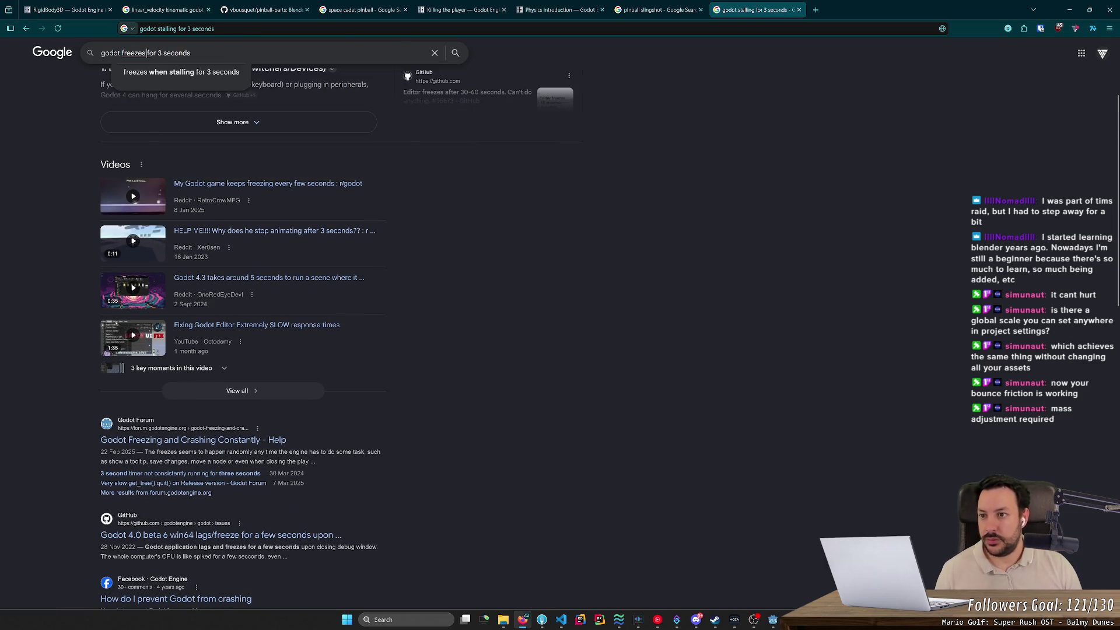
pyautogui.hotkey('ctrl', 'shift', 'Right')
pyautogui.write('after playing')
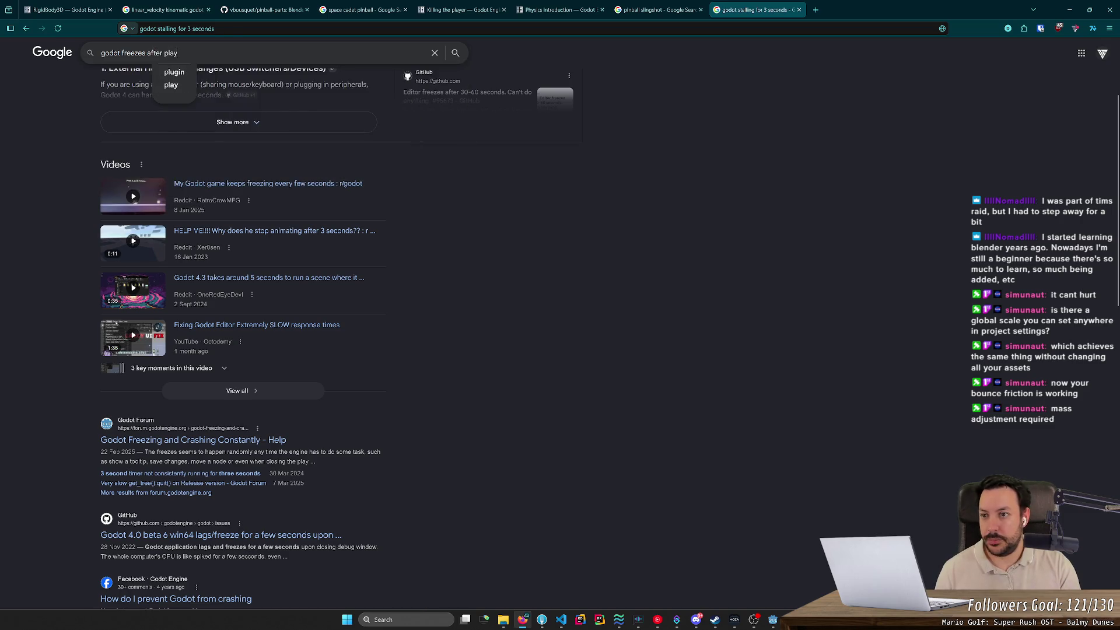
pyautogui.press('Return')
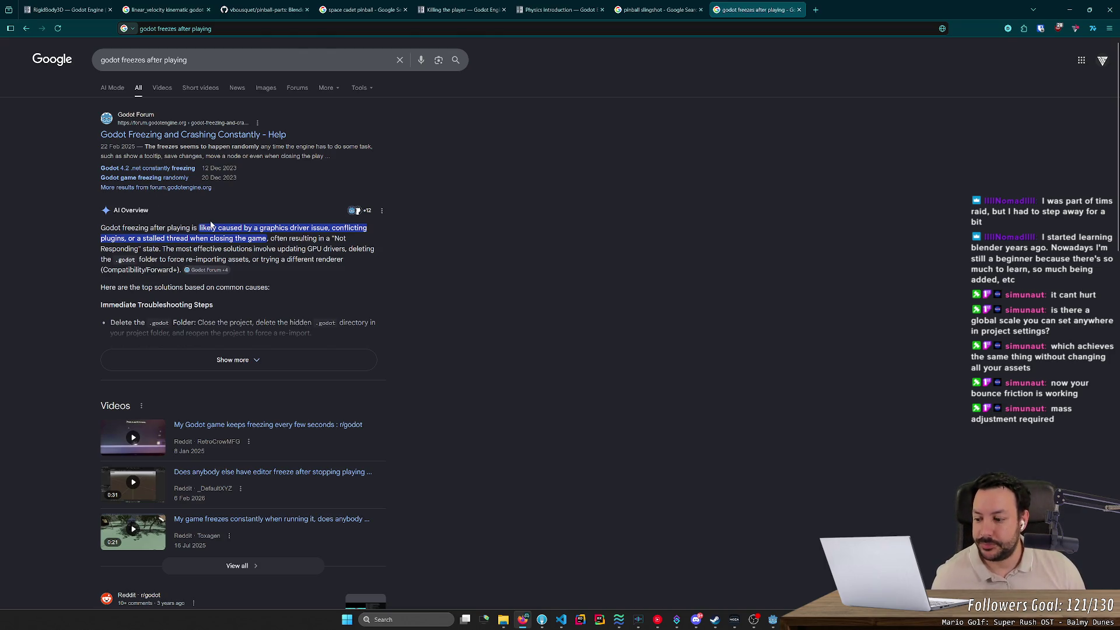
pyautogui.hotkey('alt', 'Tab')
pyautogui.click(22, 23)
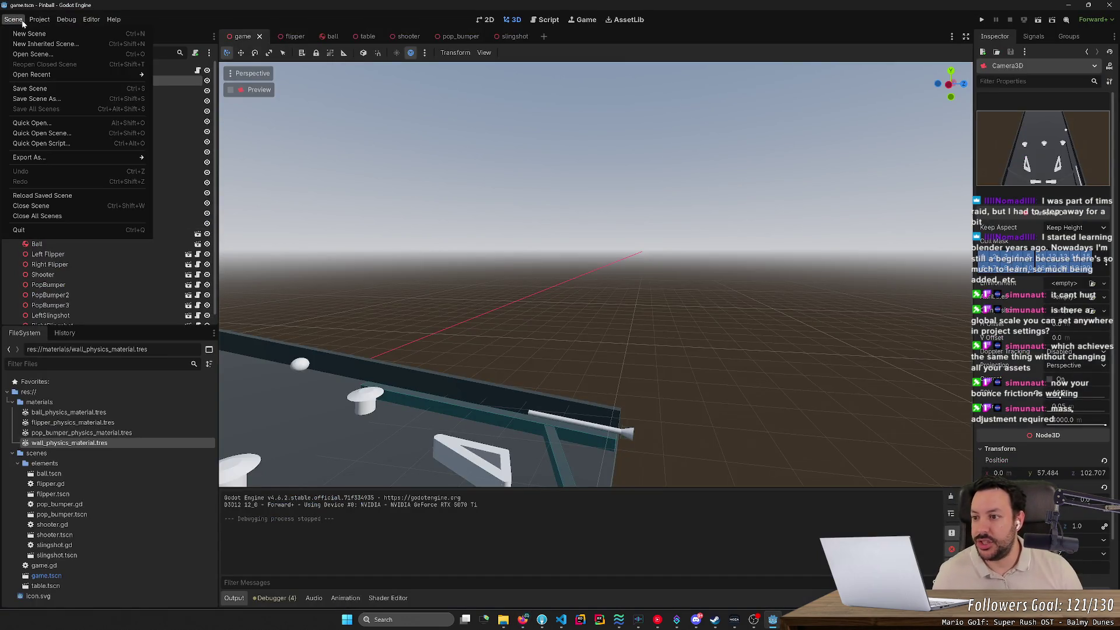
# Open Editor Settings and try filtering them for 'gpu'.
pyautogui.moveTo(42, 21)
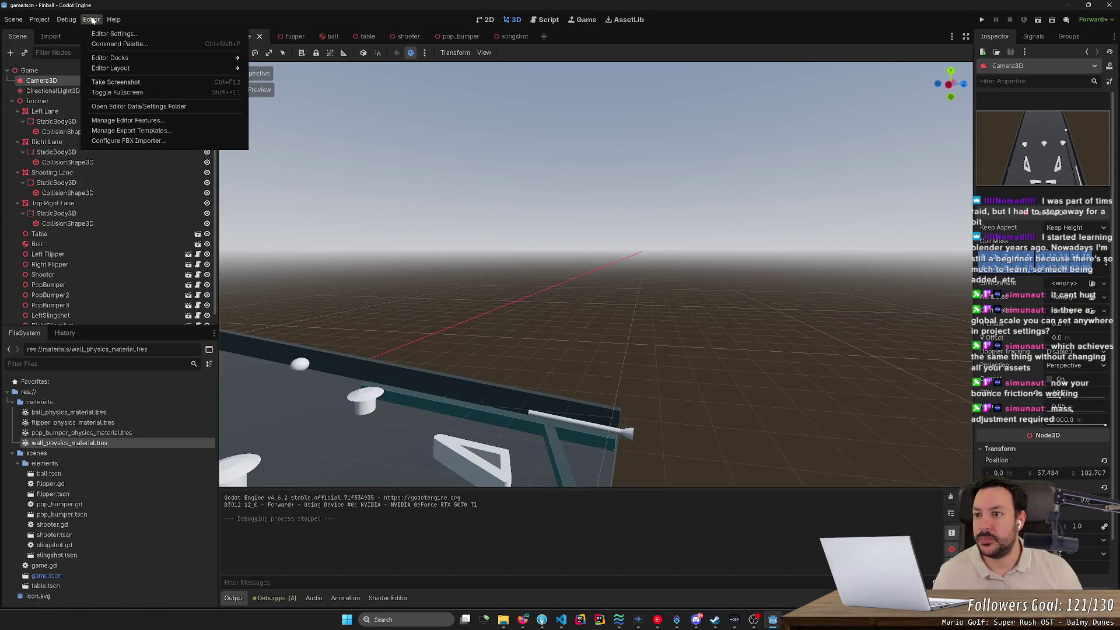
pyautogui.click(115, 34)
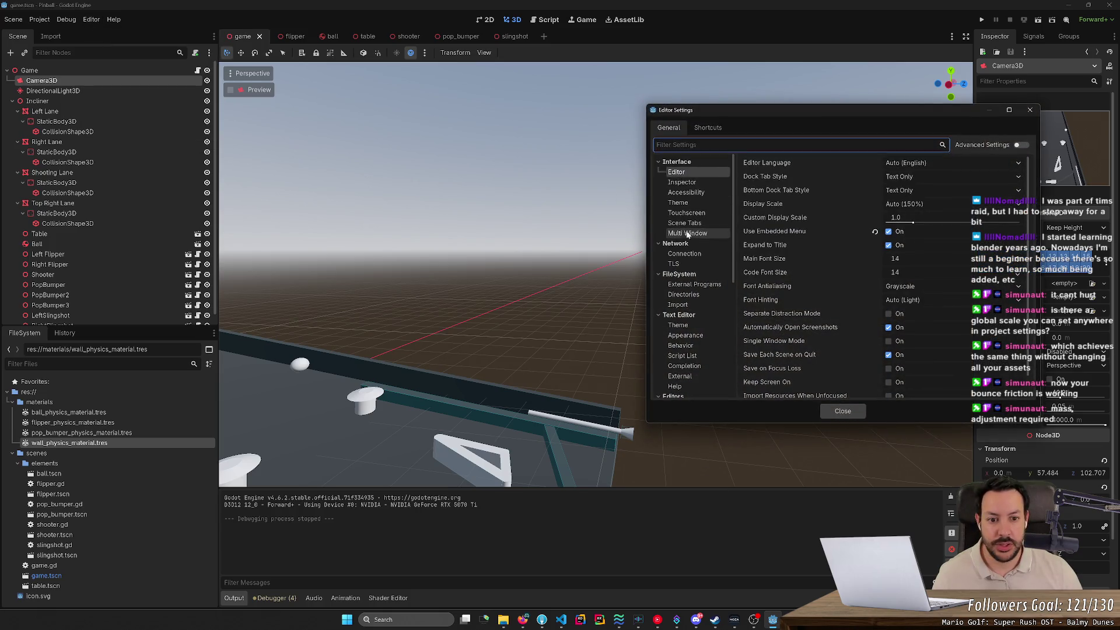
pyautogui.write('gpu')
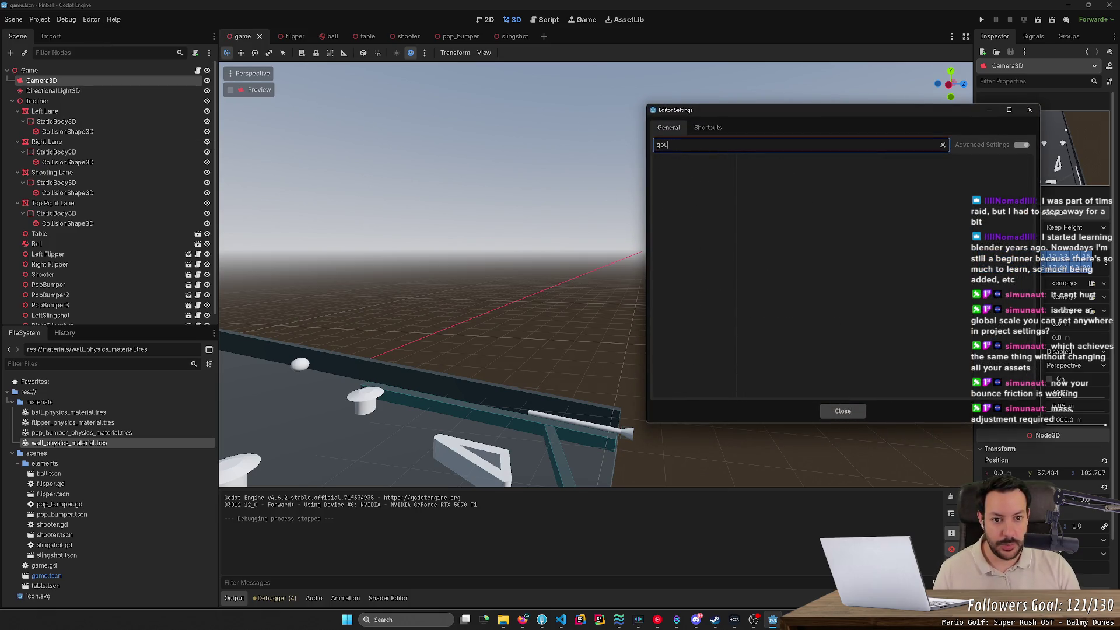
pyautogui.press('BackSpace')
pyautogui.press('BackSpace')
pyautogui.press('BackSpace')
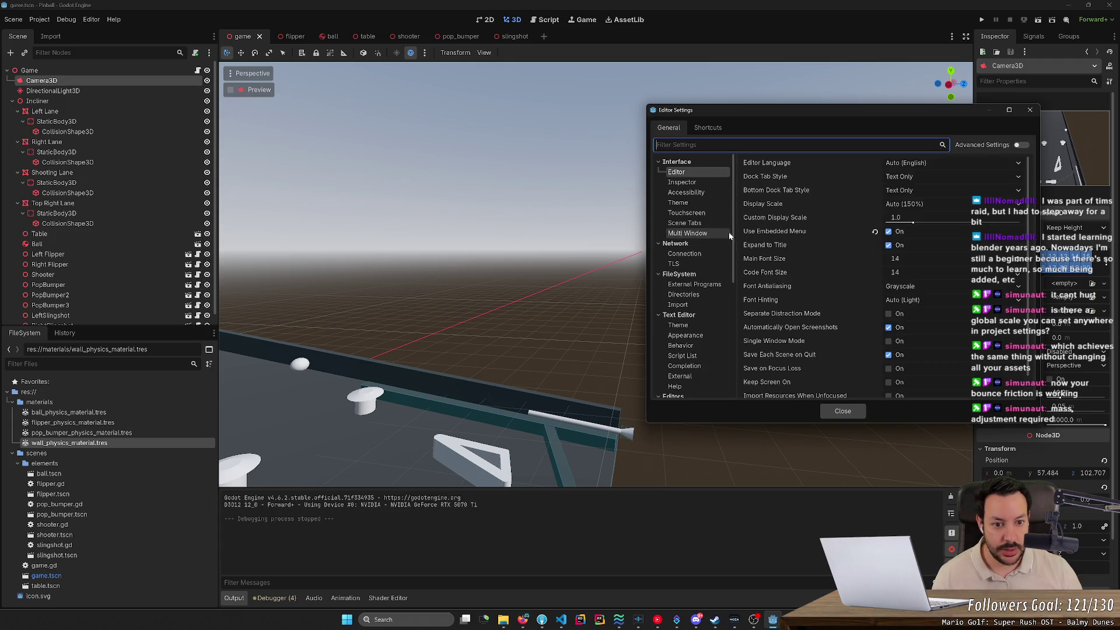
# Browse the settings categories to Debugger, then go back to the freeze search results.
pyautogui.moveTo(731, 230); pyautogui.dragTo(733, 328)
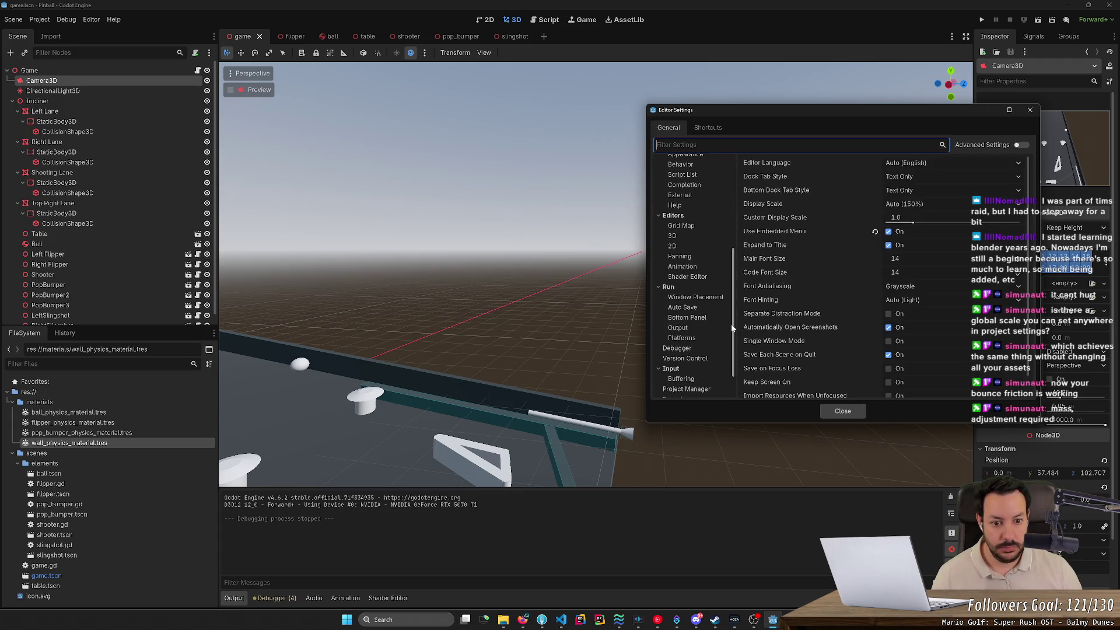
pyautogui.scroll(-4, 733, 328)
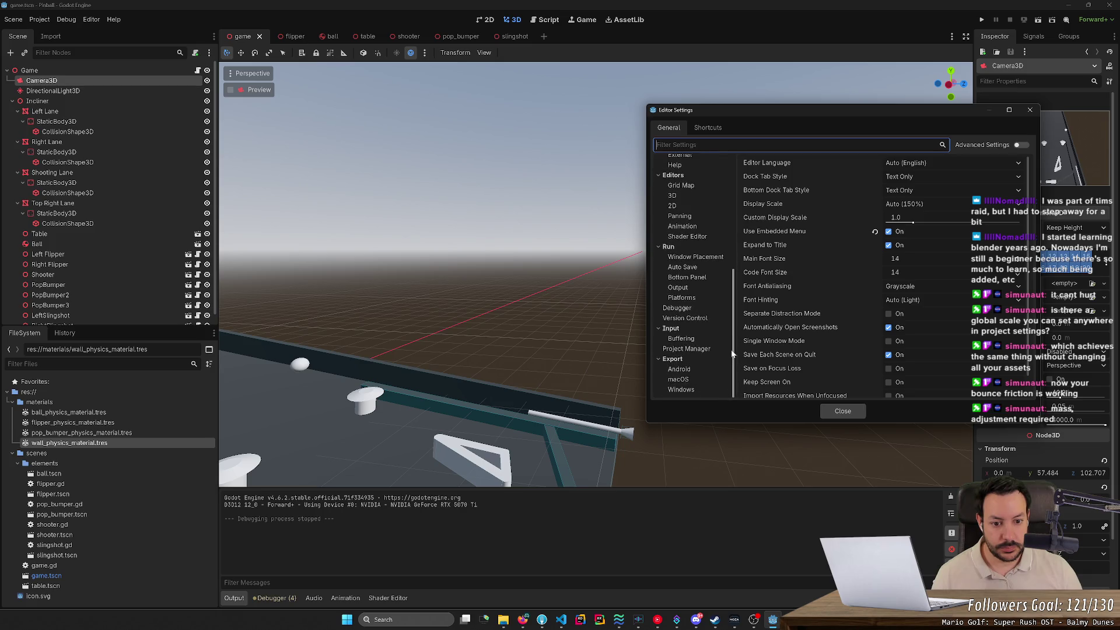
pyautogui.scroll(10, 734, 354)
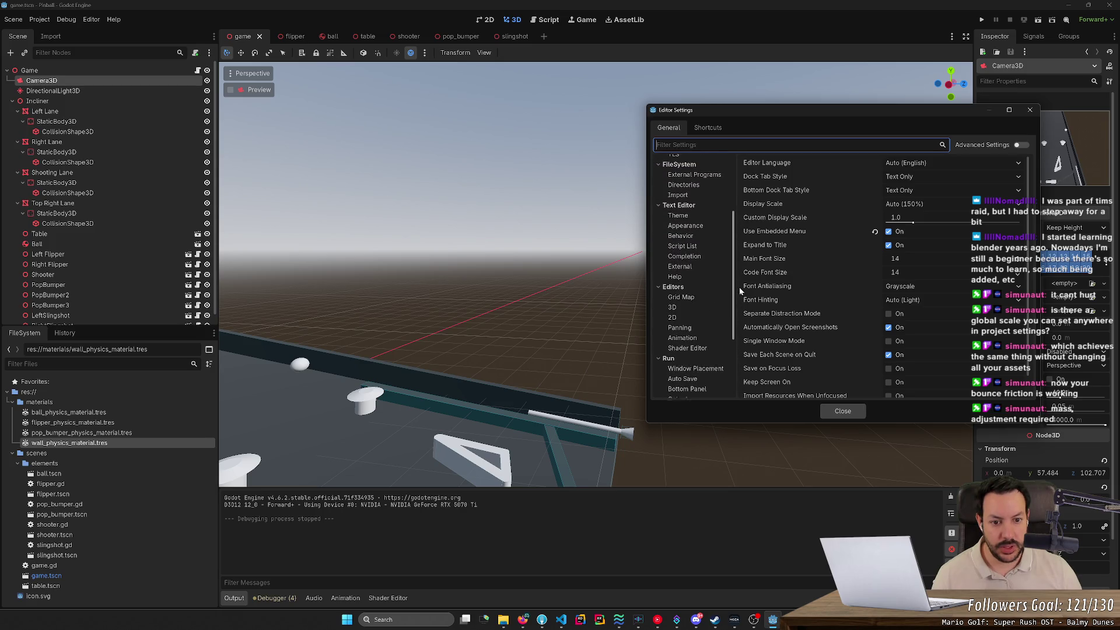
pyautogui.scroll(5, 740, 288)
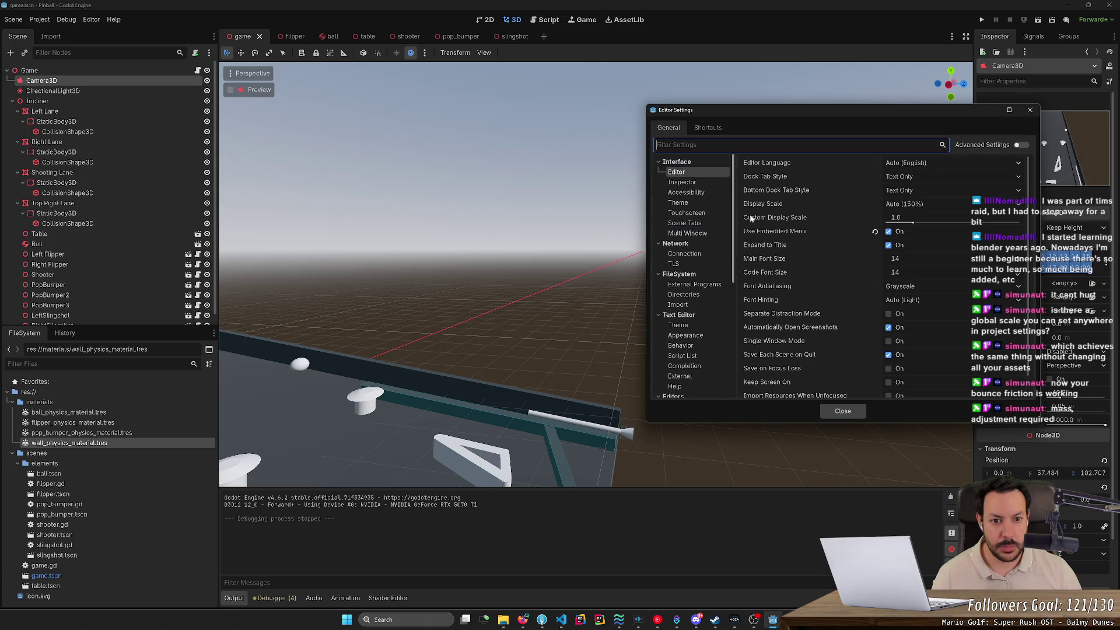
pyautogui.scroll(-15, 729, 263)
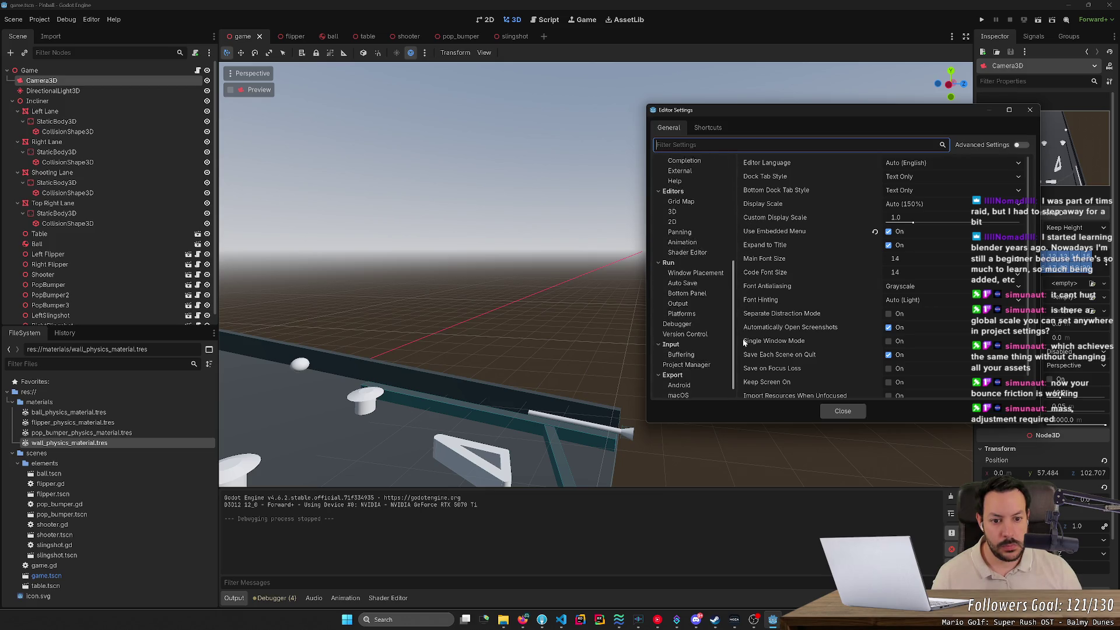
pyautogui.click(681, 309)
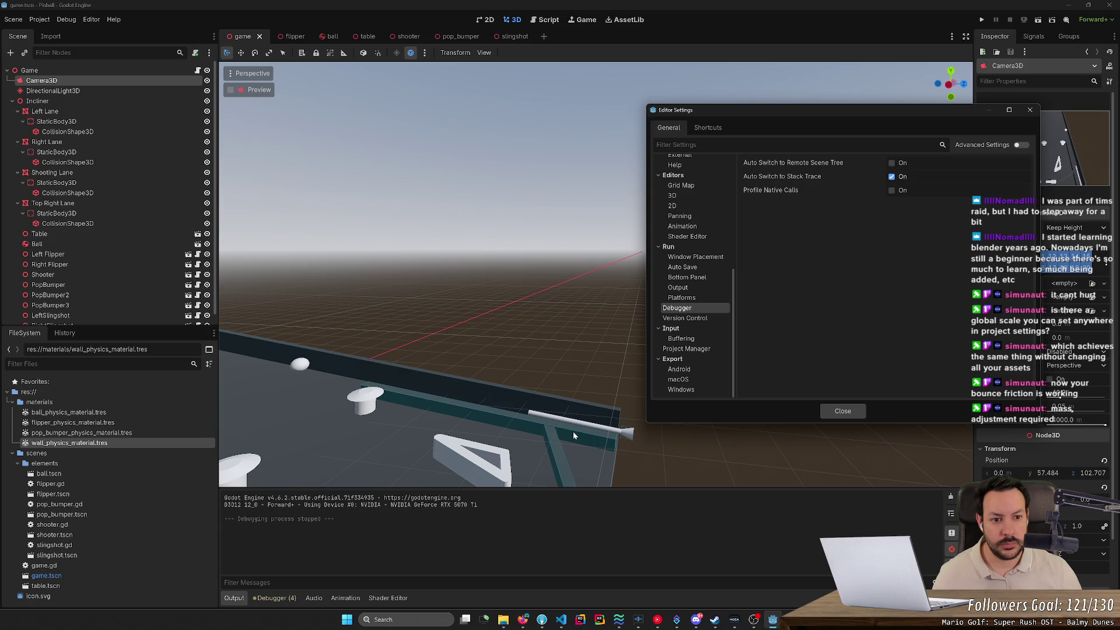
pyautogui.click(522, 620)
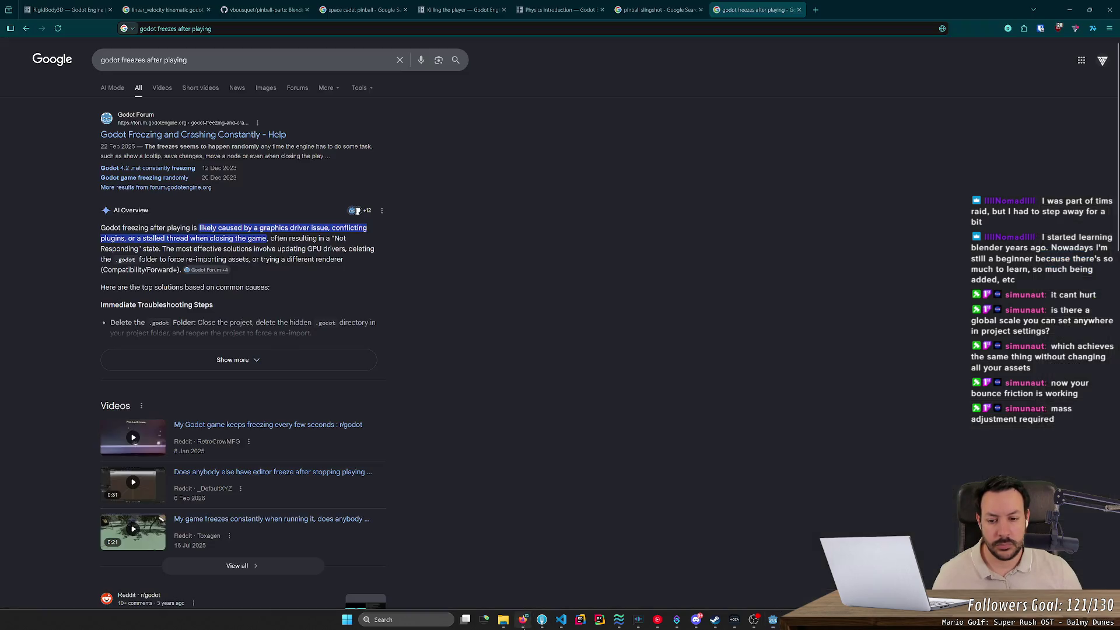
# Read the Reddit freezing thread down to the VRAM comments, then launch Task Manager with Ctrl+Shift+Esc.
pyautogui.scroll(-5, 426, 430)
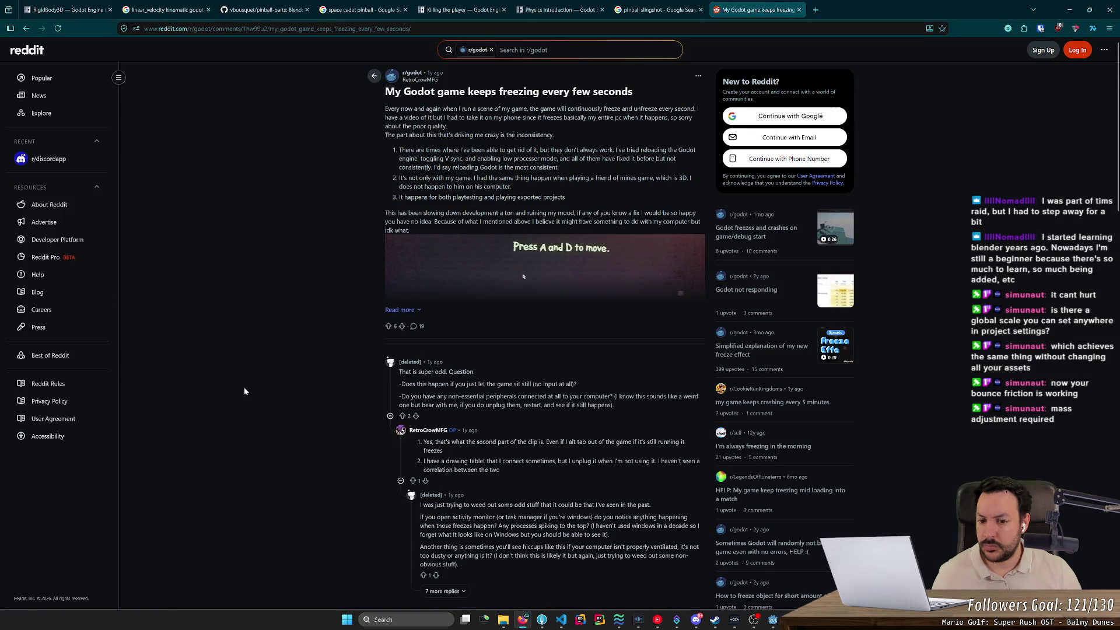
pyautogui.scroll(-3, 250, 411)
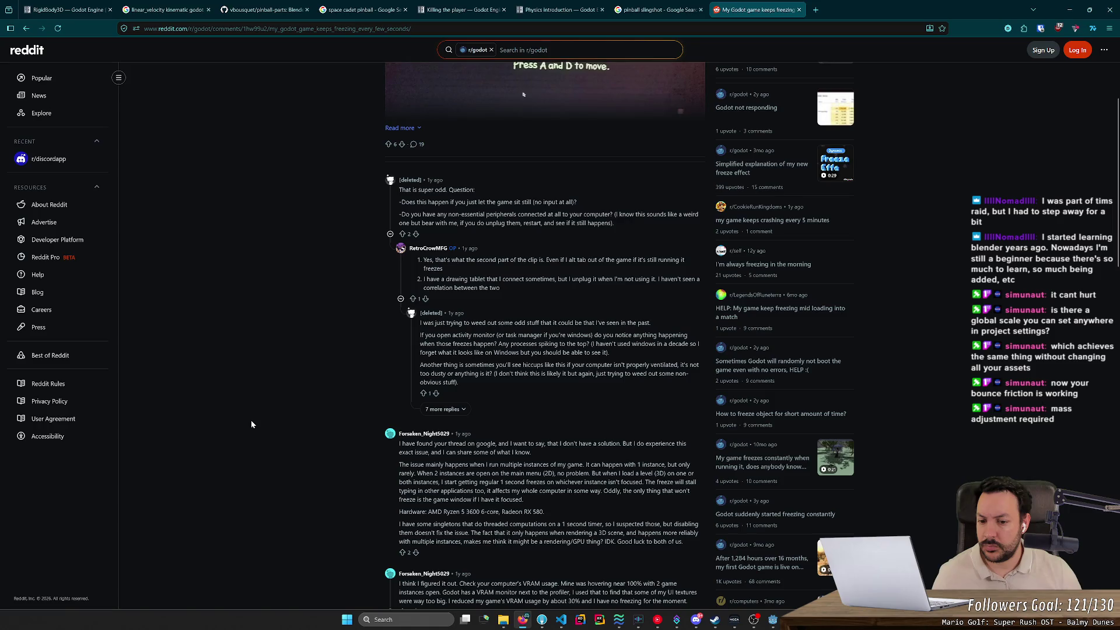
pyautogui.scroll(-4, 251, 424)
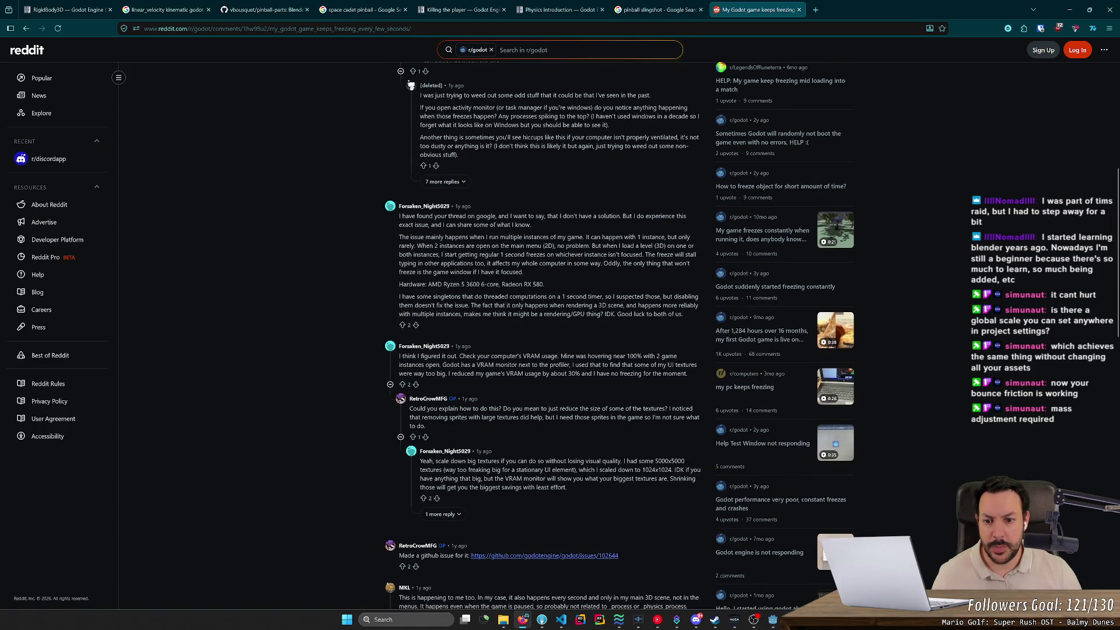
pyautogui.scroll(-3, 558, 359)
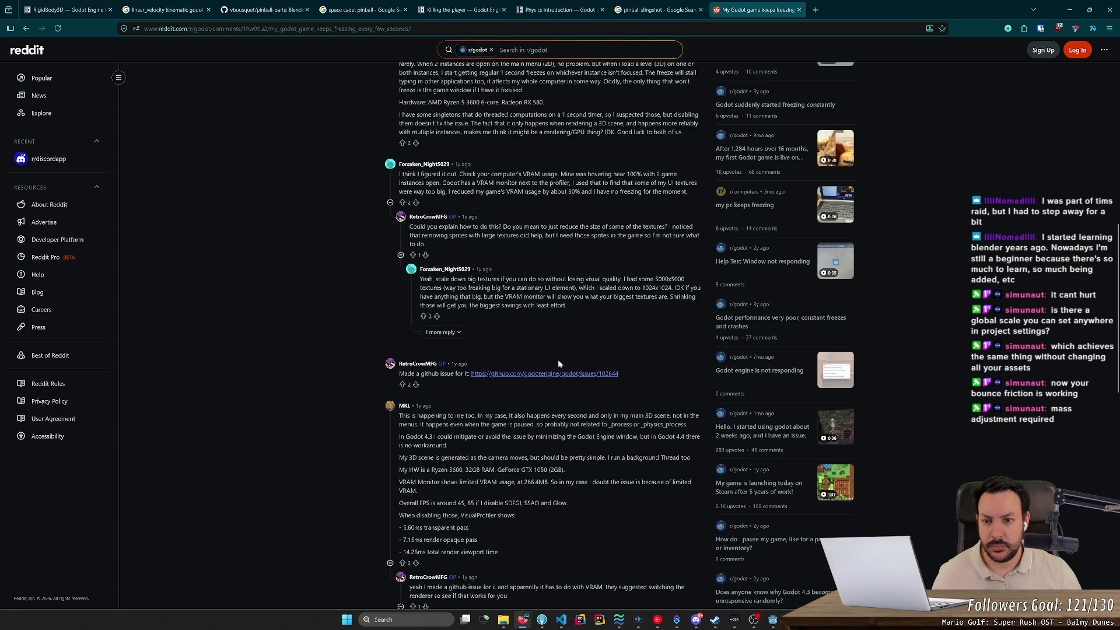
pyautogui.moveTo(533, 174); pyautogui.dragTo(669, 181)
pyautogui.click(668, 182)
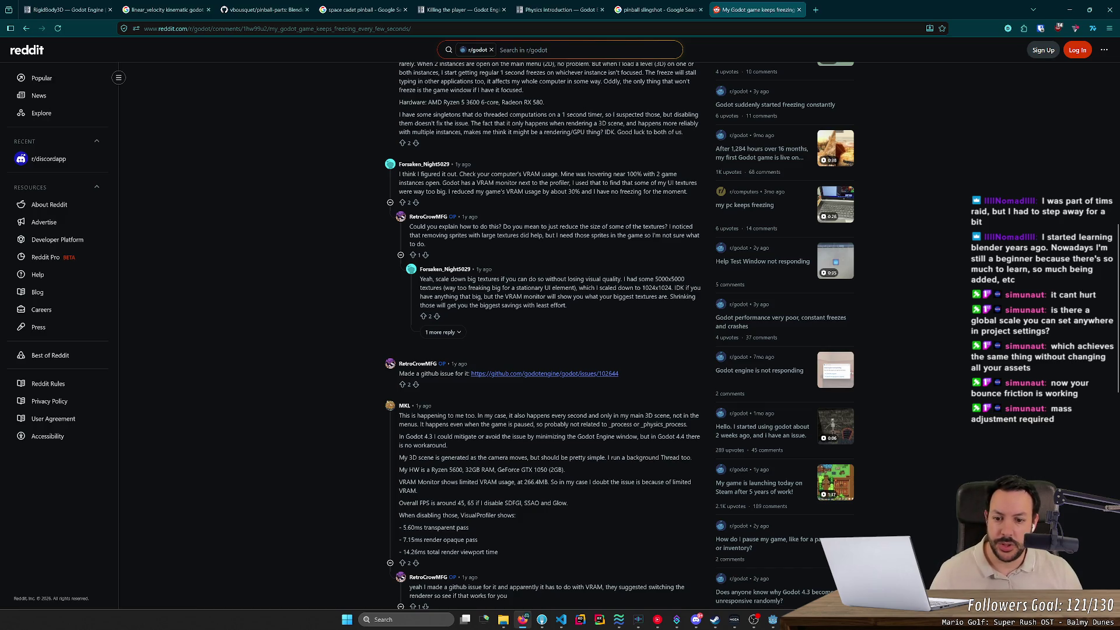
pyautogui.hotkey('ctrl', 'shift', 'Escape')
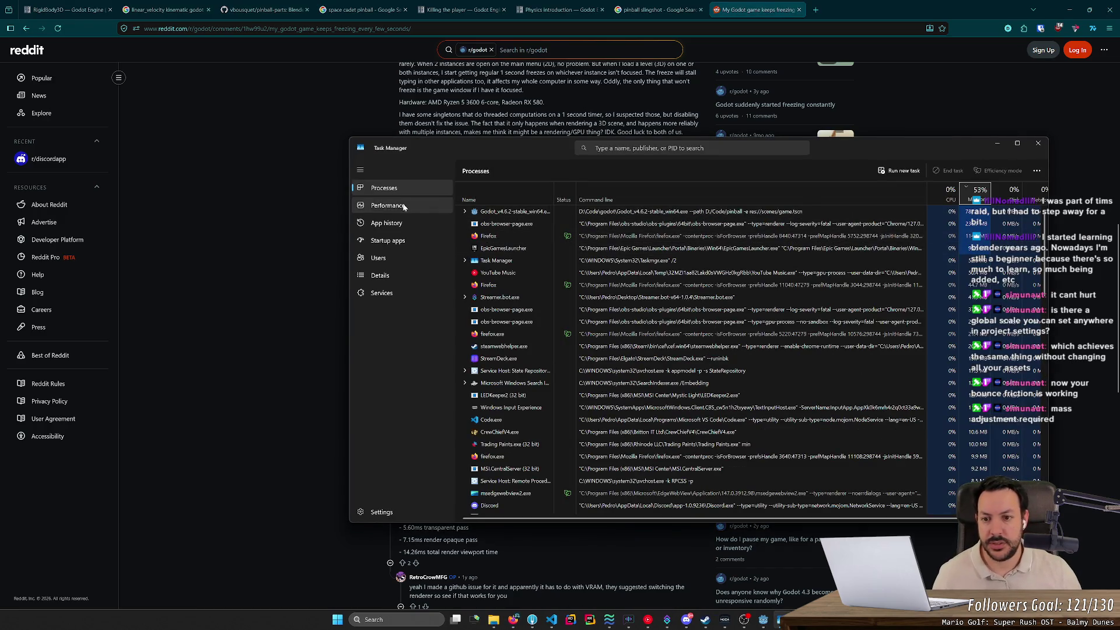
# Dock Task Manager's CPU performance graphs, always on top, beside the Godot editor, closing Editor Settings.
pyautogui.click(386, 207)
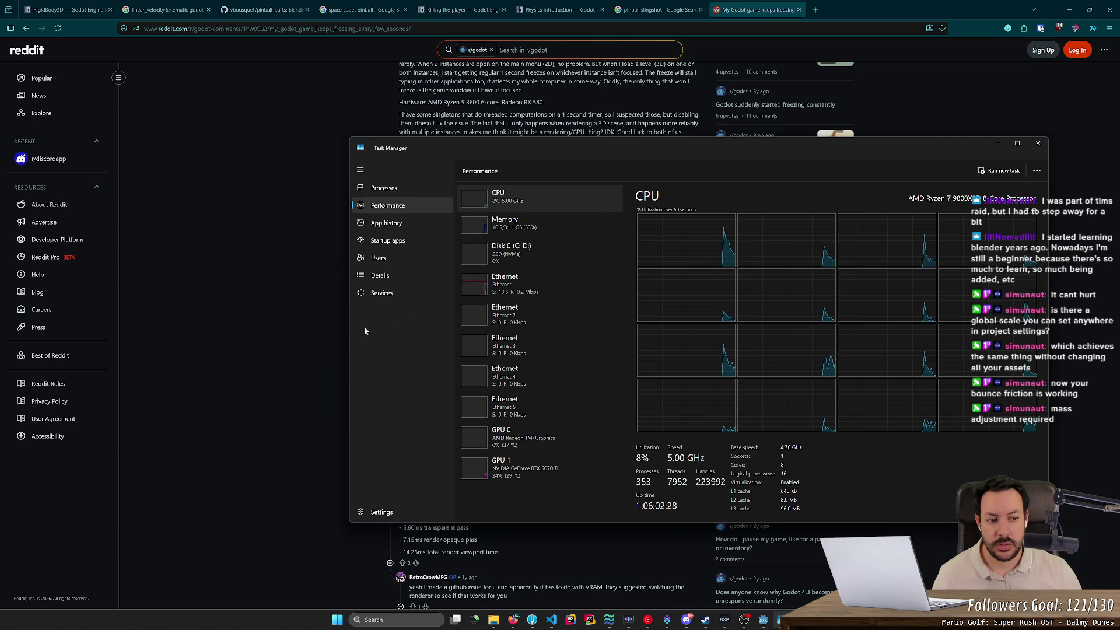
pyautogui.moveTo(350, 332); pyautogui.dragTo(503, 334)
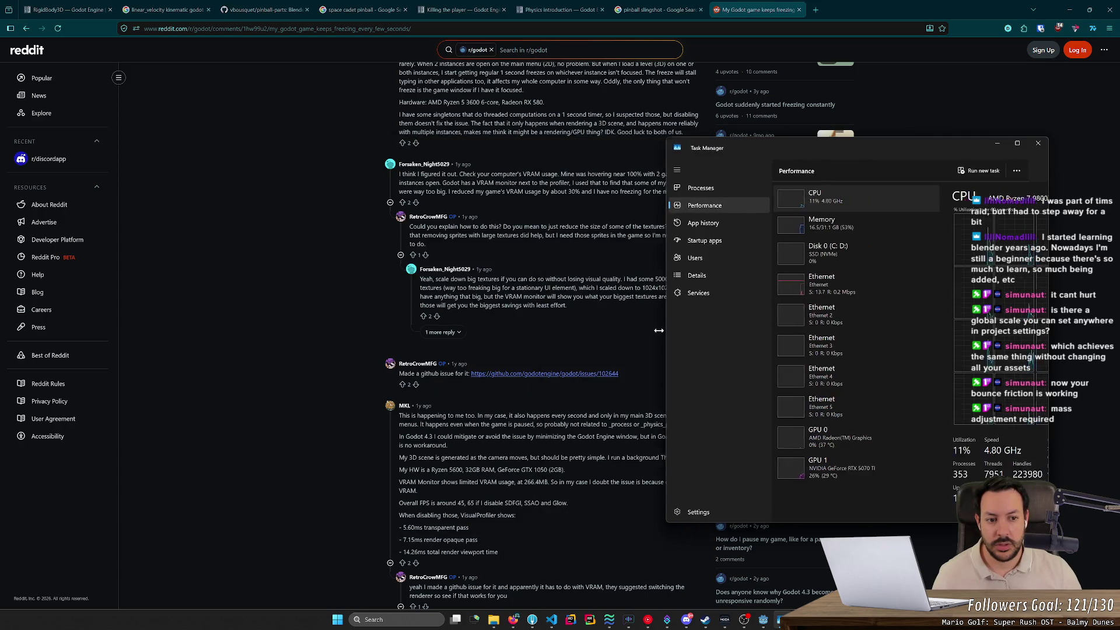
pyautogui.click(1069, 10)
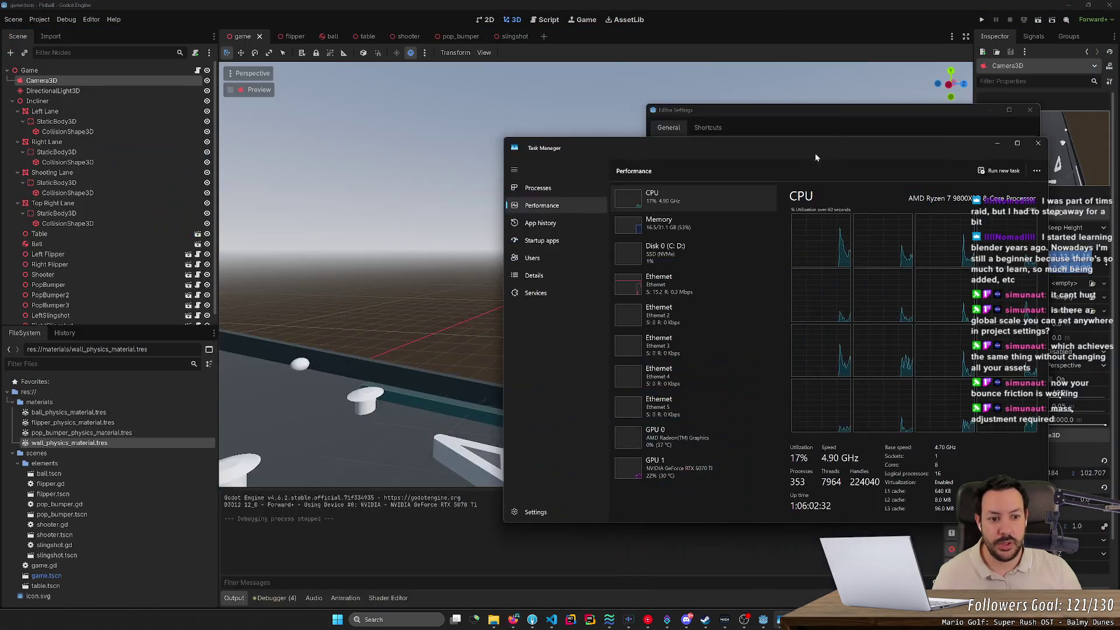
pyautogui.moveTo(803, 156)
pyautogui.mouseDown()
pyautogui.moveTo(337, 167)
pyautogui.moveTo(343, 158)
pyautogui.mouseUp()
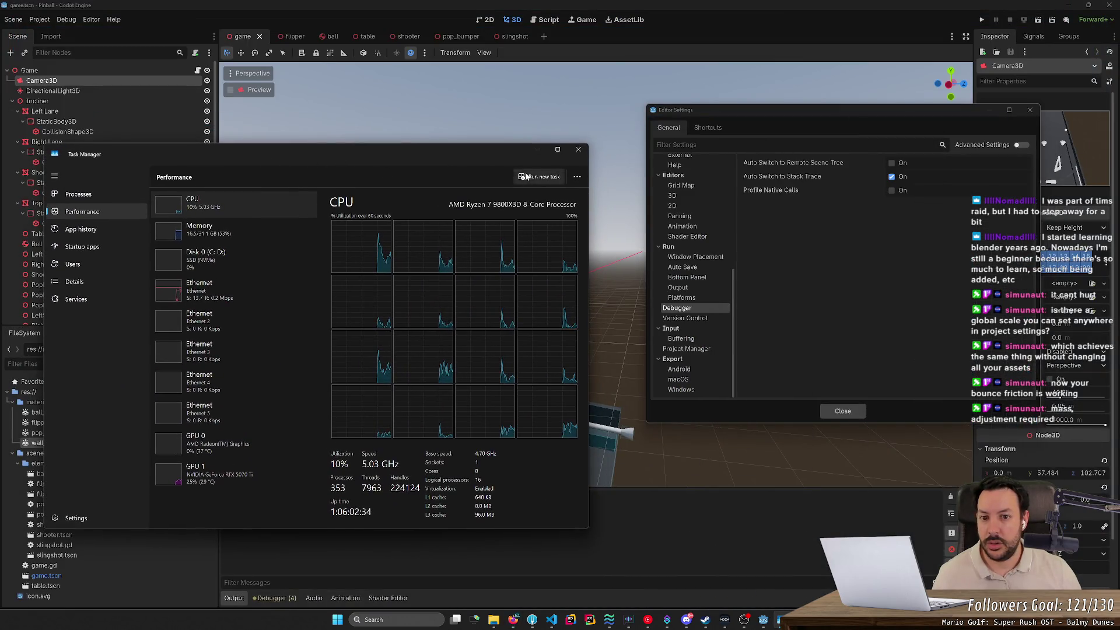
pyautogui.click(577, 177)
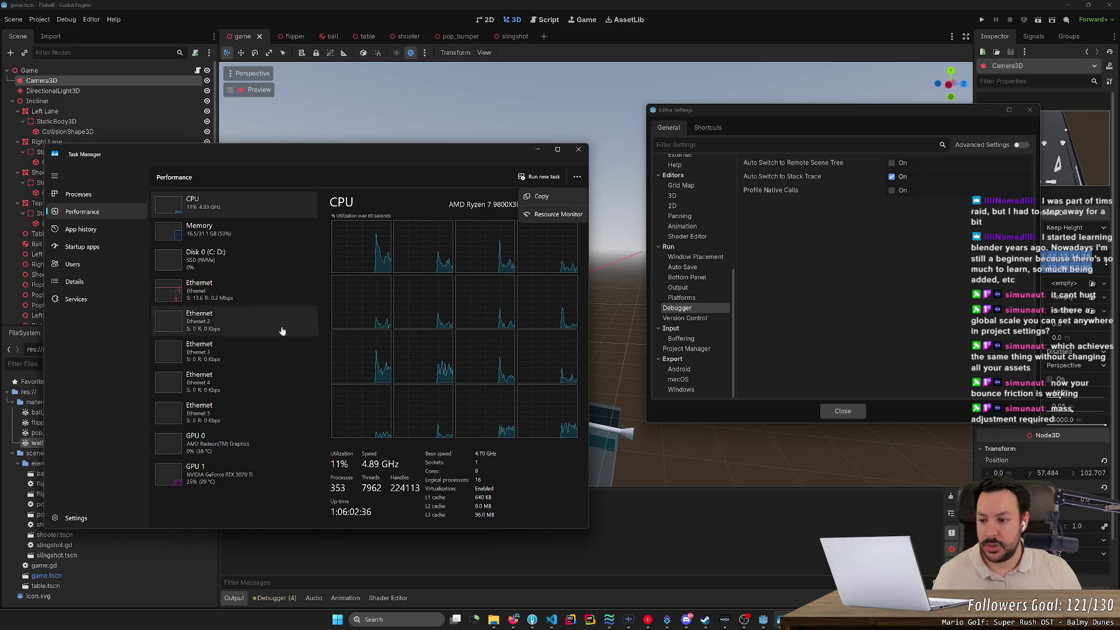
pyautogui.click(56, 519)
pyautogui.click(193, 365)
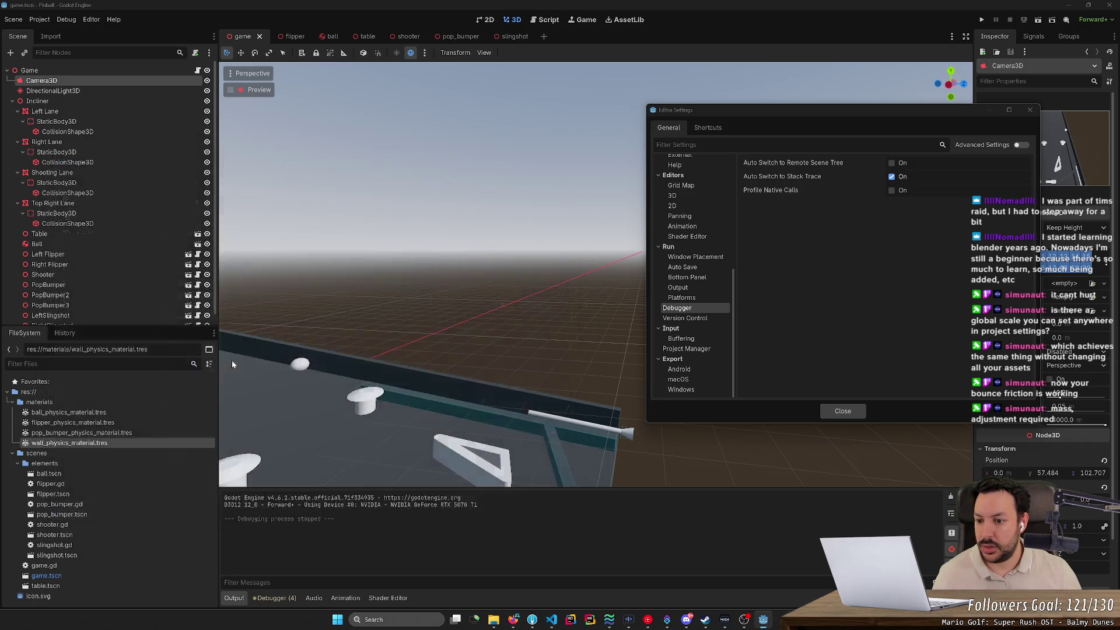
pyautogui.click(956, 28)
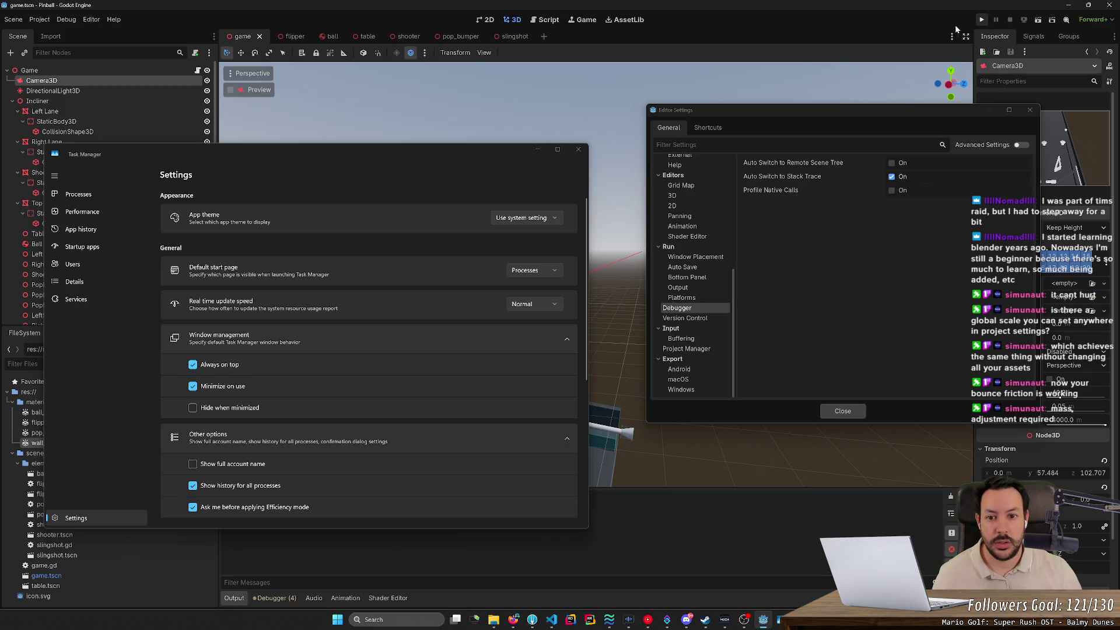
pyautogui.click(87, 277)
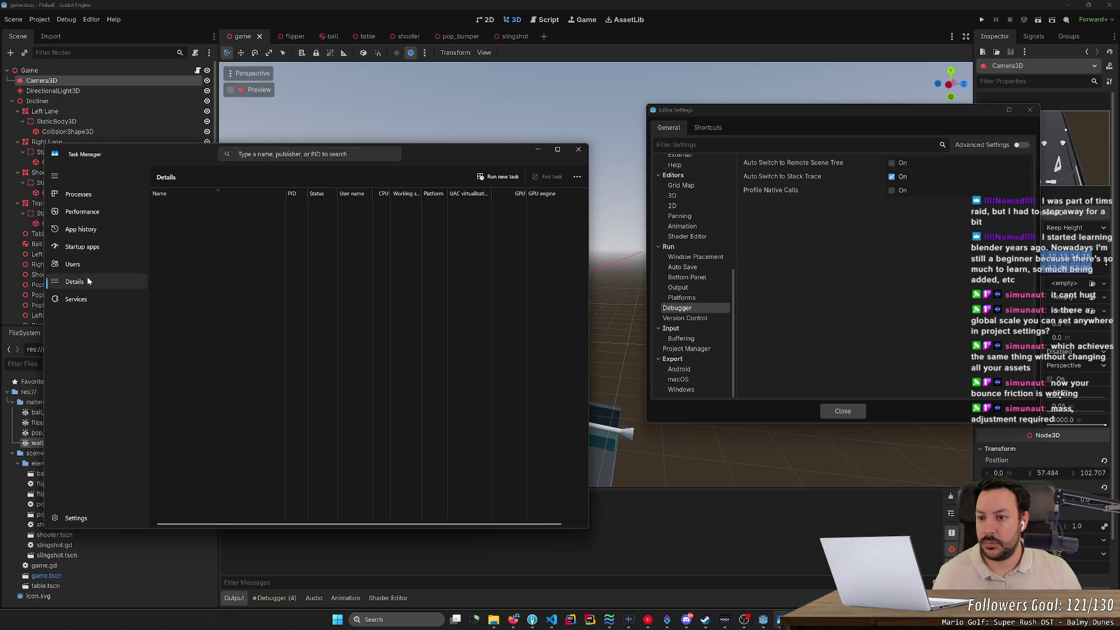
pyautogui.click(85, 214)
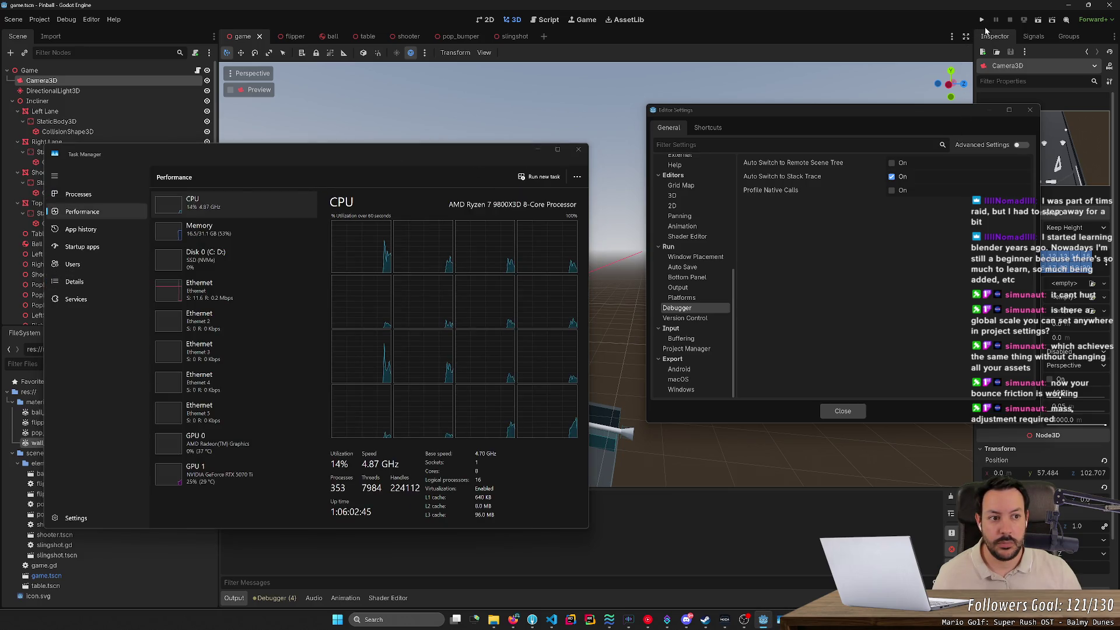
pyautogui.click(1031, 110)
# Run the game with F5, play the flippers while watching CPU, then stop it.
pyautogui.press('F5')
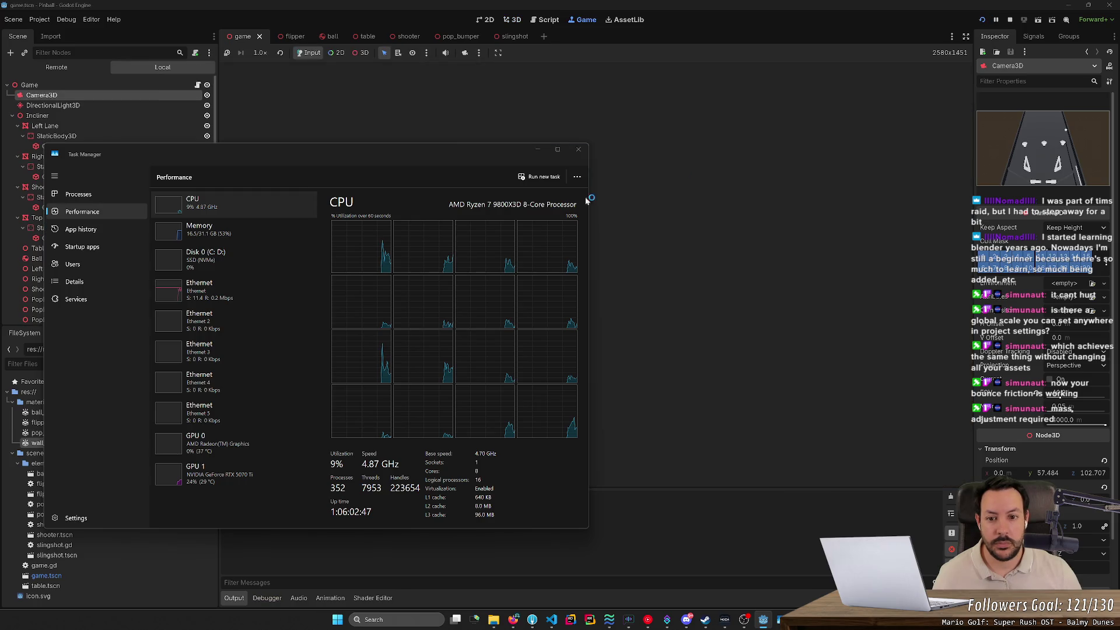
pyautogui.moveTo(424, 153); pyautogui.dragTo(298, 100)
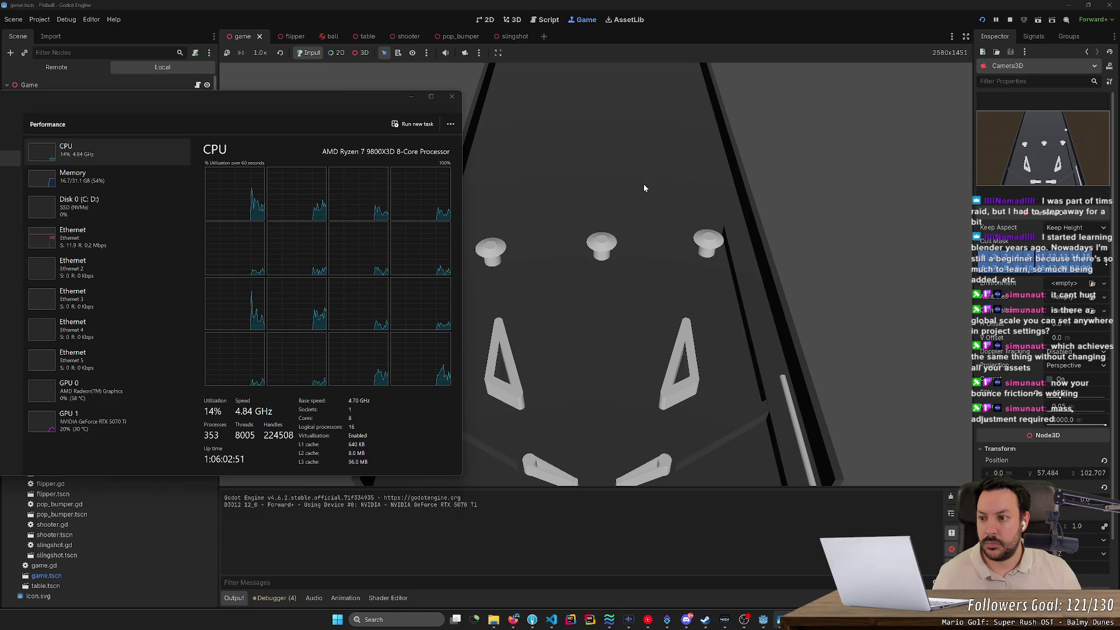
pyautogui.press('Left')
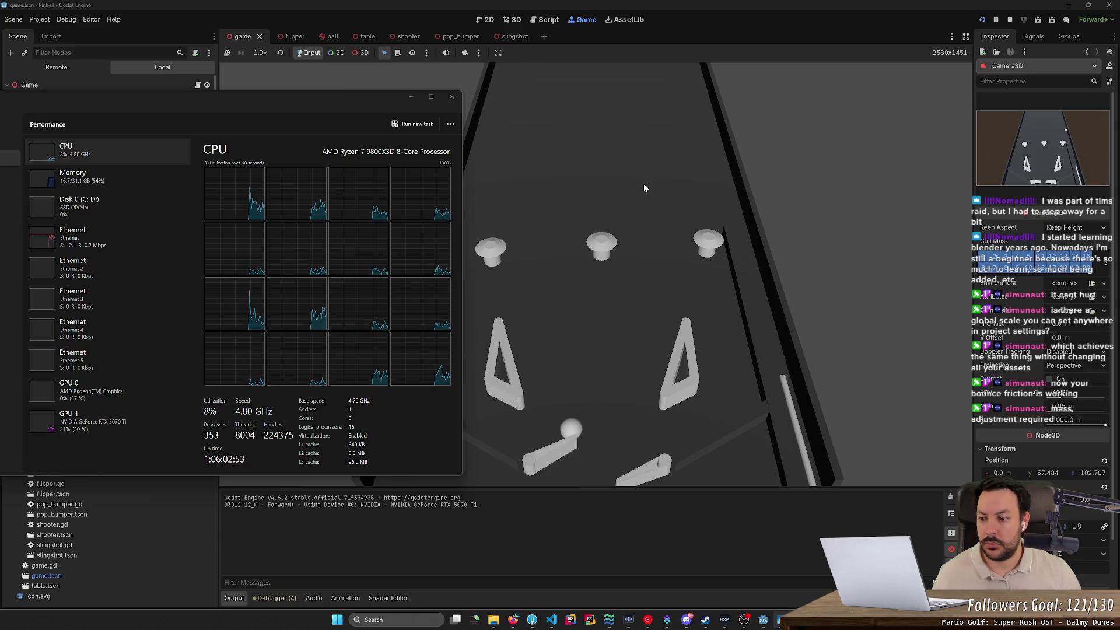
pyautogui.press('Right')
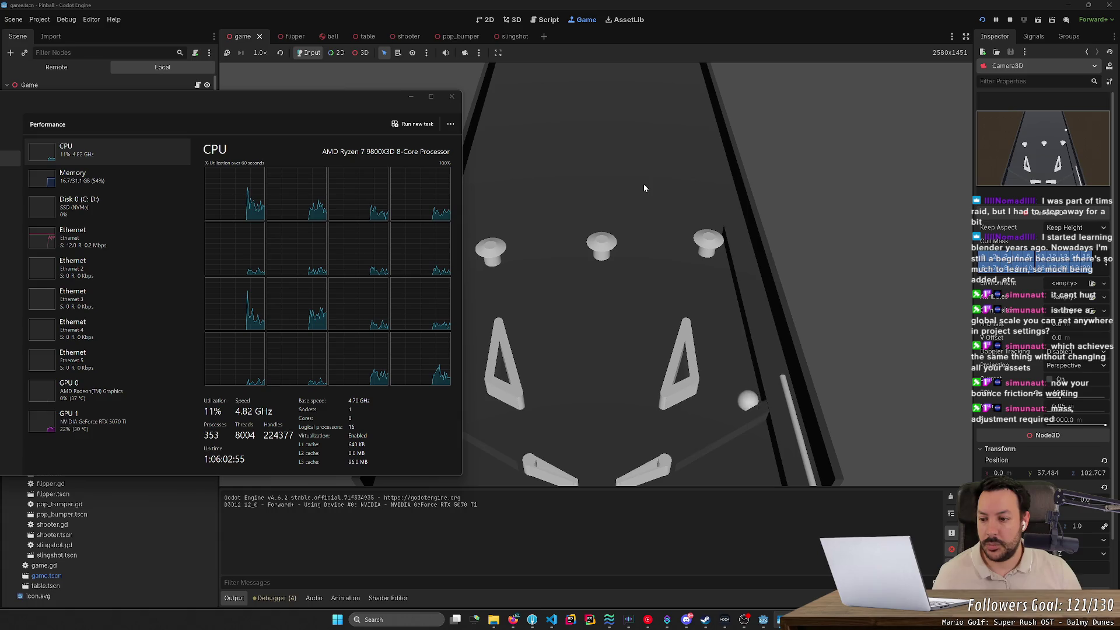
pyautogui.press('Right')
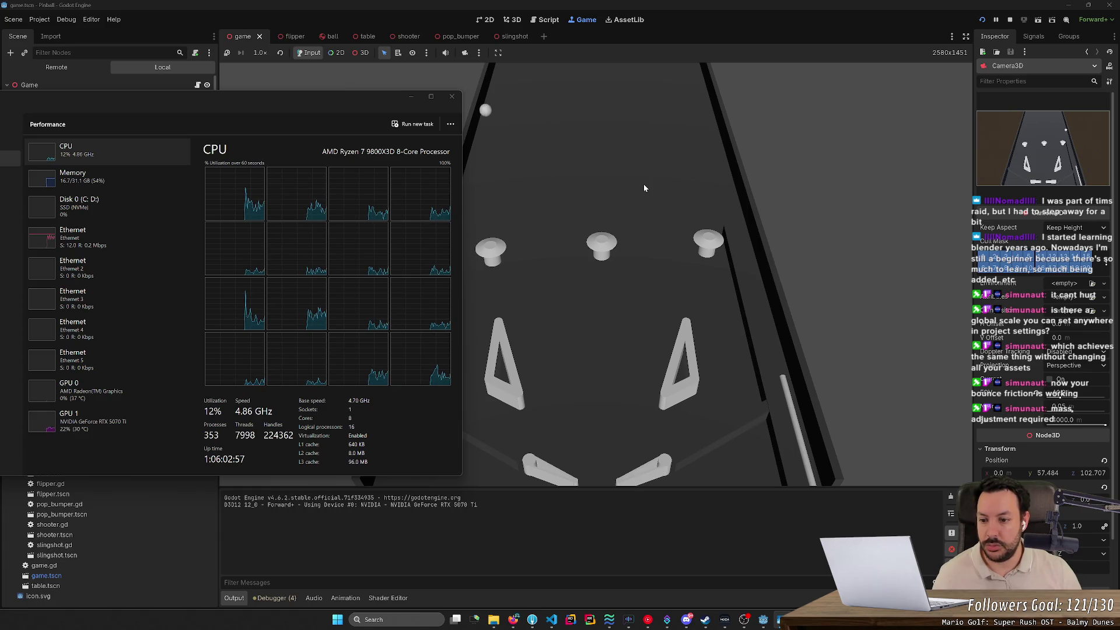
pyautogui.press('Left')
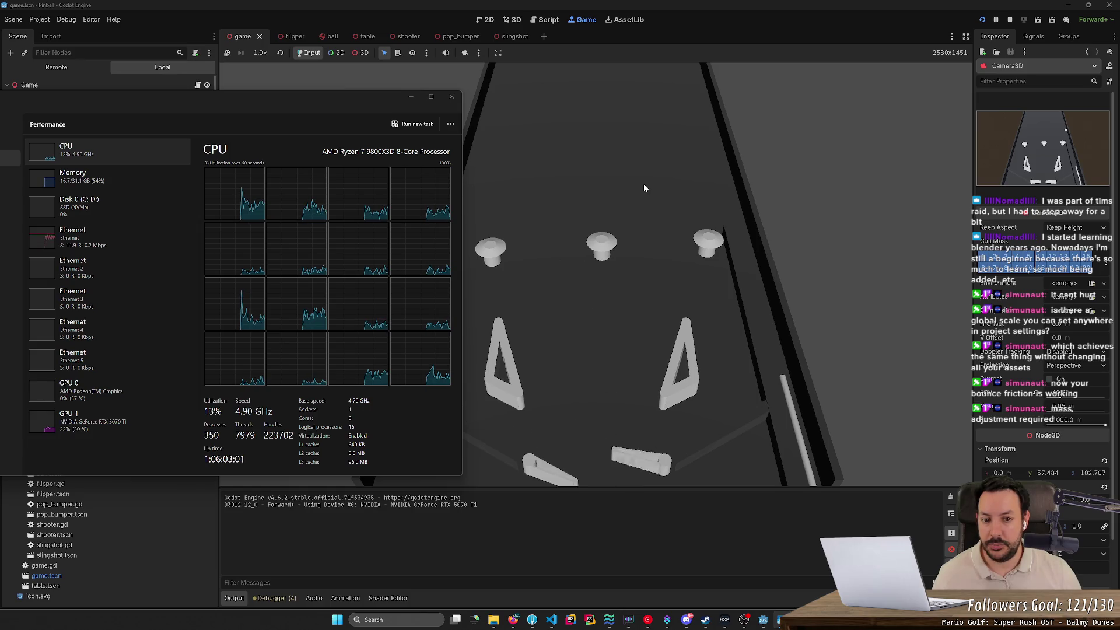
pyautogui.press('Right')
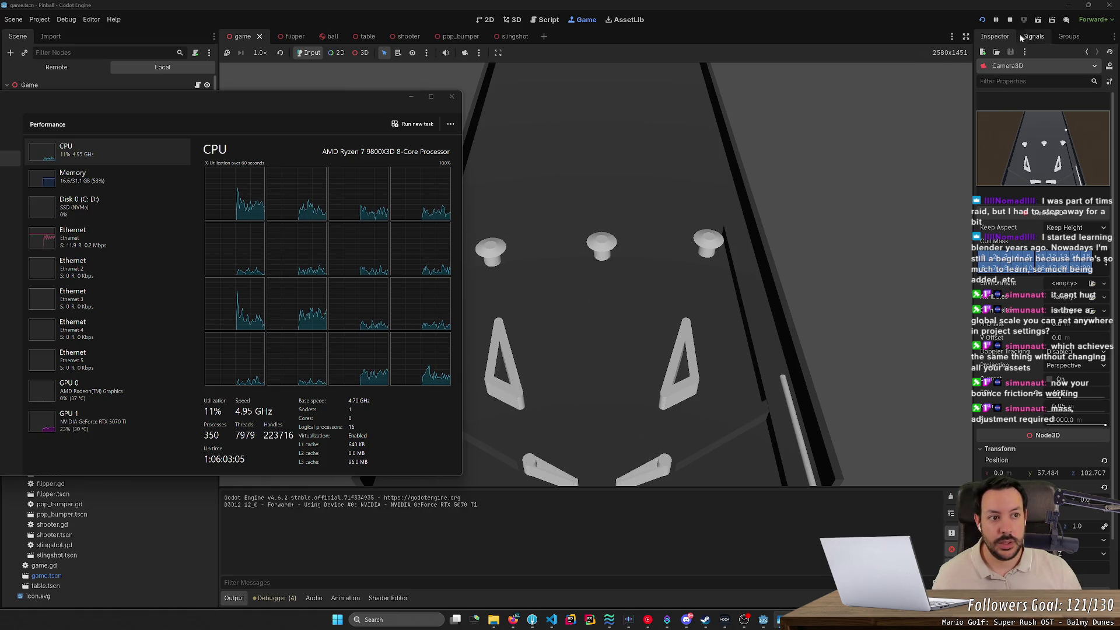
pyautogui.click(1010, 20)
pyautogui.moveTo(709, 197); pyautogui.dragTo(671, 250)
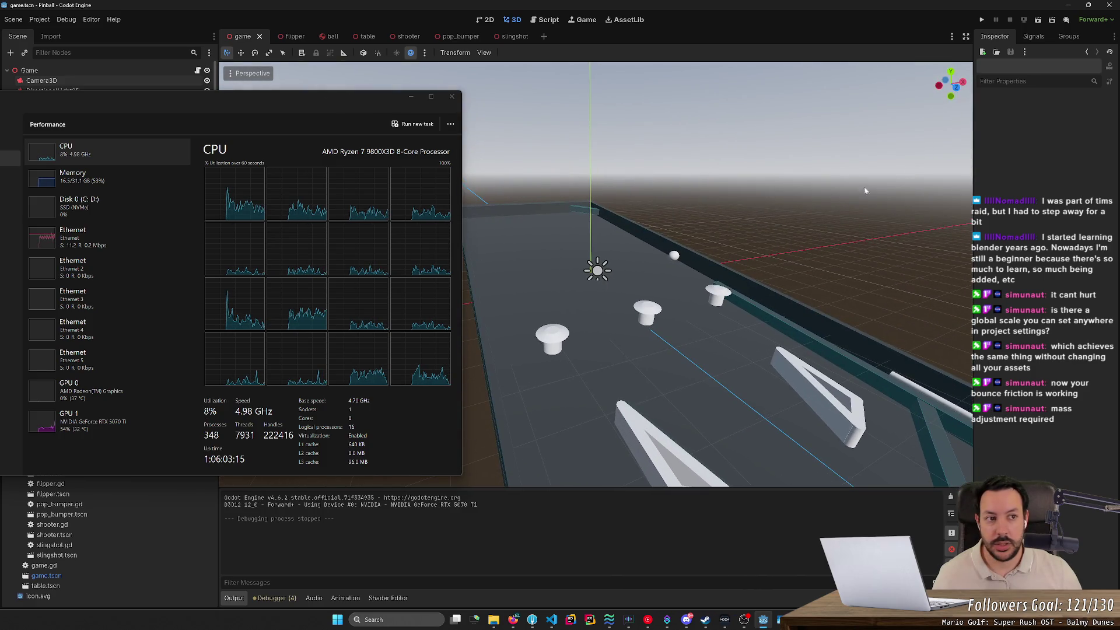
# Run the pinball game and rapidly flick both flippers as the ball rolls.
pyautogui.click(981, 18)
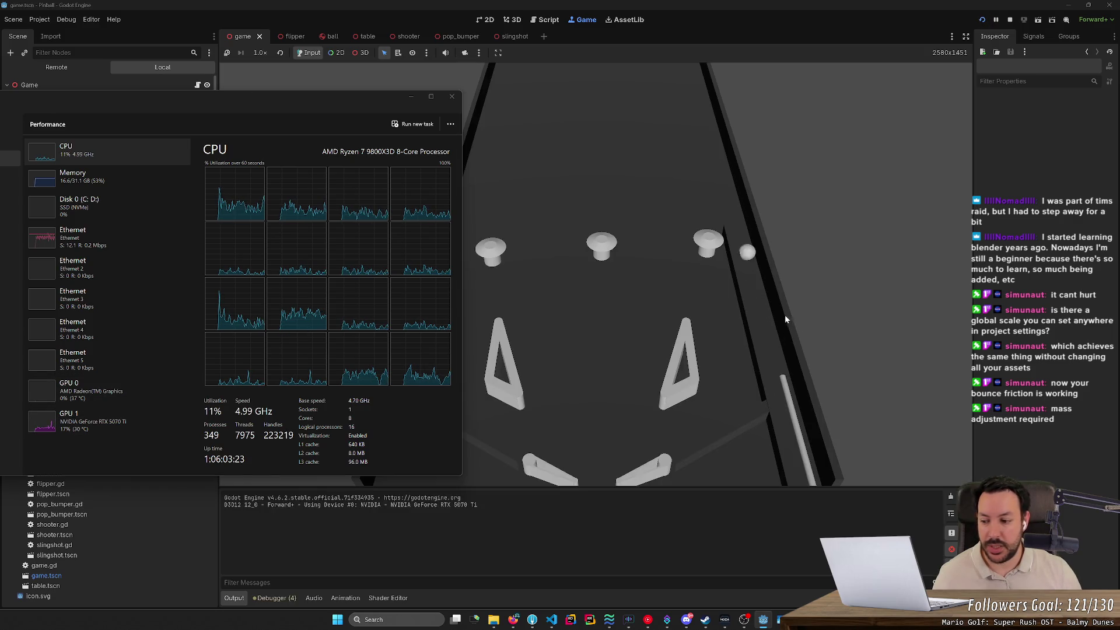
pyautogui.press('Left')
pyautogui.press('Right')
pyautogui.press('Left')
pyautogui.press('Right')
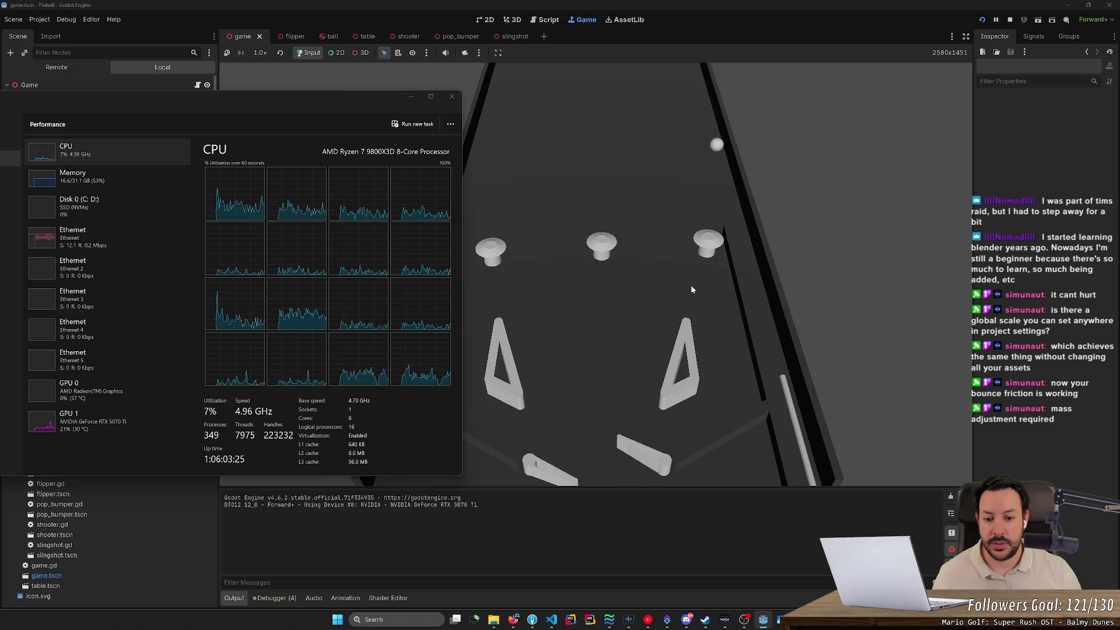
pyautogui.press('Left')
pyautogui.press('Right')
pyautogui.press('Left')
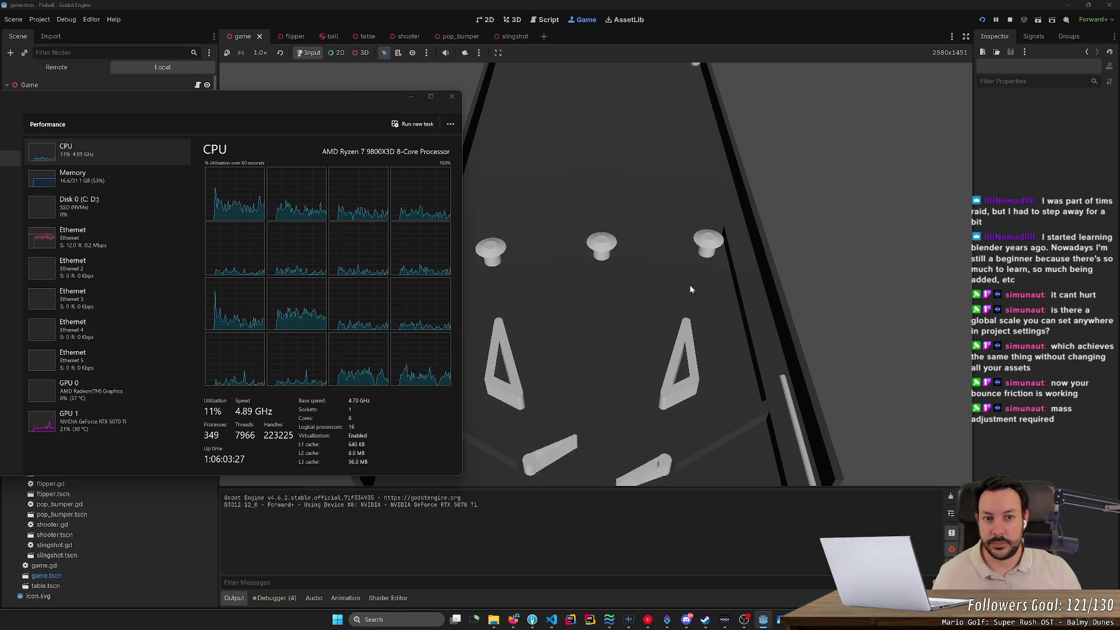
pyautogui.press('Right')
# Keep knocking the ball back up the table, then stop the game.
pyautogui.press('Left')
pyautogui.press('Right')
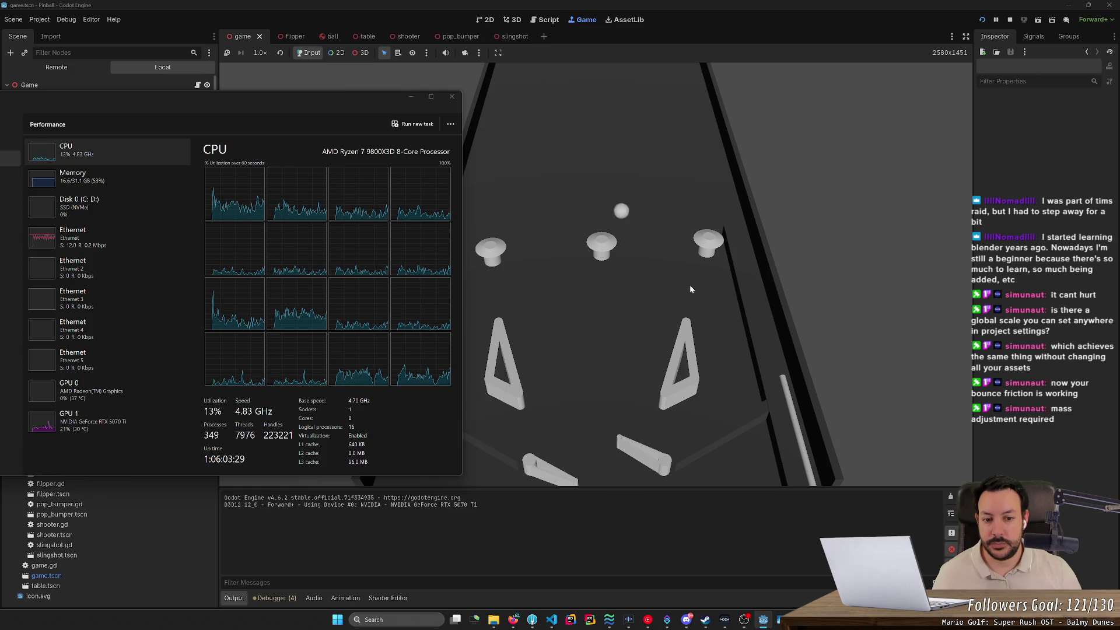
pyautogui.press('Left')
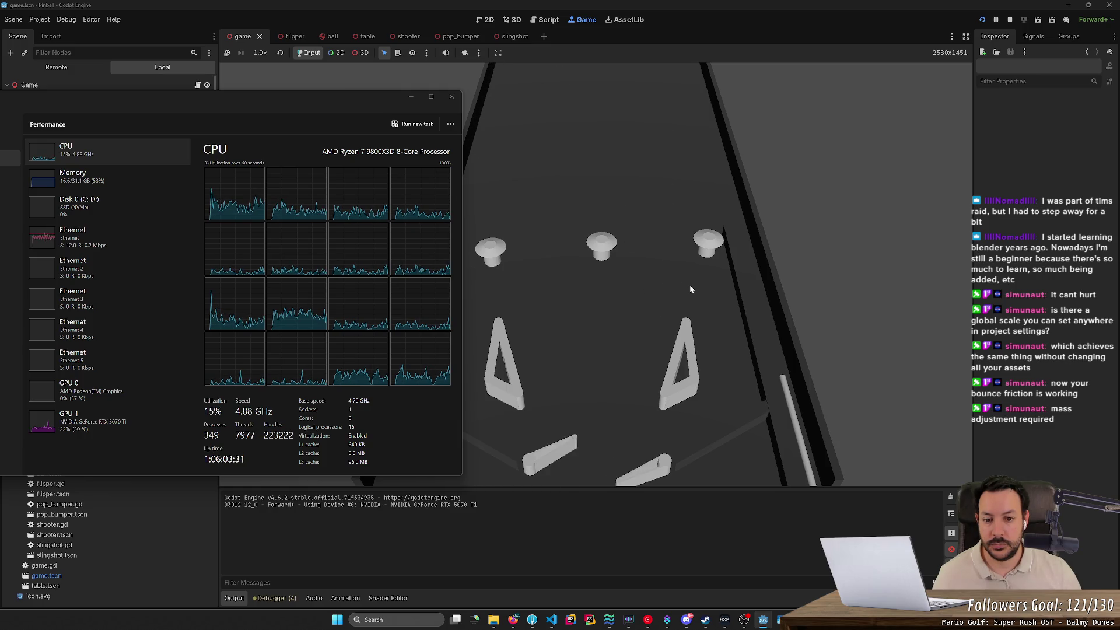
pyautogui.press('Right')
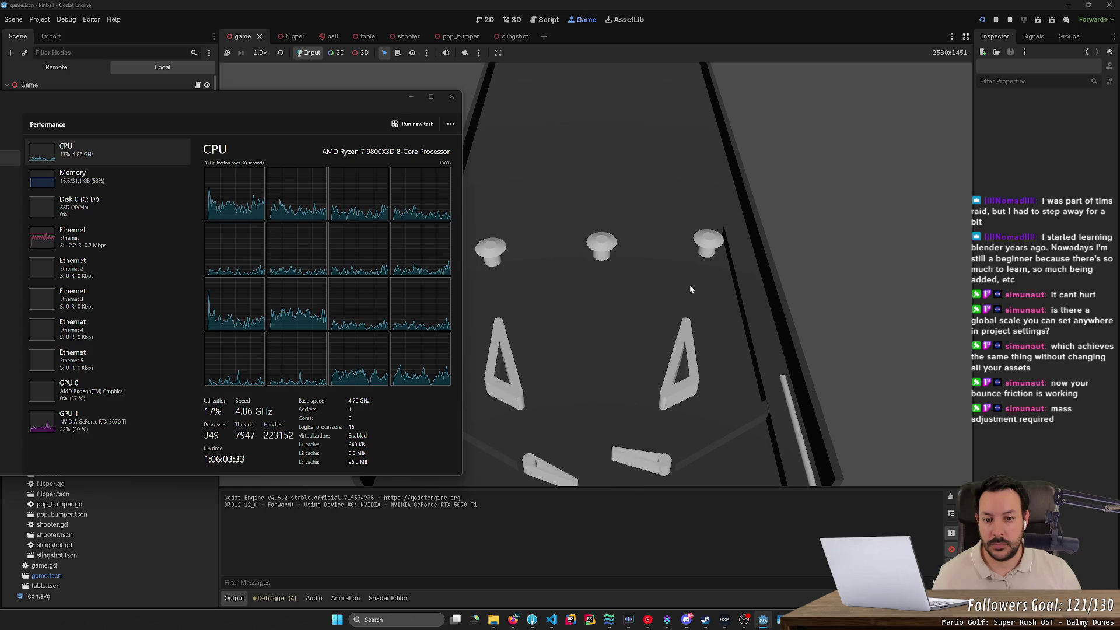
pyautogui.press('Left')
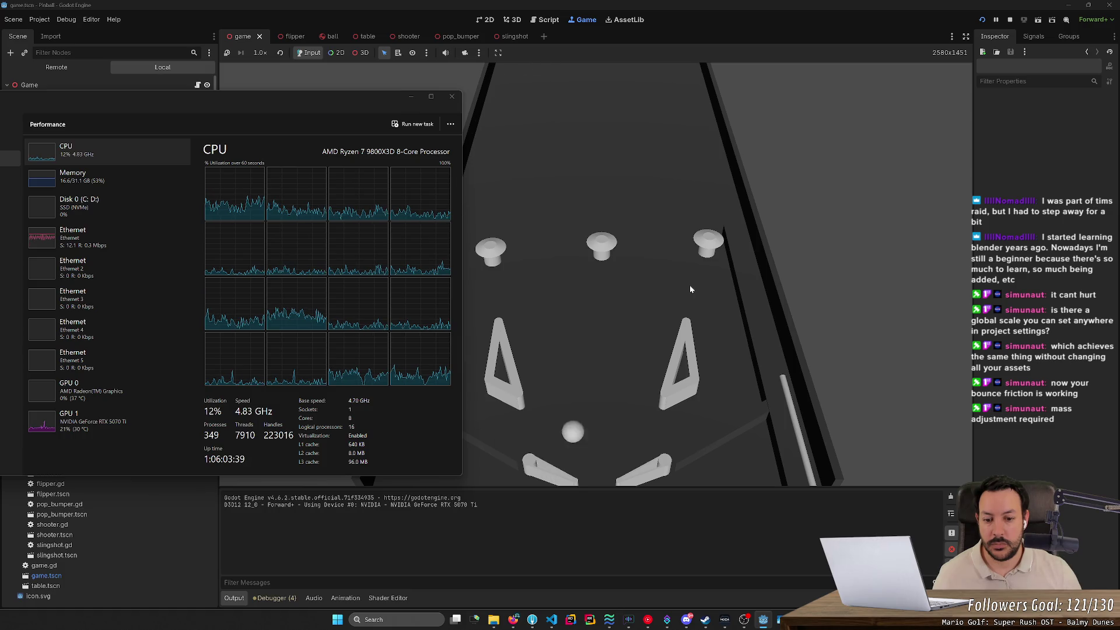
pyautogui.press('Right')
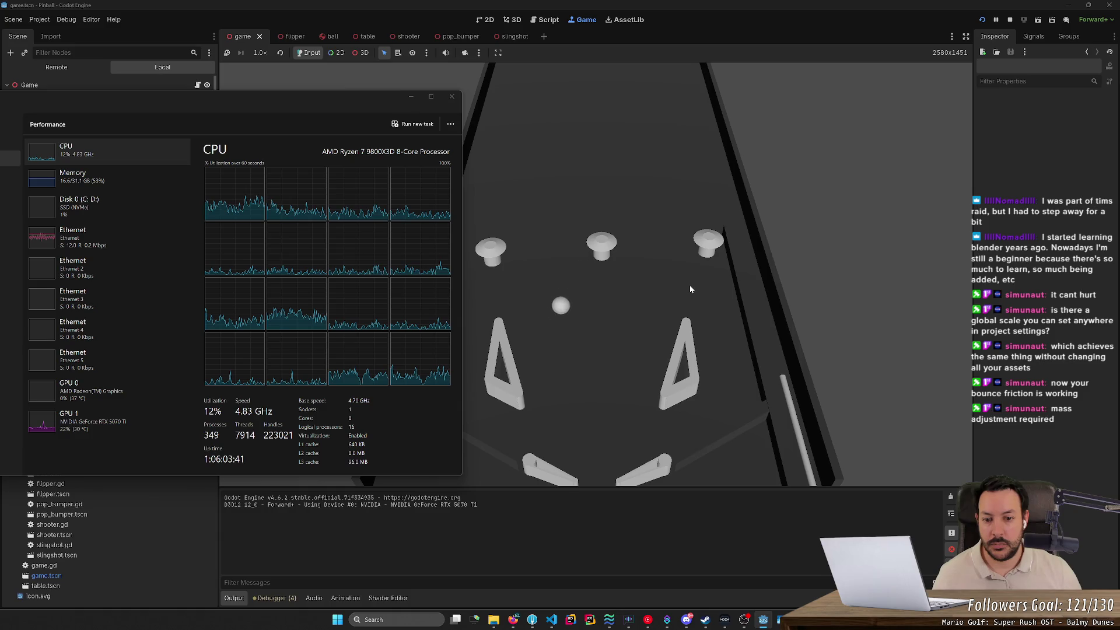
pyautogui.press('Left')
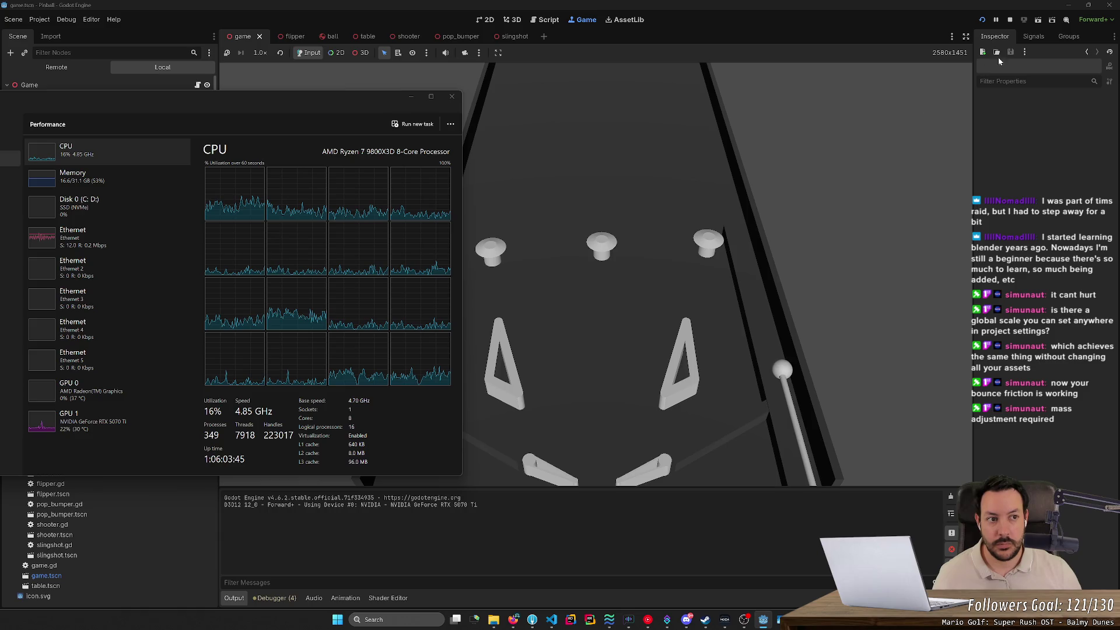
pyautogui.click(1010, 19)
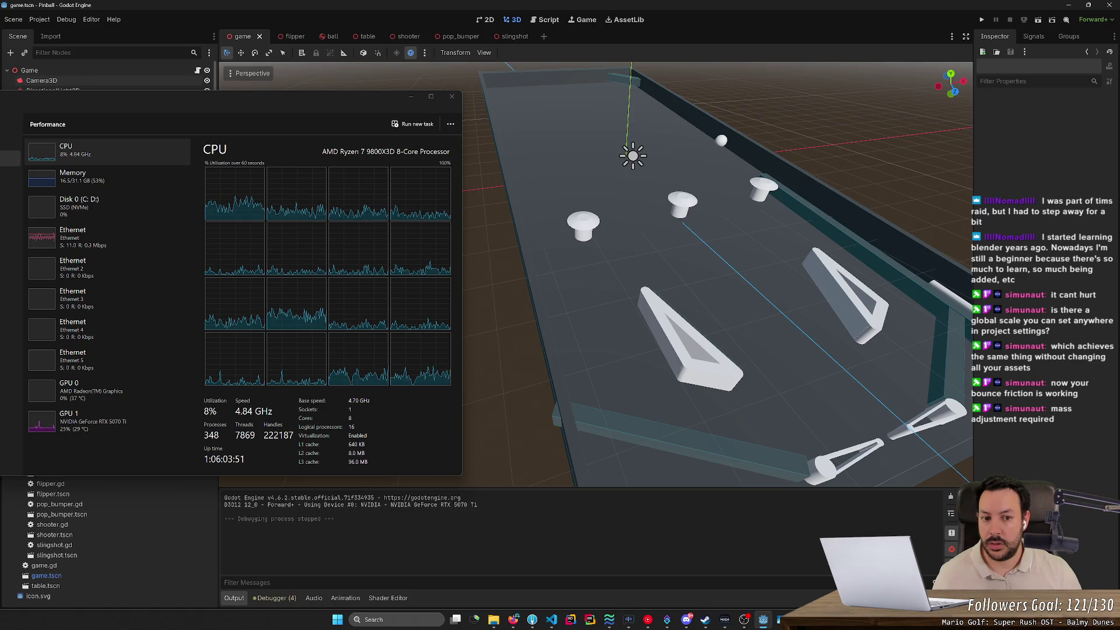
# Orbit the viewport to a low angle along the table and check GPU 1 load in Task Manager.
pyautogui.press('w')
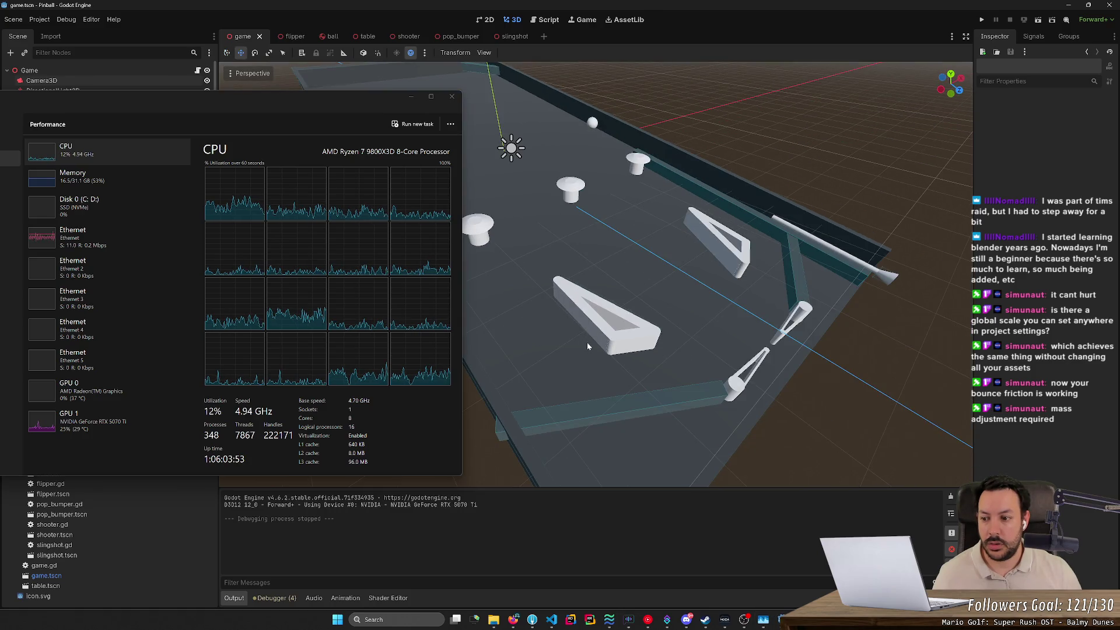
pyautogui.moveTo(587, 342); pyautogui.dragTo(555, 315)
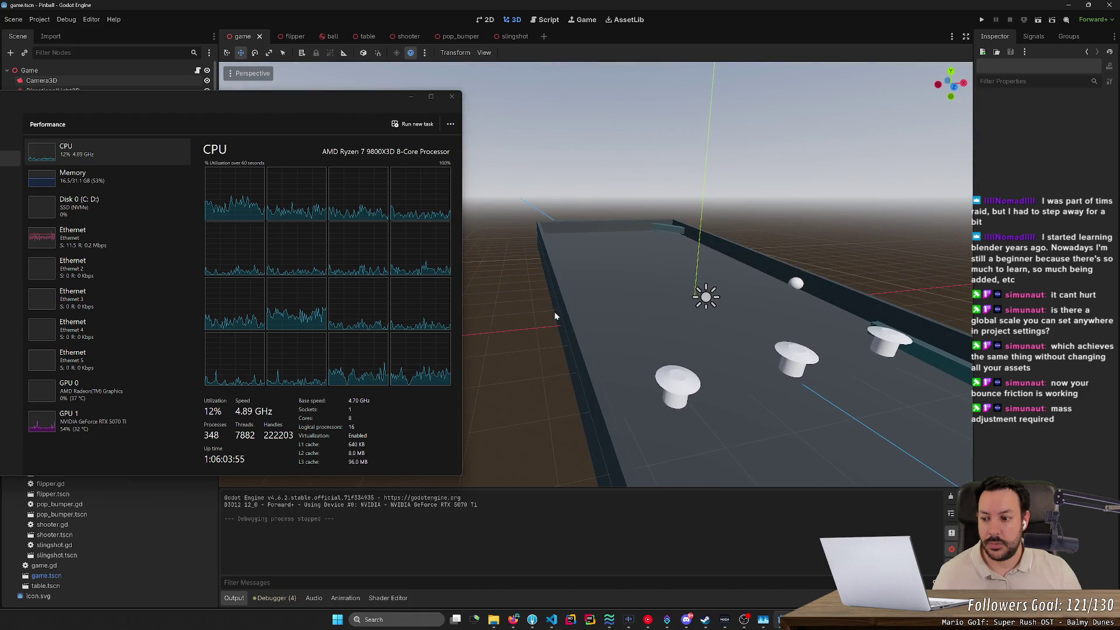
pyautogui.click(66, 428)
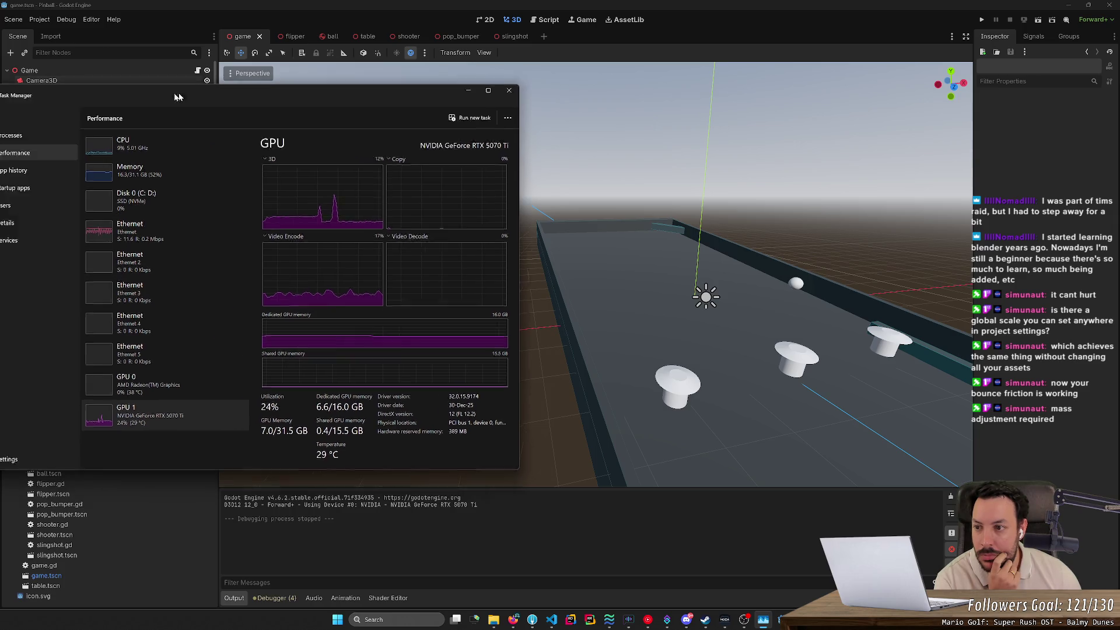
# Turn off Task Manager's Always on top, close it, and bring the Reddit freezing thread forward.
pyautogui.click(92, 452)
pyautogui.click(238, 312)
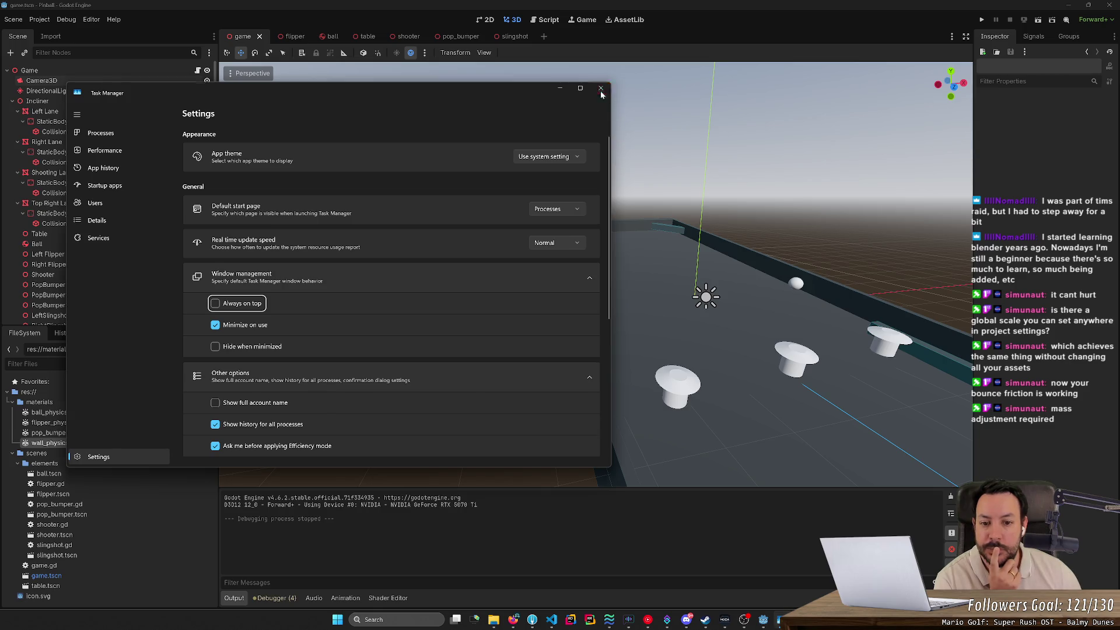
pyautogui.click(601, 89)
pyautogui.click(514, 619)
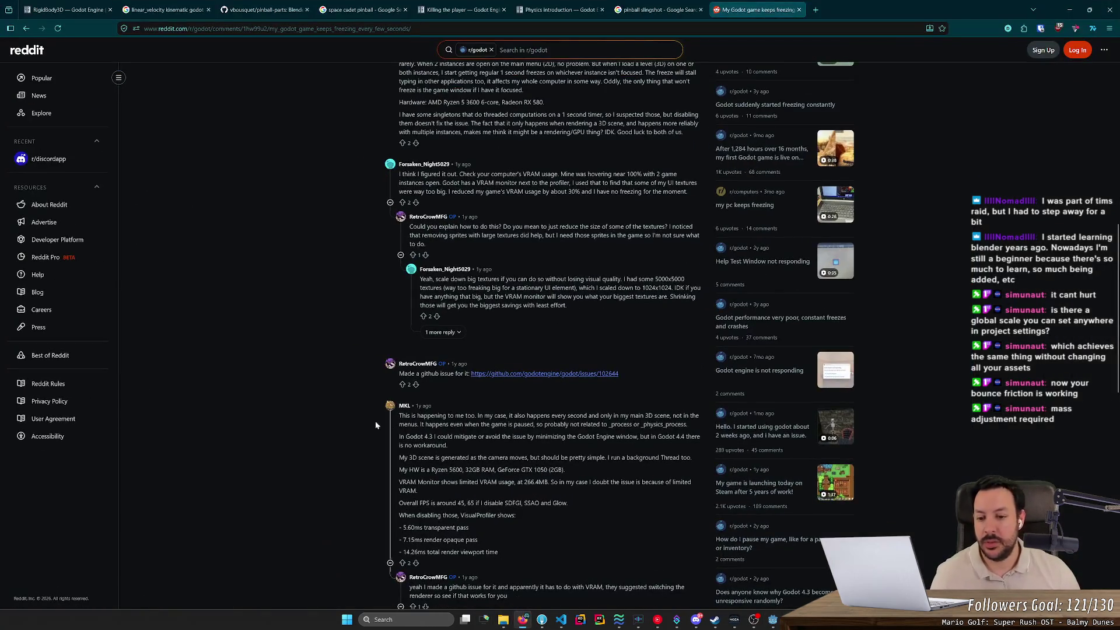
# Browse back through the 'godot freezes after playing' results and select 'playing' in the query.
pyautogui.scroll(-2, 337, 413)
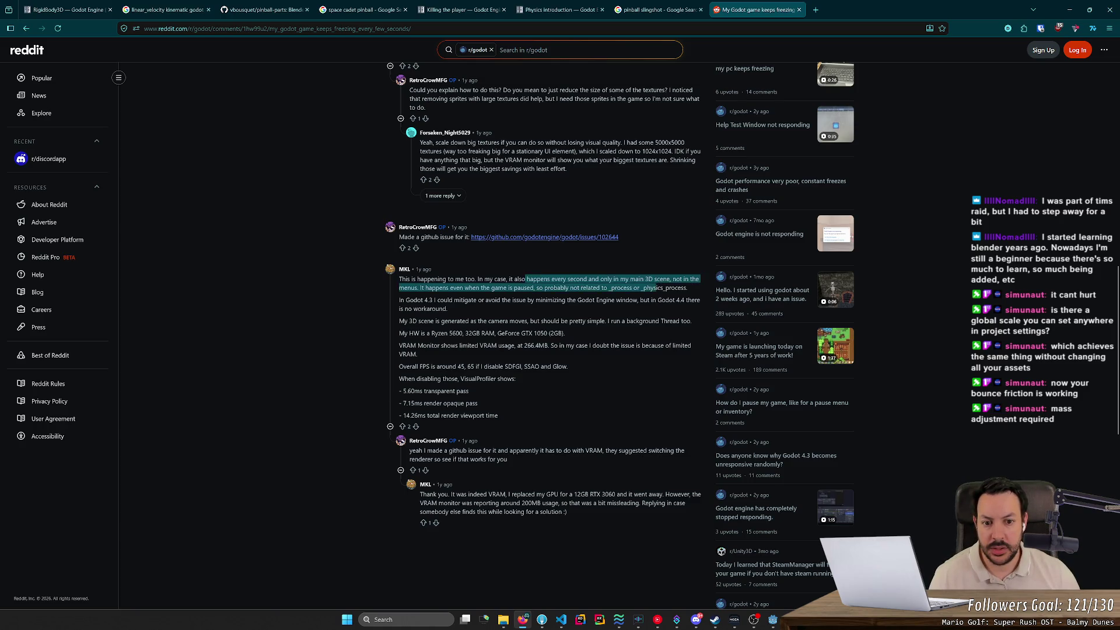
pyautogui.hotkey('alt', 'Left')
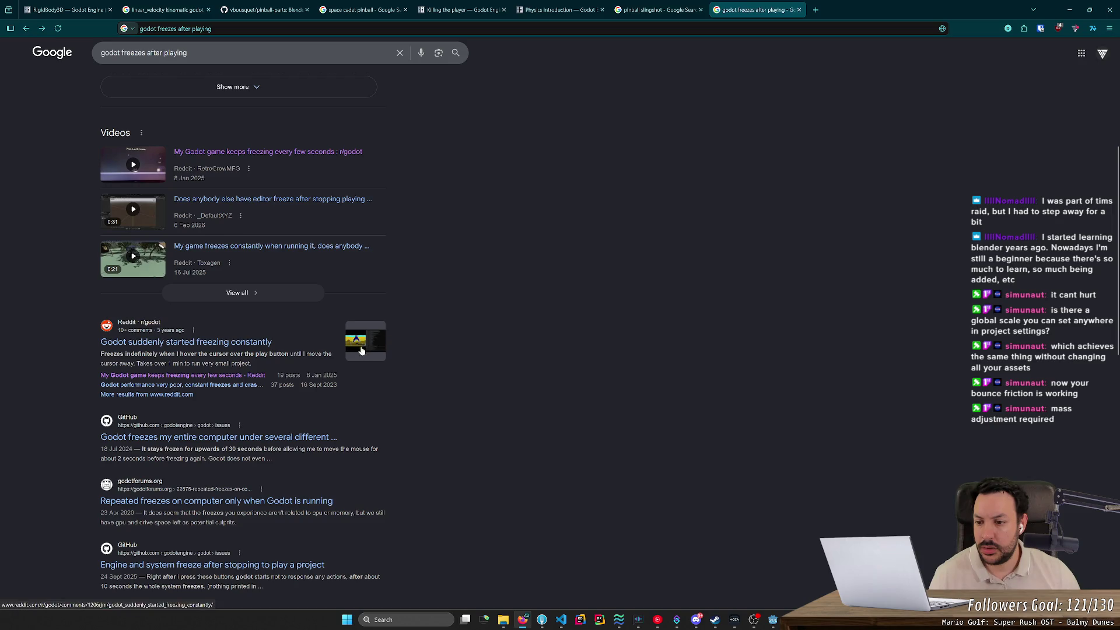
pyautogui.scroll(-1, 167, 390)
pyautogui.scroll(-3, 166, 390)
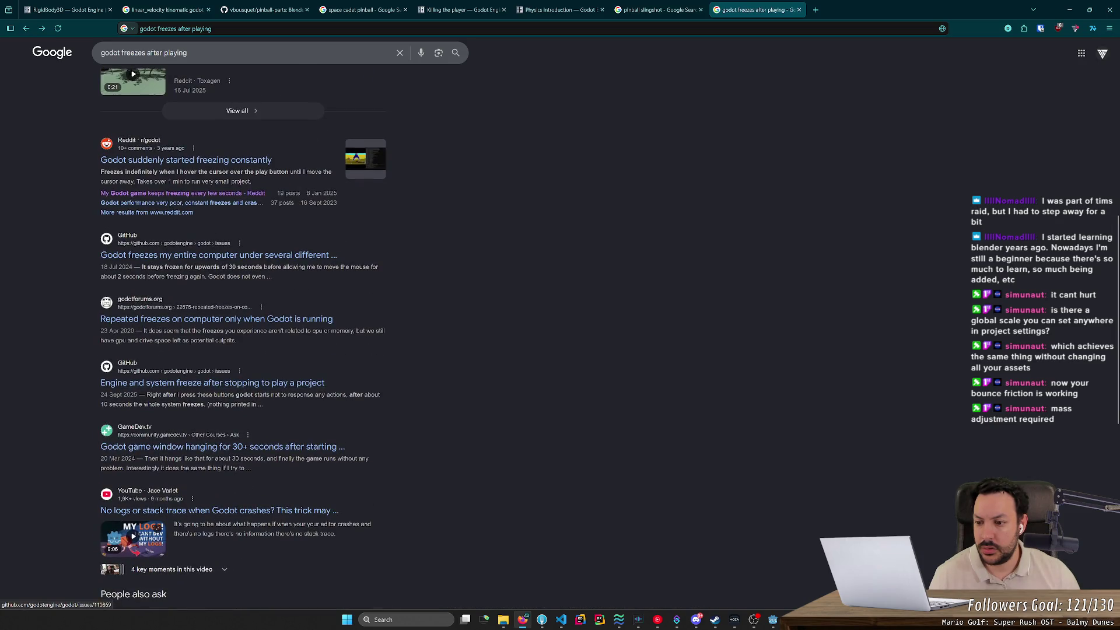
pyautogui.scroll(-1, 234, 344)
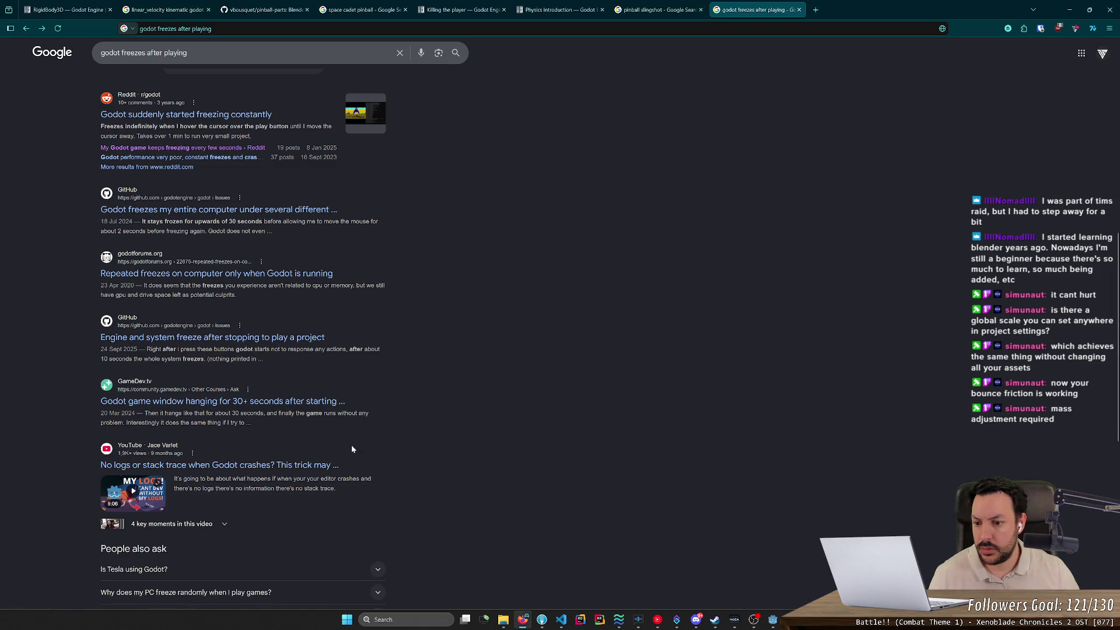
pyautogui.scroll(-3, 353, 444)
pyautogui.scroll(-3, 366, 435)
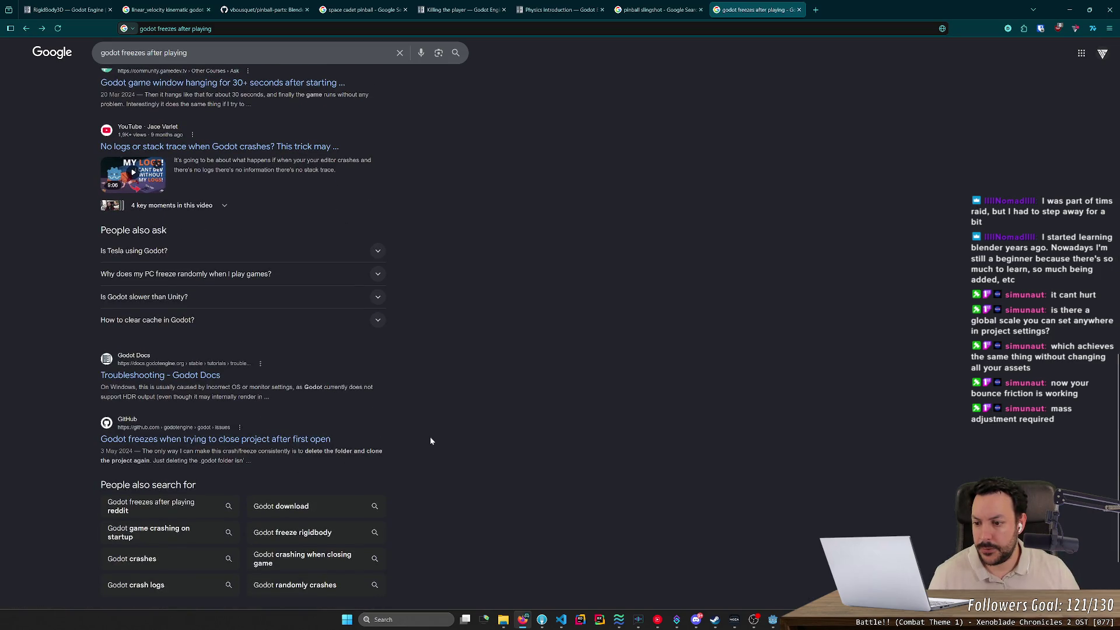
pyautogui.scroll(15, 430, 437)
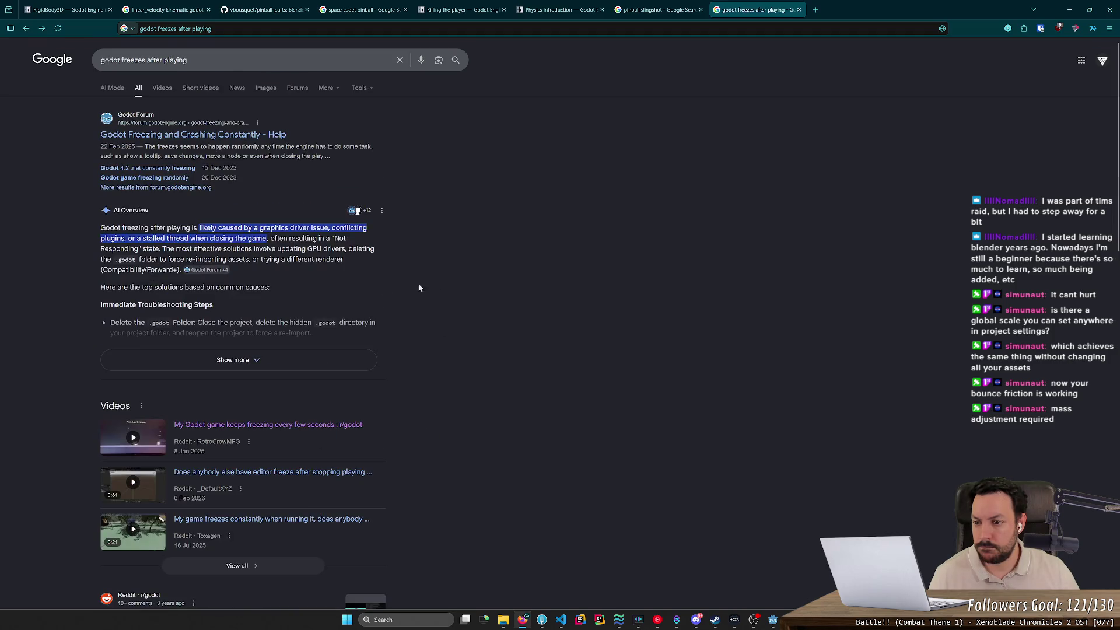
pyautogui.doubleClick(175, 59)
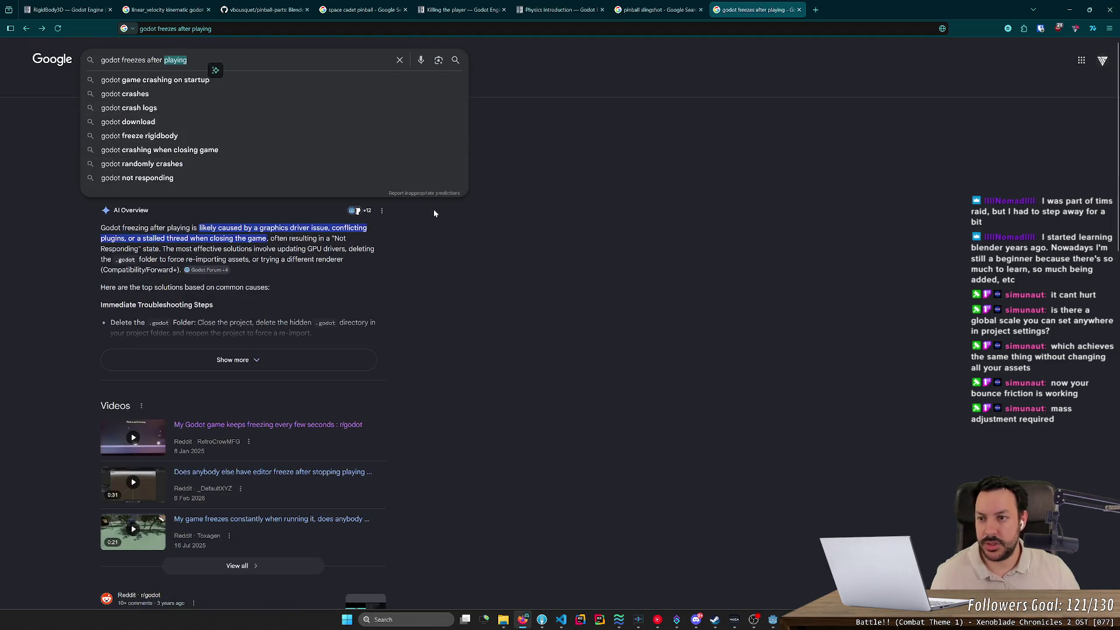
pyautogui.hotkey('alt', 'Tab')
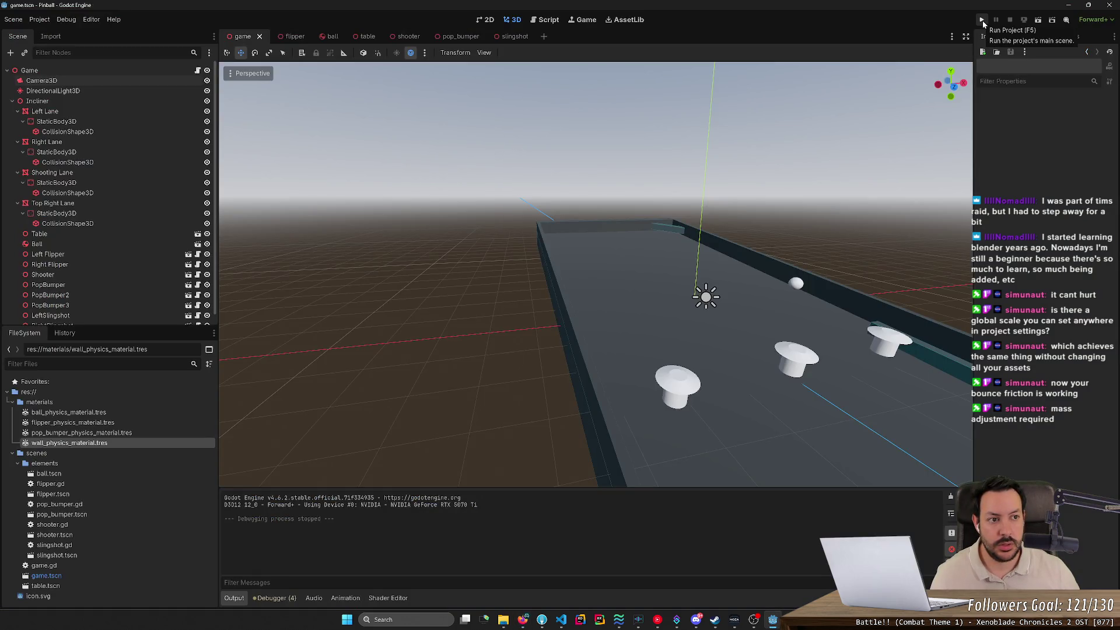
# Revise the Google search to 'godot freezes after stopping game' and run it.
pyautogui.hotkey('alt', 'Tab')
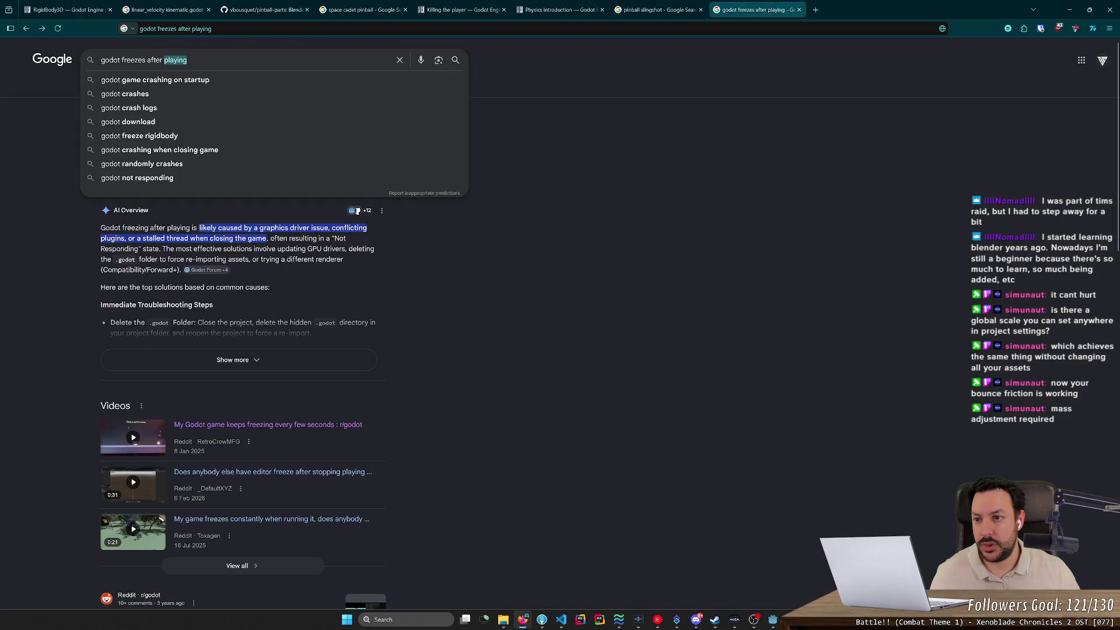
pyautogui.write('stoppig')
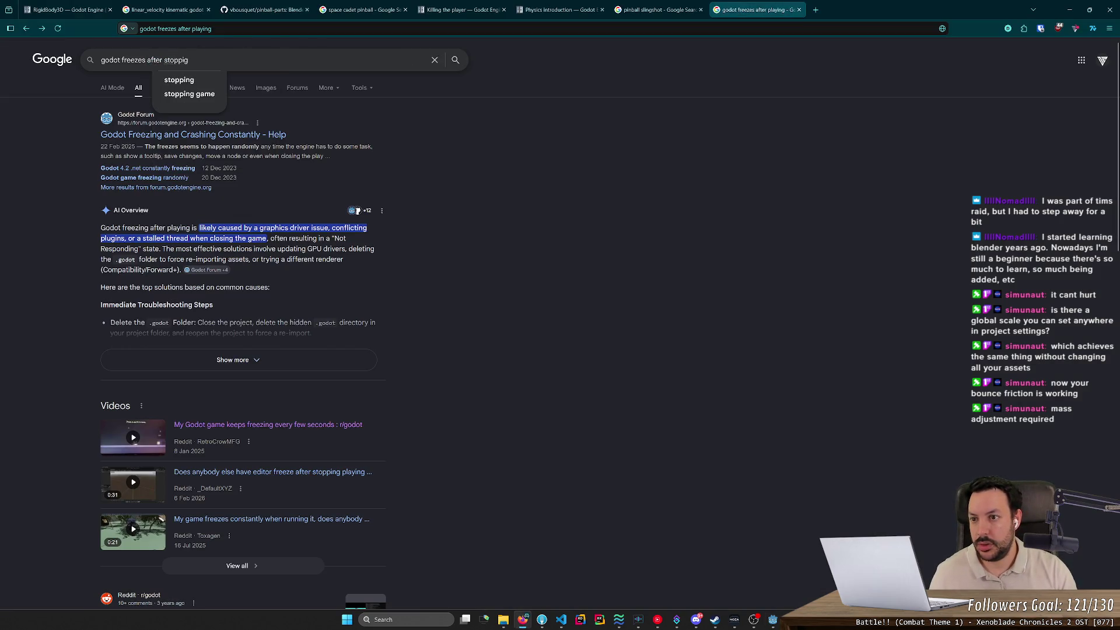
pyautogui.press('Down')
pyautogui.press('Down')
pyautogui.press('Return')
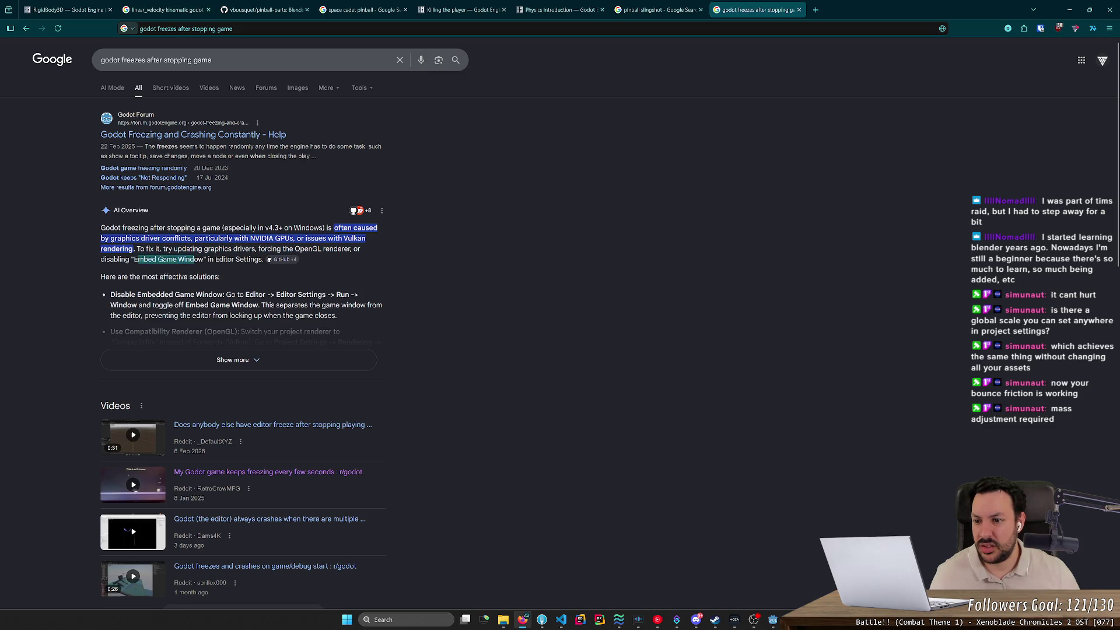
pyautogui.hotkey('alt', 'Tab')
pyautogui.click(75, 20)
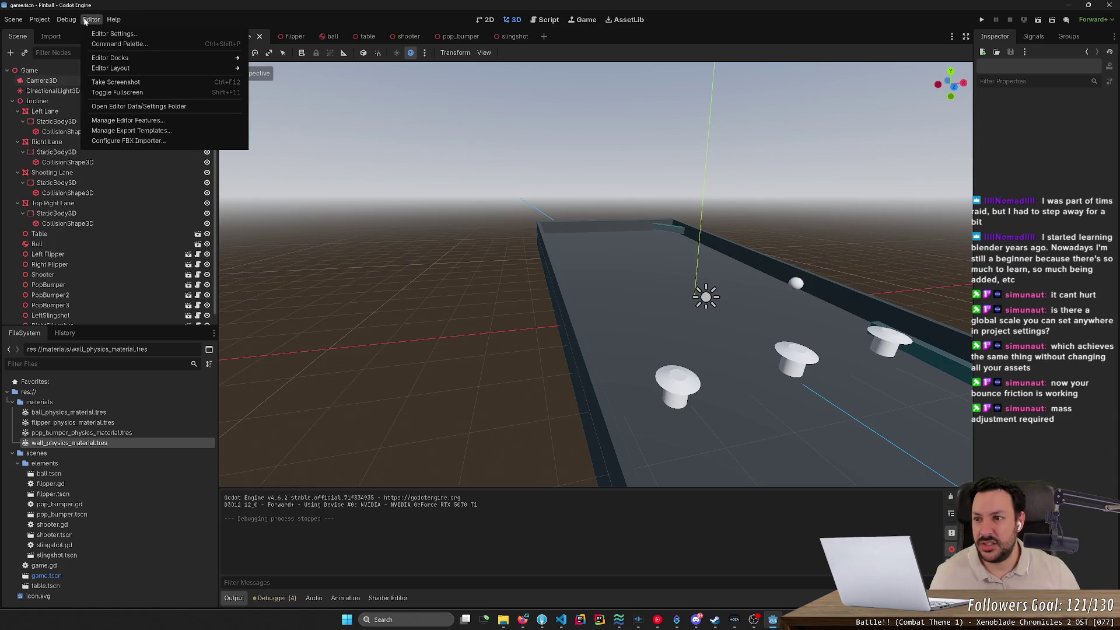
# Filter Editor Settings for 'renderer' and open the Default Renderer choices (forward_plus).
pyautogui.hotkey('alt', 'Tab')
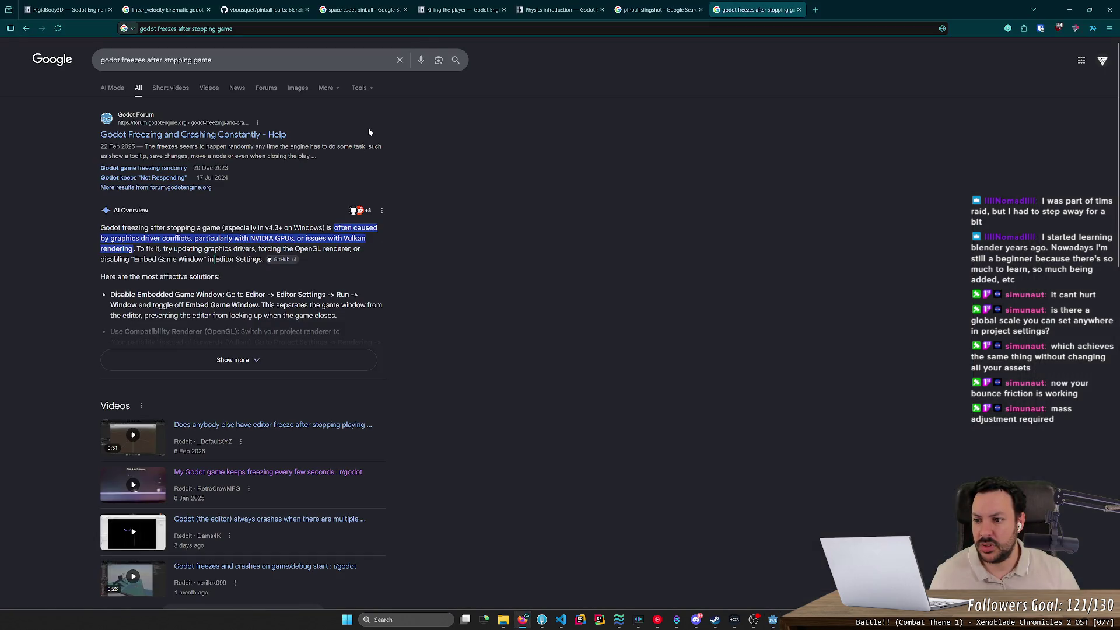
pyautogui.press('alt')
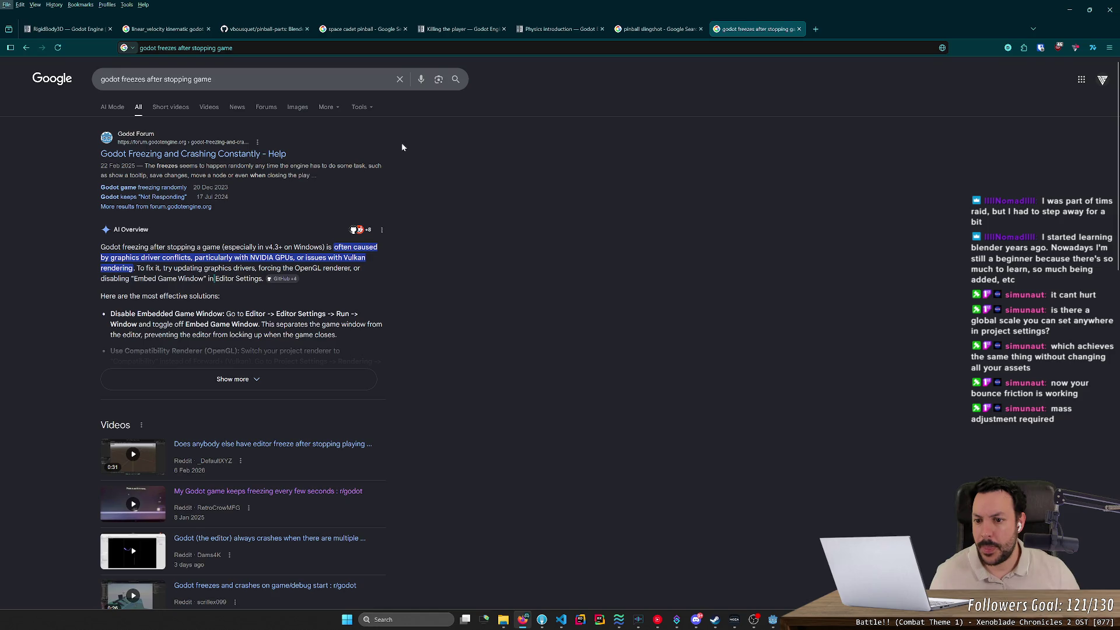
pyautogui.hotkey('alt', 'Tab')
pyautogui.write('re')
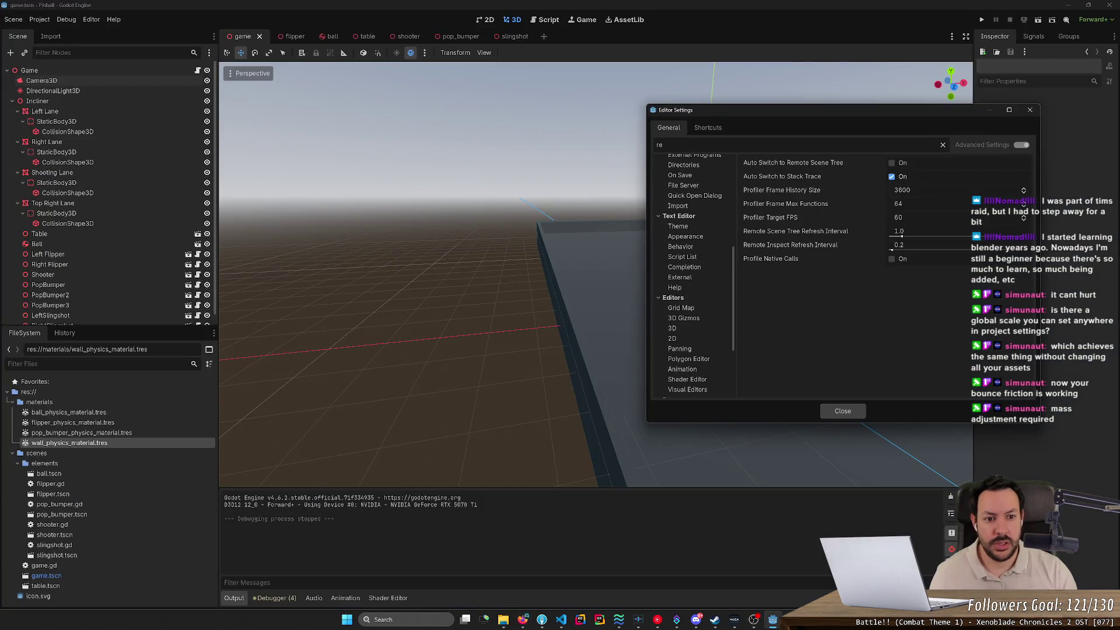
pyautogui.write('nderer')
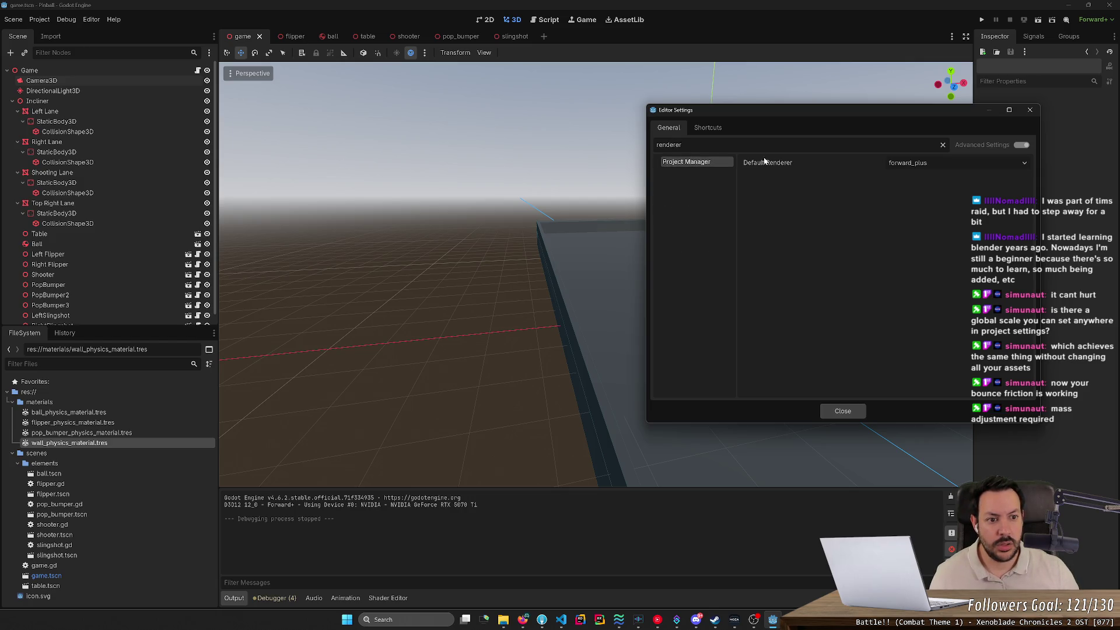
pyautogui.click(930, 163)
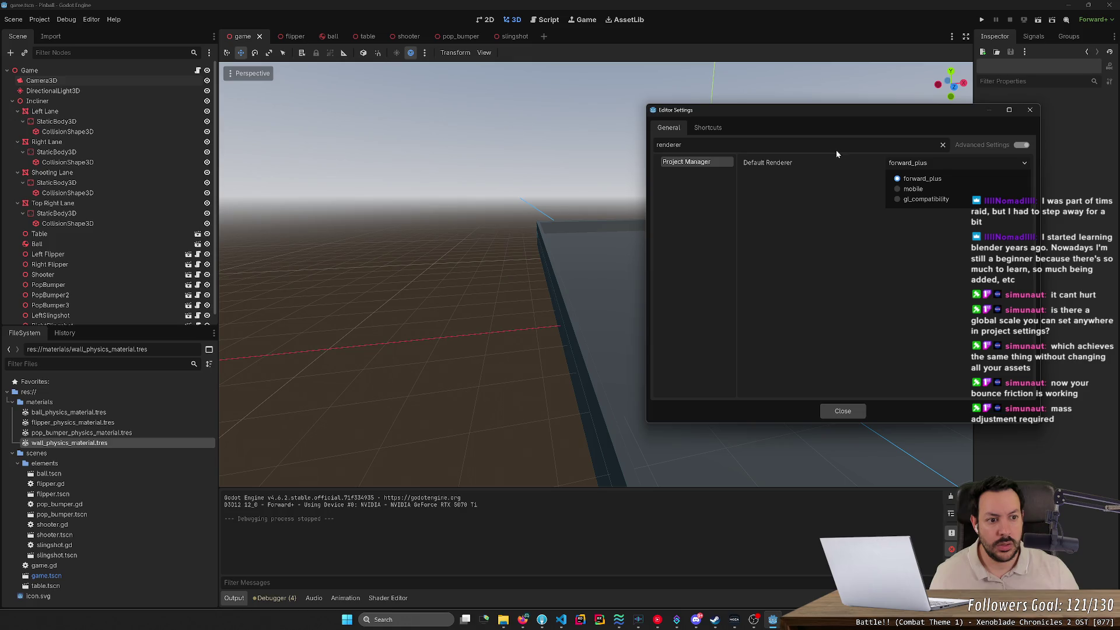
# Expand Google's AI Overview for more freeze fixes, then close Editor Settings.
pyautogui.hotkey('alt', 'Tab')
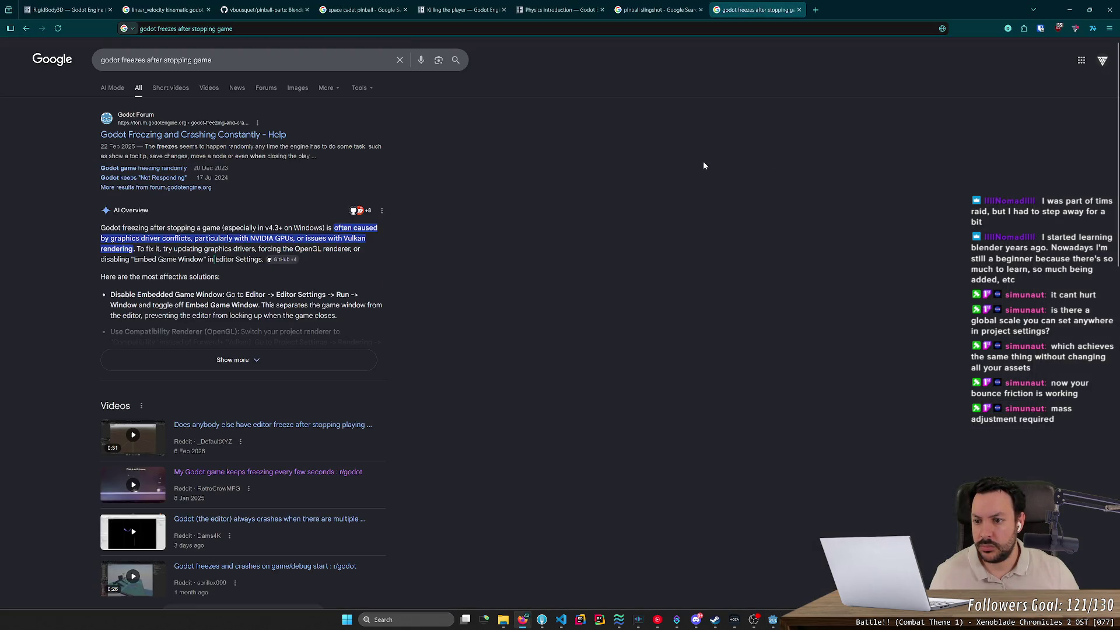
pyautogui.click(263, 359)
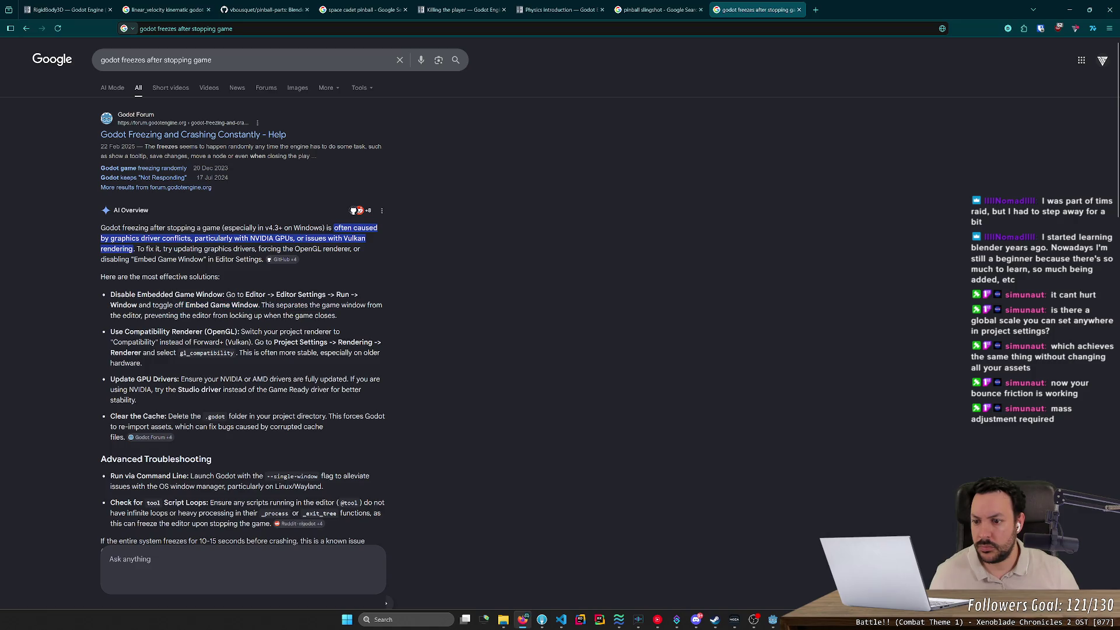
pyautogui.hotkey('alt', 'Tab')
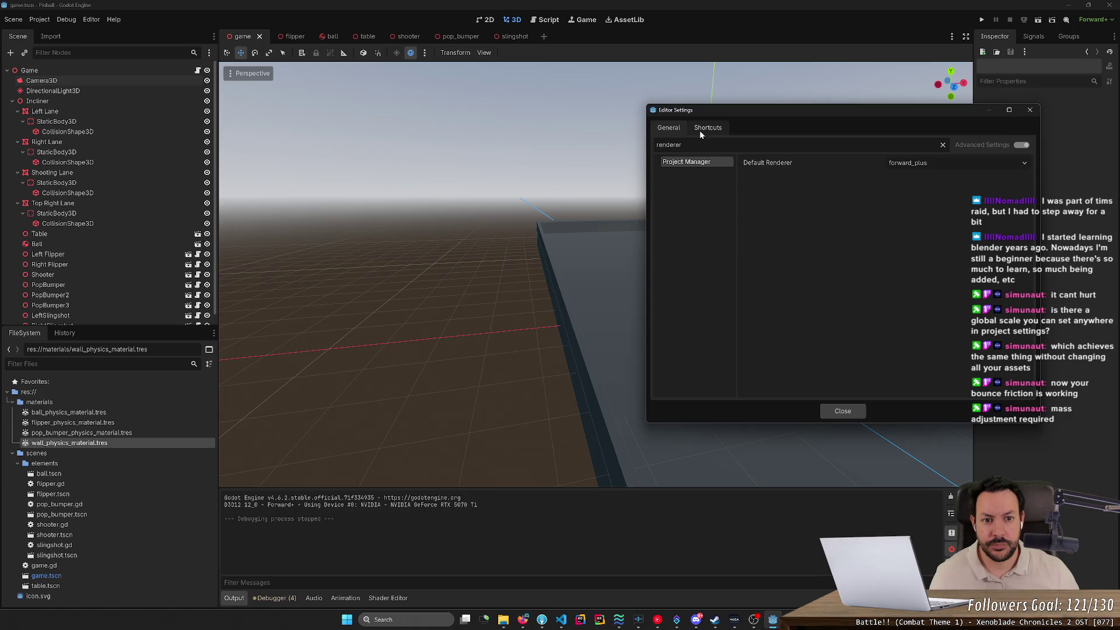
pyautogui.click(1030, 110)
pyautogui.click(423, 53)
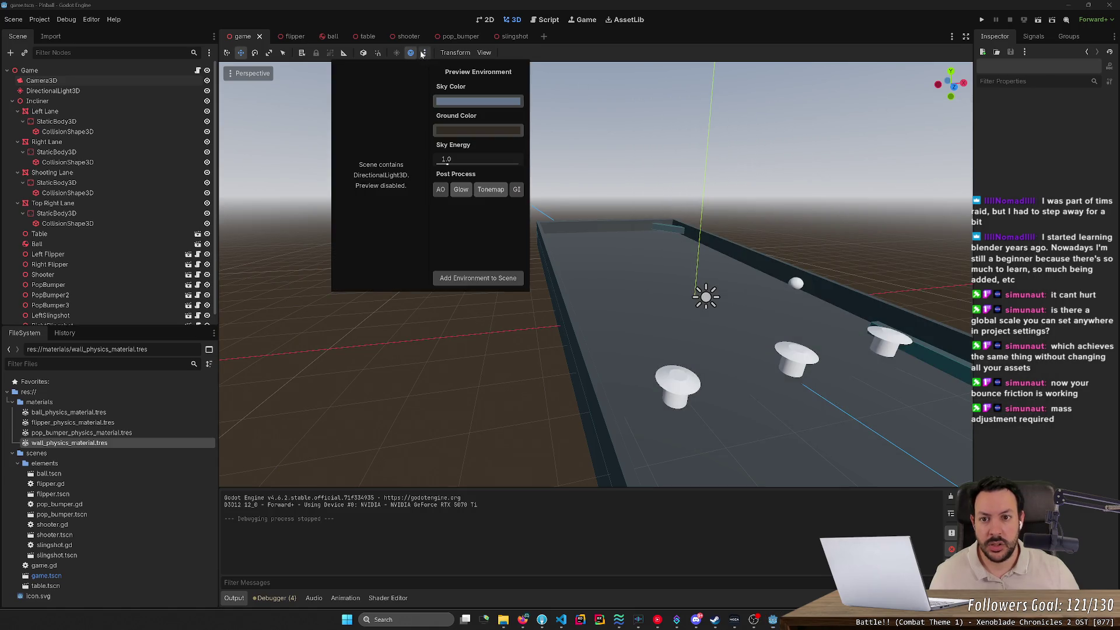
# Run the game and enable 'Make Game Workspace Floating on Next Play' in Embedding Options.
pyautogui.click(449, 54)
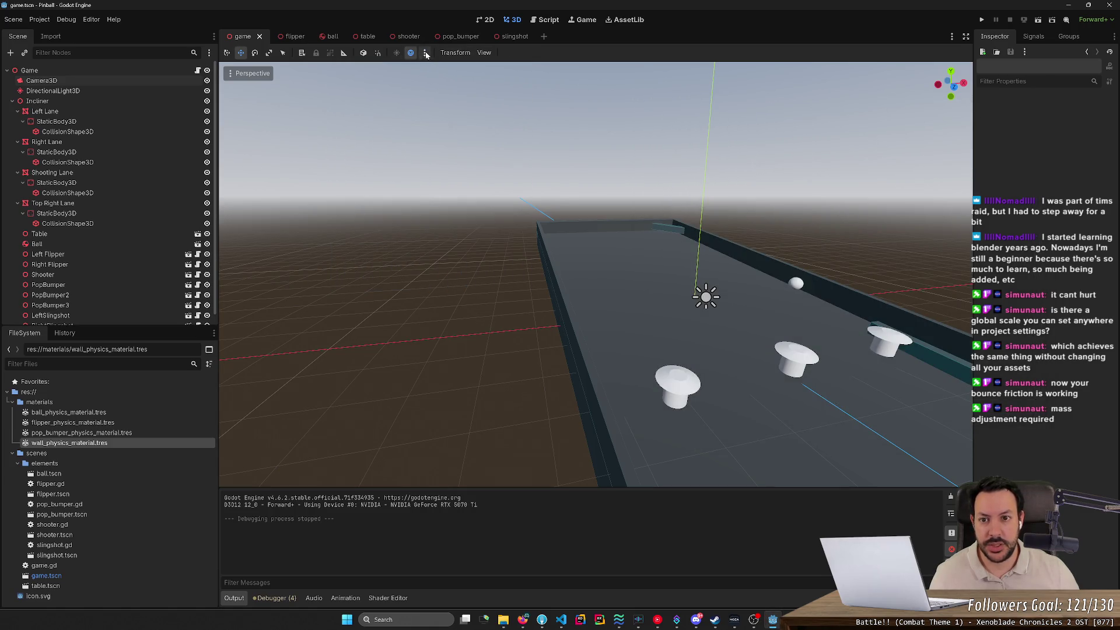
pyautogui.click(981, 19)
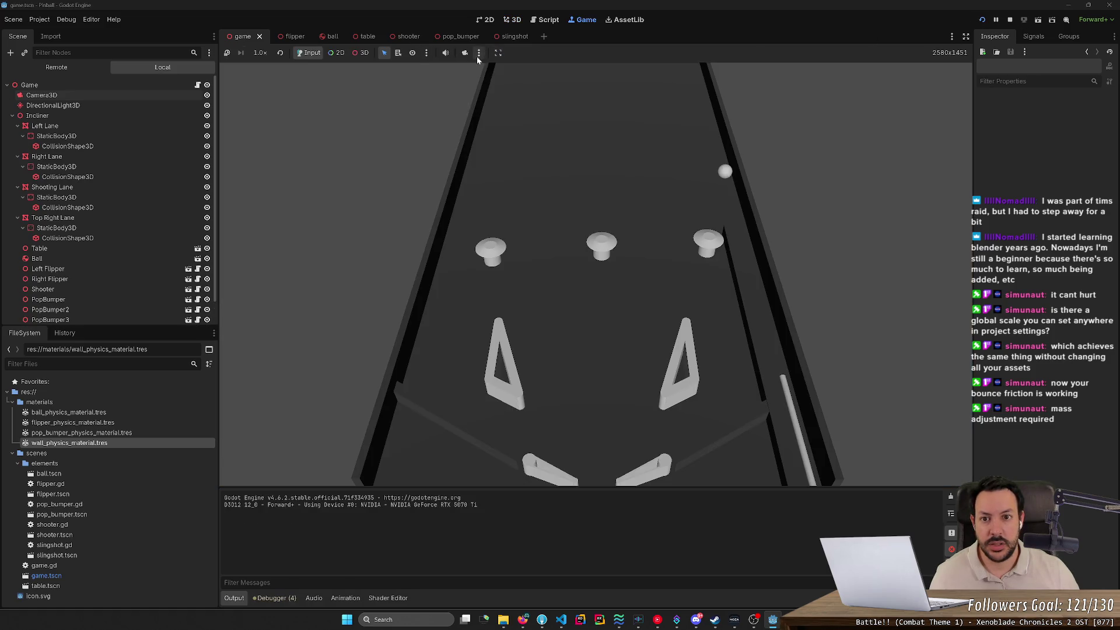
pyautogui.click(478, 53)
pyautogui.click(500, 55)
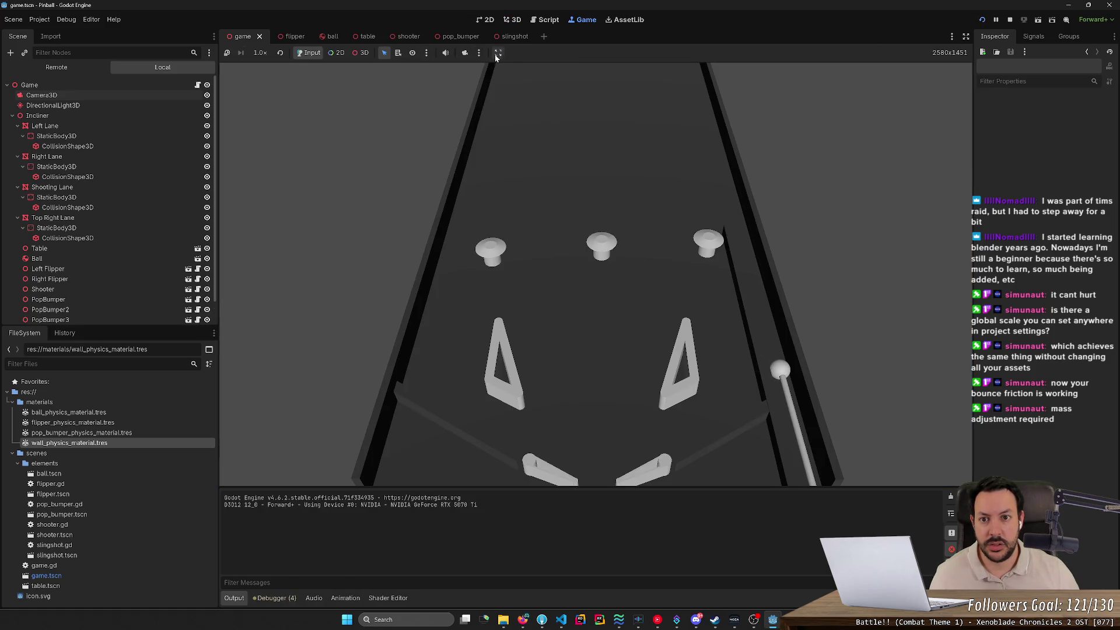
pyautogui.click(426, 54)
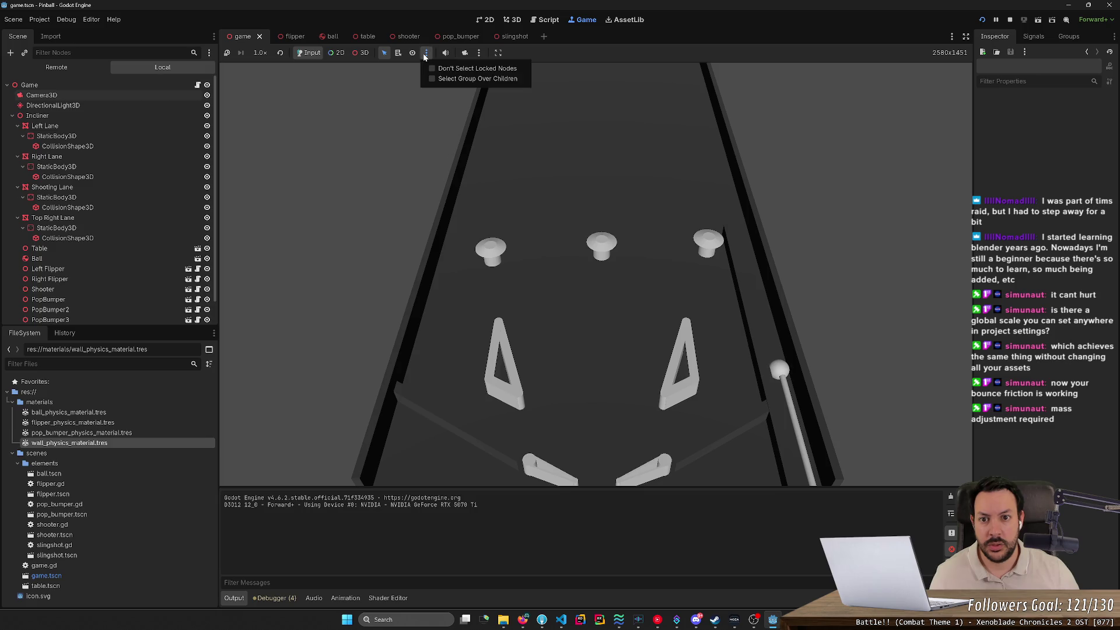
pyautogui.click(952, 40)
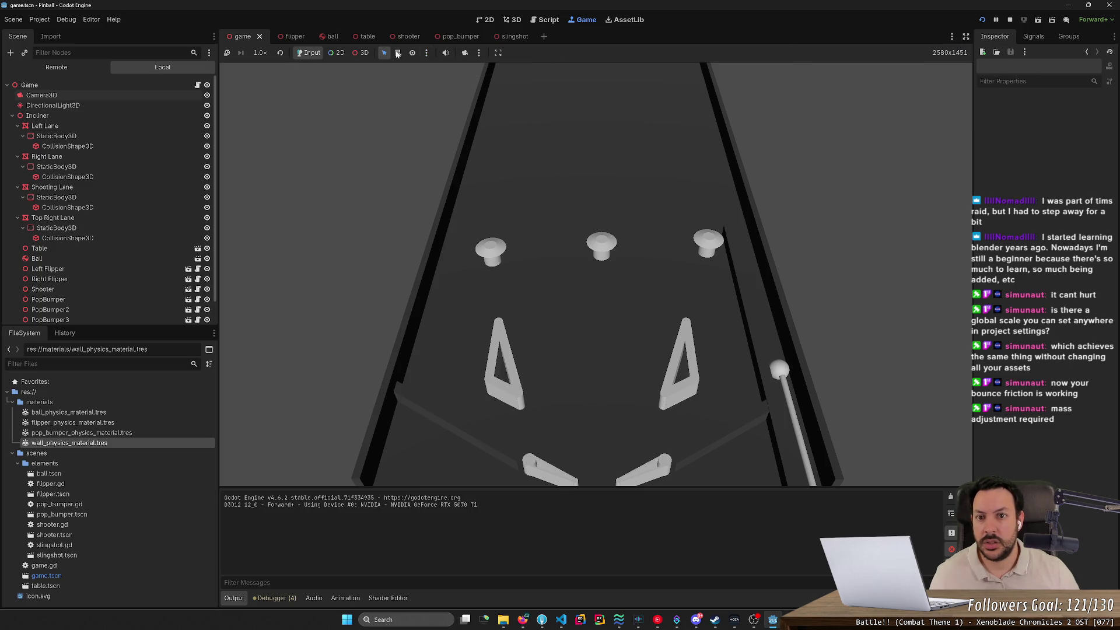
pyautogui.click(498, 52)
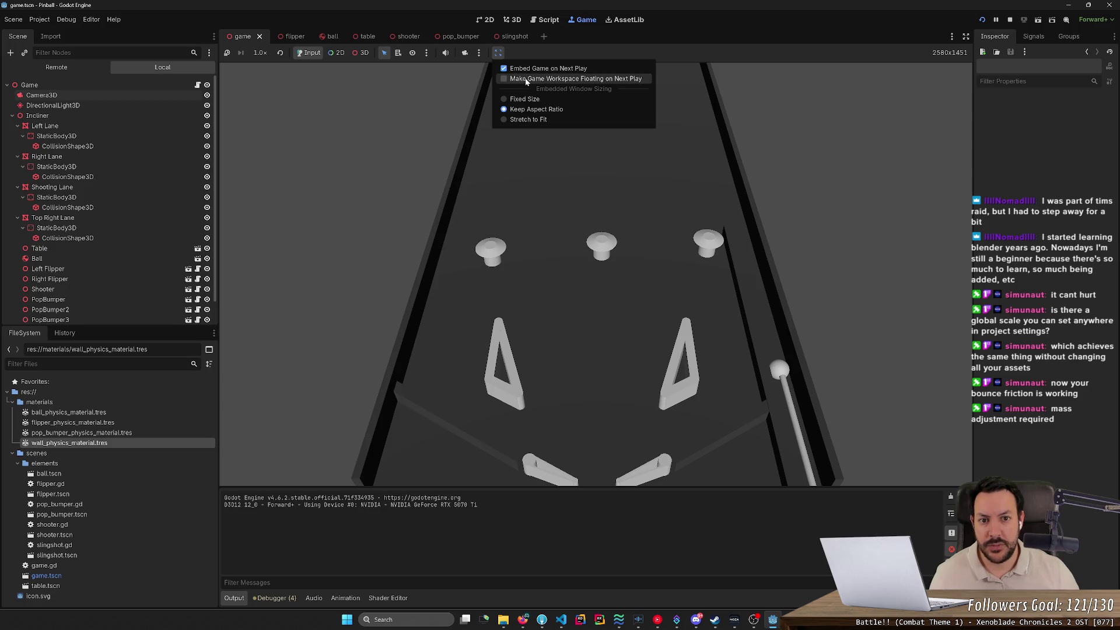
pyautogui.click(1012, 20)
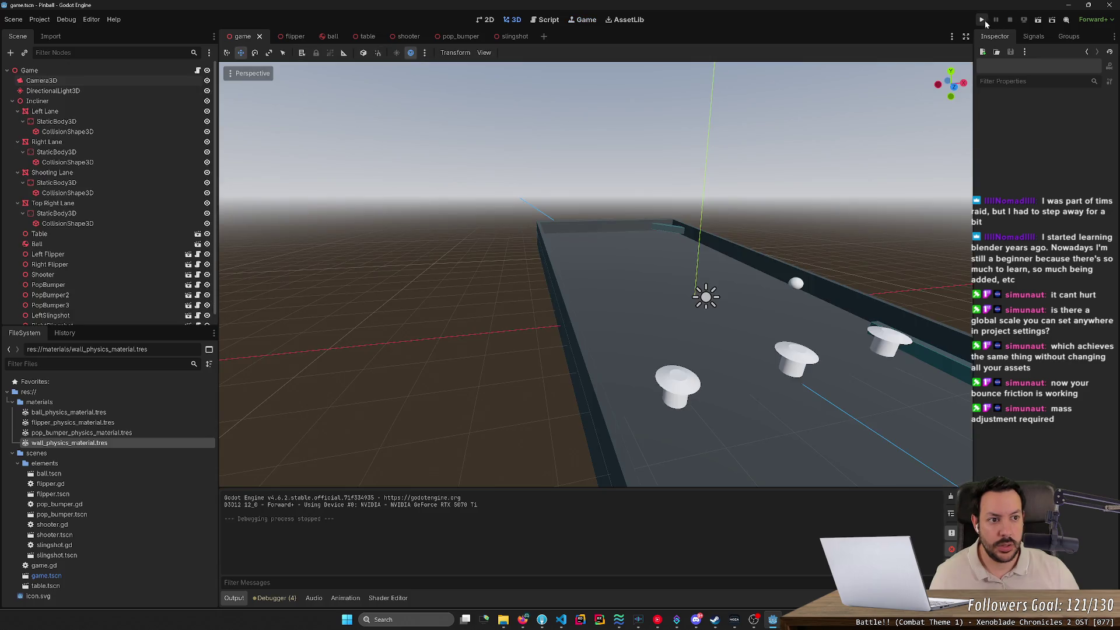
# Play-test the table in the floating game window with the flipper keys, then close it.
pyautogui.click(983, 20)
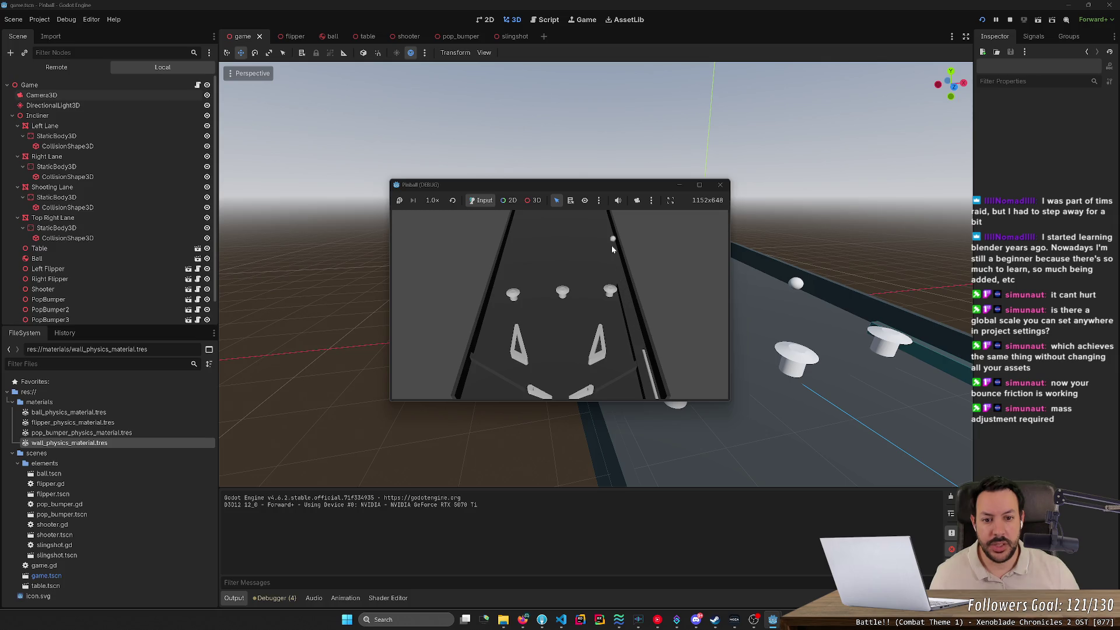
pyautogui.press('Left')
pyautogui.press('Right')
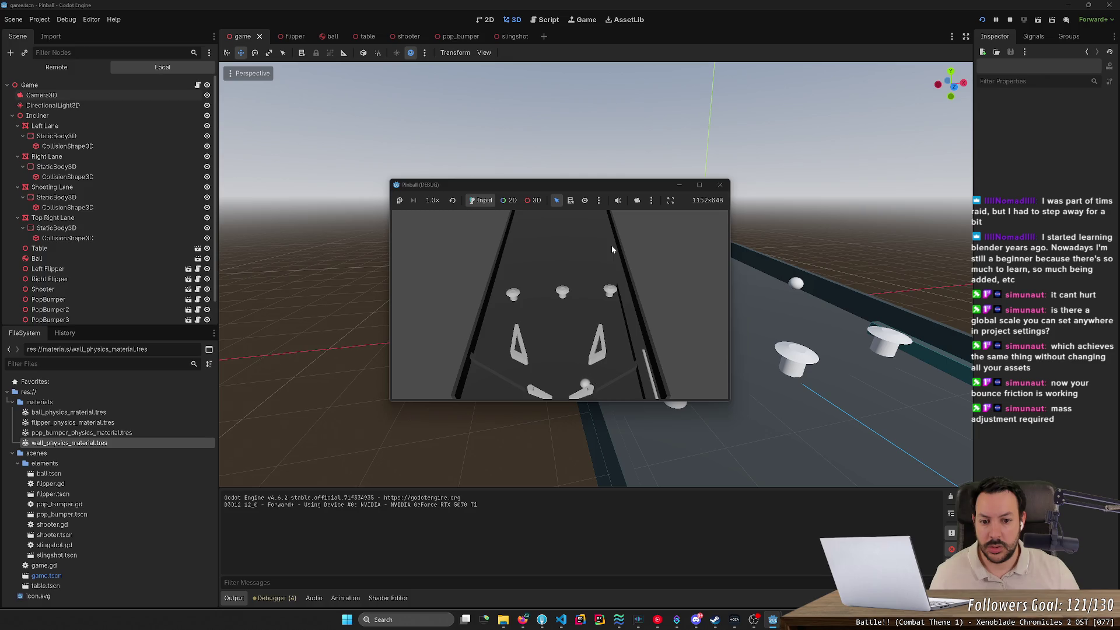
pyautogui.press('Right')
pyautogui.press('Left')
pyautogui.press('Right')
pyautogui.press('Right')
pyautogui.click(720, 185)
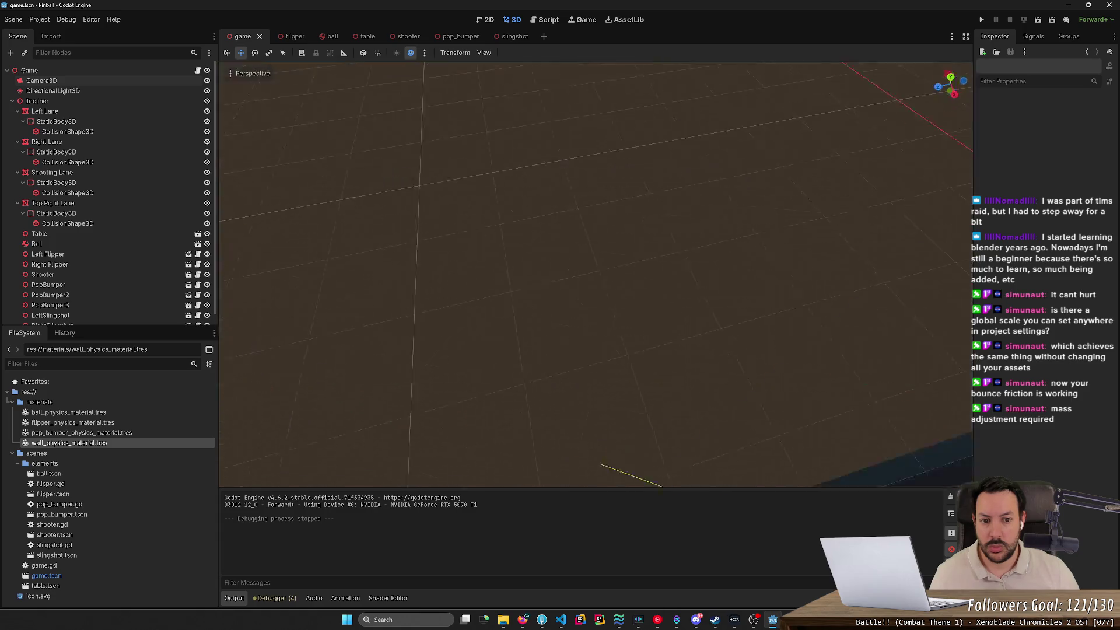
# Fly the viewport camera sideways over the table and return to the freeze search results.
pyautogui.scroll(2, 595, 274)
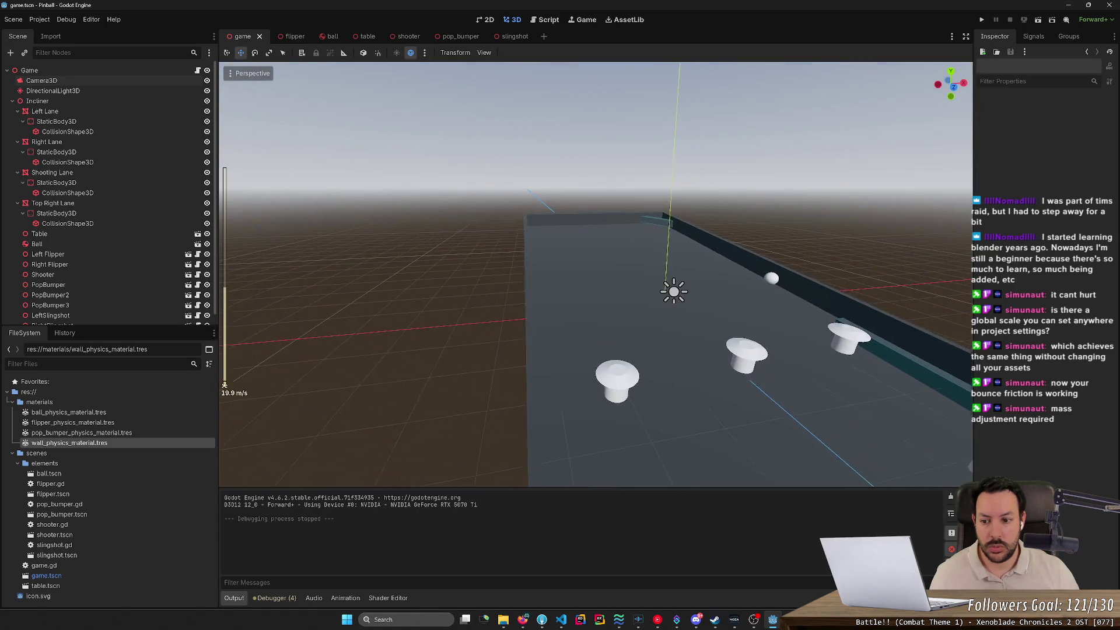
pyautogui.press('d')
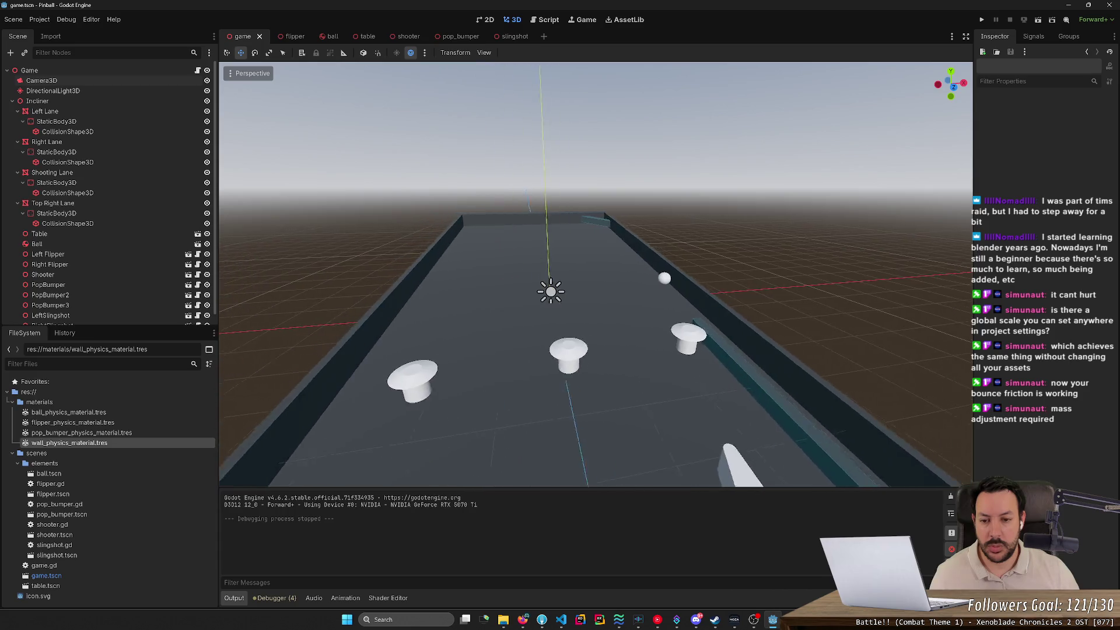
pyautogui.hotkey('alt', 'Tab')
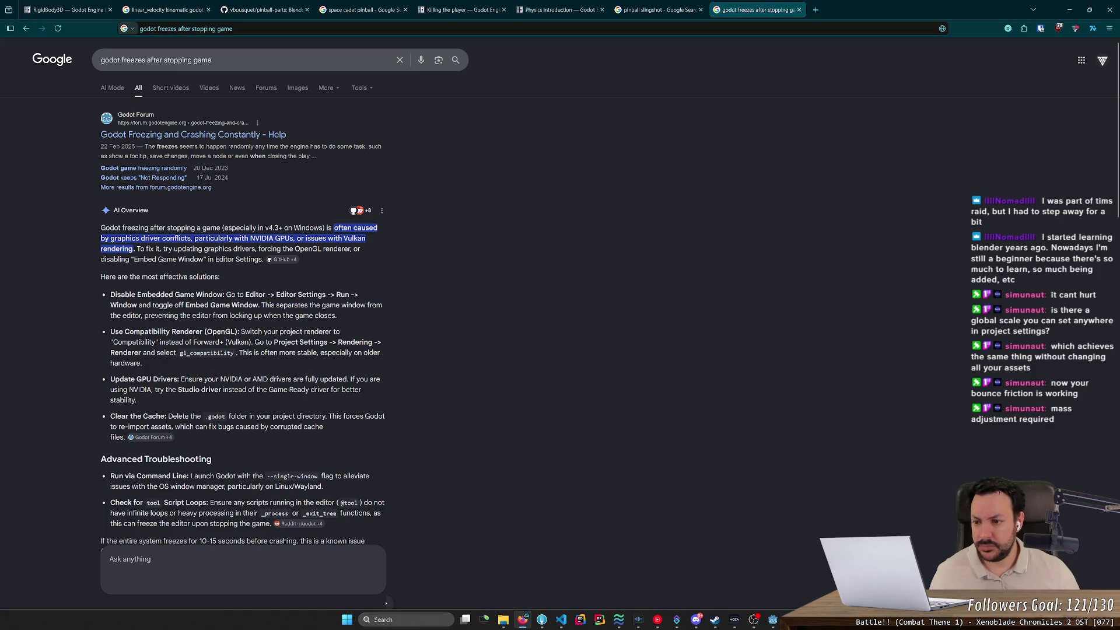
# Open Project Settings at Rendering > Renderer and check the web Rendering Method choices.
pyautogui.scroll(-1, 152, 260)
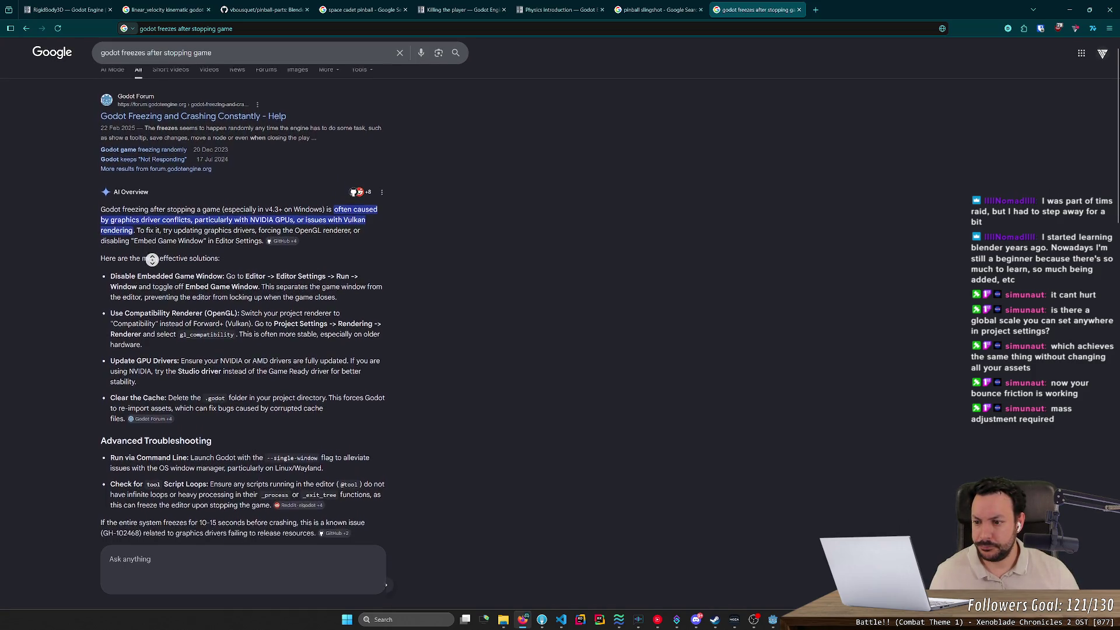
pyautogui.hotkey('alt', 'Tab')
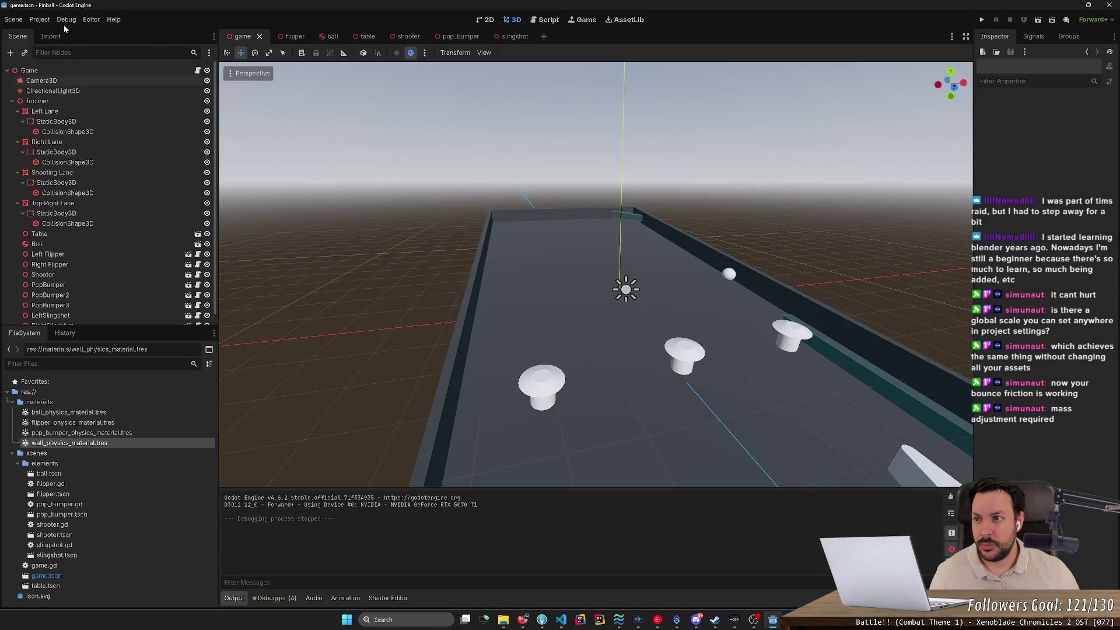
pyautogui.click(39, 19)
pyautogui.click(64, 37)
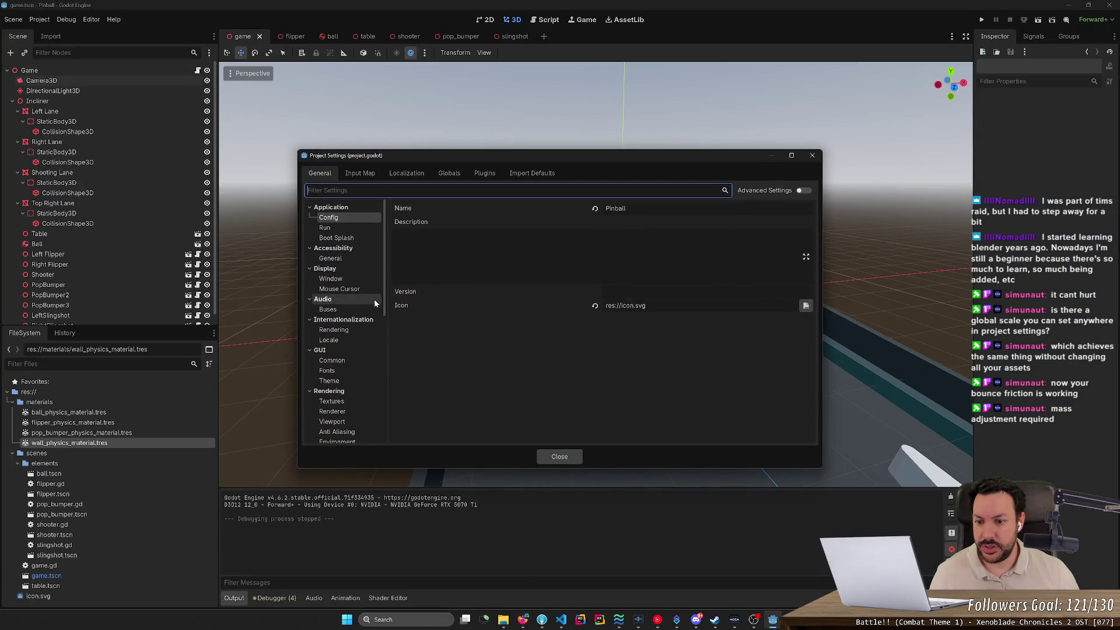
pyautogui.click(346, 412)
pyautogui.click(649, 223)
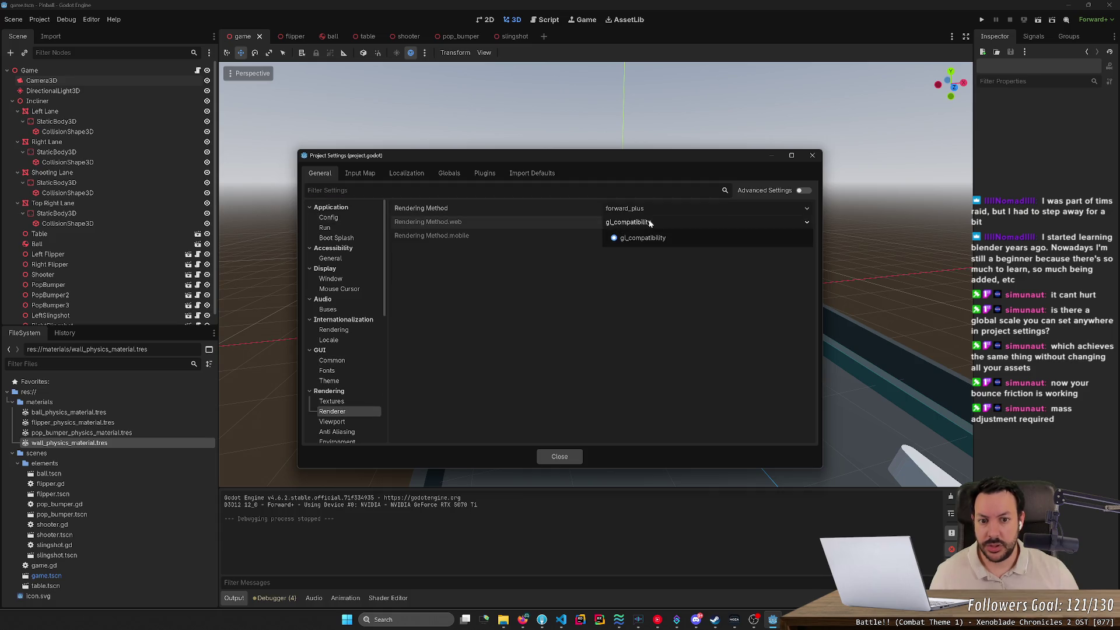
pyautogui.click(643, 237)
# Compare the main Rendering Method options against the GitHub freeze reports, then close Project Settings.
pyautogui.hotkey('alt', 'Tab')
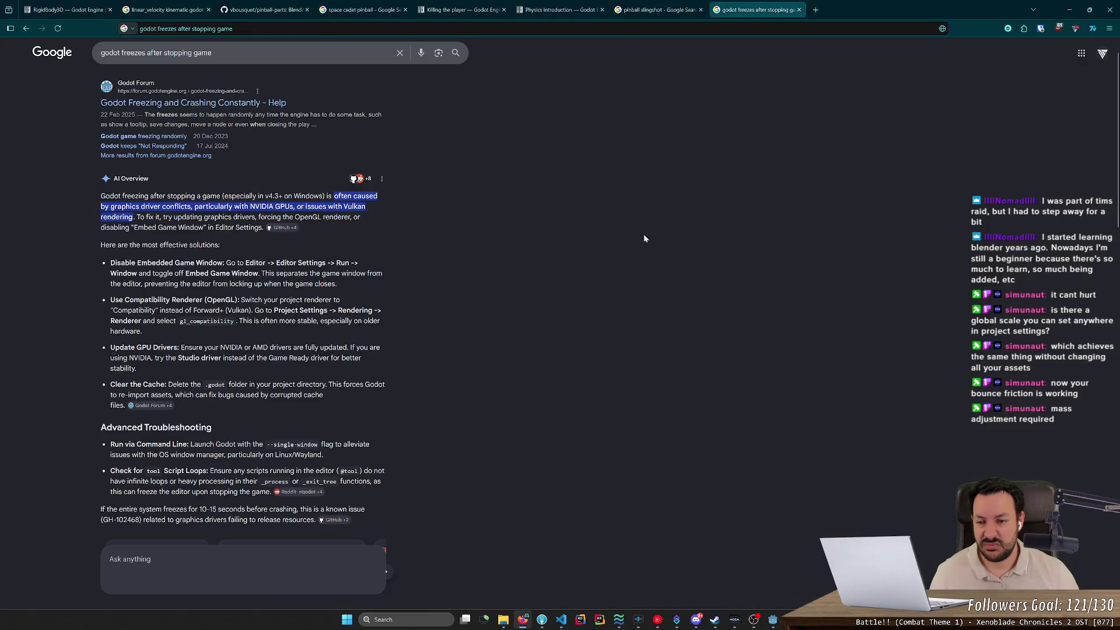
pyautogui.hotkey('alt', 'Tab')
pyautogui.click(654, 210)
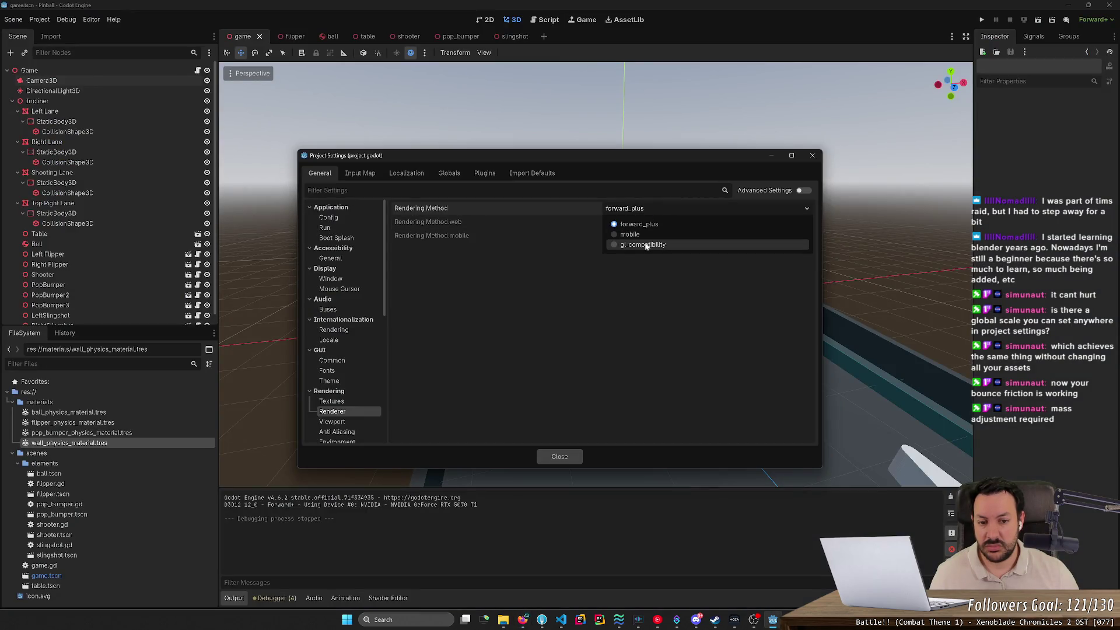
pyautogui.hotkey('alt', 'Tab')
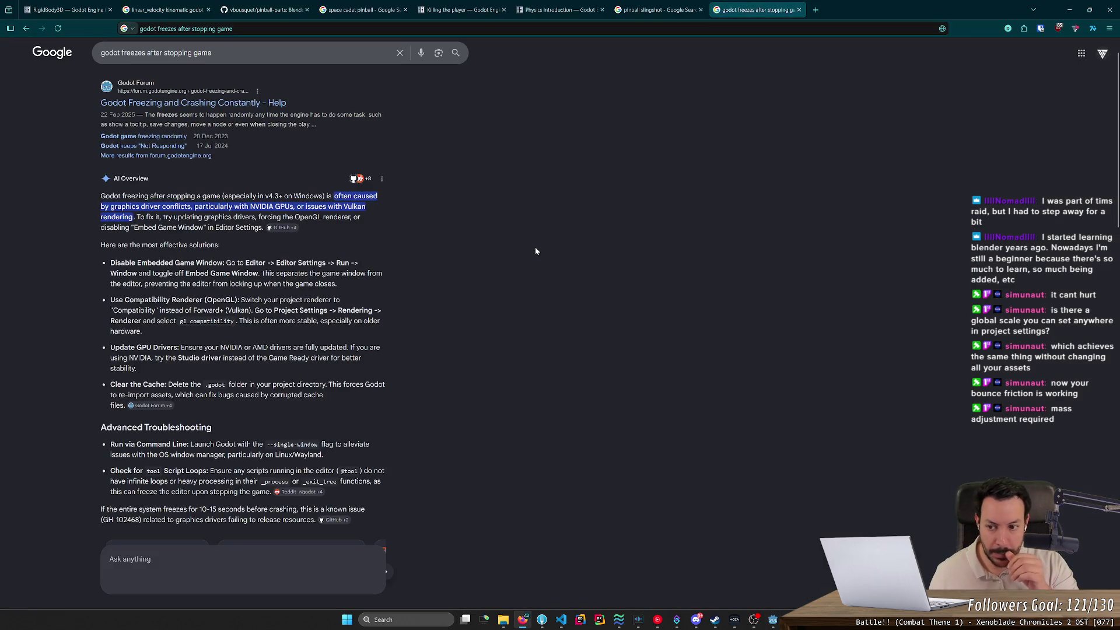
pyautogui.scroll(-5, 495, 271)
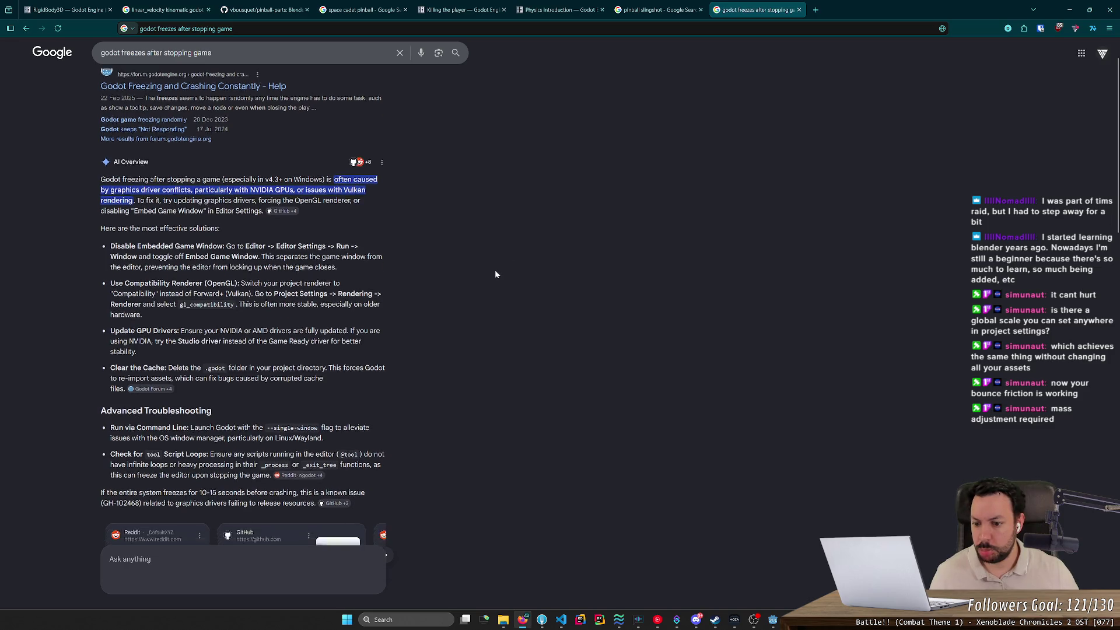
pyautogui.scroll(-5, 495, 274)
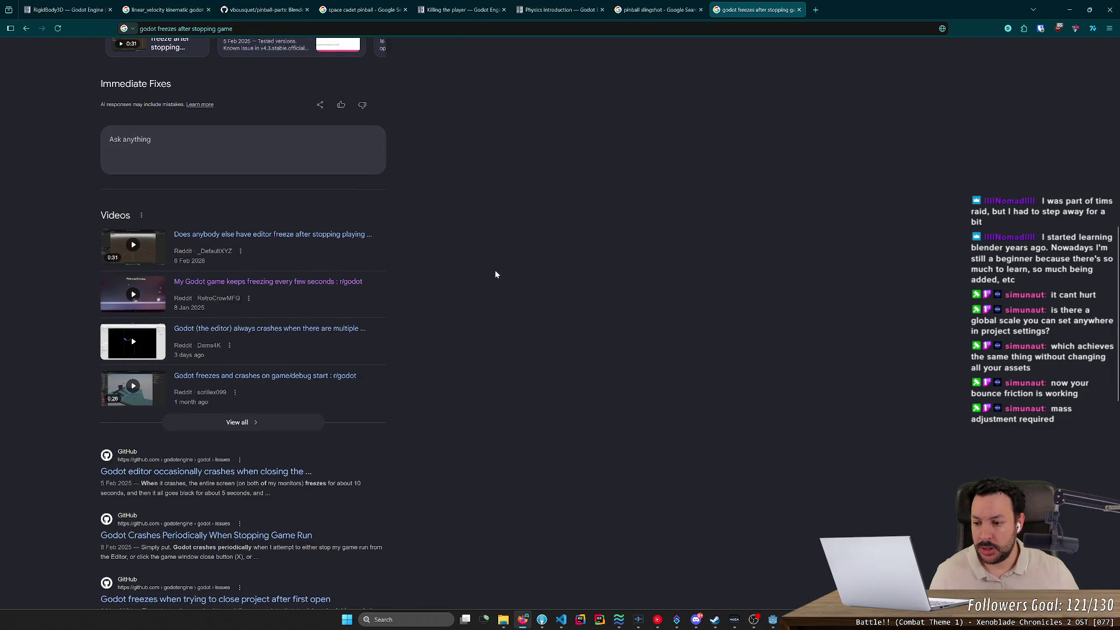
pyautogui.scroll(-7, 495, 274)
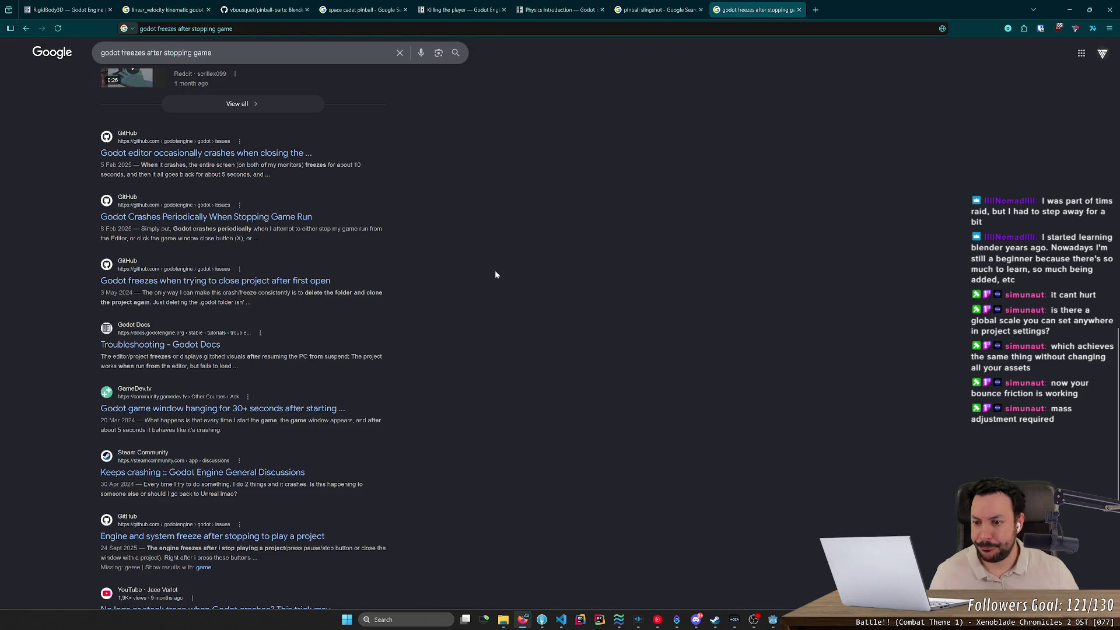
pyautogui.hotkey('alt', 'Tab')
pyautogui.click(812, 156)
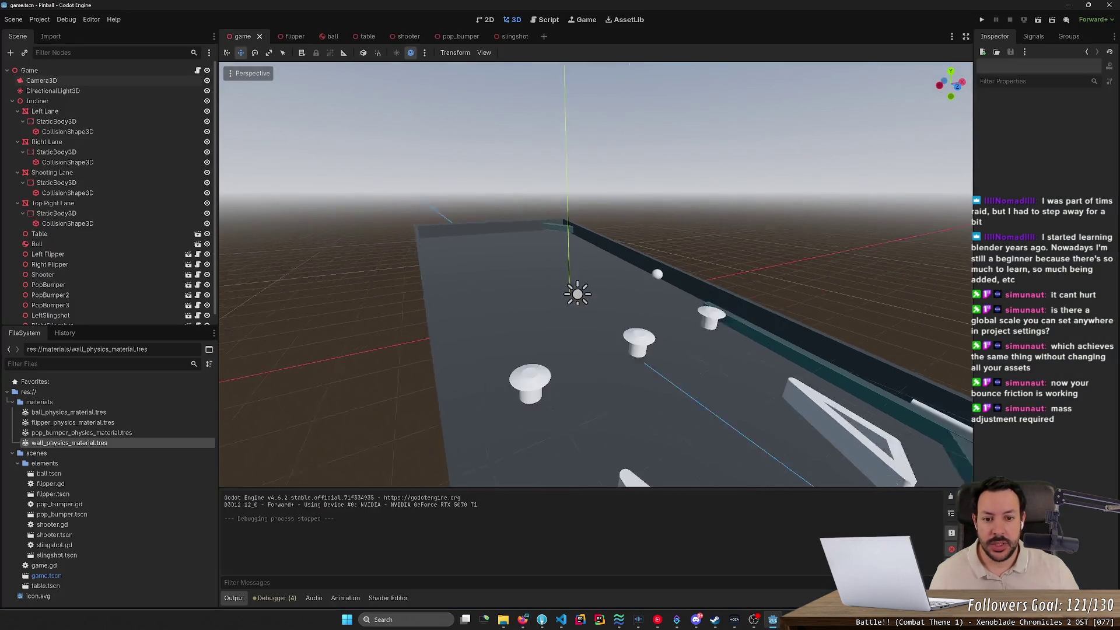
# Drag Camera3D up and back to about y 75.17, z 119.305 and run the project.
pyautogui.press('s')
pyautogui.click(42, 81)
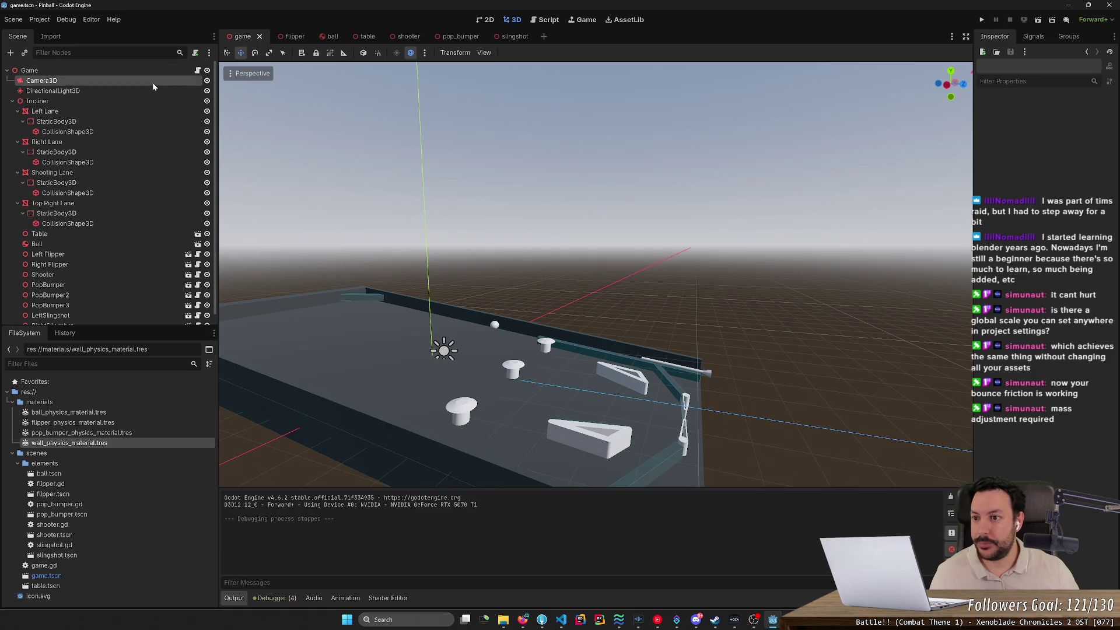
pyautogui.press('s')
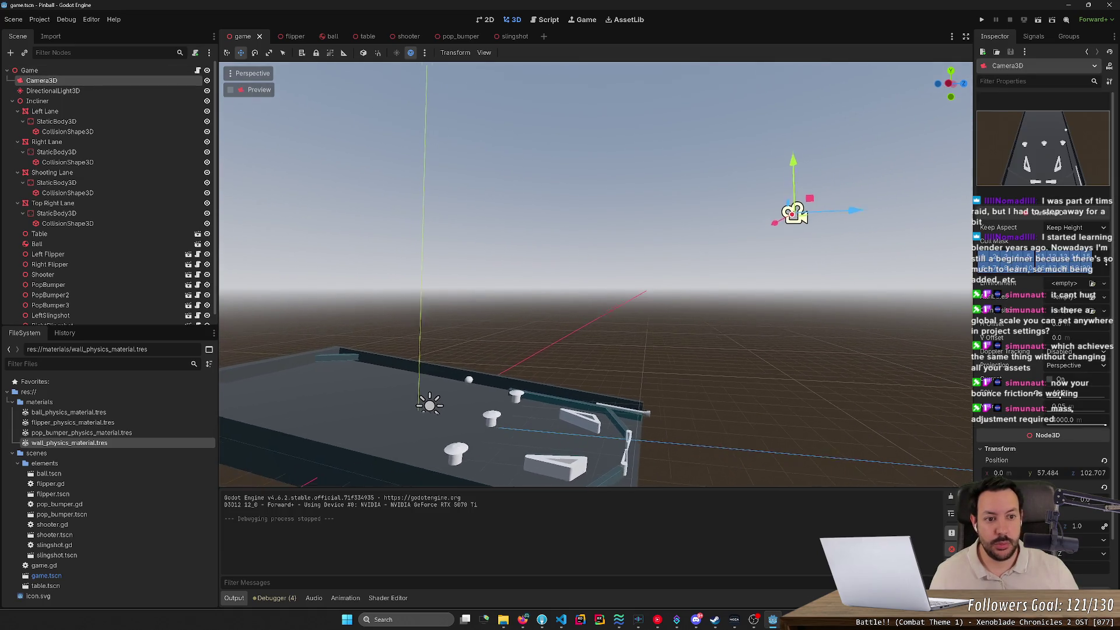
pyautogui.press('f')
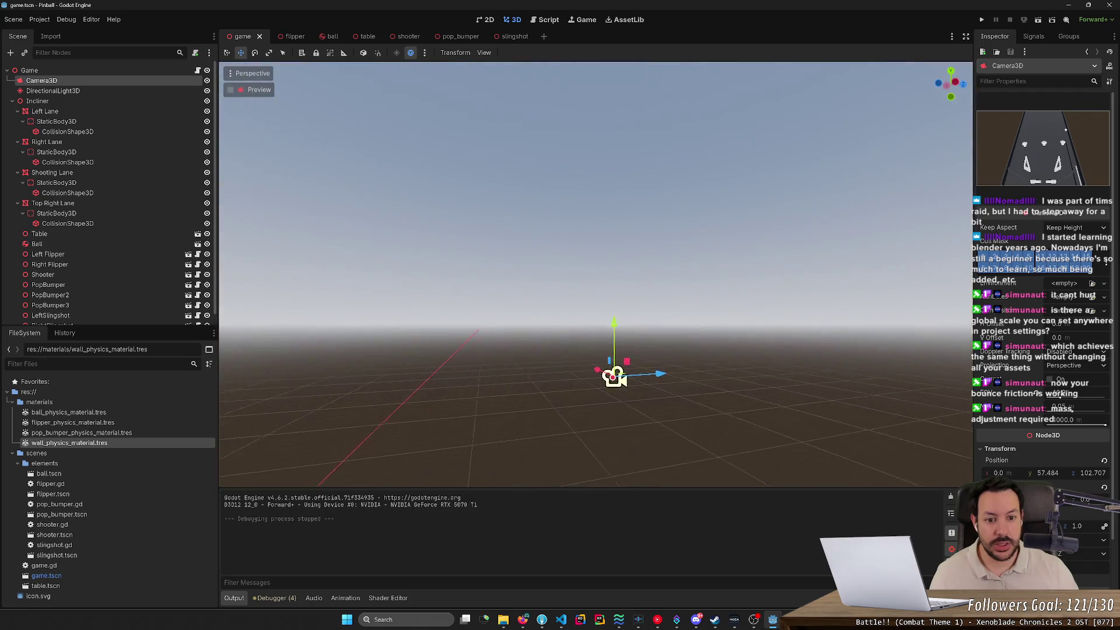
pyautogui.moveTo(618, 302)
pyautogui.mouseDown()
pyautogui.moveTo(720, 165)
pyautogui.moveTo(652, 231)
pyautogui.moveTo(661, 257)
pyautogui.moveTo(664, 245)
pyautogui.mouseUp()
pyautogui.press('F5')
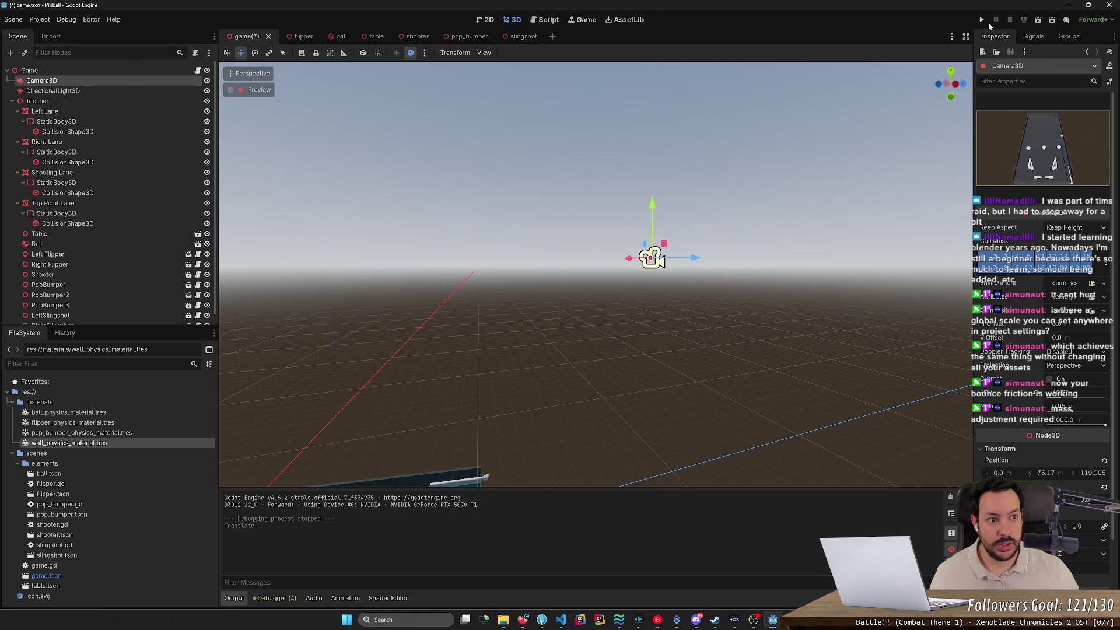
# Maximize the Pinball (DEBUG) window and play with the plunger and flippers to test the raised camera.
pyautogui.doubleClick(631, 184)
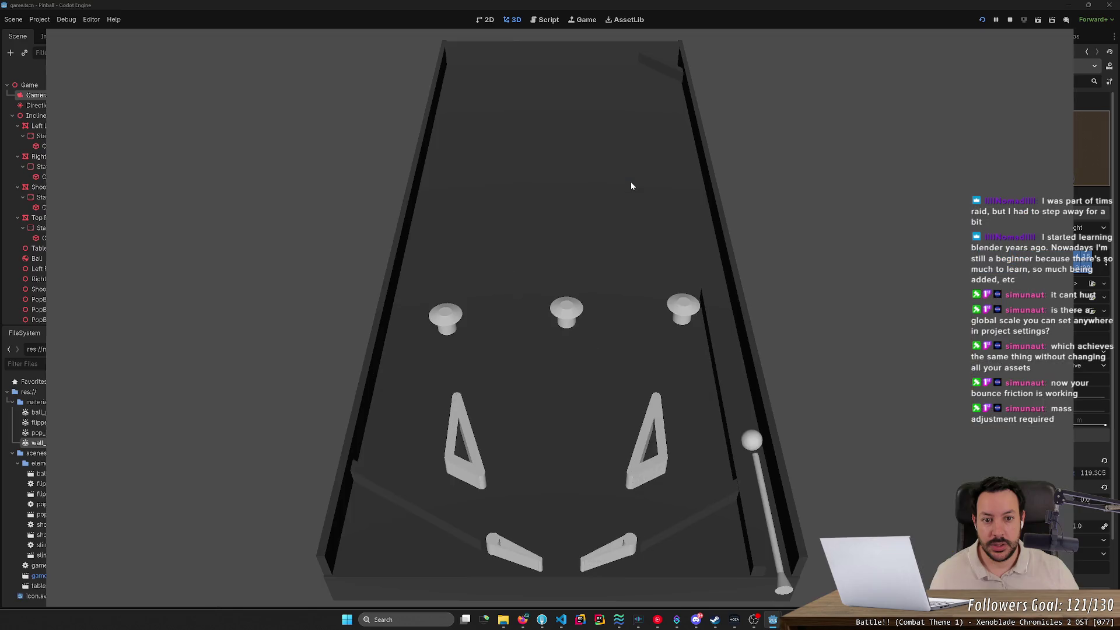
pyautogui.press('space')
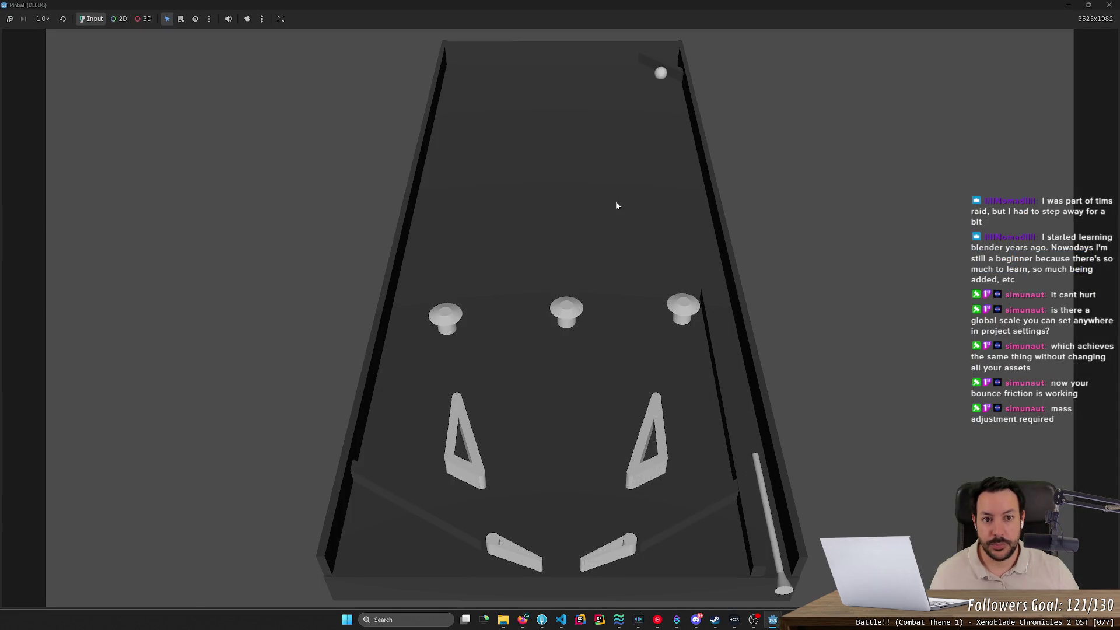
pyautogui.press('Right')
pyautogui.press('Left')
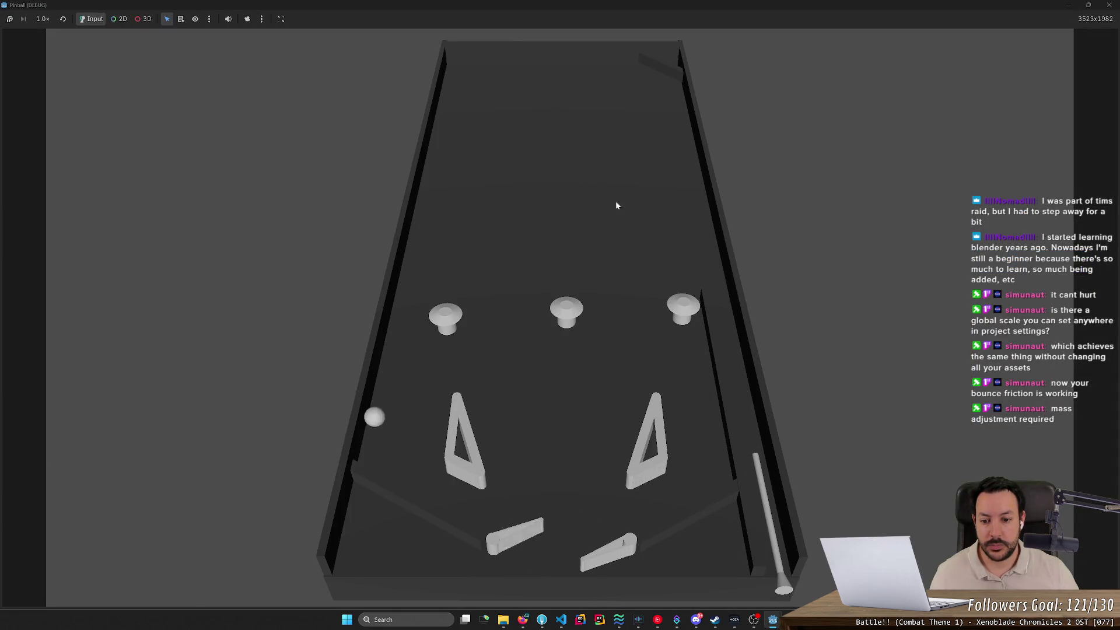
pyautogui.press('Left')
pyautogui.press('Right')
pyautogui.press('Left')
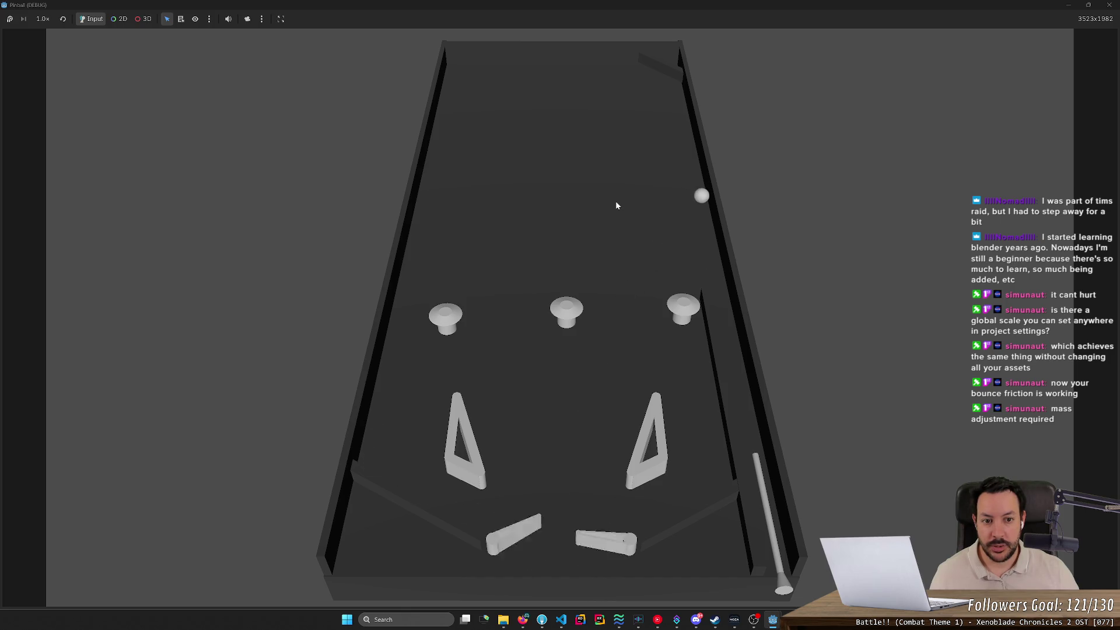
pyautogui.press('Right')
pyautogui.press('space')
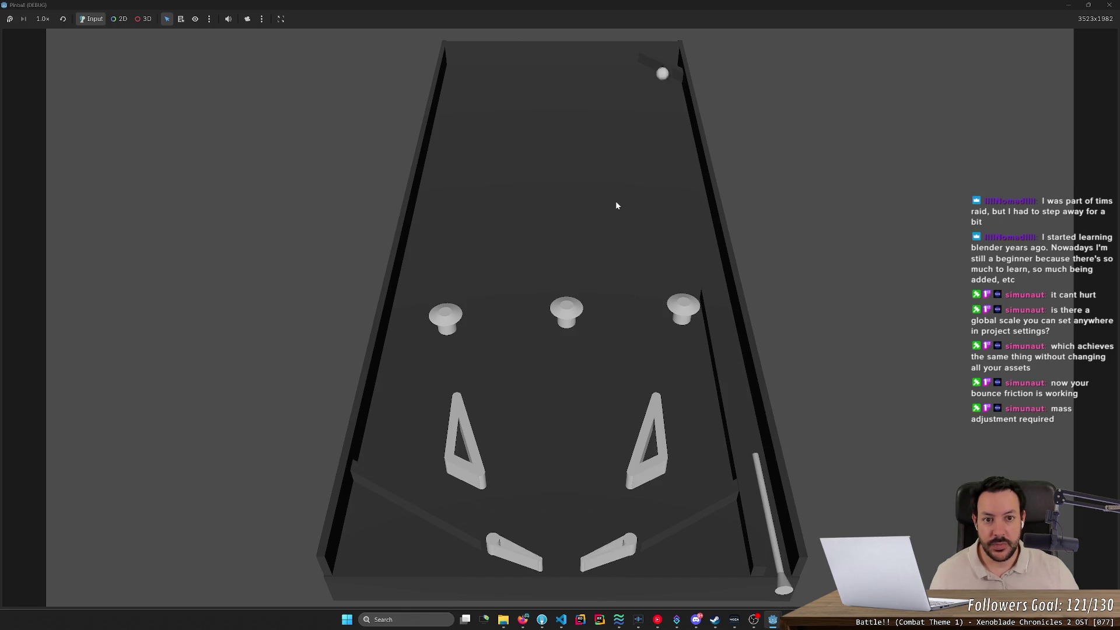
pyautogui.press('Left')
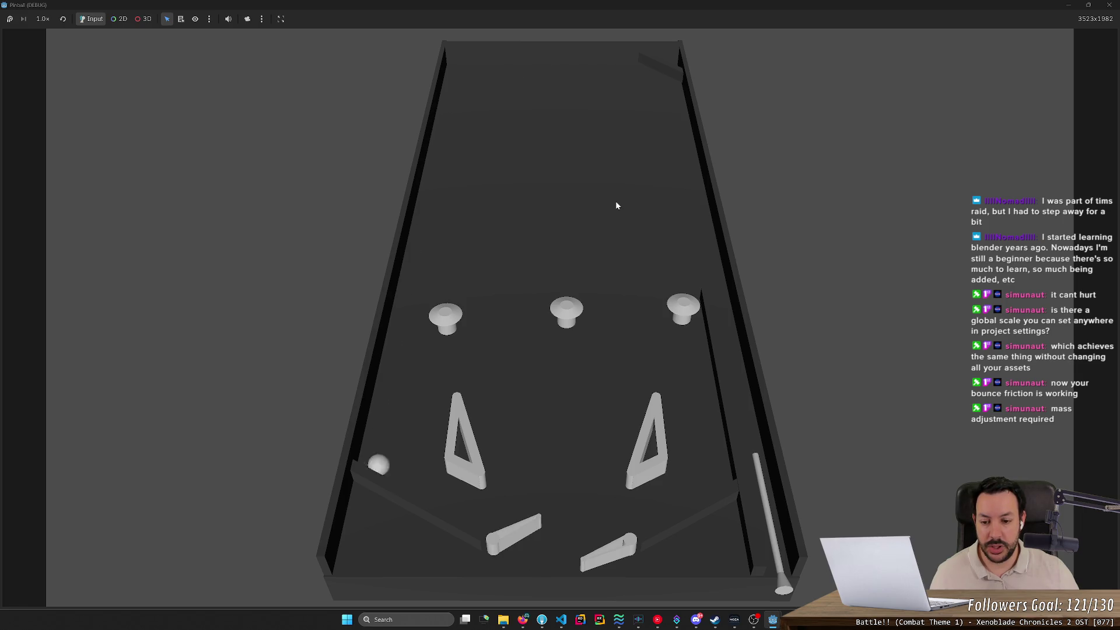
pyautogui.press('Left')
pyautogui.press('Left')
pyautogui.press('Right')
pyautogui.press('space')
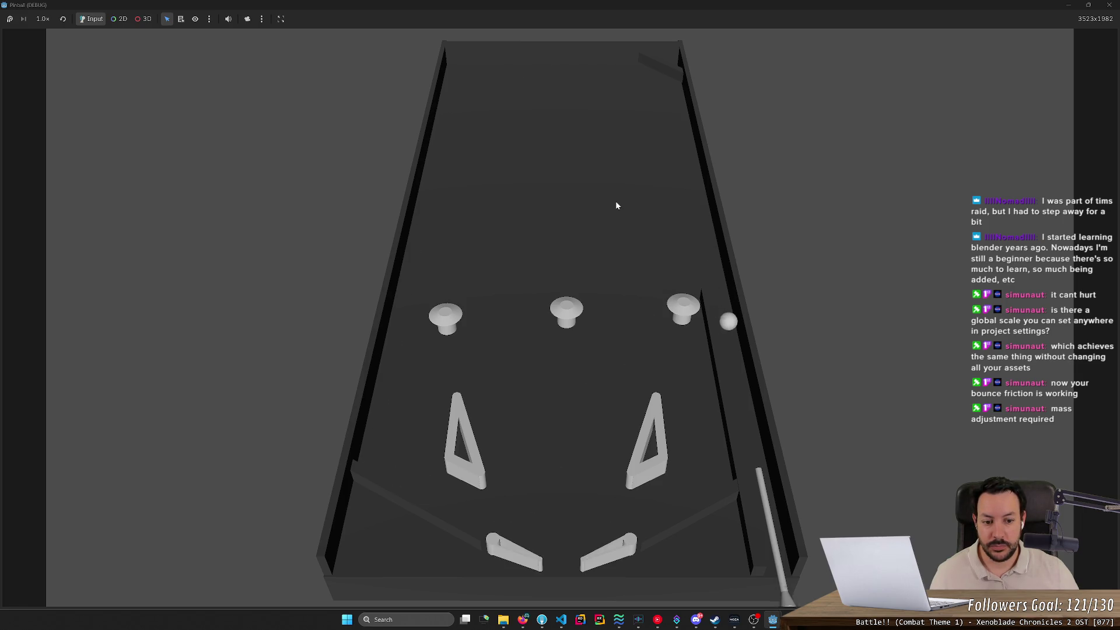
pyautogui.press('Left')
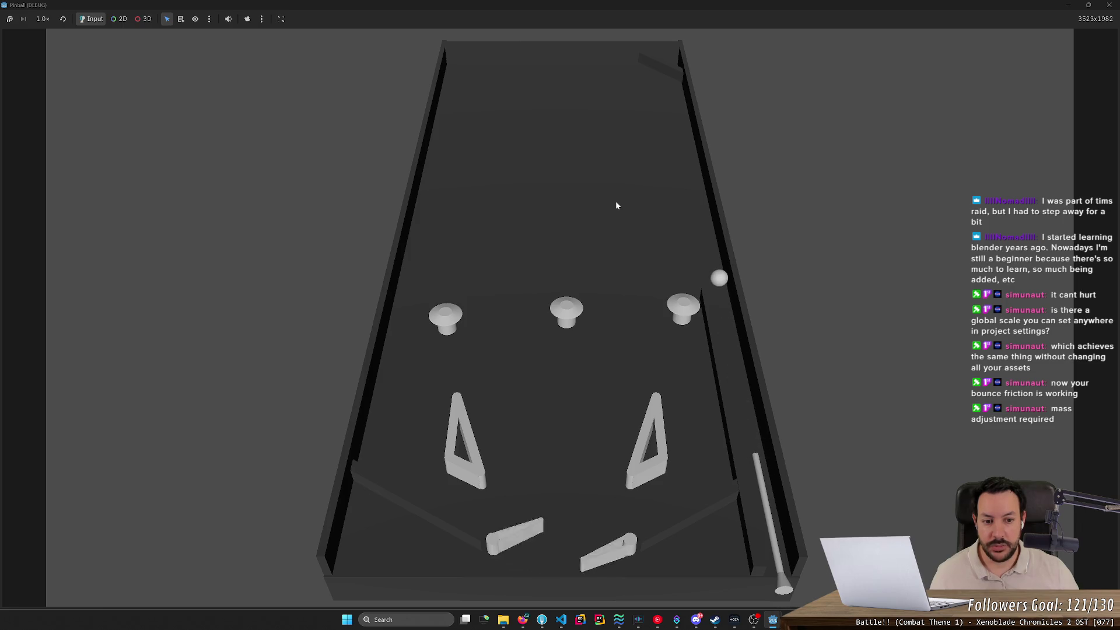
pyautogui.press('space')
pyautogui.press('Right')
pyautogui.press('Left')
pyautogui.press('Right')
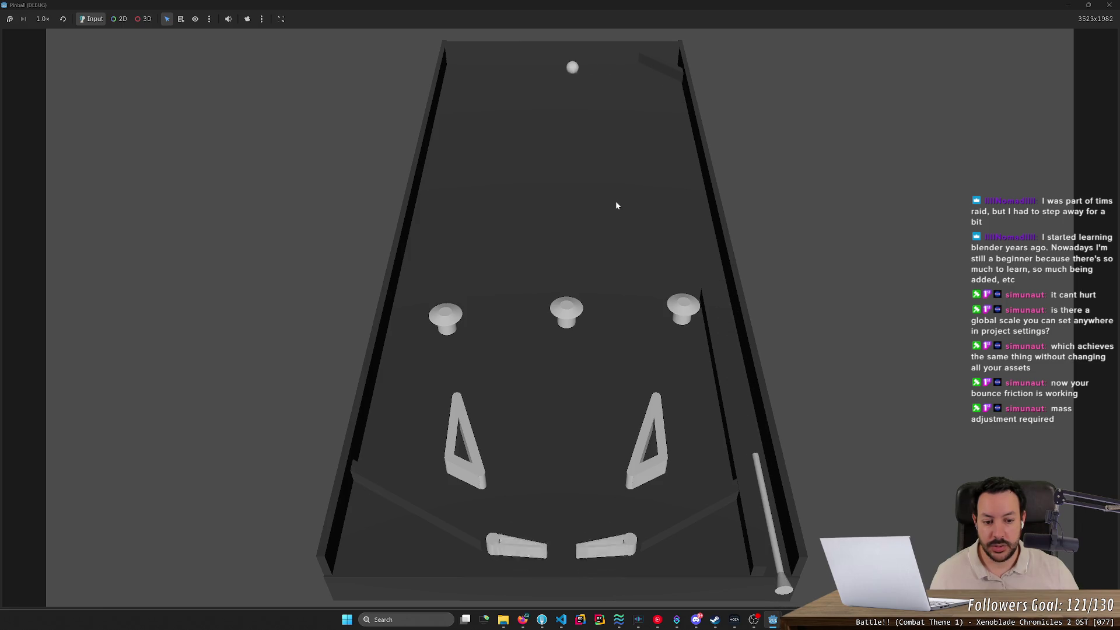
pyautogui.press('Left')
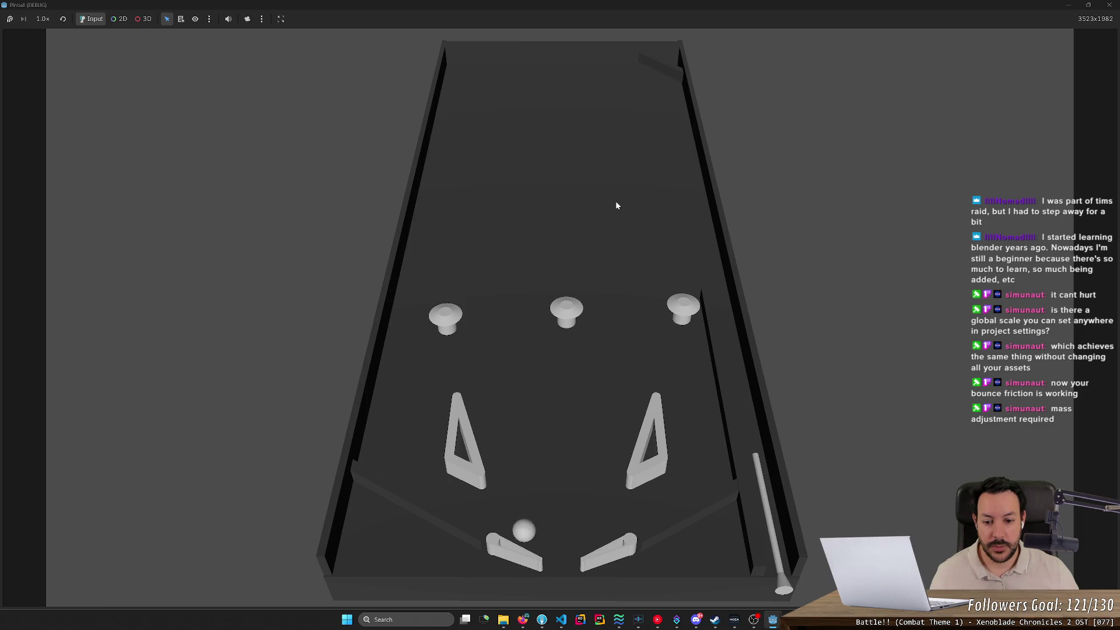
pyautogui.press('Left')
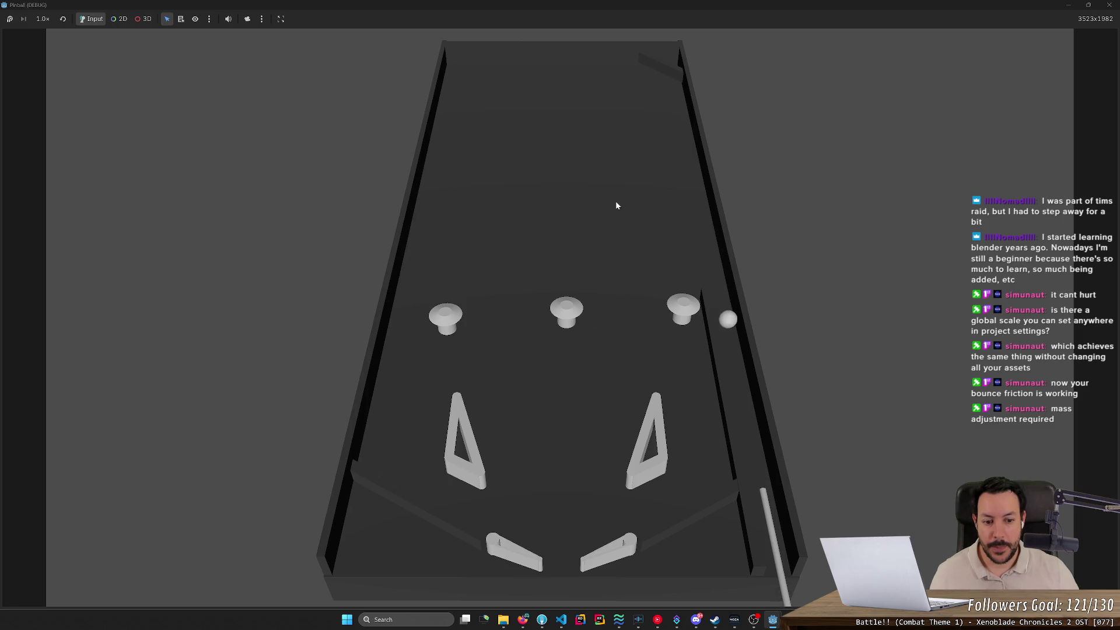
pyautogui.press('space')
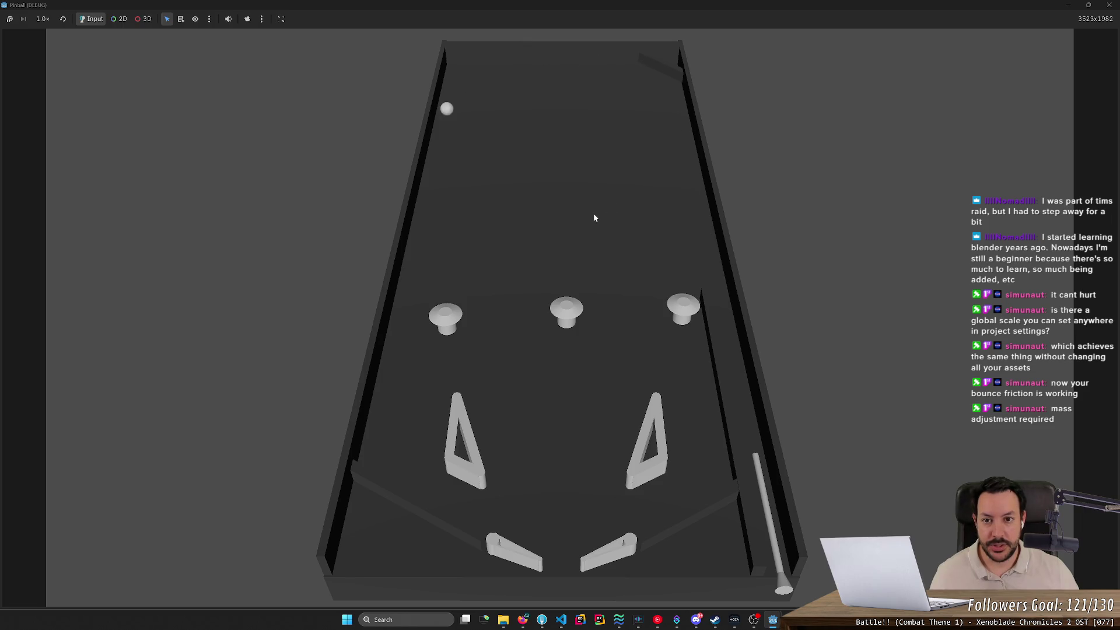
pyautogui.press('Left')
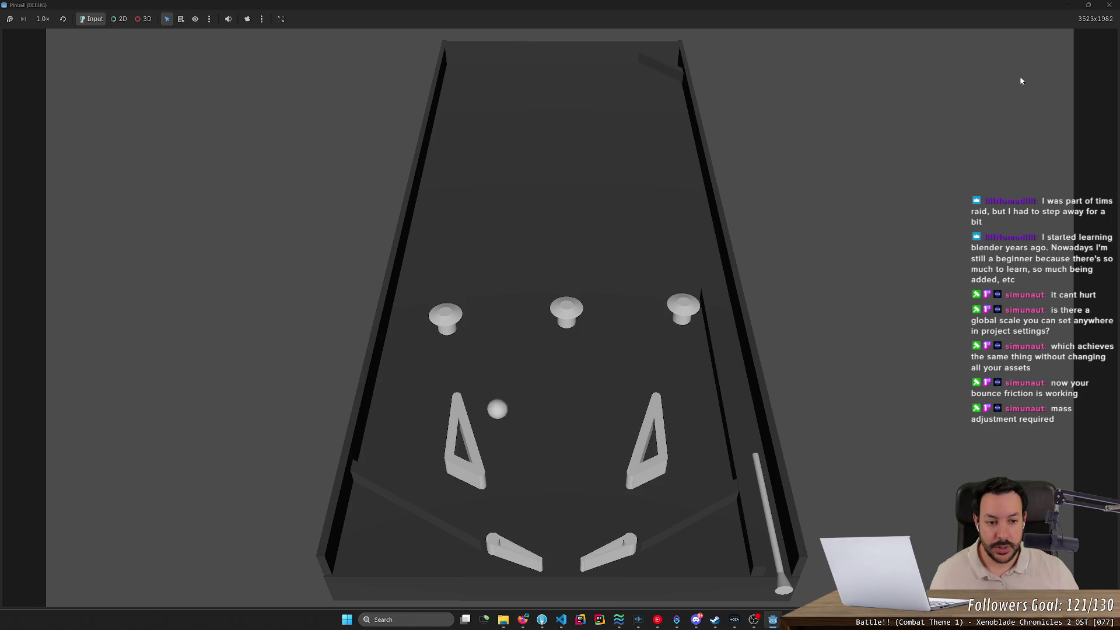
pyautogui.press('Left')
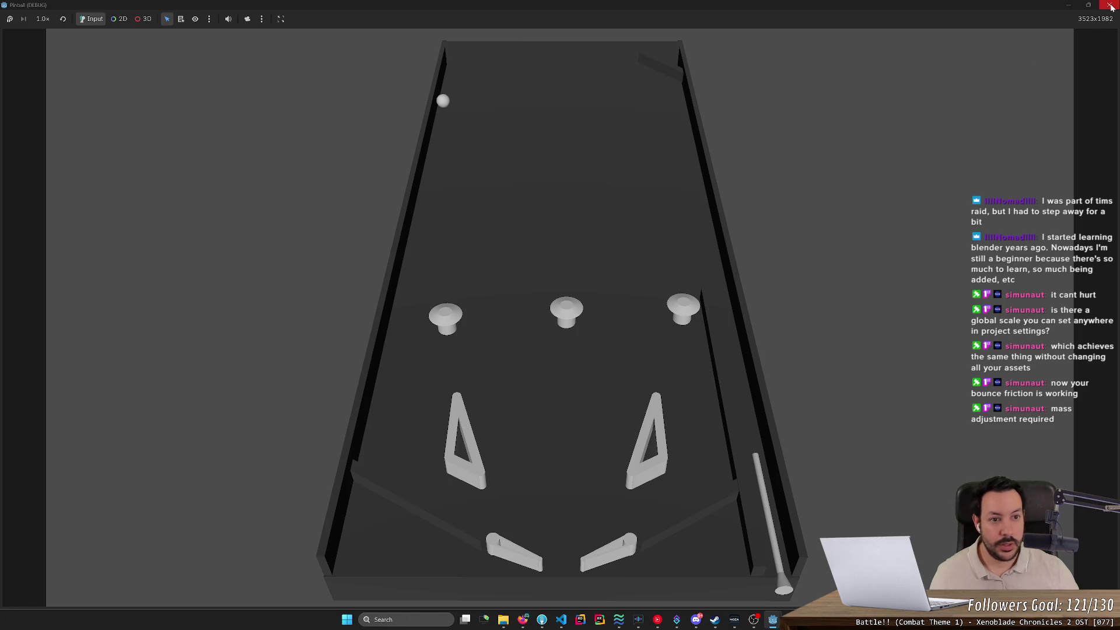
# Adjust the ray length multiplier on line 18 of game.gd, save, and run the game.
pyautogui.click(1109, 5)
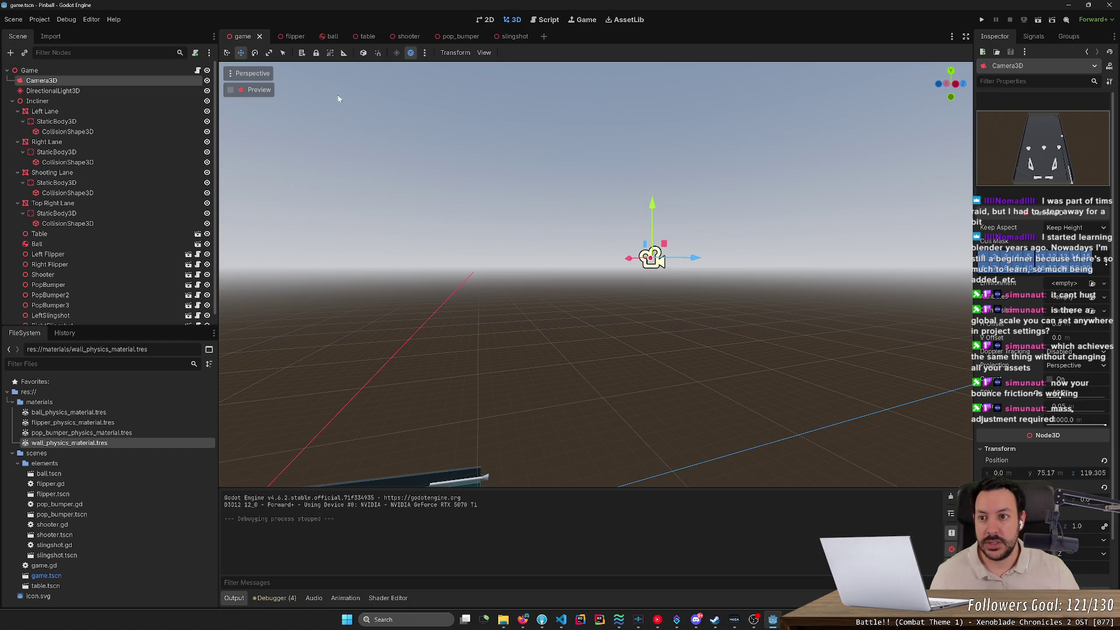
pyautogui.click(197, 70)
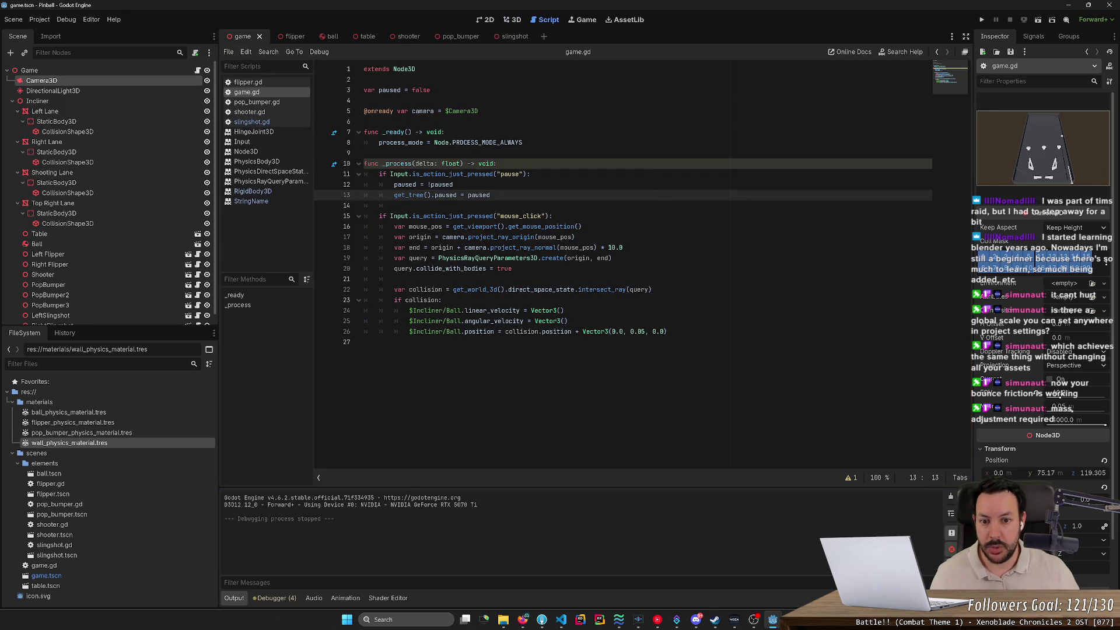
pyautogui.click(623, 247)
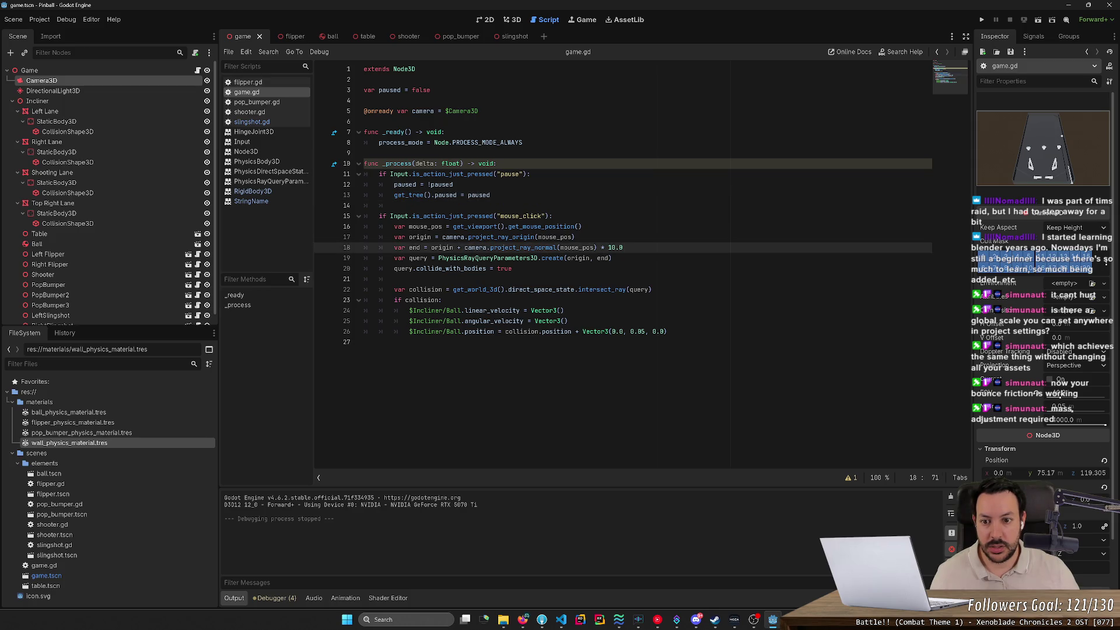
pyautogui.moveTo(623, 247)
pyautogui.mouseDown()
pyautogui.moveTo(490, 247)
pyautogui.moveTo(623, 248)
pyautogui.mouseUp()
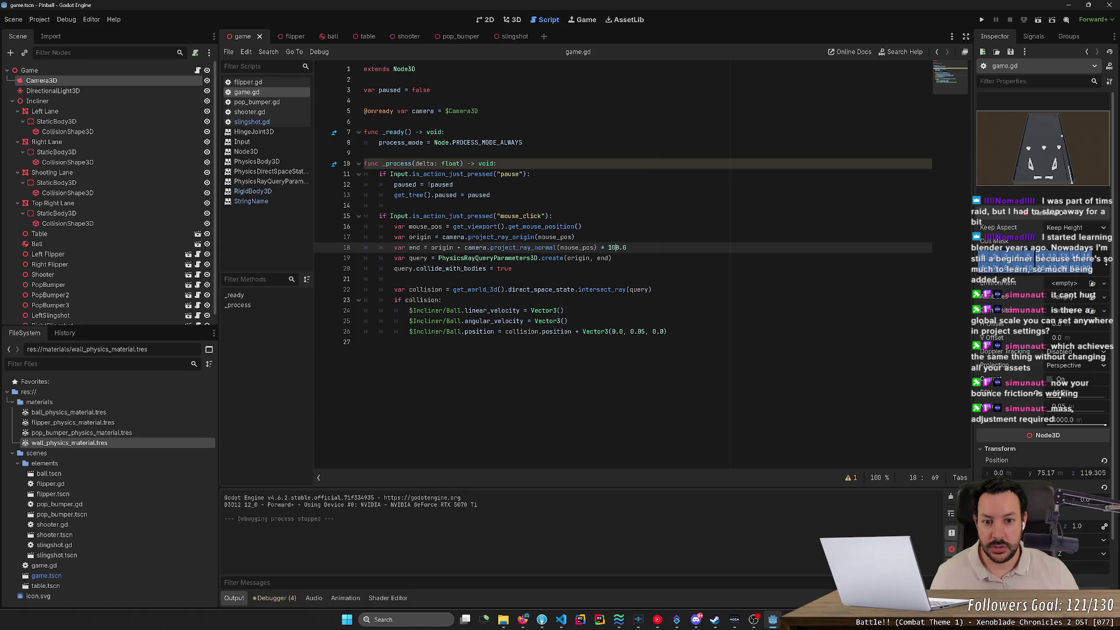
pyautogui.press('BackSpace')
pyautogui.hotkey('ctrl', 's')
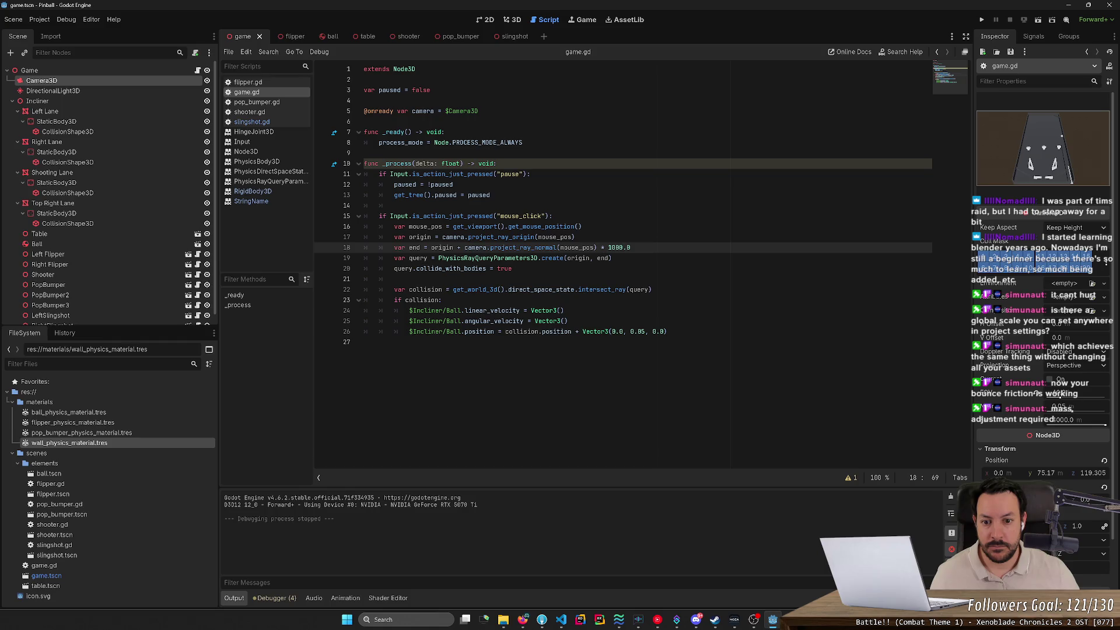
pyautogui.click(982, 20)
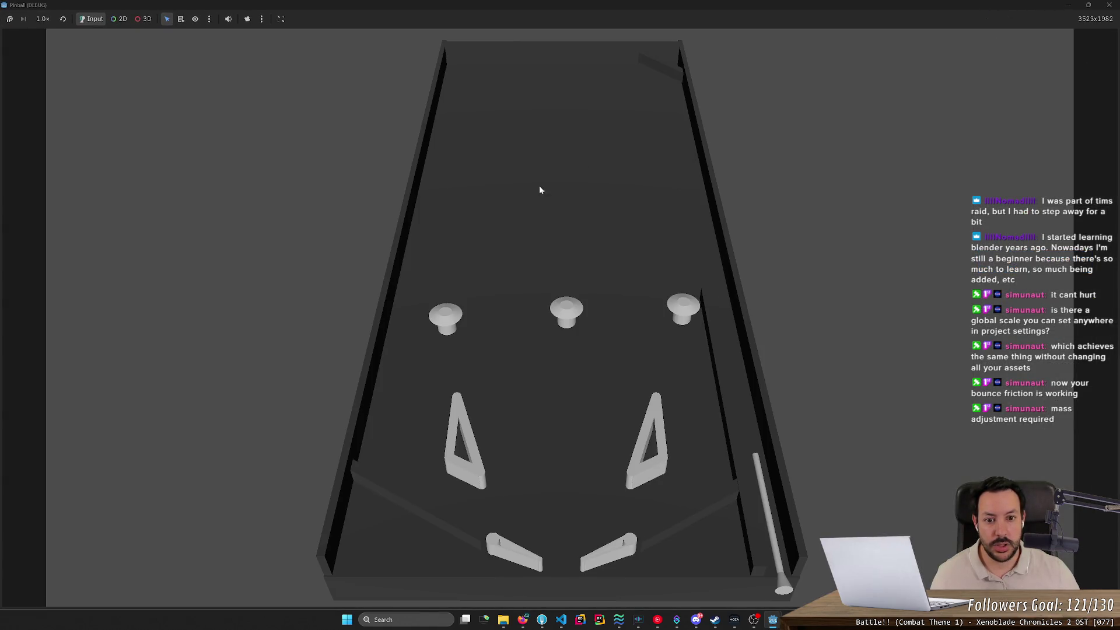
# Set the ball's height offset on line 26 to 5.0 and rerun the game.
pyautogui.click(1109, 4)
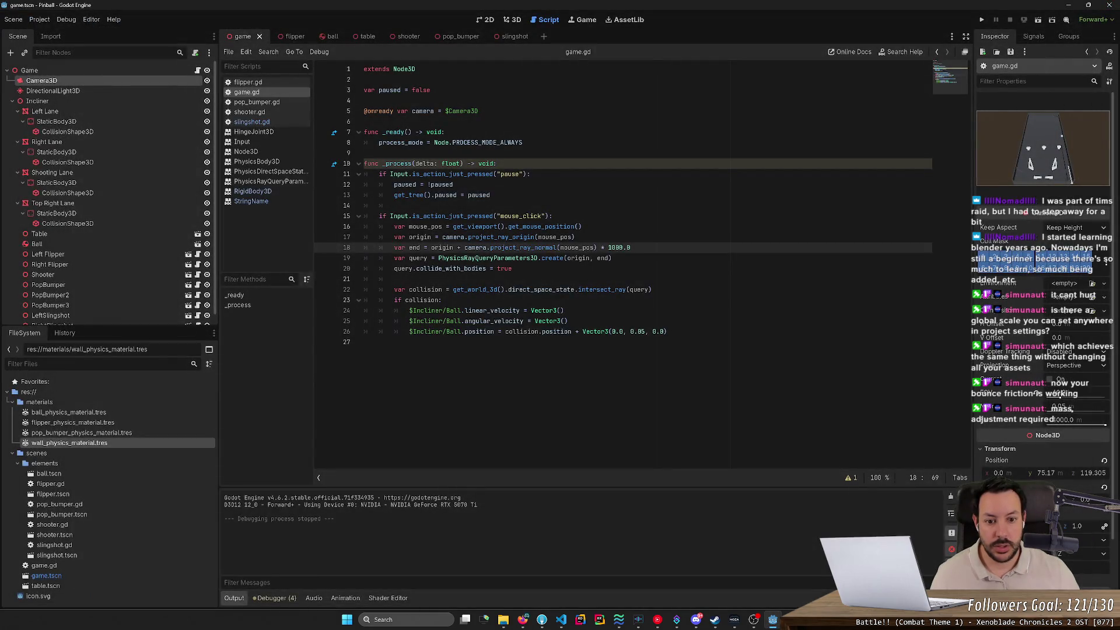
pyautogui.click(638, 331)
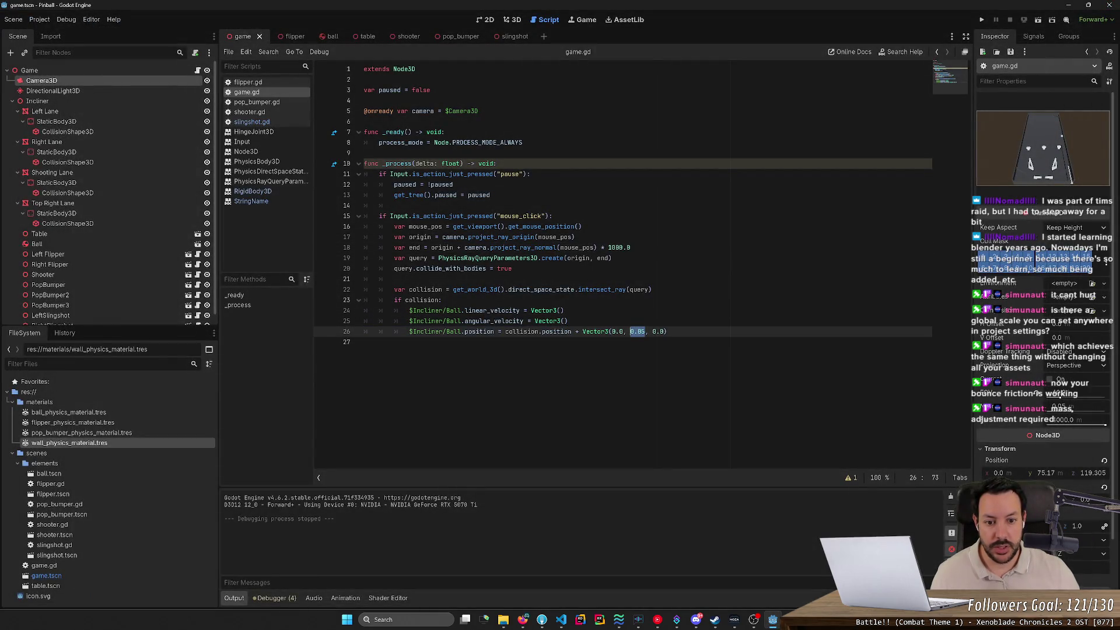
pyautogui.write('5.0')
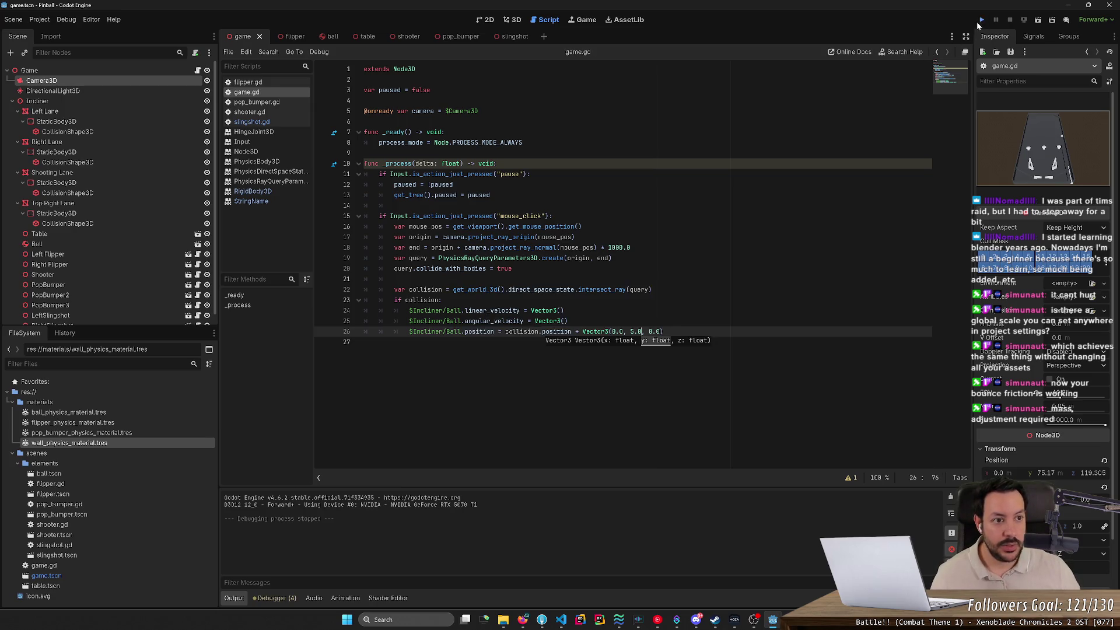
pyautogui.click(981, 20)
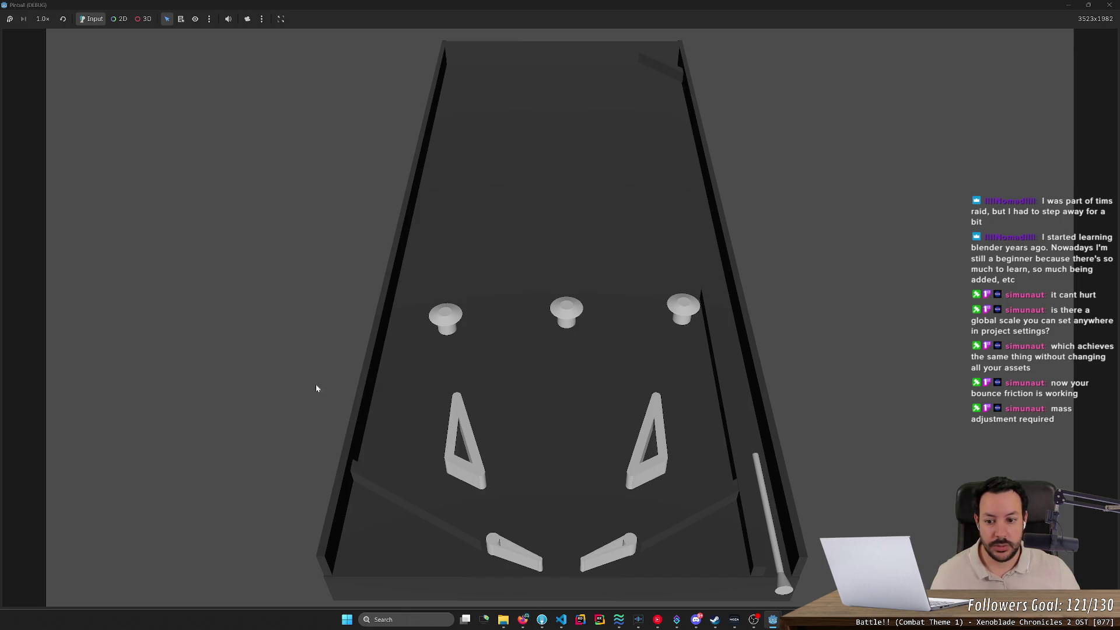
pyautogui.click(1109, 4)
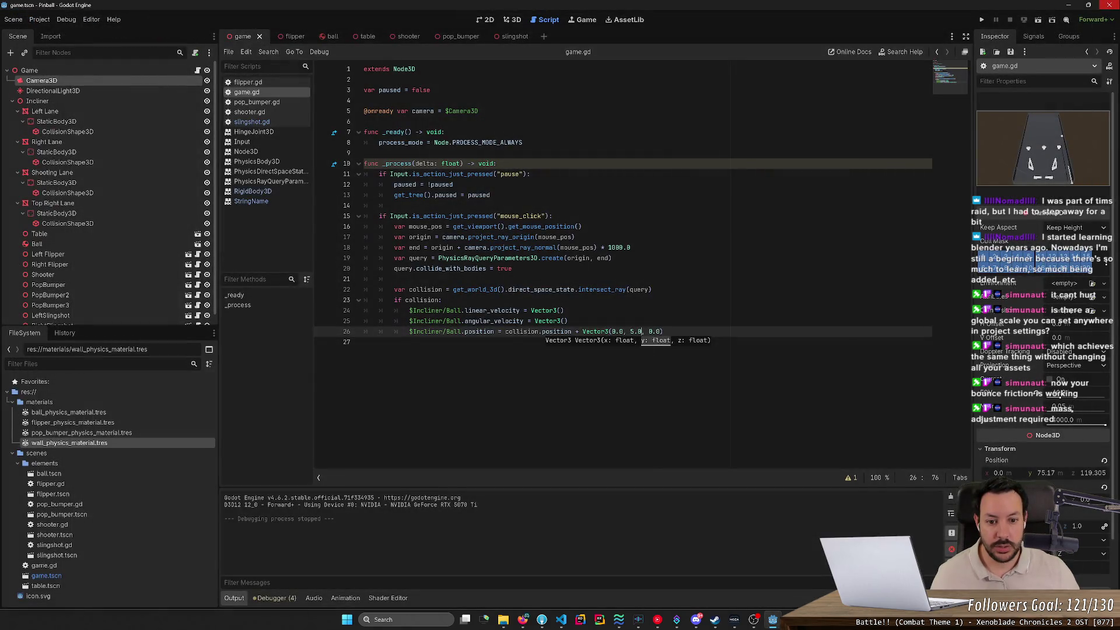
# Relaunch the pinball game with F5 and click the table to place the ball.
pyautogui.click(631, 332)
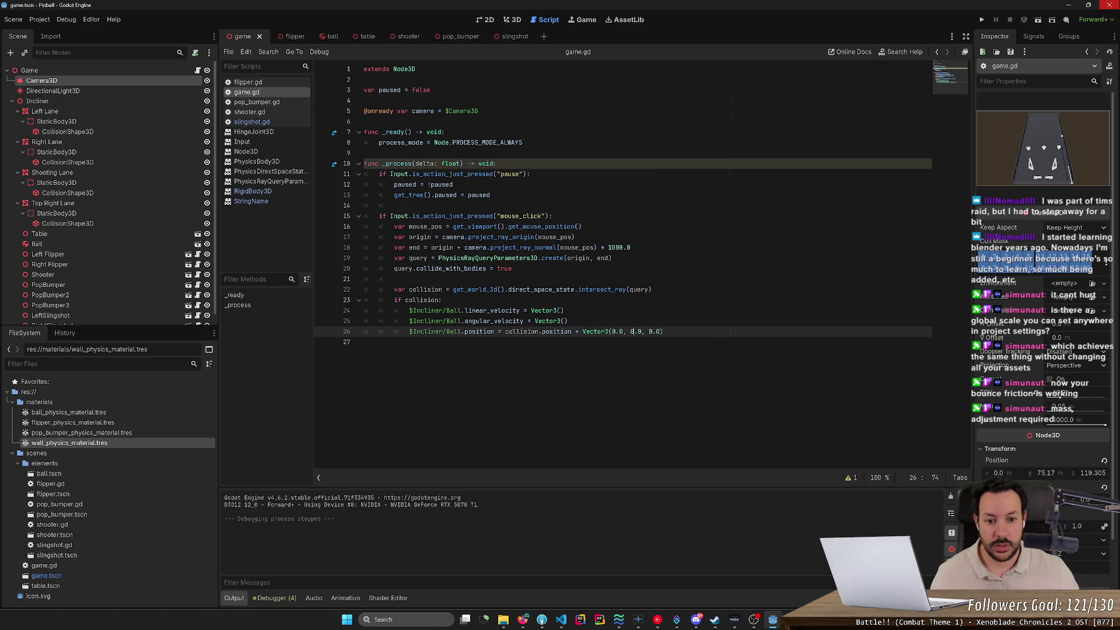
pyautogui.click(982, 19)
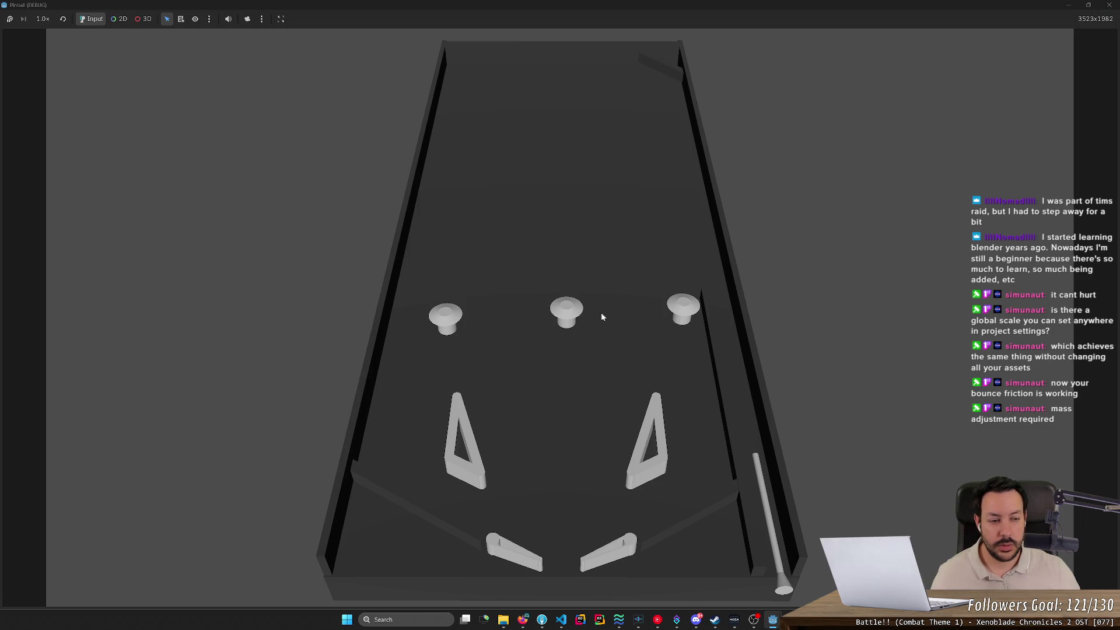
pyautogui.click(1109, 5)
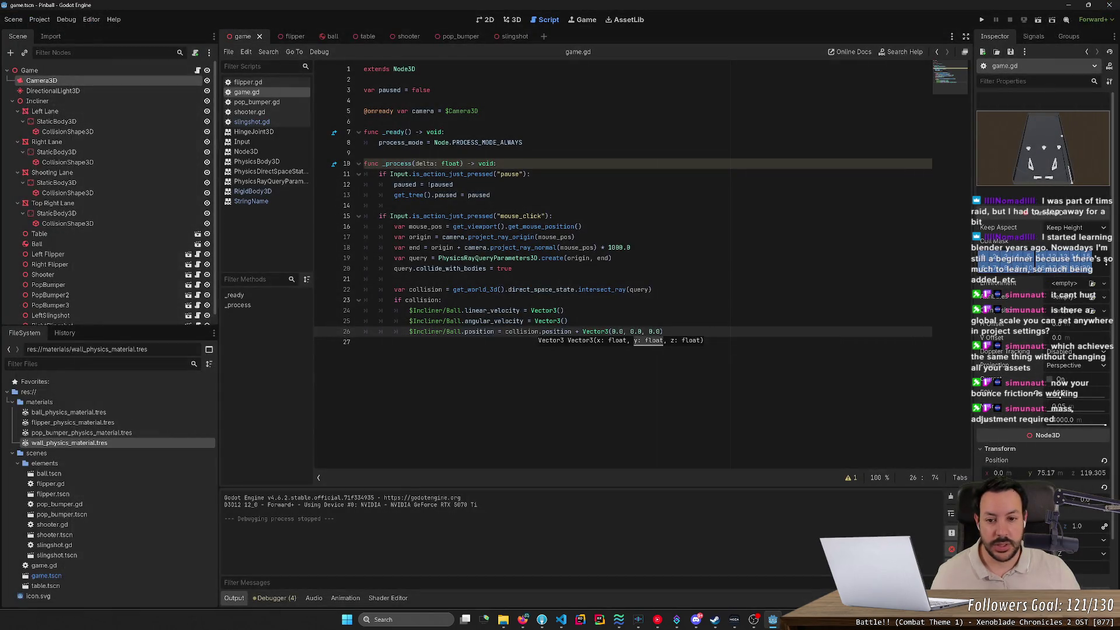
pyautogui.press('F5')
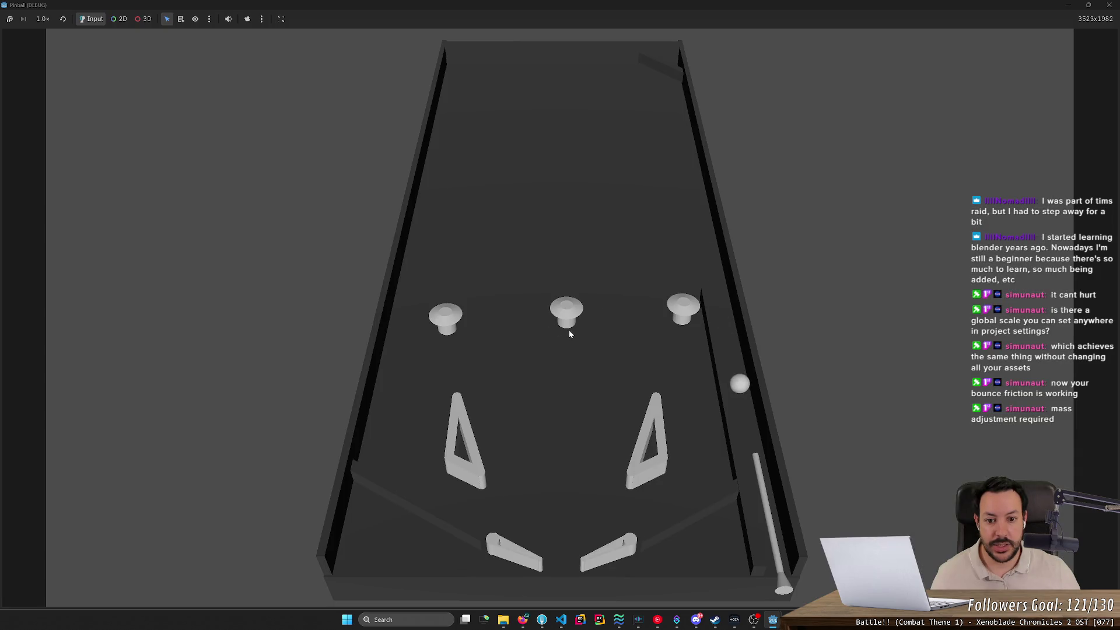
pyautogui.click(567, 330)
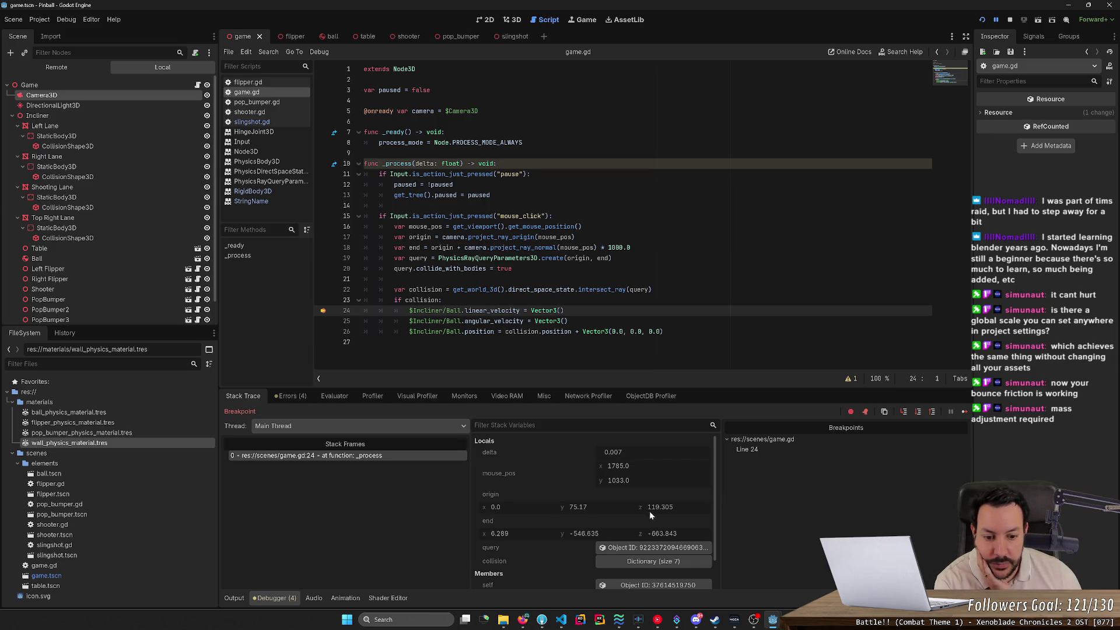
# Stop debugging, return to the 3D view, and delete an accidentally added plain Node.
pyautogui.click(1014, 20)
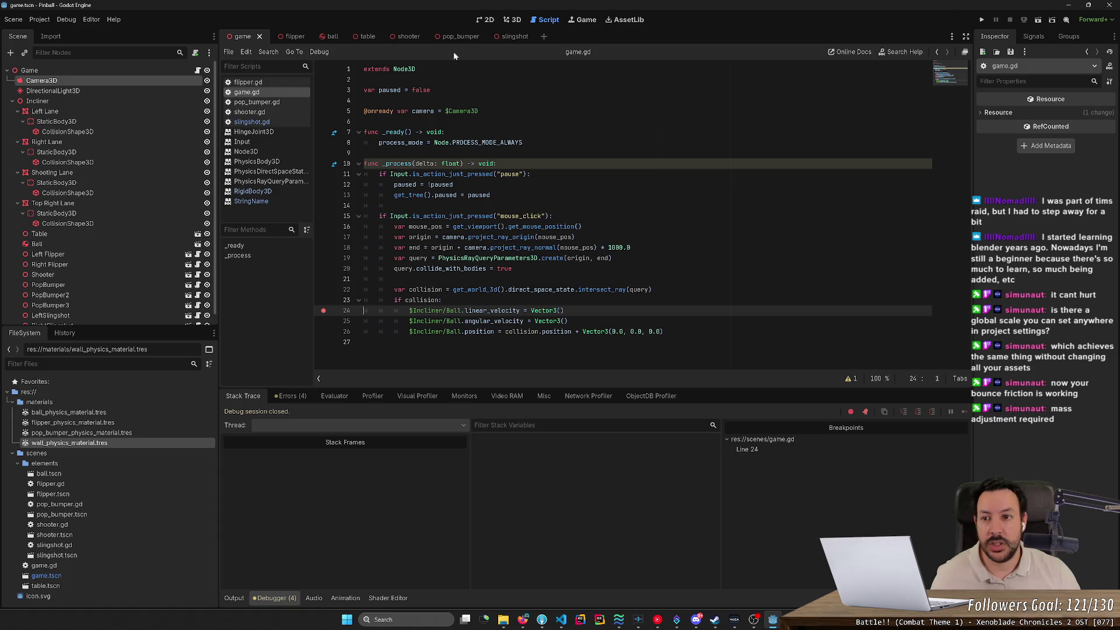
pyautogui.click(516, 20)
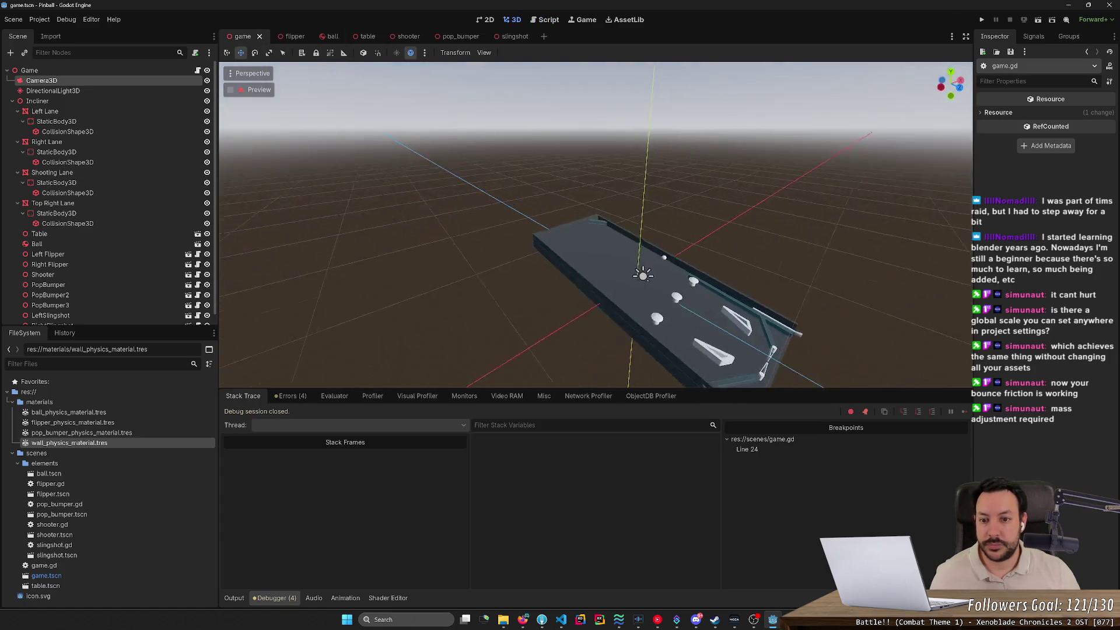
pyautogui.press('w')
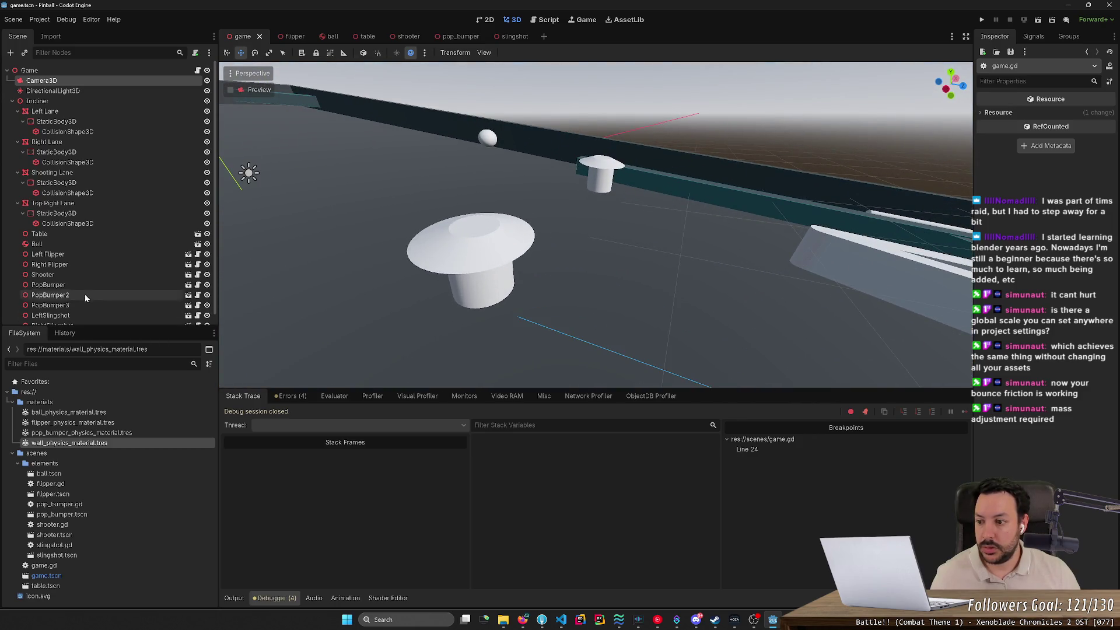
pyautogui.click(11, 53)
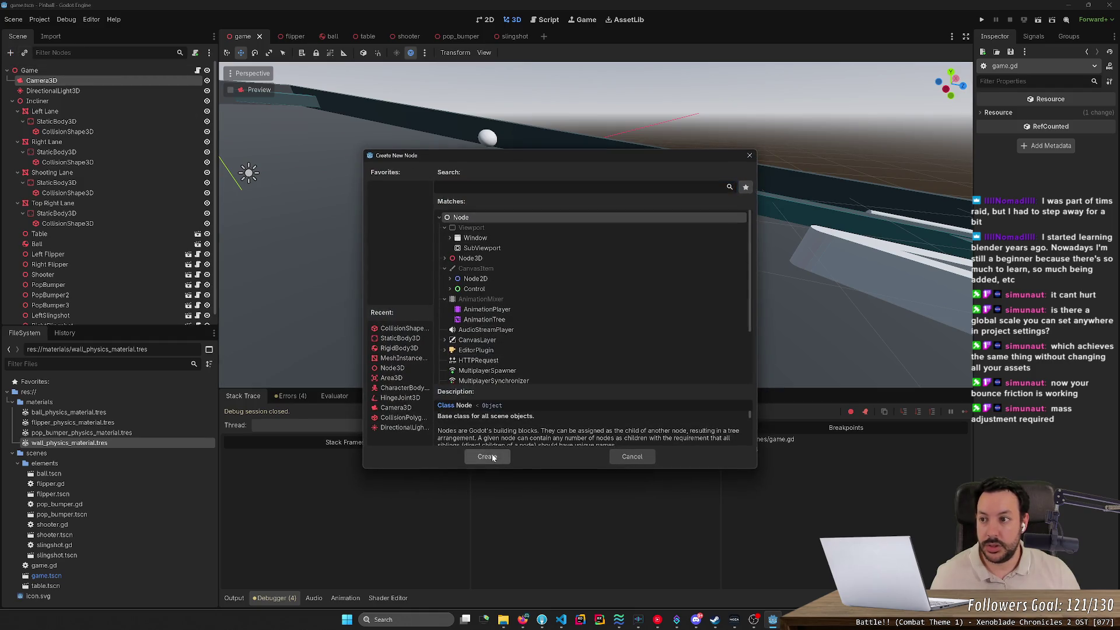
pyautogui.click(487, 456)
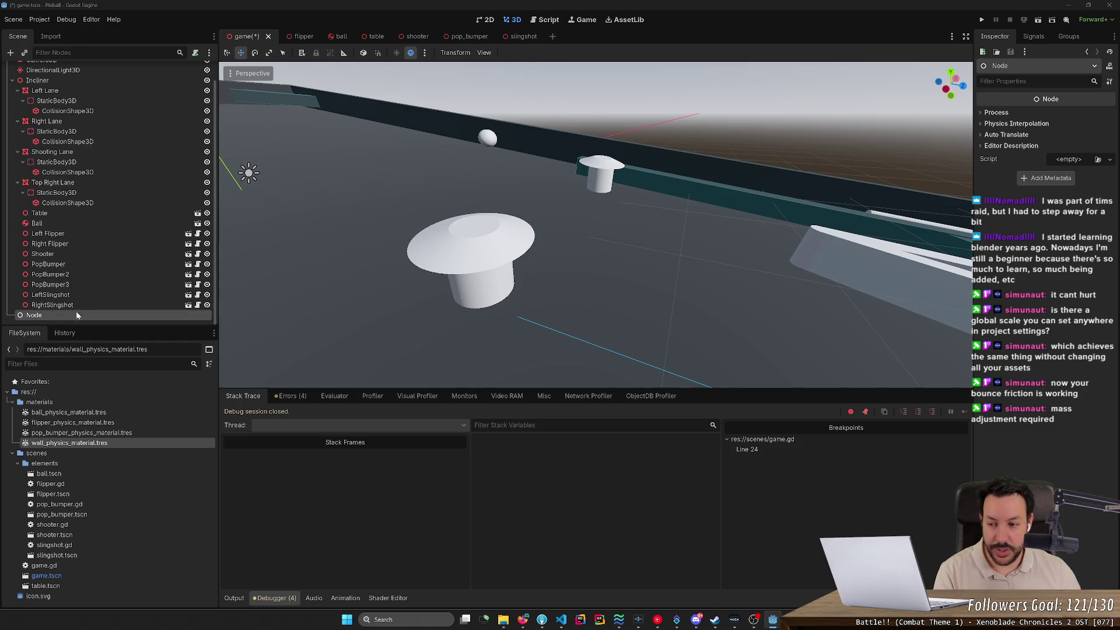
pyautogui.press('Delete')
pyautogui.press('Return')
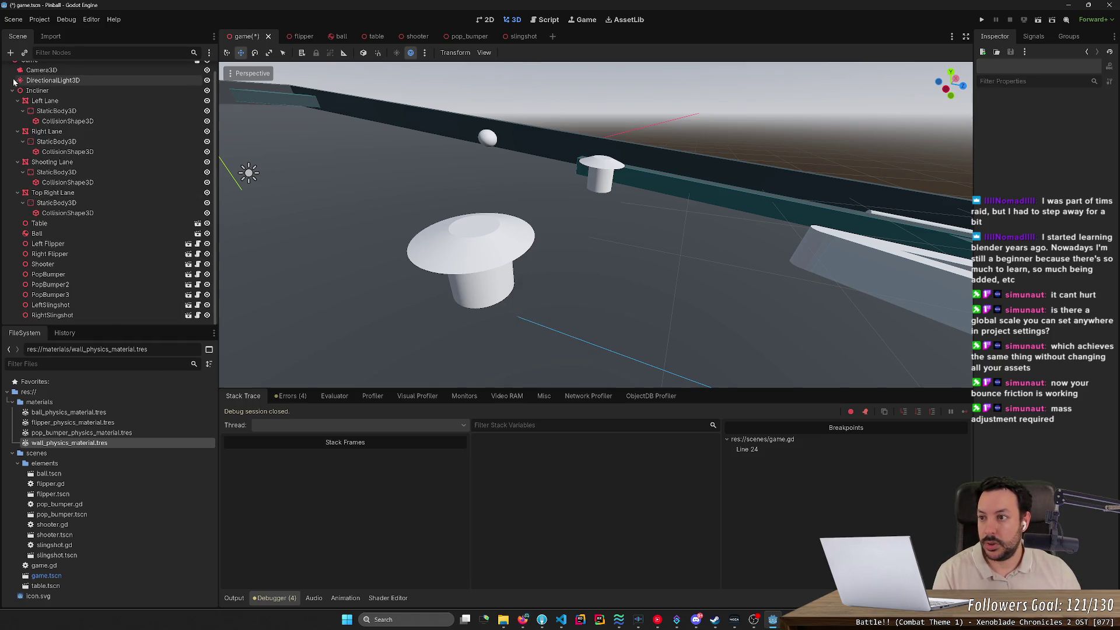
# Add a Node3D to the game scene and set its Position Y to 75.
pyautogui.click(10, 52)
pyautogui.doubleClick(535, 258)
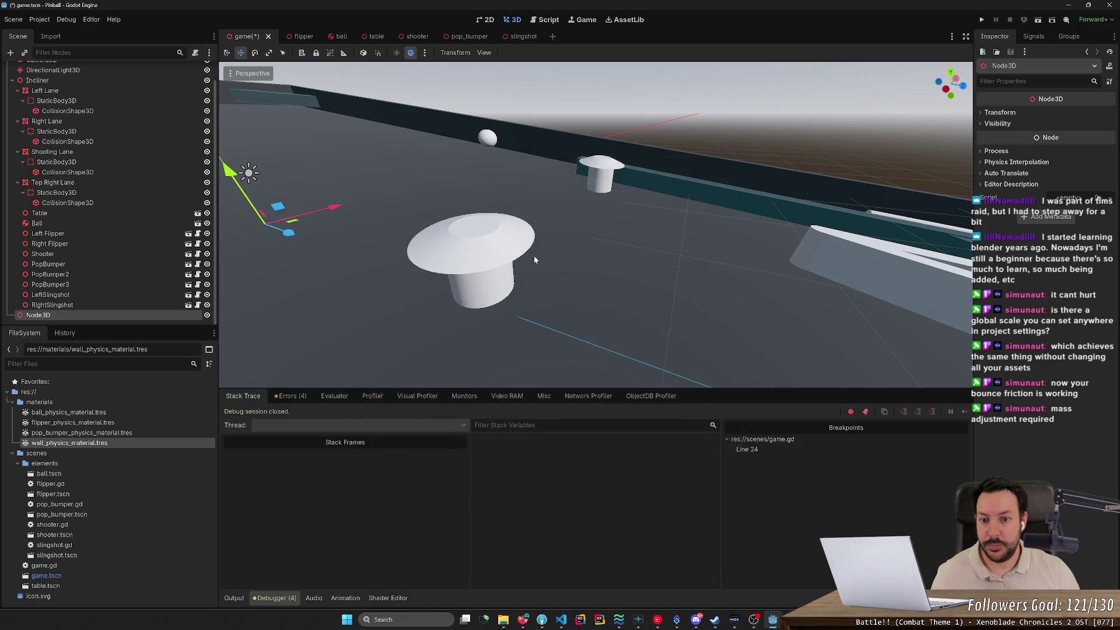
pyautogui.click(1000, 113)
pyautogui.click(1041, 138)
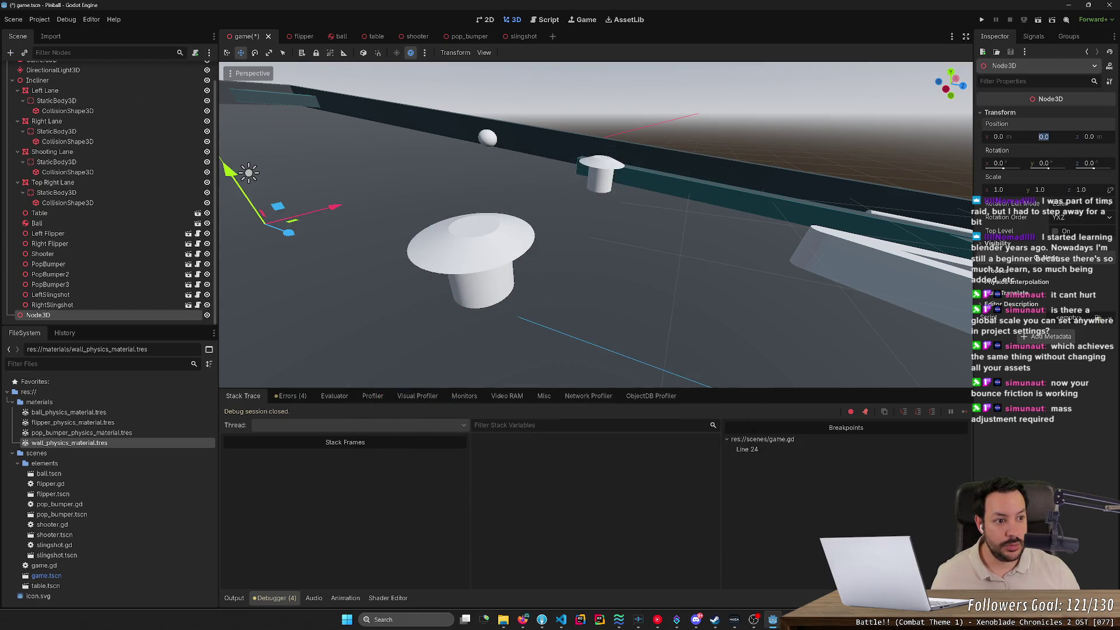
pyautogui.write('75')
pyautogui.press('Return')
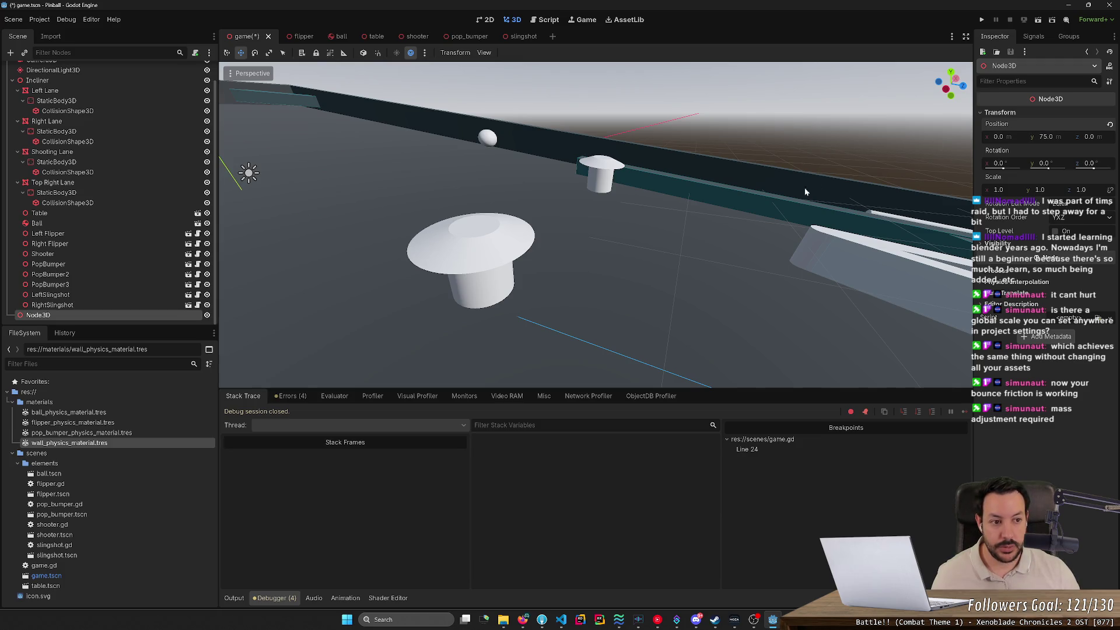
pyautogui.press('f')
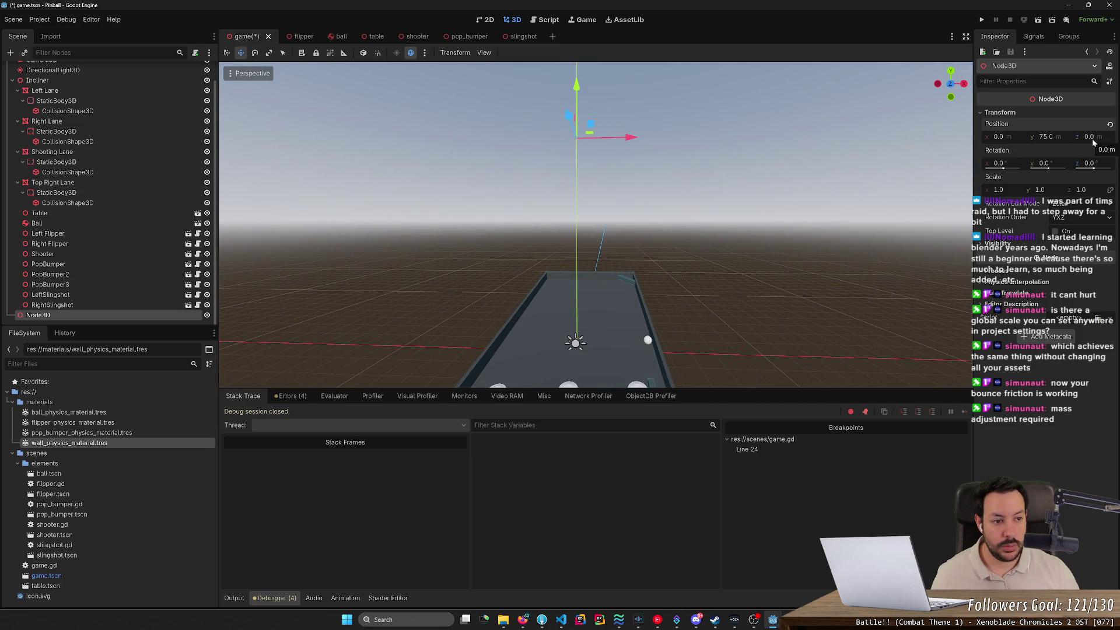
# Run the pinball game, click the table to test ball placement, then stop it.
pyautogui.click(981, 21)
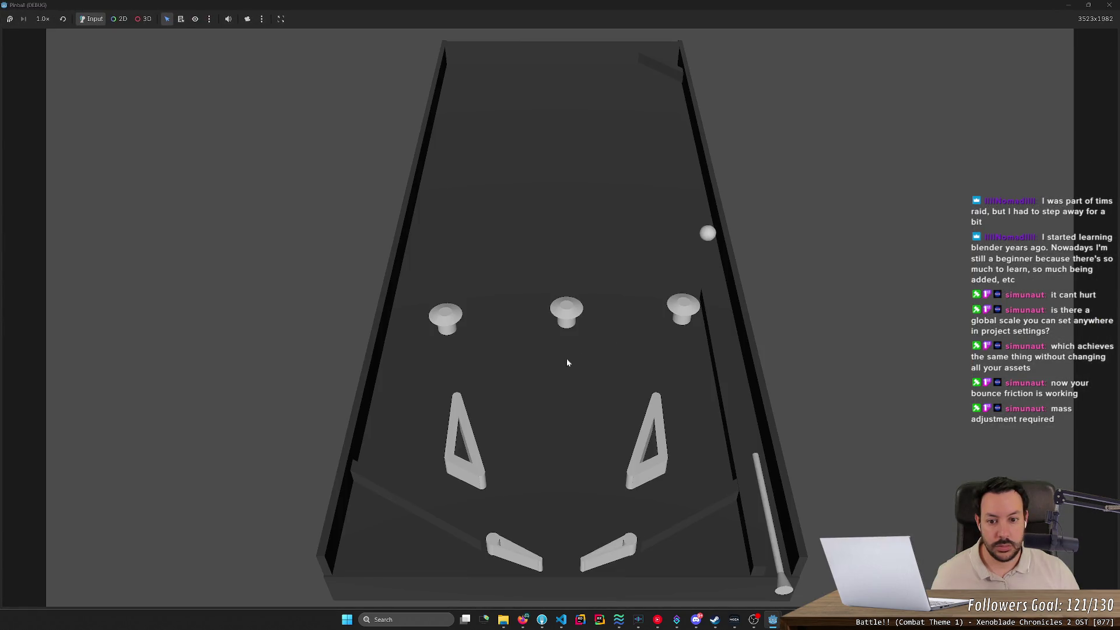
pyautogui.click(568, 332)
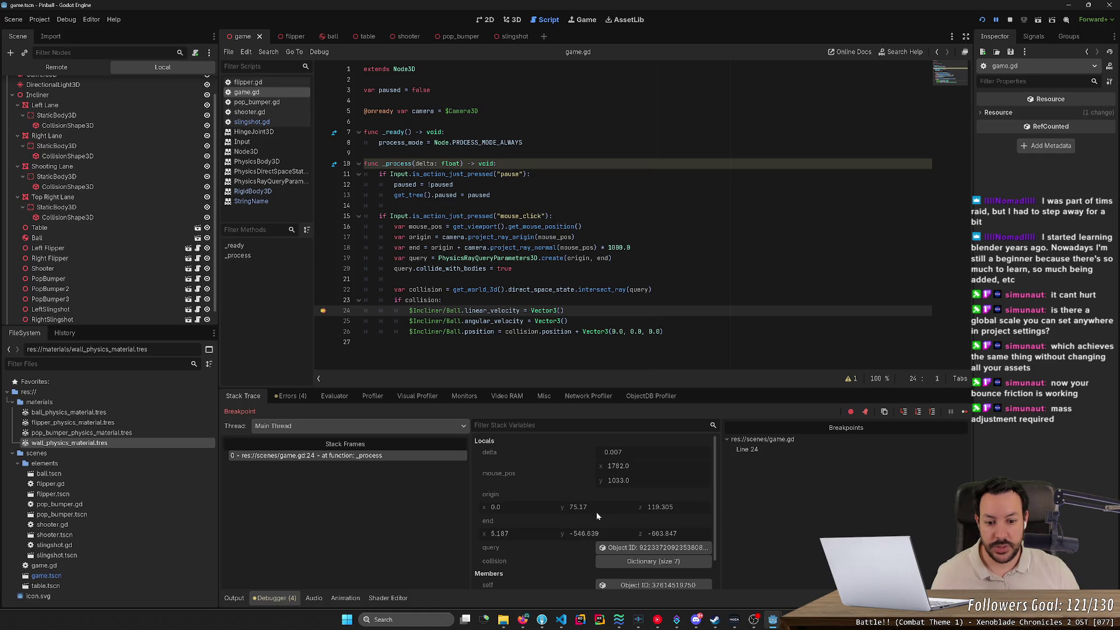
pyautogui.click(1009, 21)
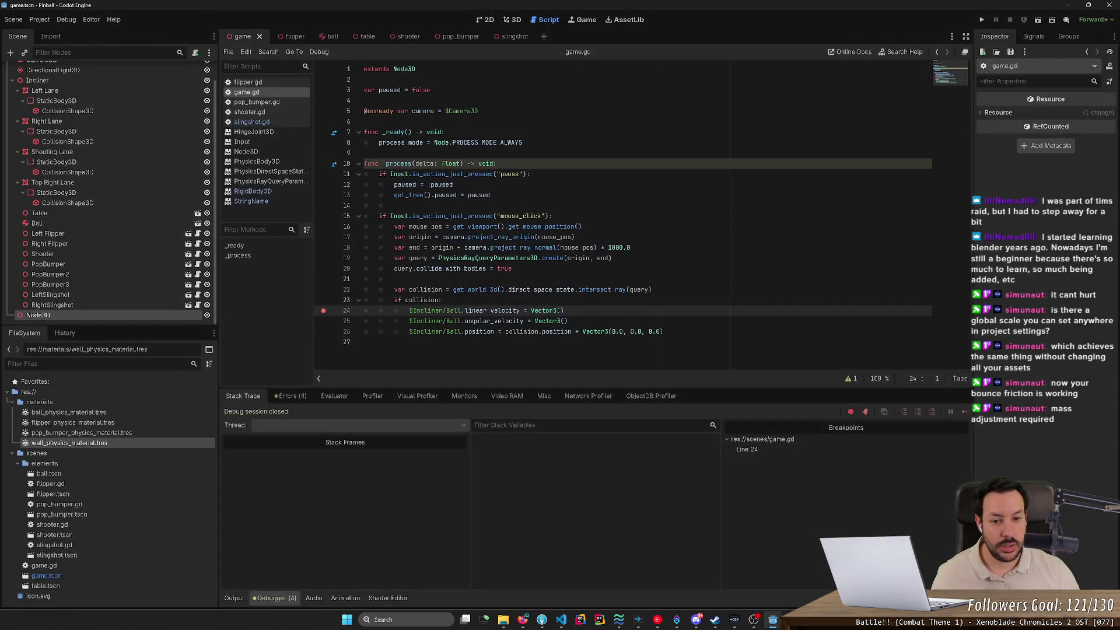
# Move the Node3D marker to Position Z 120 in the 3D view.
pyautogui.click(512, 19)
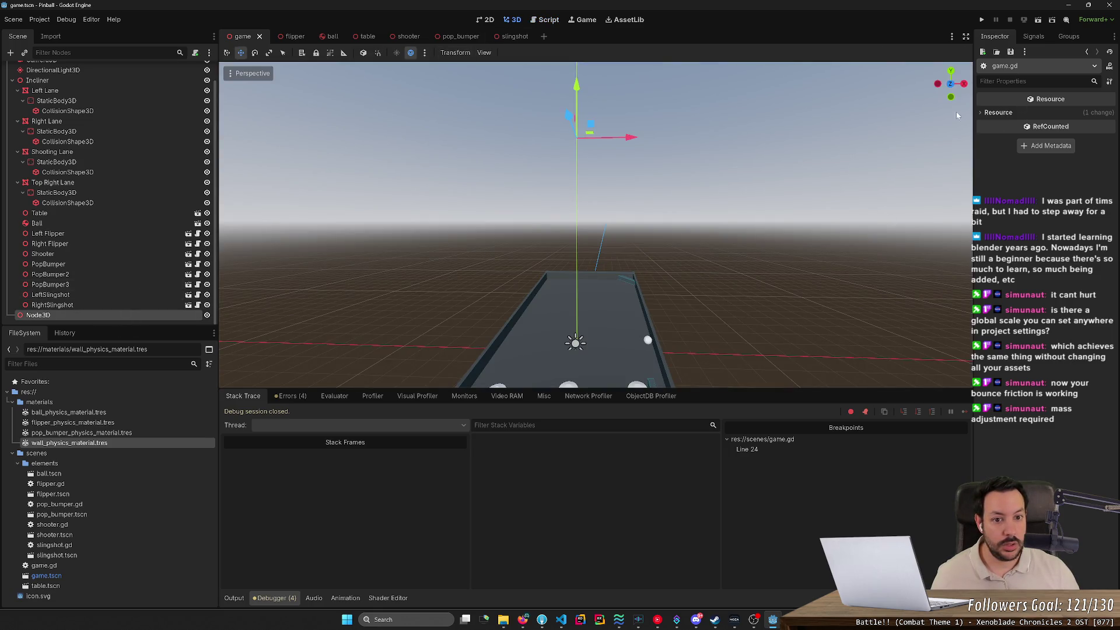
pyautogui.moveTo(957, 115); pyautogui.dragTo(912, 105)
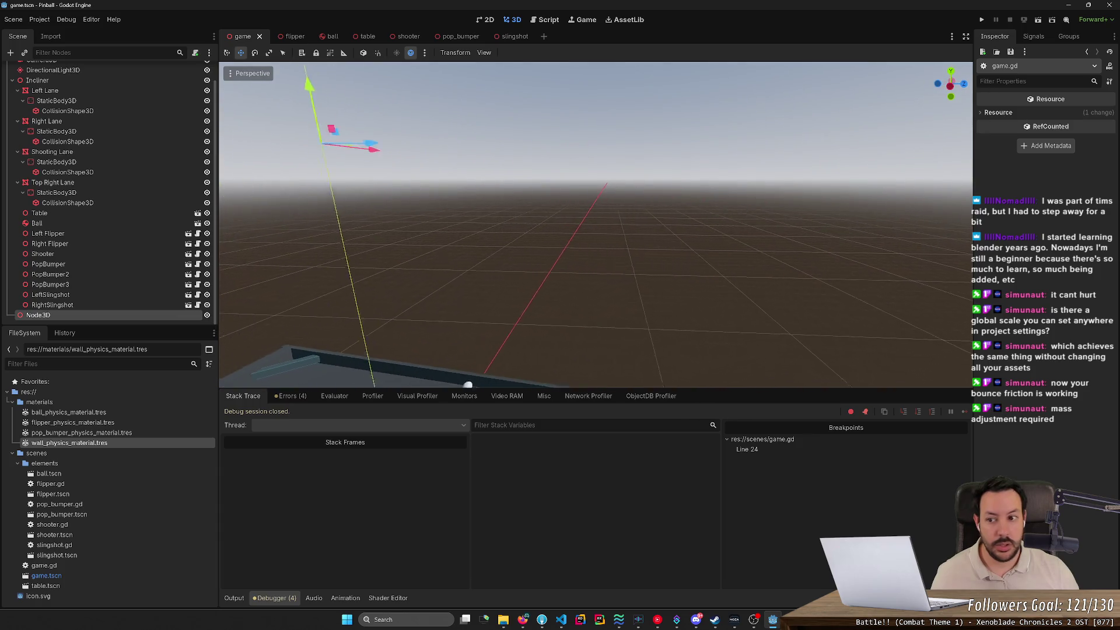
pyautogui.moveTo(233, 256); pyautogui.dragTo(273, 262)
pyautogui.click(126, 320)
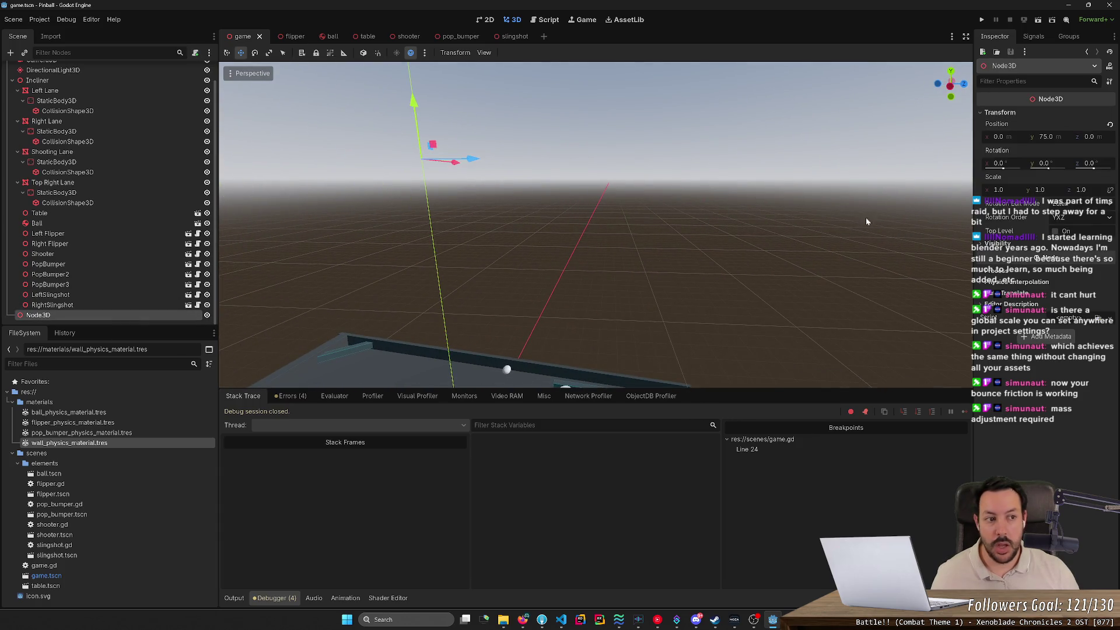
pyautogui.click(1089, 137)
pyautogui.write('12')
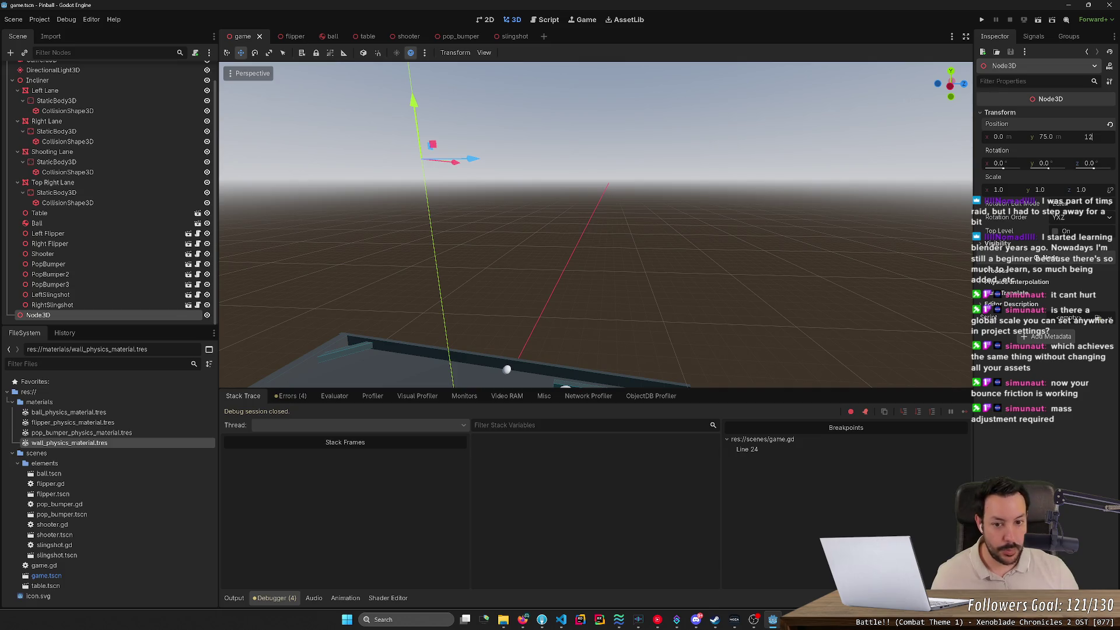
pyautogui.write('0.0')
pyautogui.press('Return')
pyautogui.press('f')
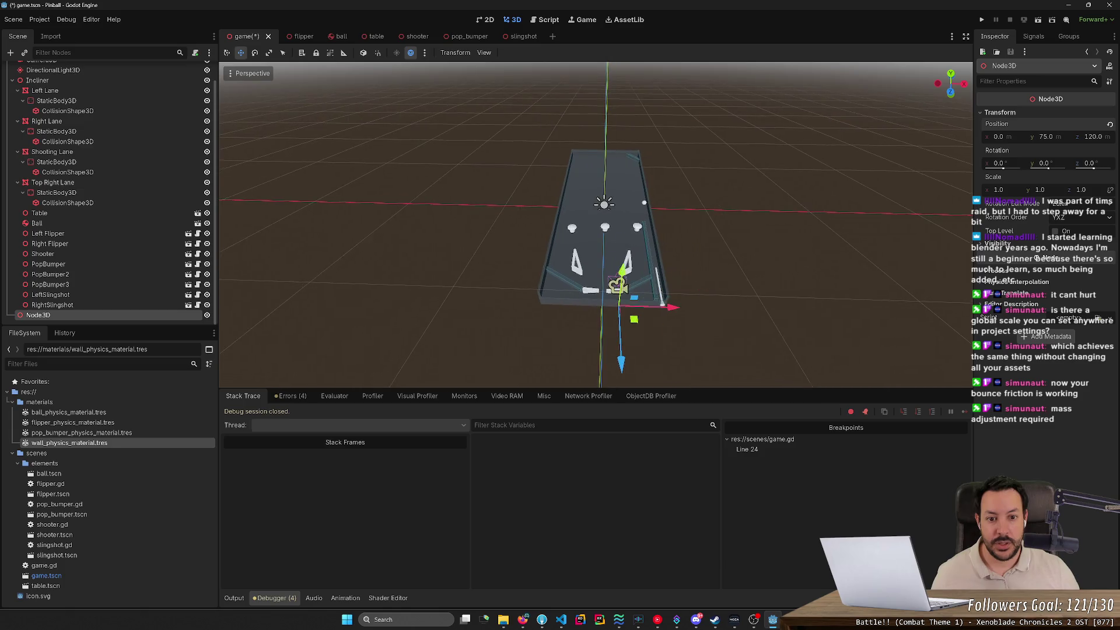
pyautogui.scroll(2, 595, 224)
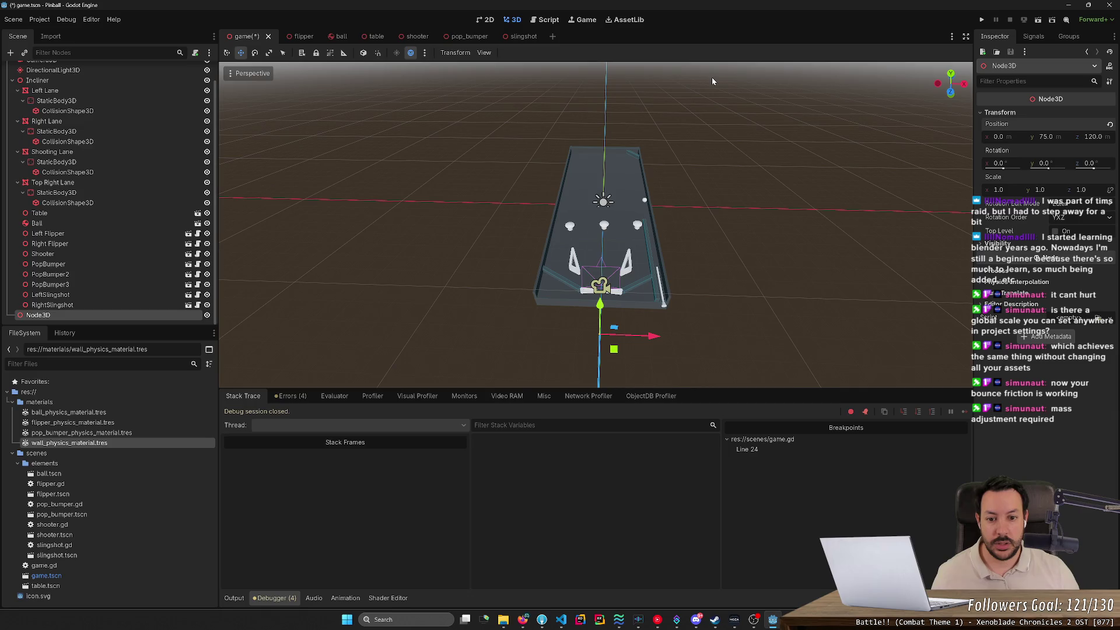
# Retest ball placement in the running game, then return to the 'godot freezes after stopping game' results.
pyautogui.click(981, 19)
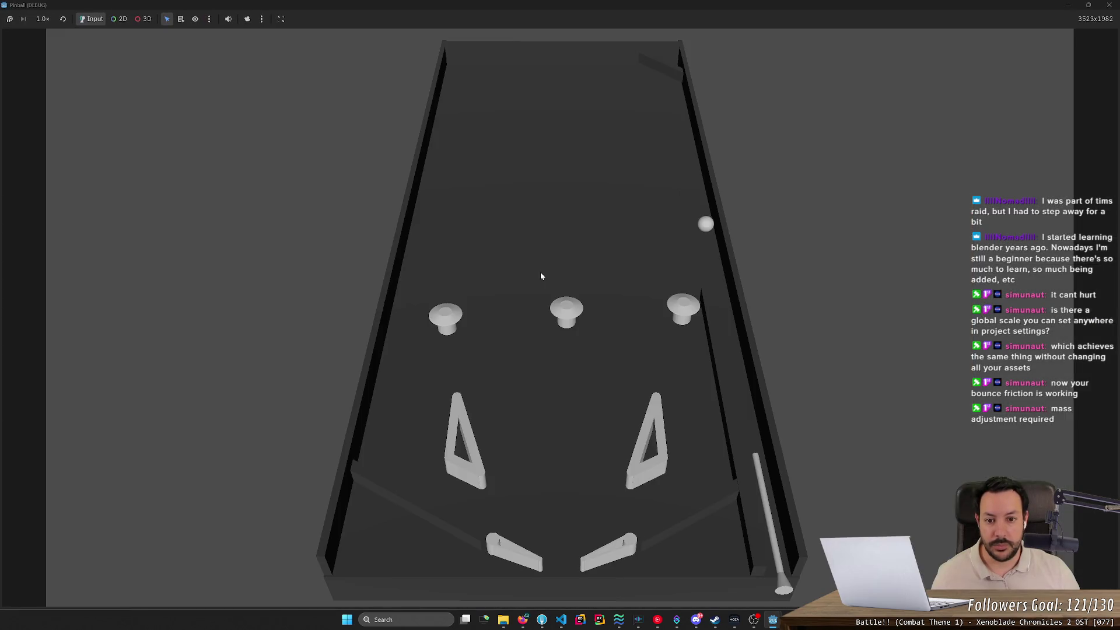
pyautogui.click(567, 332)
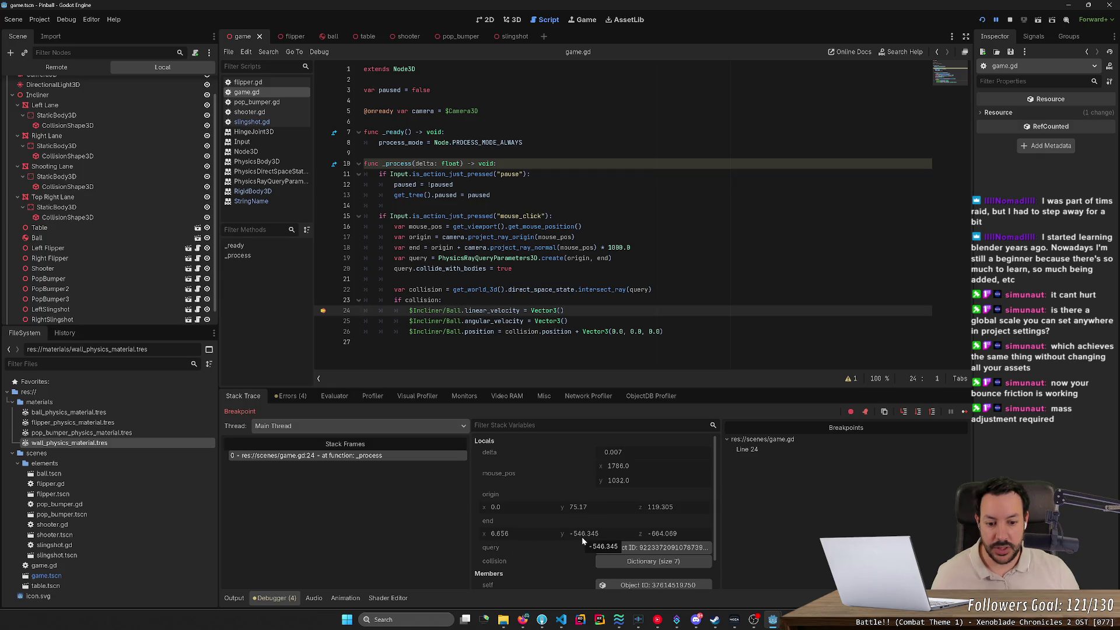
pyautogui.click(1012, 21)
pyautogui.hotkey('alt', 'Tab')
pyautogui.hotkey('alt', 'Tab')
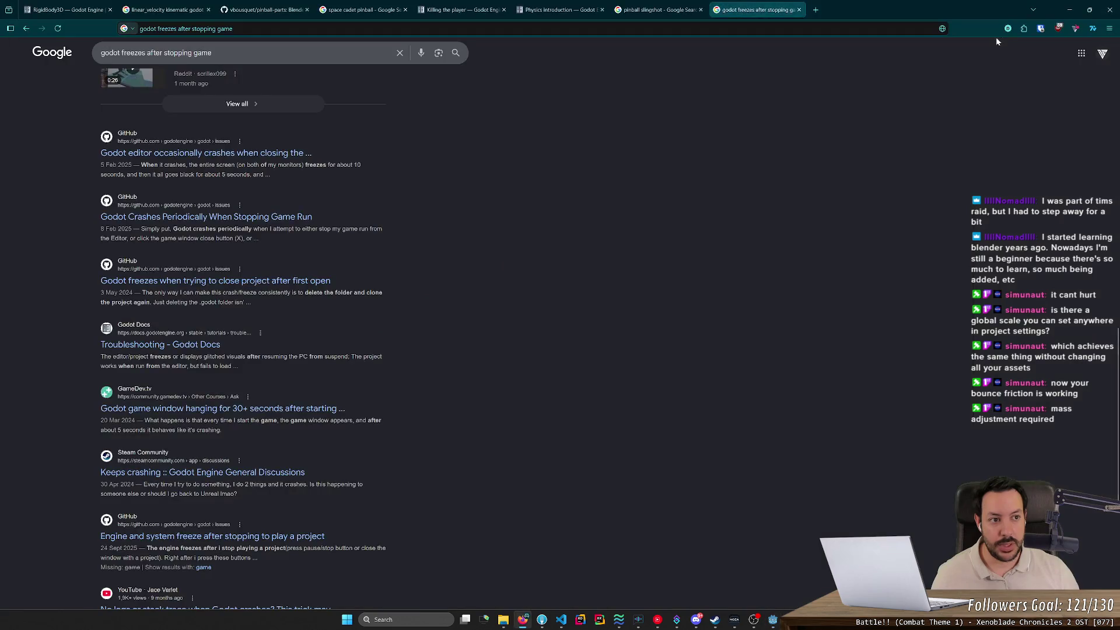